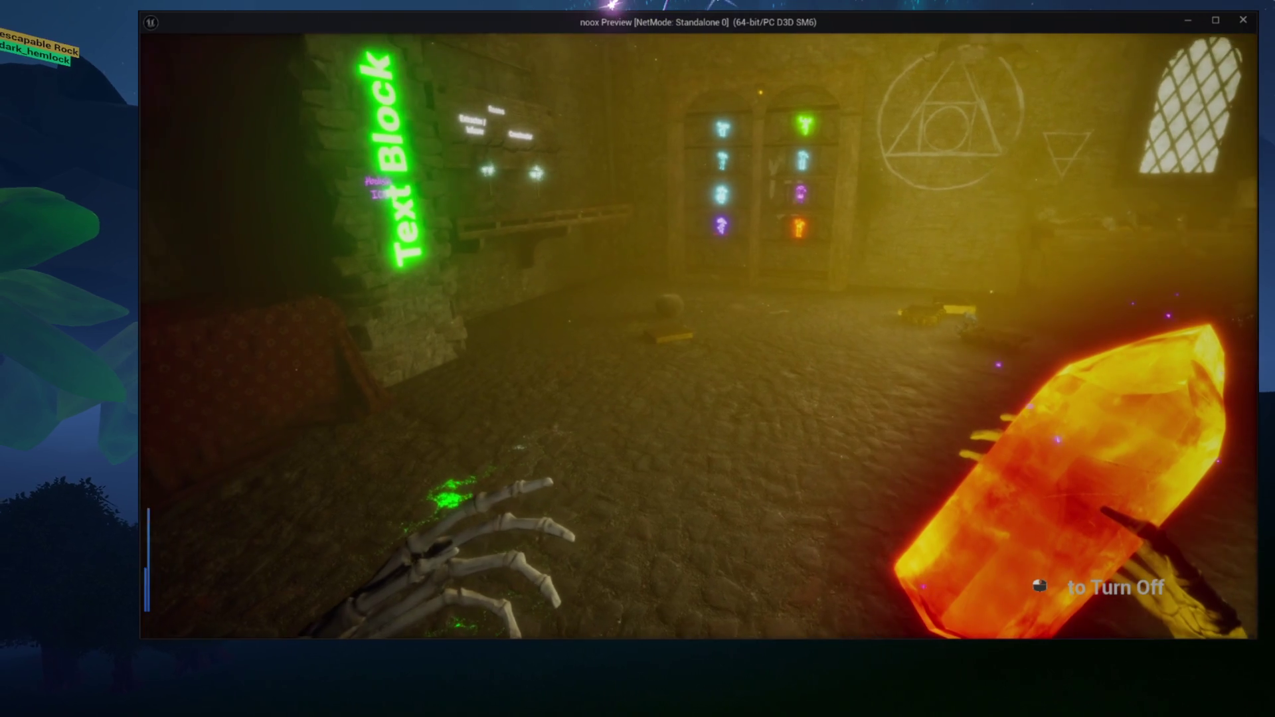
Walk toward and along the Text Block sign wall in the preview, stop it, and switch to M_Fingerprint
key("w")
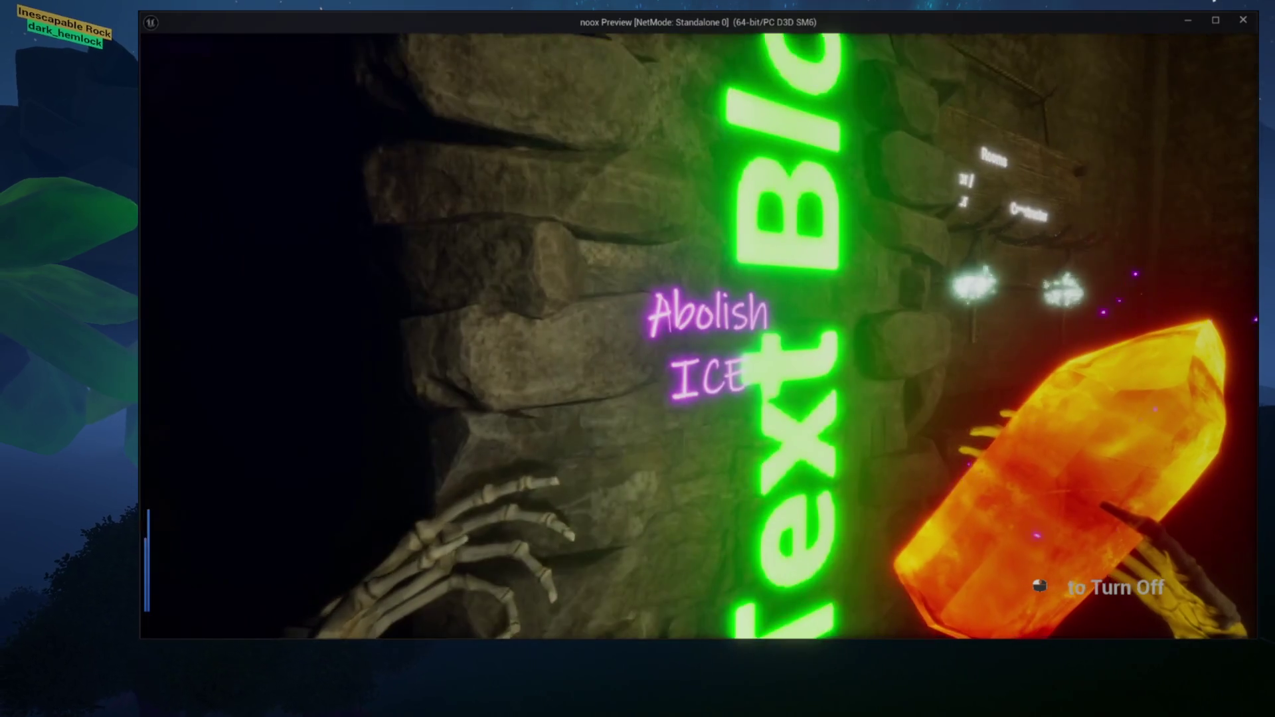
key("a")
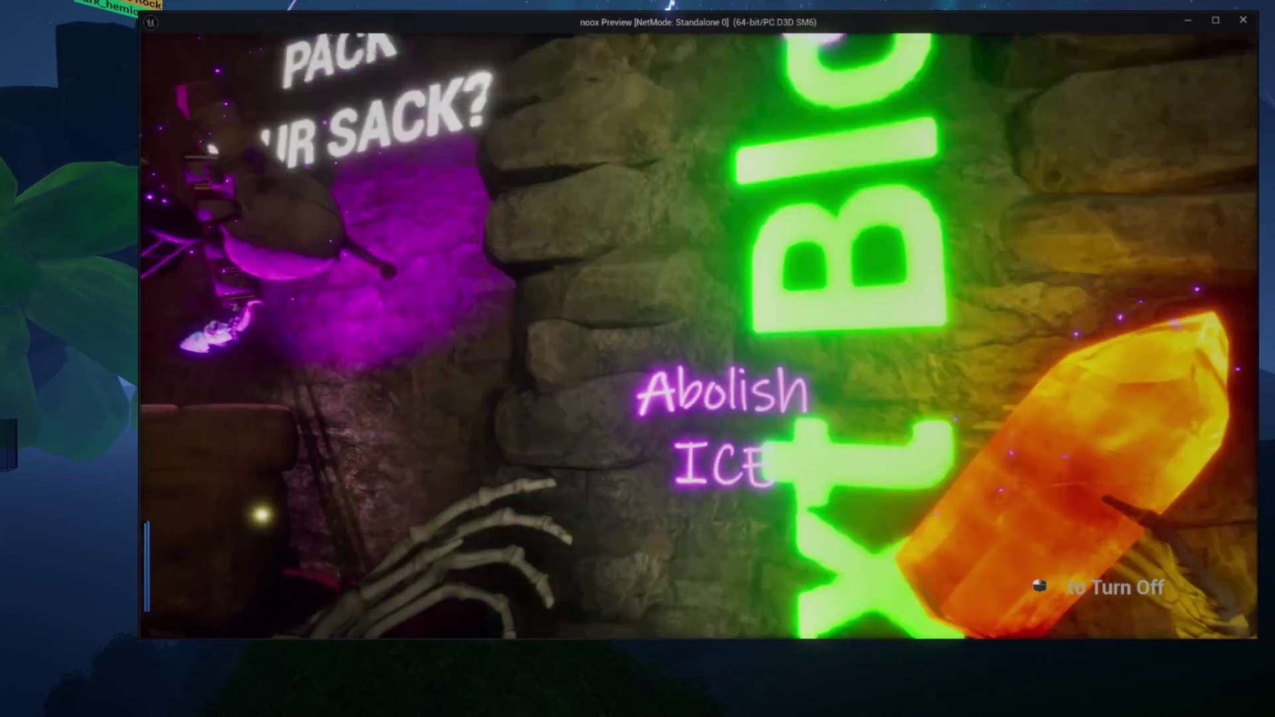
key("Escape")
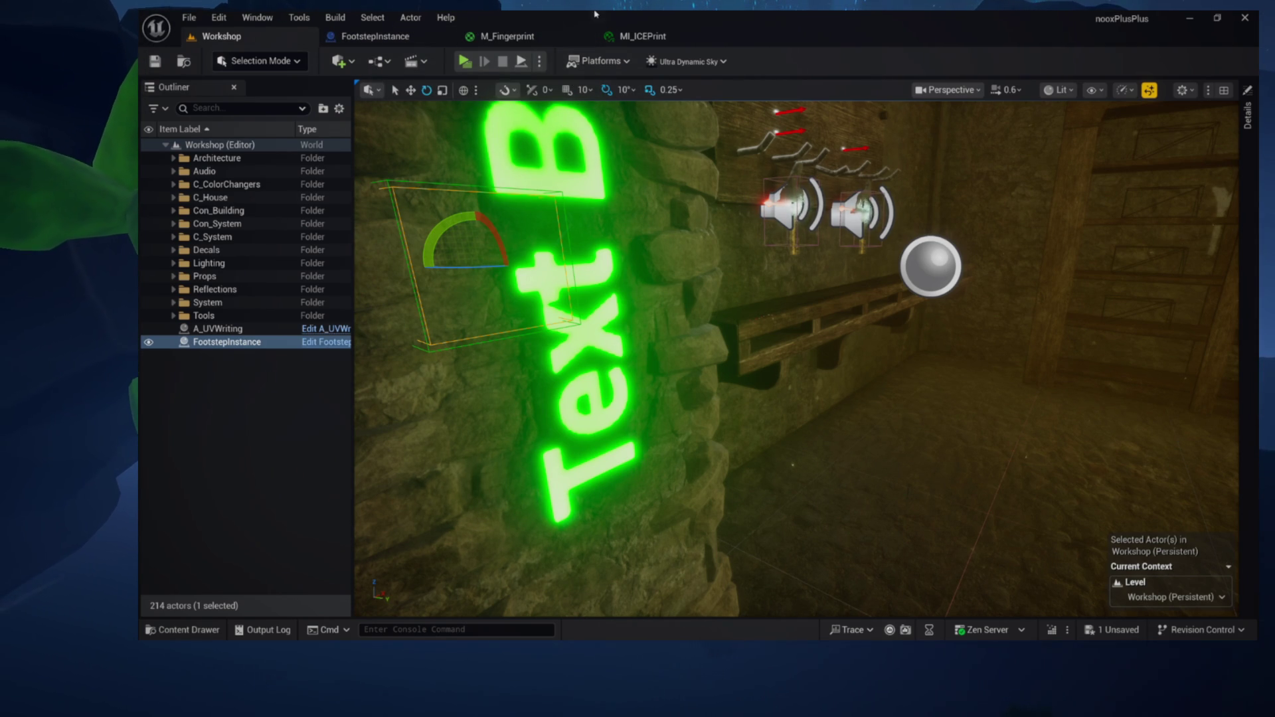
left_click(671, 34)
Close the M_Fingerprint material and create a child blueprint of Fingerprint Instance from the Content Drawer
left_click(592, 36)
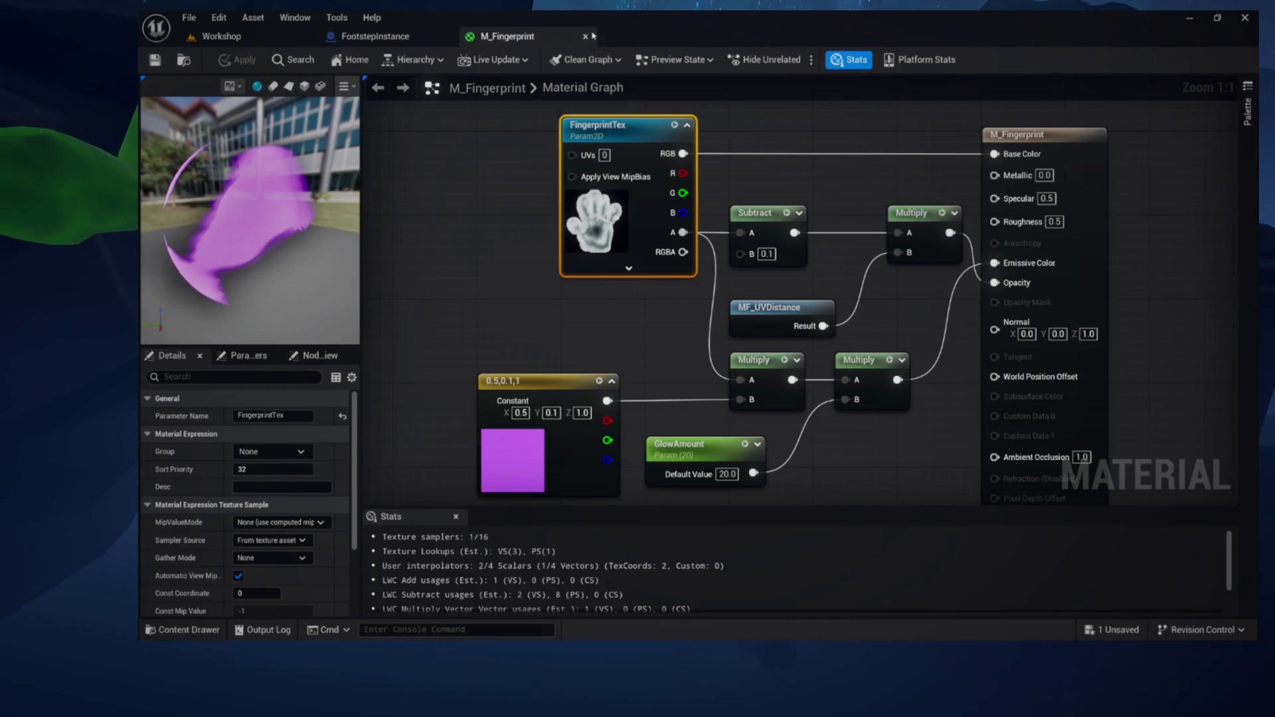
left_click(585, 38)
key("ctrl+space")
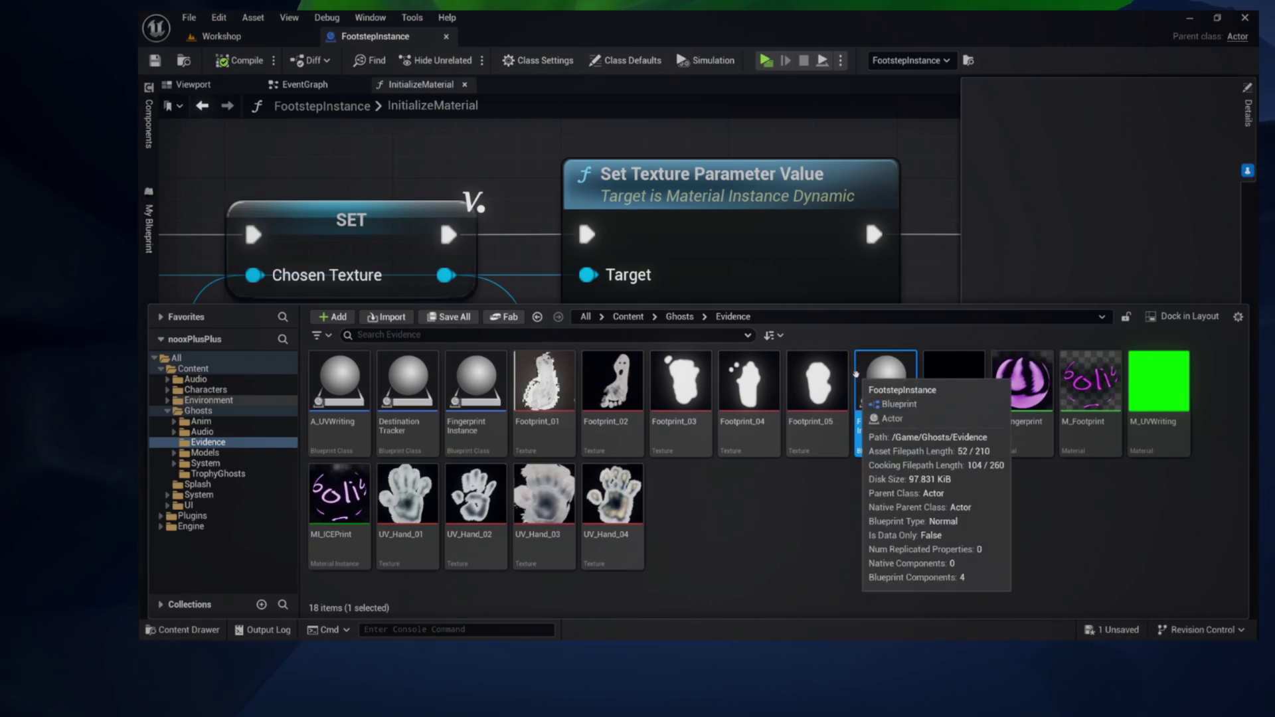
left_click(480, 426)
right_click(480, 426)
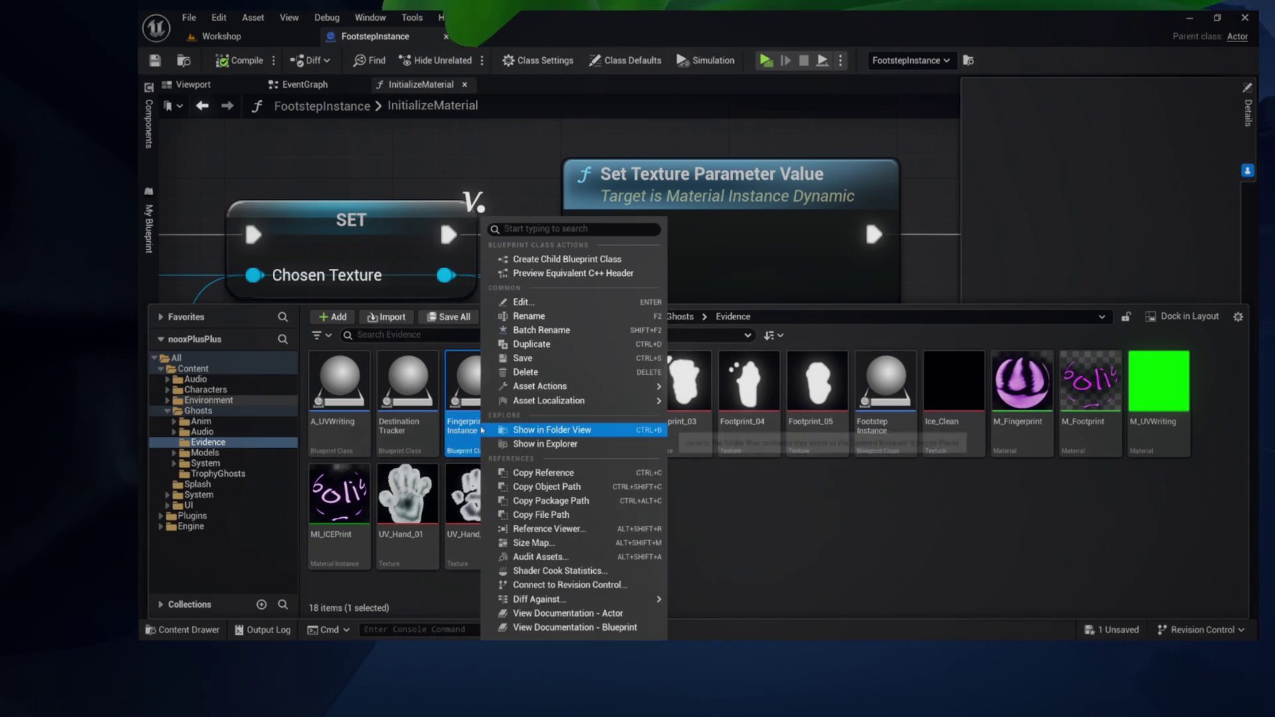
left_click(555, 259)
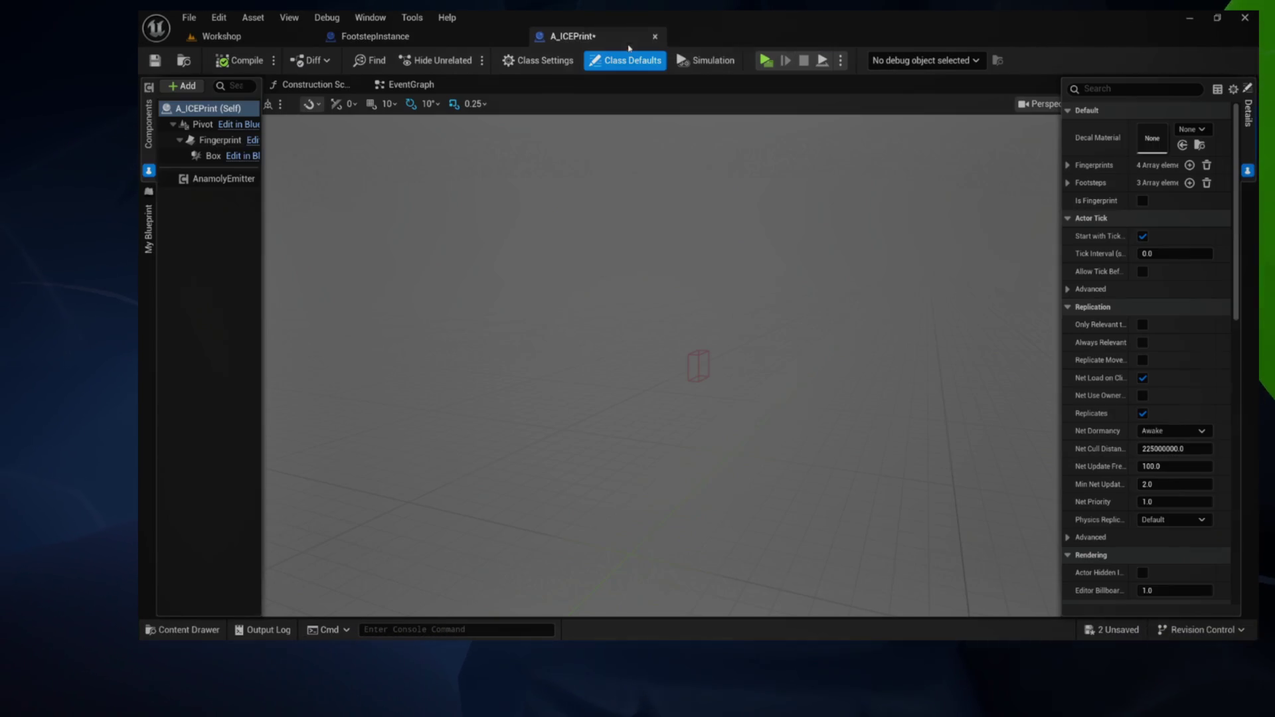
Dock the new A_ICEPrint editor and select and frame its Fingerprint decal component
left_click_drag(168, 176, 173, 177)
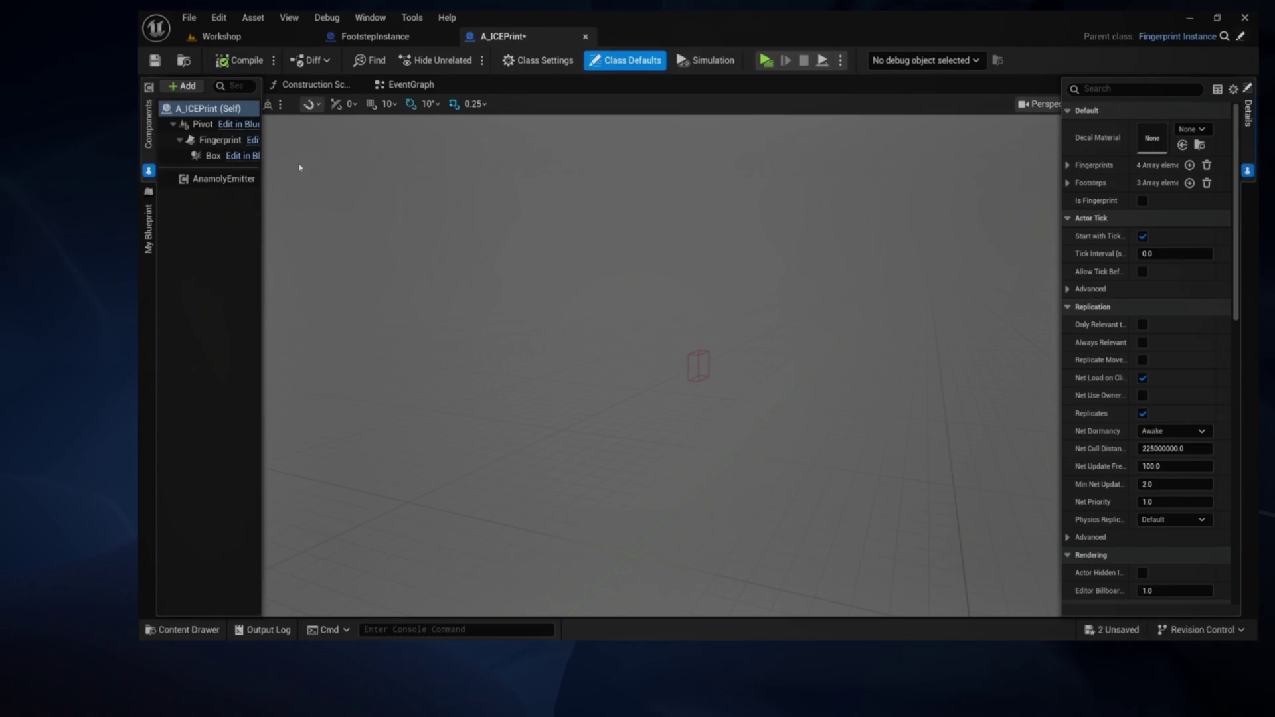
left_click_drag(440, 204, 440, 204)
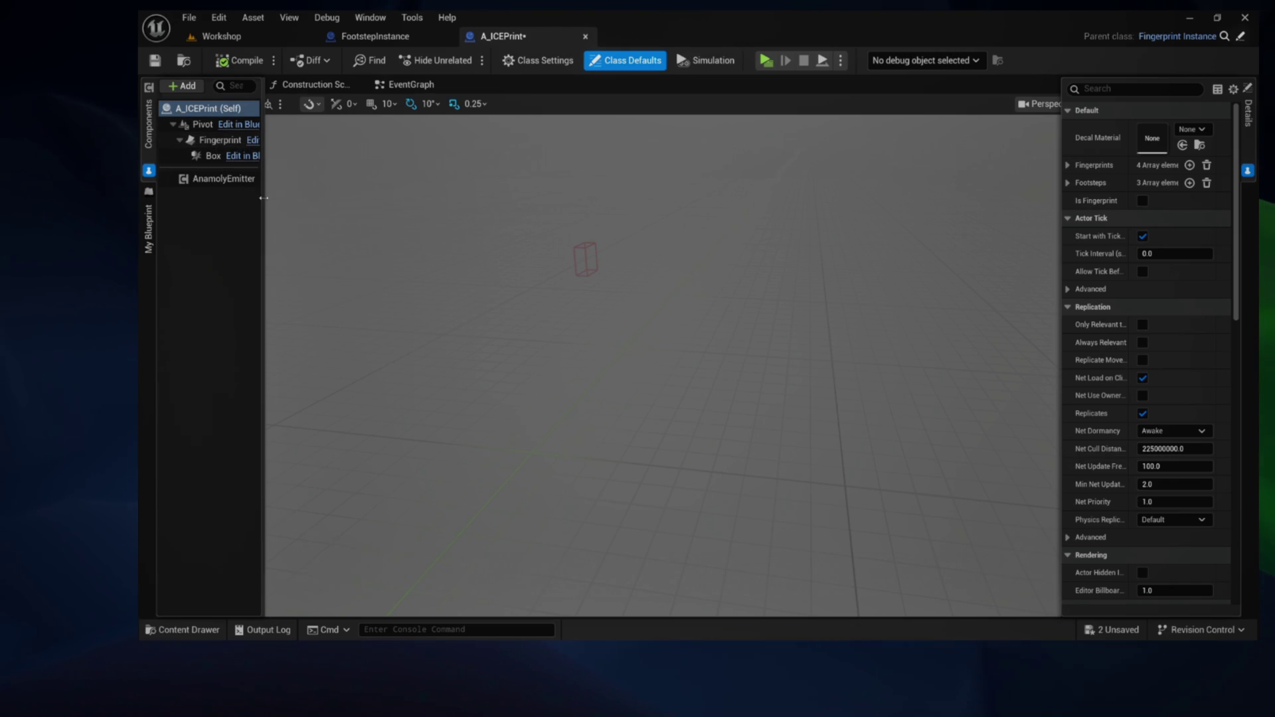
left_click_drag(263, 198, 337, 198)
left_click(220, 141)
left_click(504, 199)
key("f")
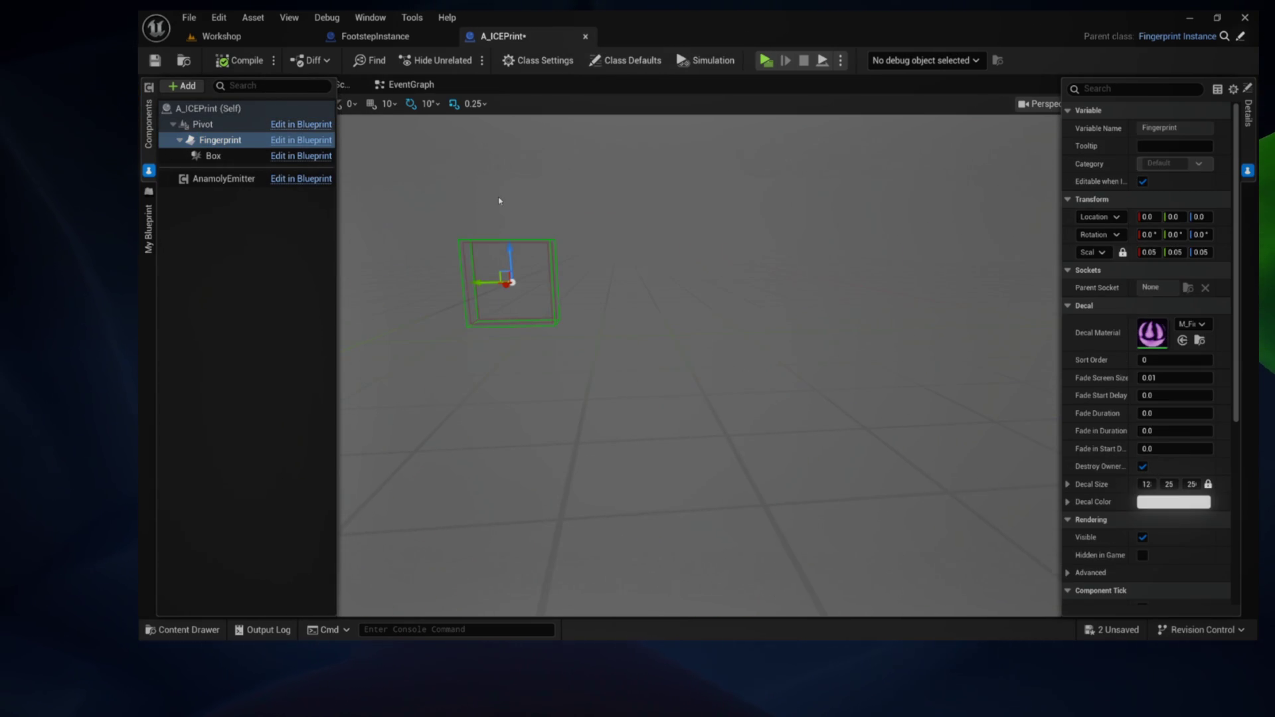
key("f")
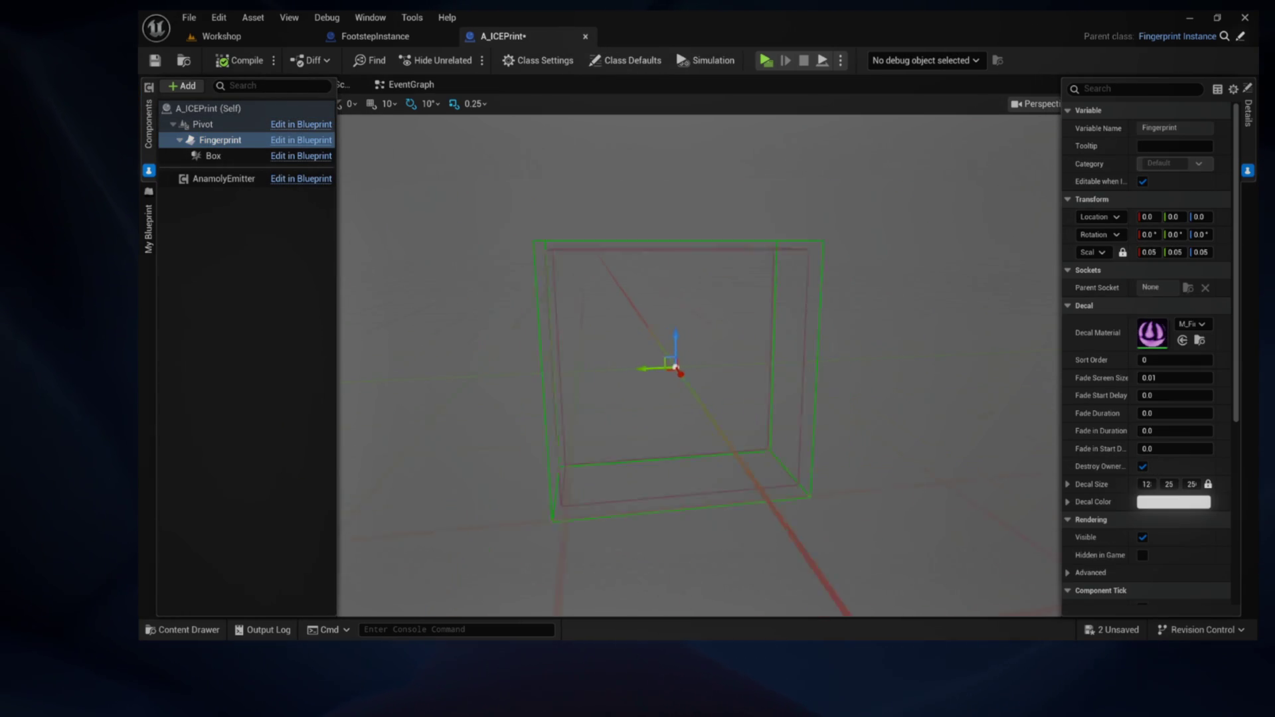
scroll(697, 365, "down", 3)
left_click_drag(697, 365, 830, 359)
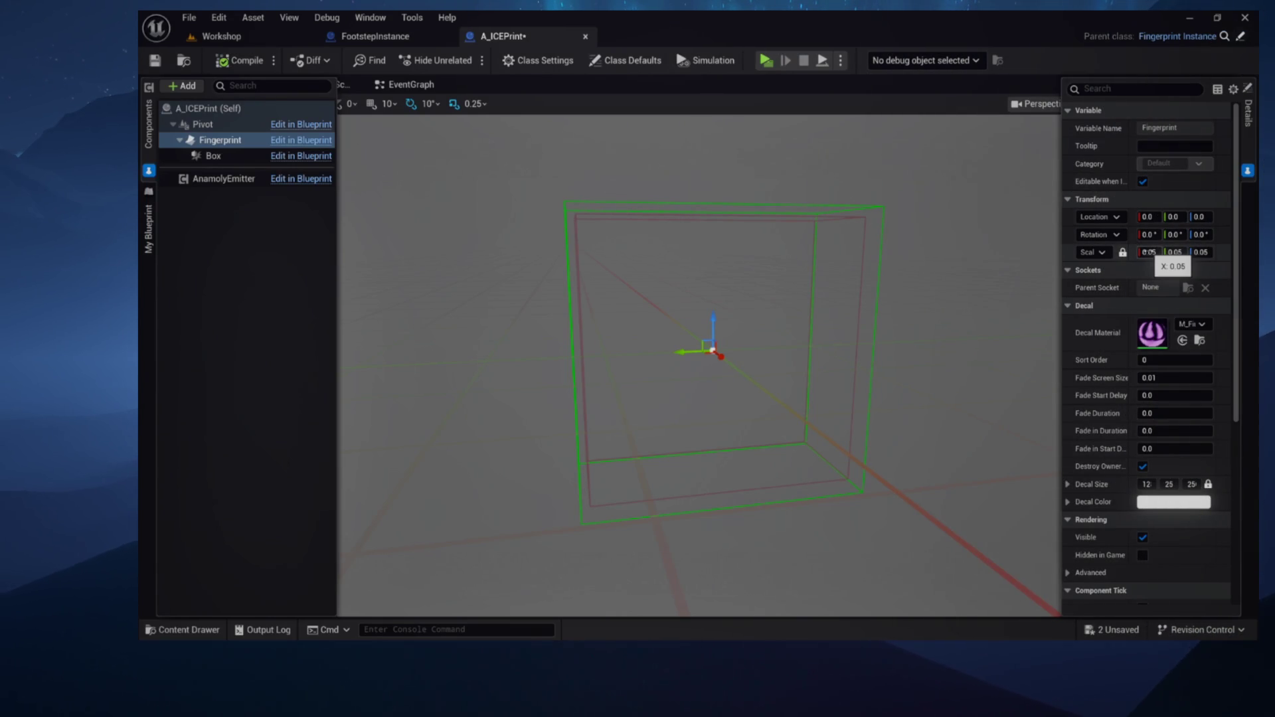
Set the Fingerprint decal's locked scale to 0.1, save A_ICEPrint, and select MI_ICEPrint
left_click(1148, 253)
type(".1")
key("Return")
scroll(787, 134, "down", 5)
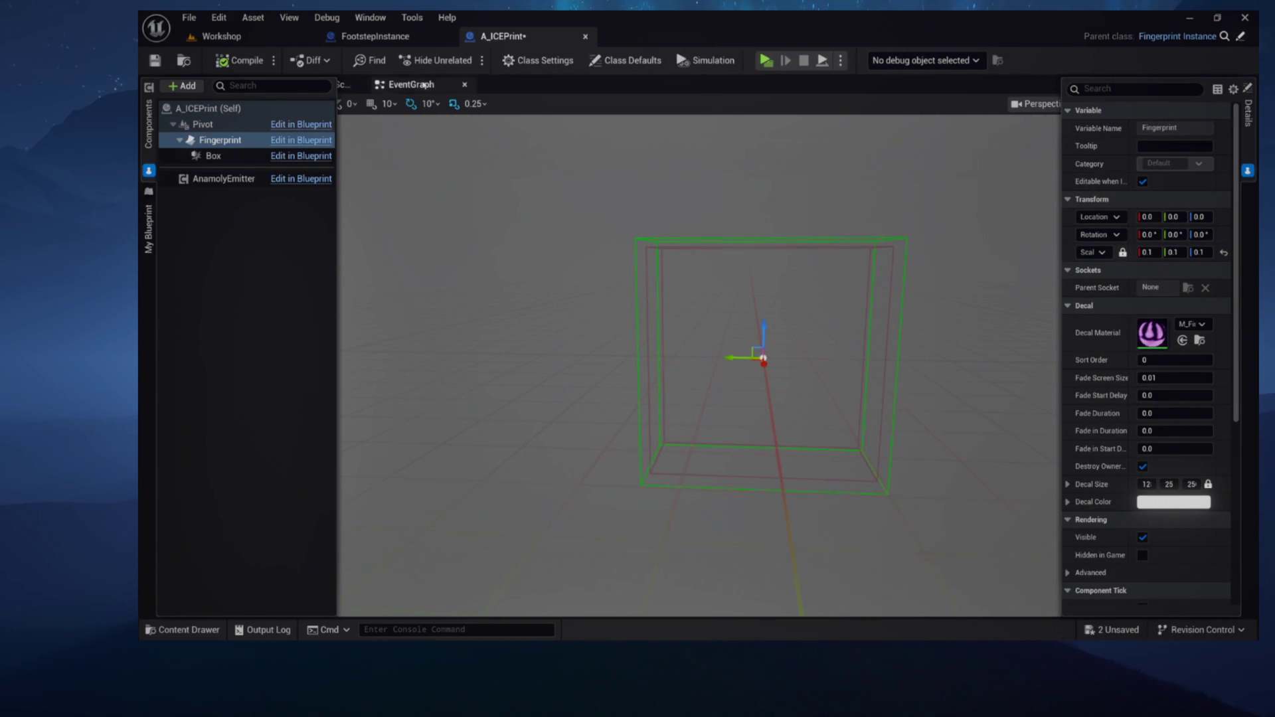
key("ctrl+s")
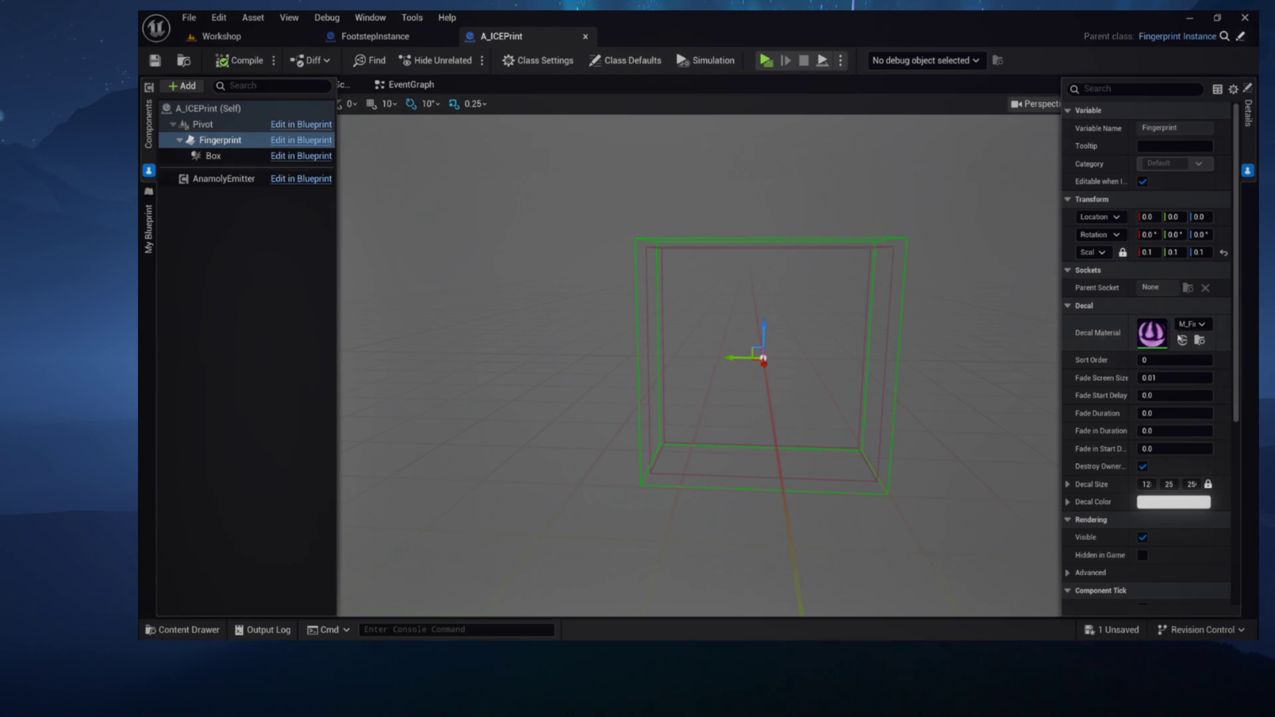
key("ctrl+space")
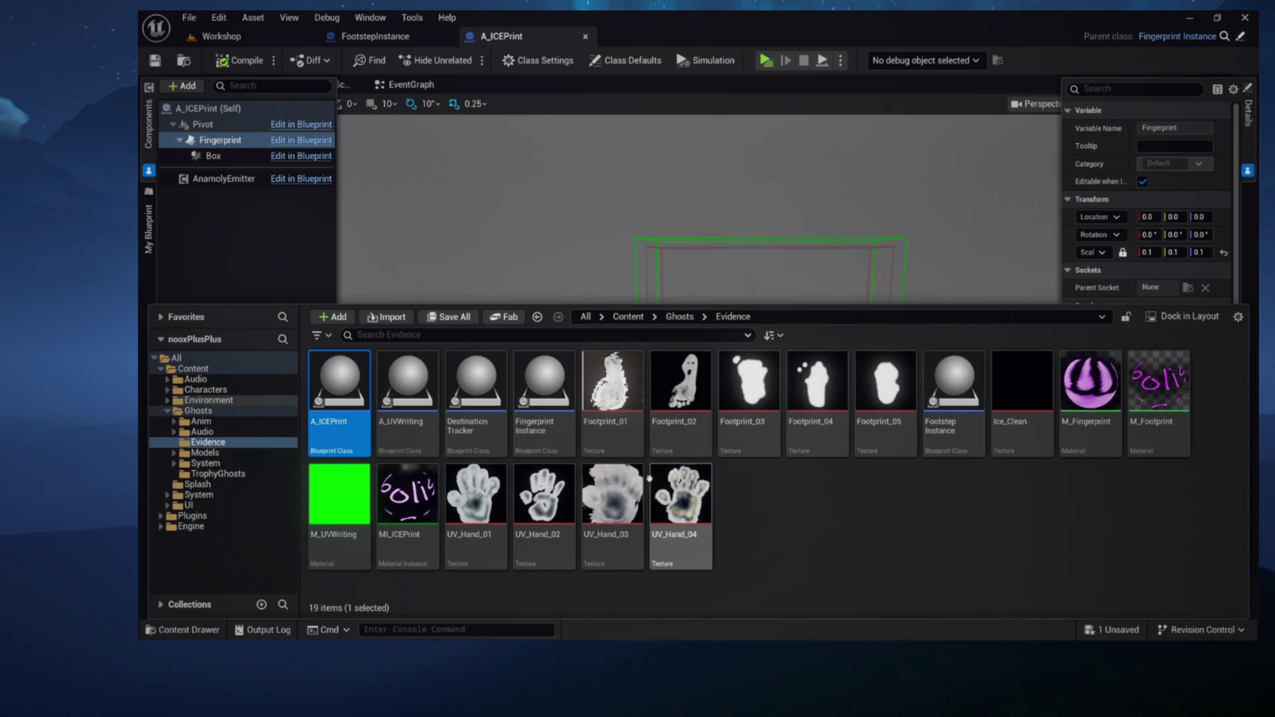
left_click(416, 547)
Assign MI_ICEPrint as the Fingerprint decal material, compile A_ICEPrint, and open its EventGraph
key("ctrl+space")
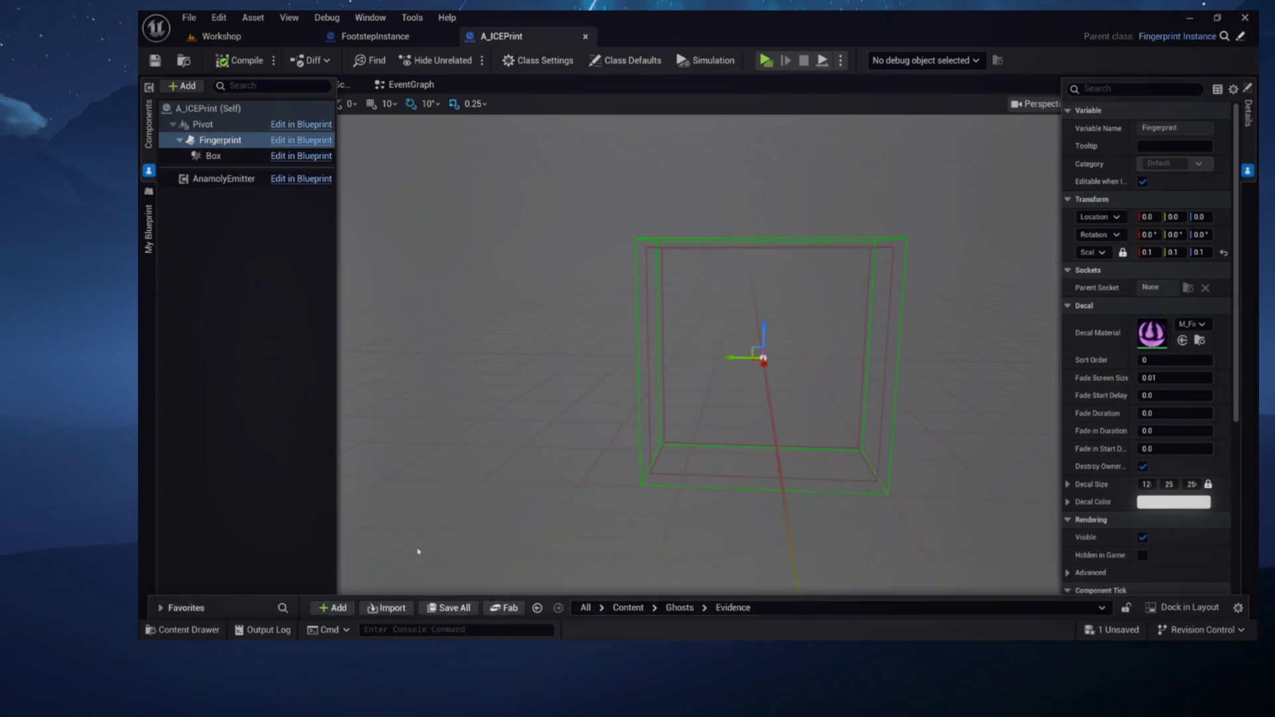
left_click(1182, 341)
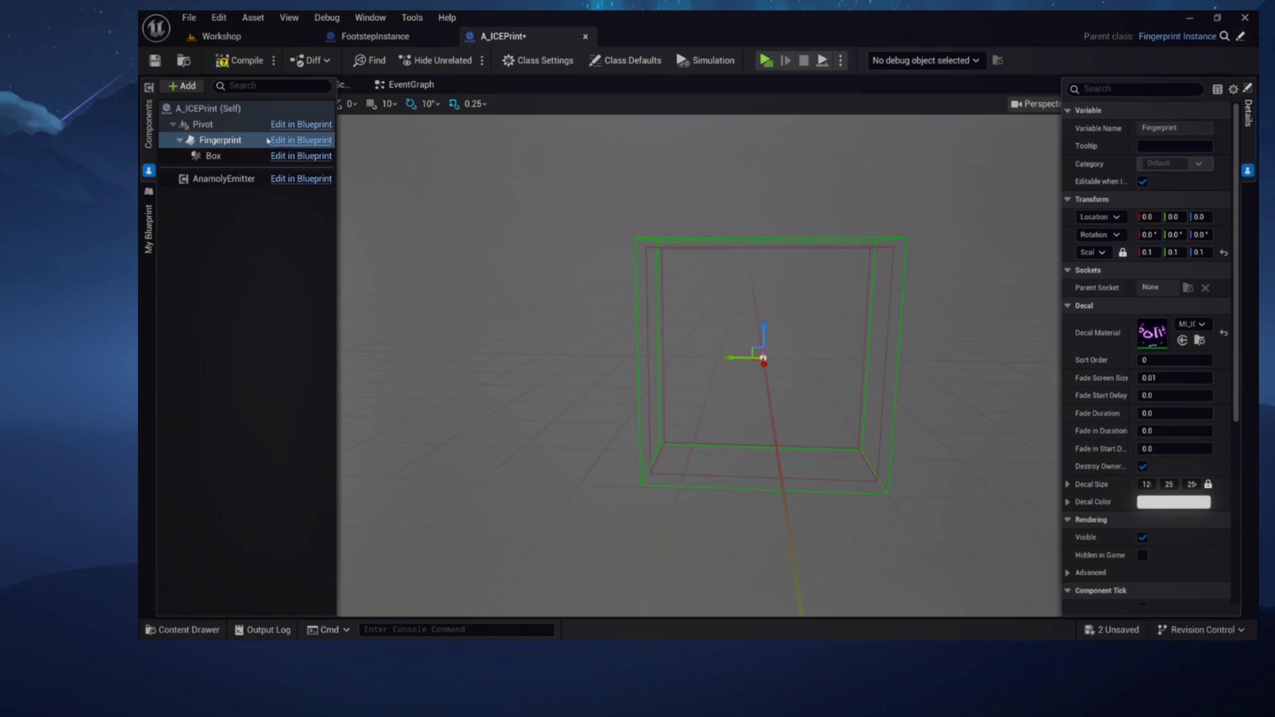
left_click(239, 60)
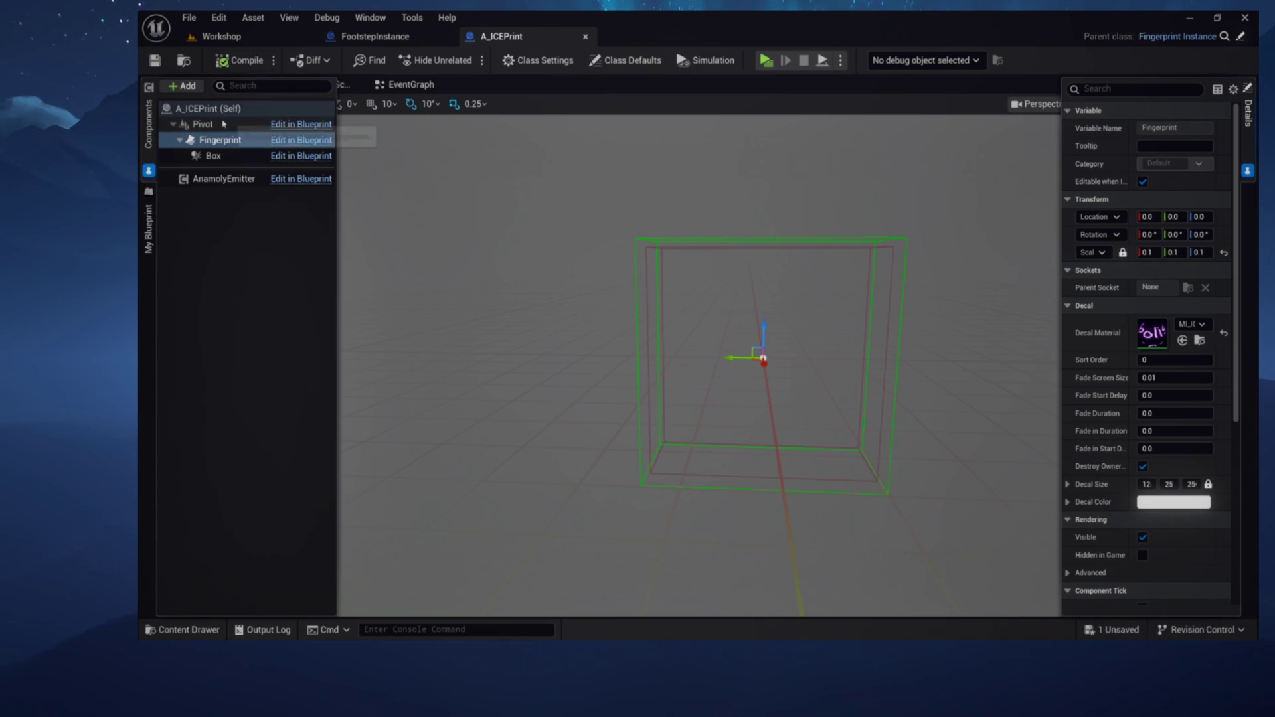
left_click(183, 61)
left_click(406, 85)
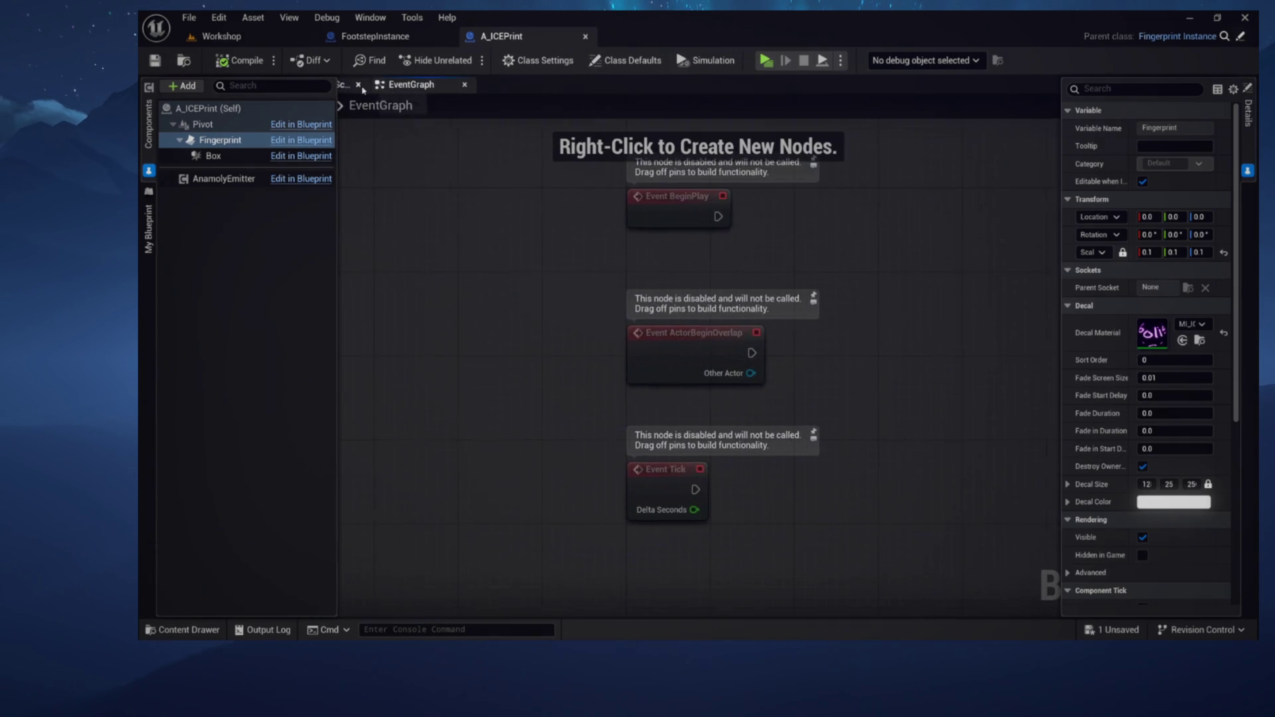
Box-select and delete the BeginPlay, ActorBeginOverlap and Tick event nodes from A_ICEPrint's graph
left_click_drag(633, 435, 734, 534)
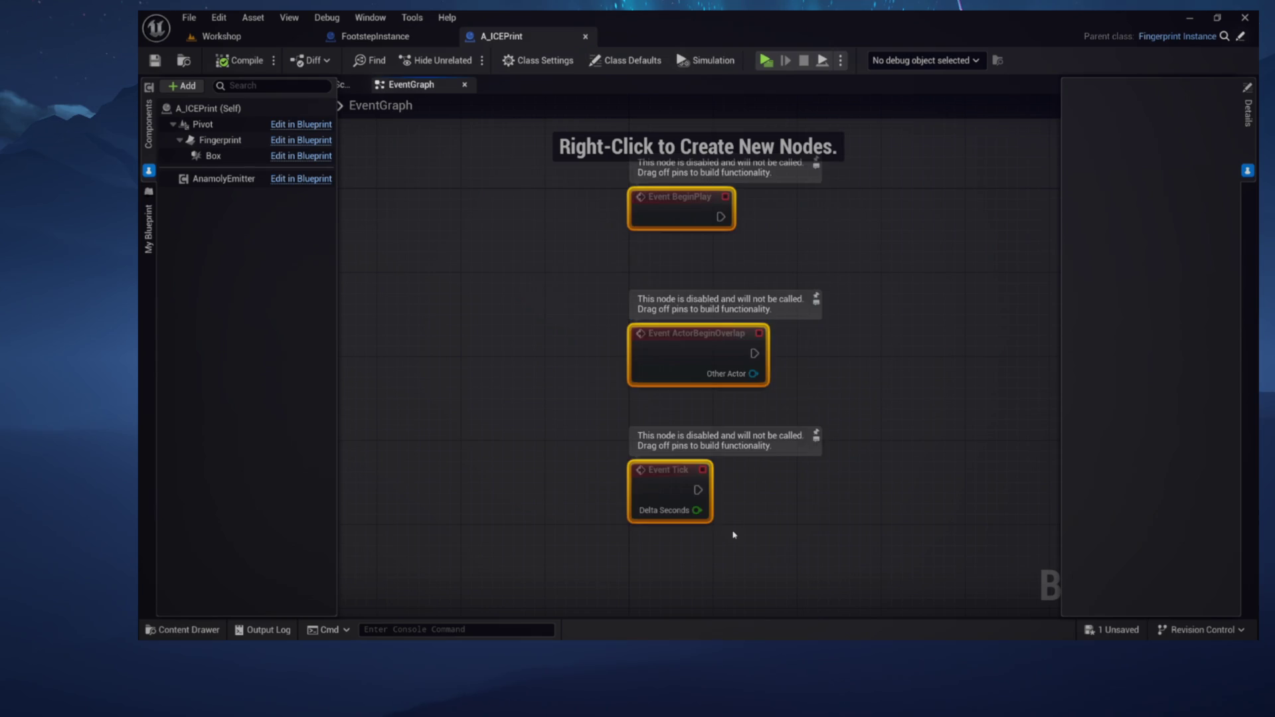
key("Delete")
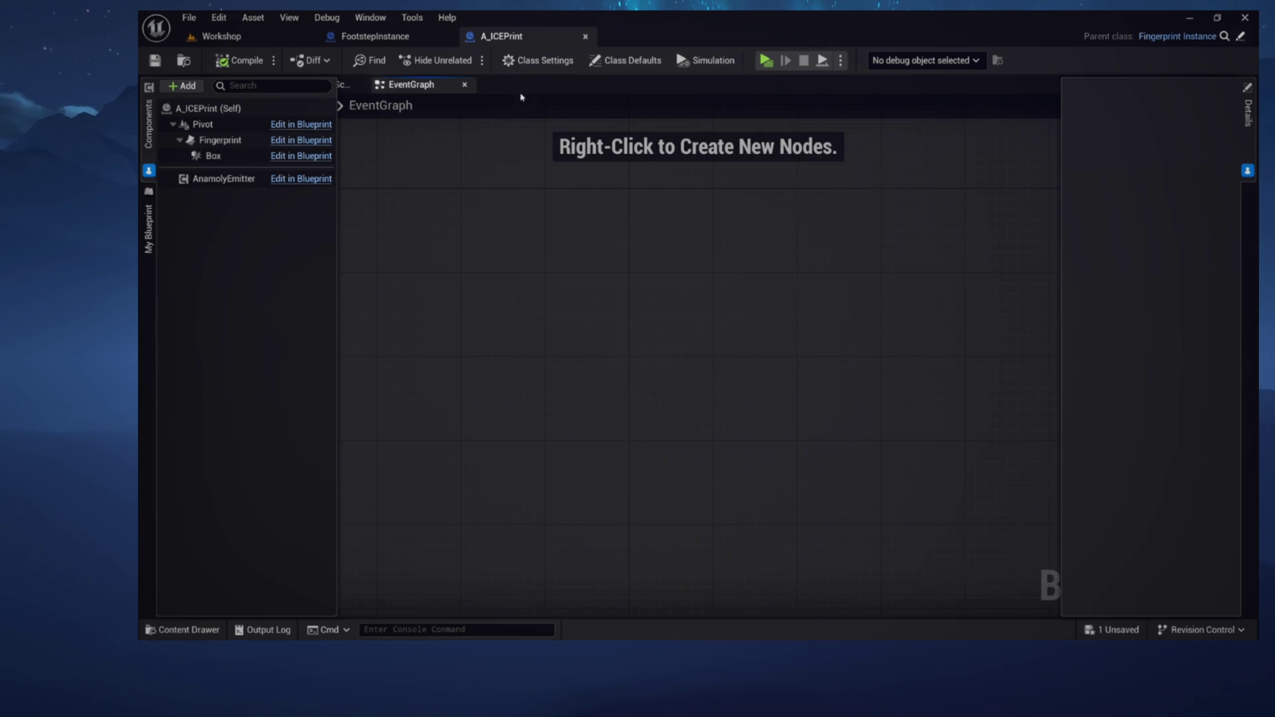
left_click(1177, 36)
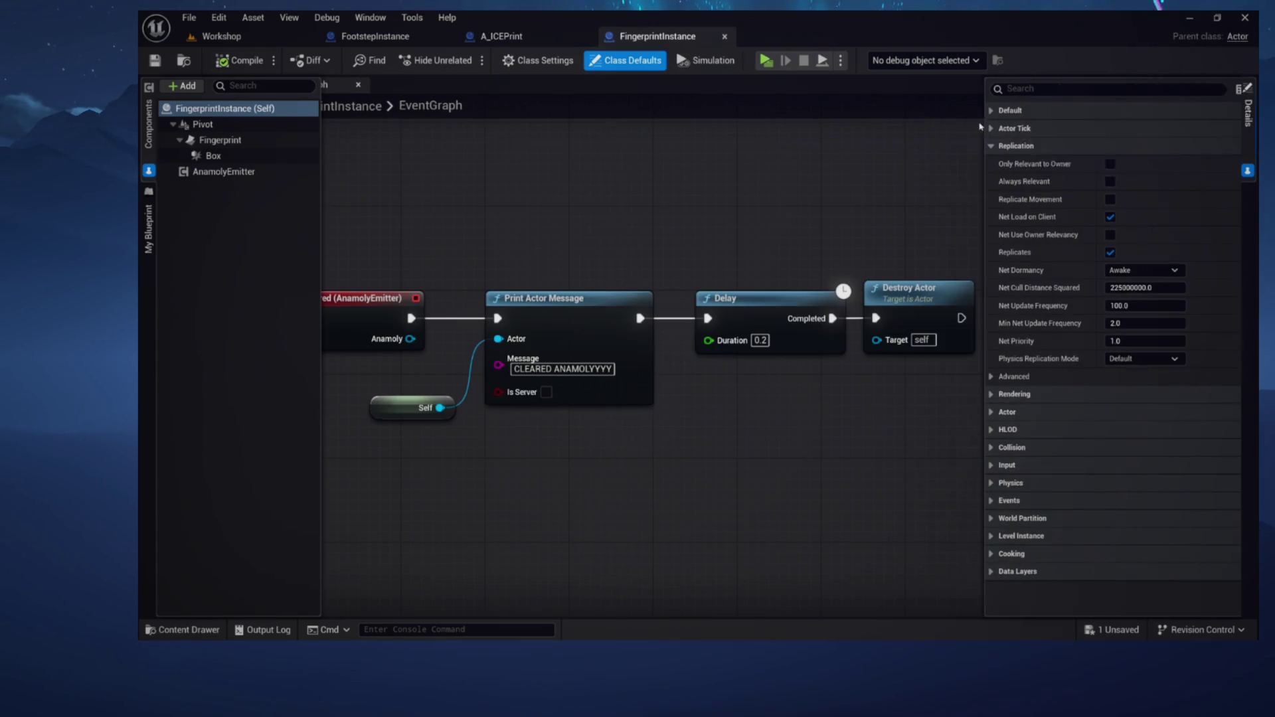
Center FingerprintInstance's On Anamoly Cleared logic, collapse Components, and show the My Blueprint panel
scroll(731, 243, "down", 3)
scroll(733, 243, "up", 3)
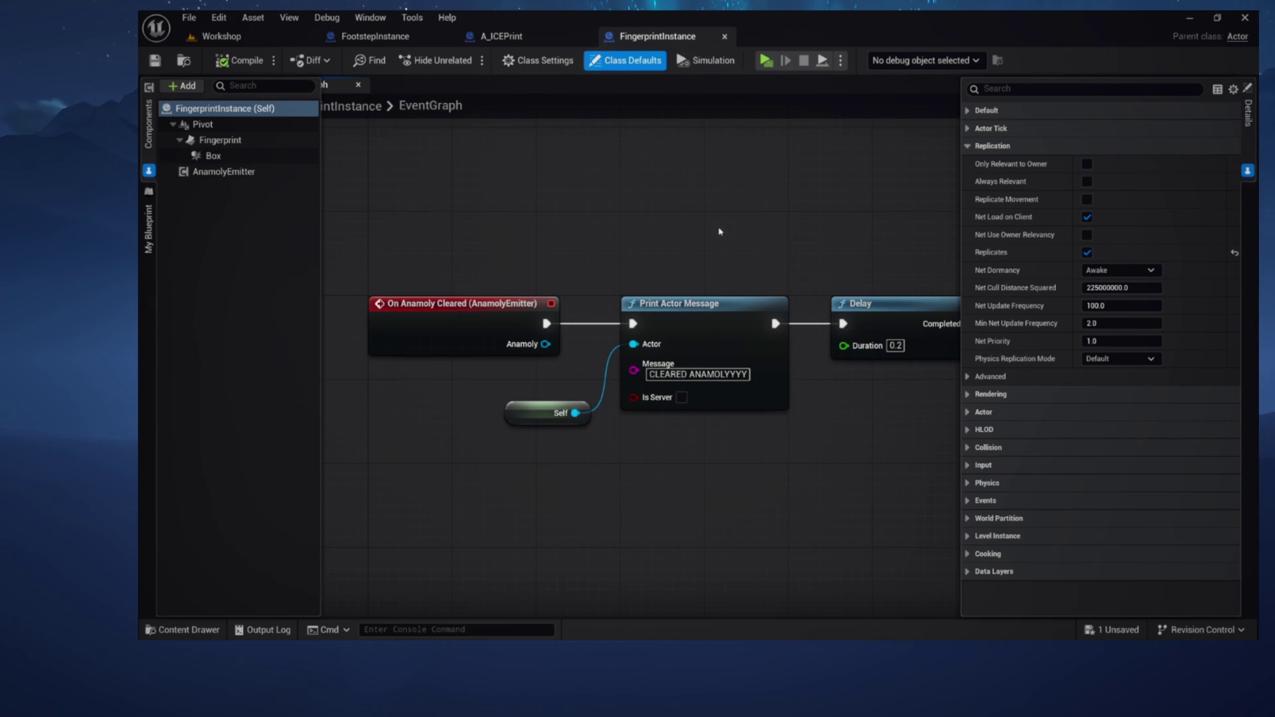
left_click_drag(719, 231, 765, 250)
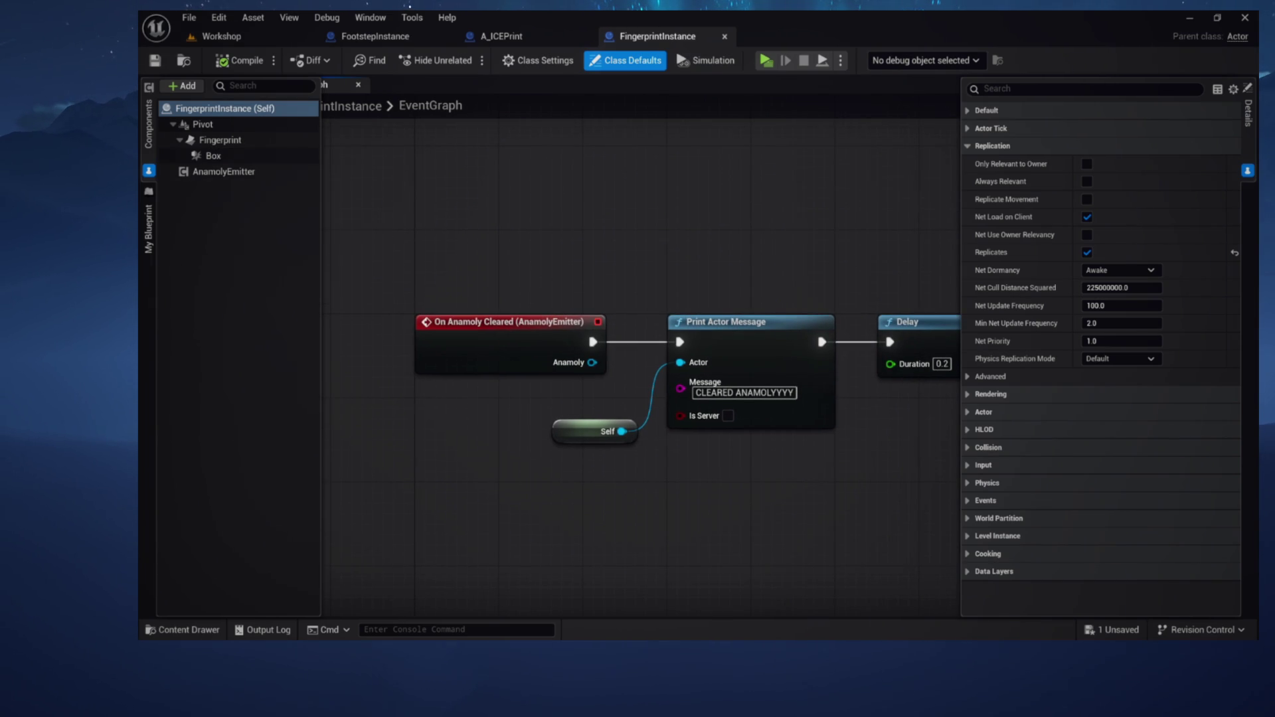
left_click(435, 228)
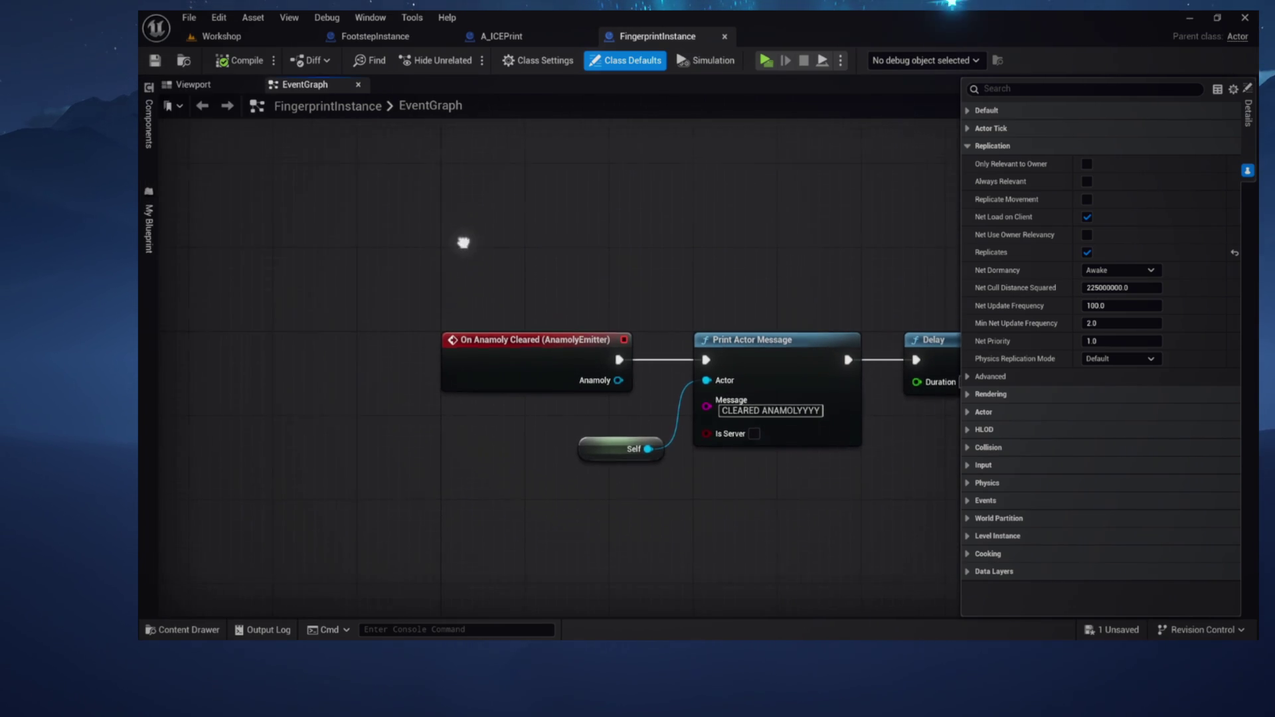
left_click(235, 84)
left_click(304, 85)
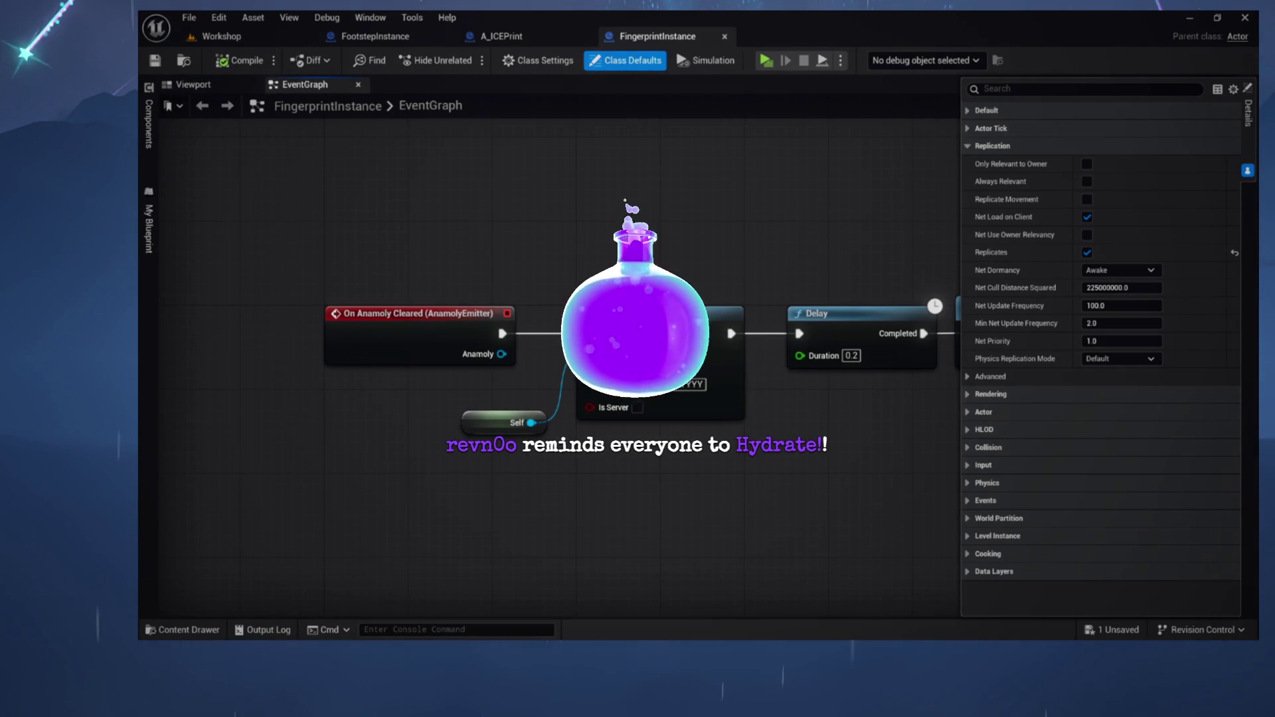
left_click(149, 213)
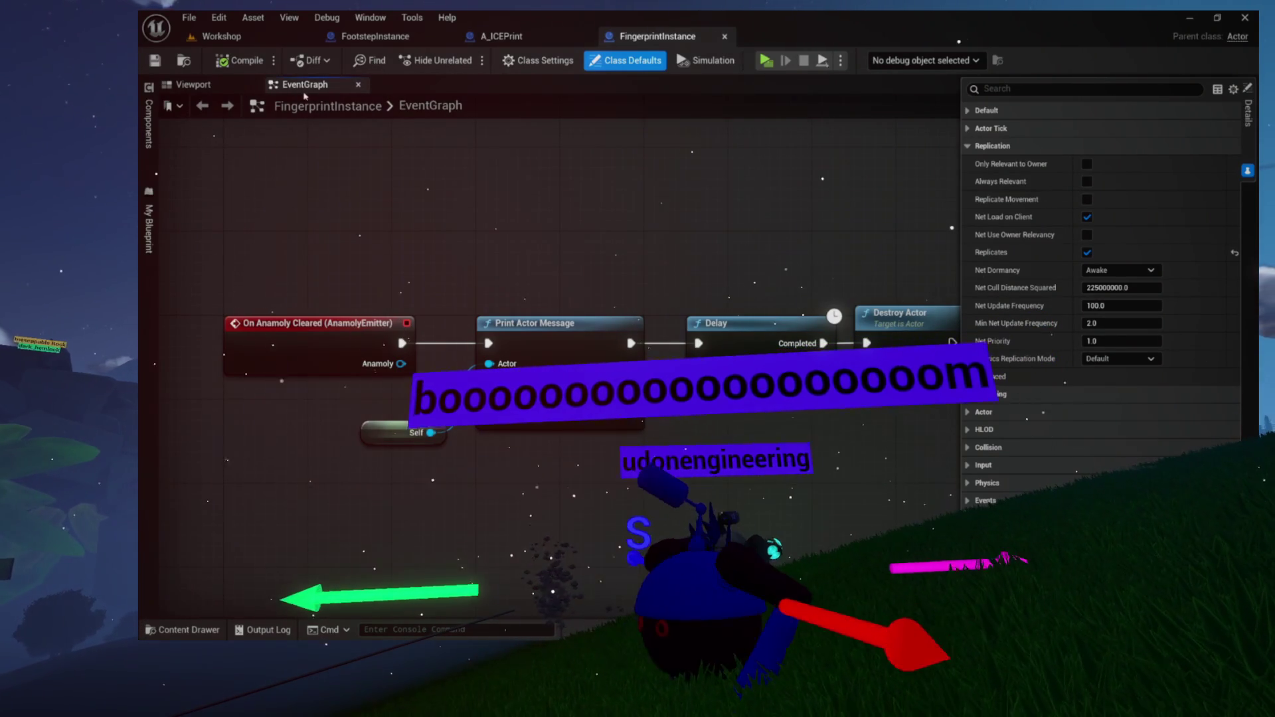
Place an A_UVWriting actor from the Evidence folder into the Workshop level
key("ctrl+space")
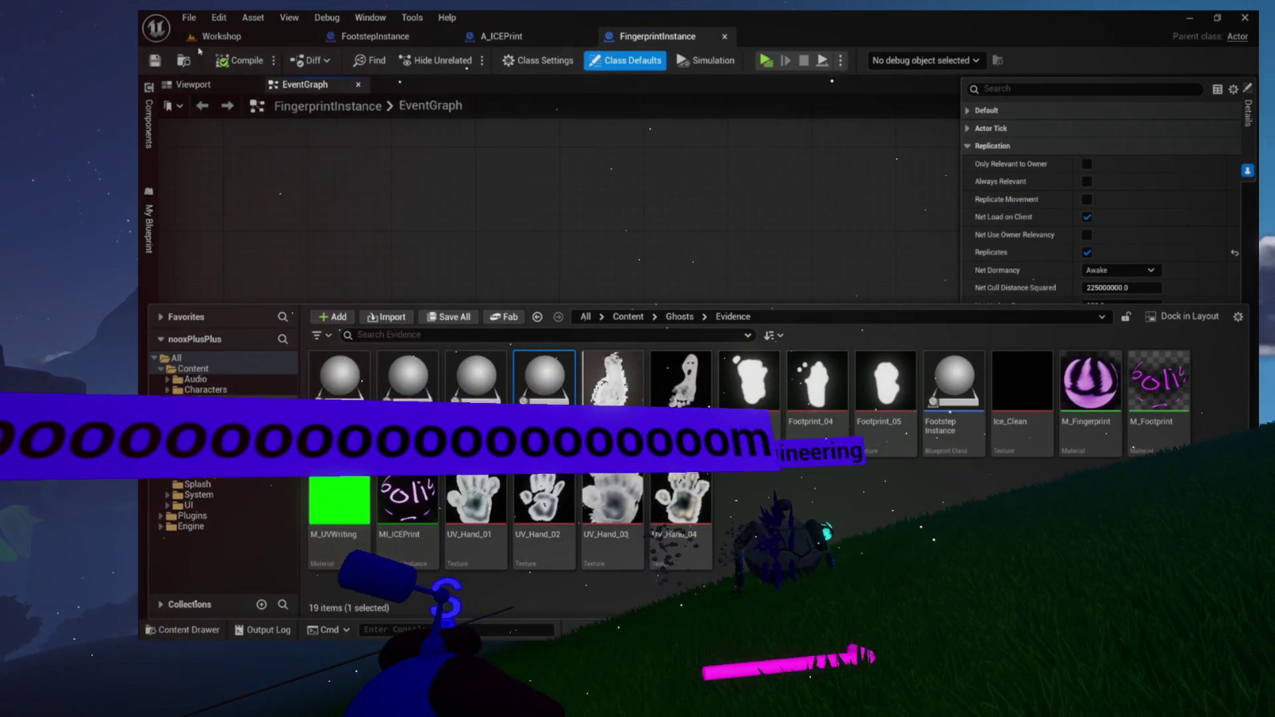
left_click(492, 36)
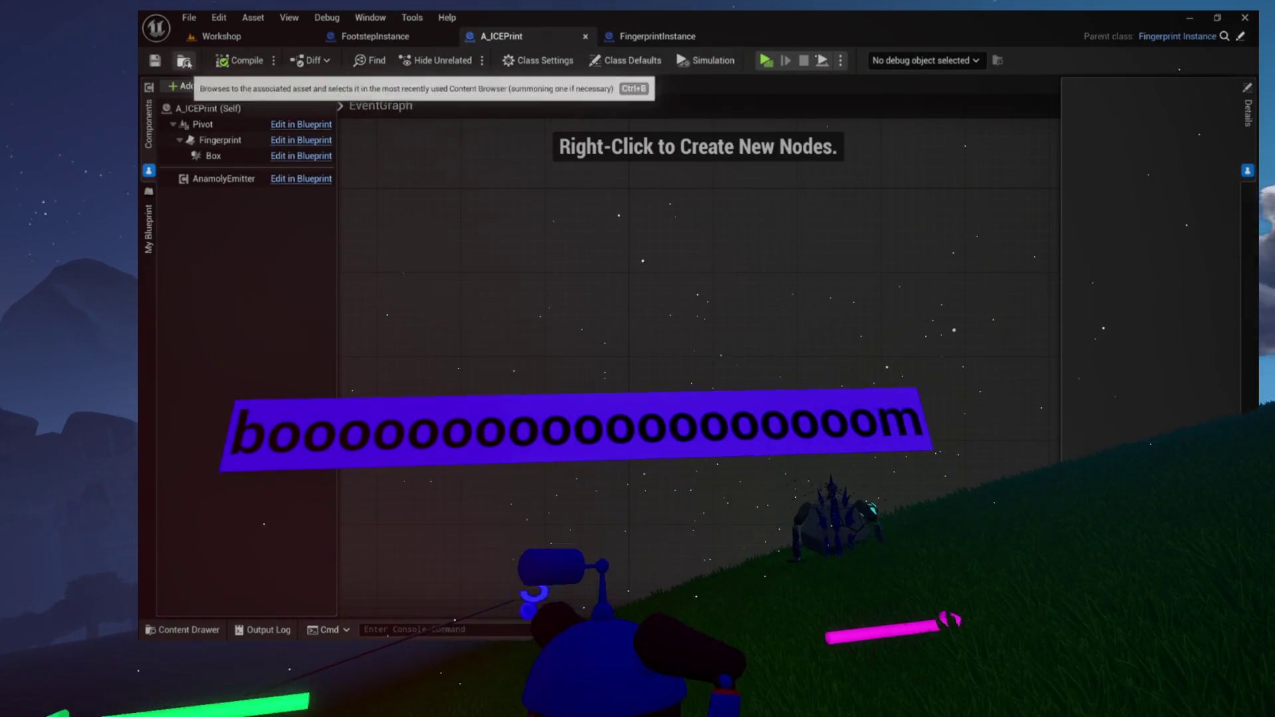
left_click(184, 61)
left_click(222, 36)
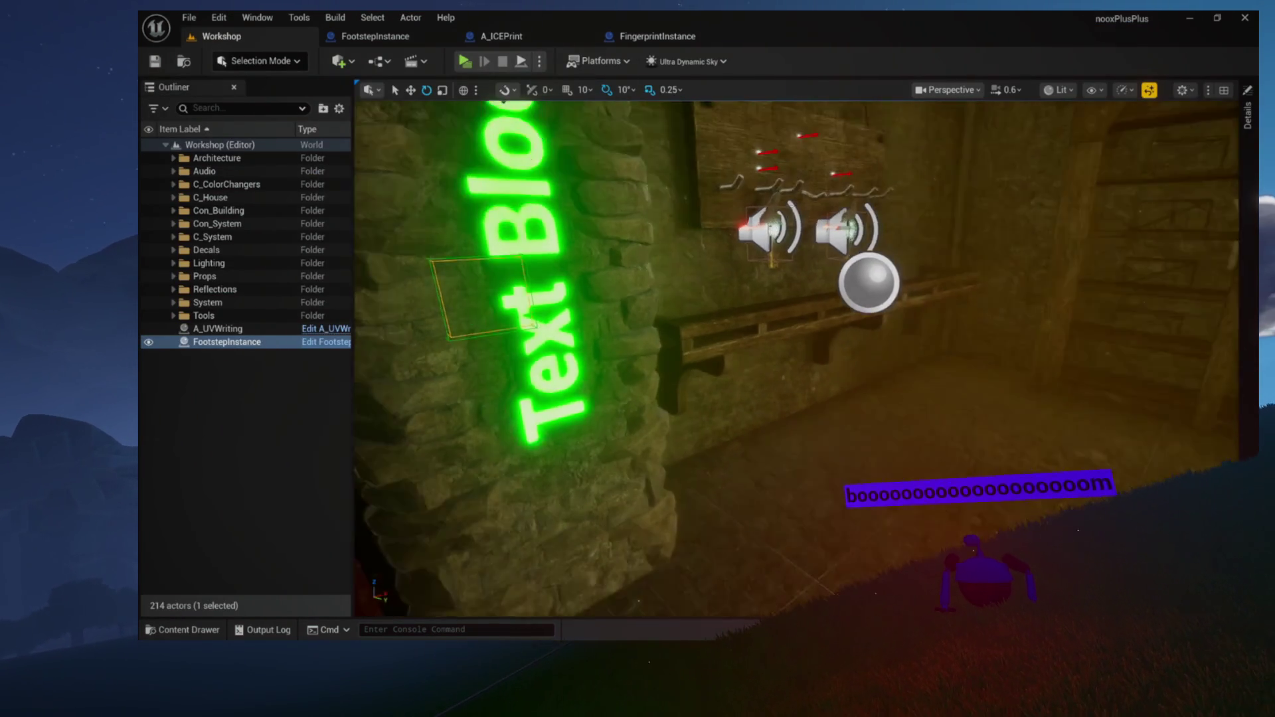
key("ctrl+space")
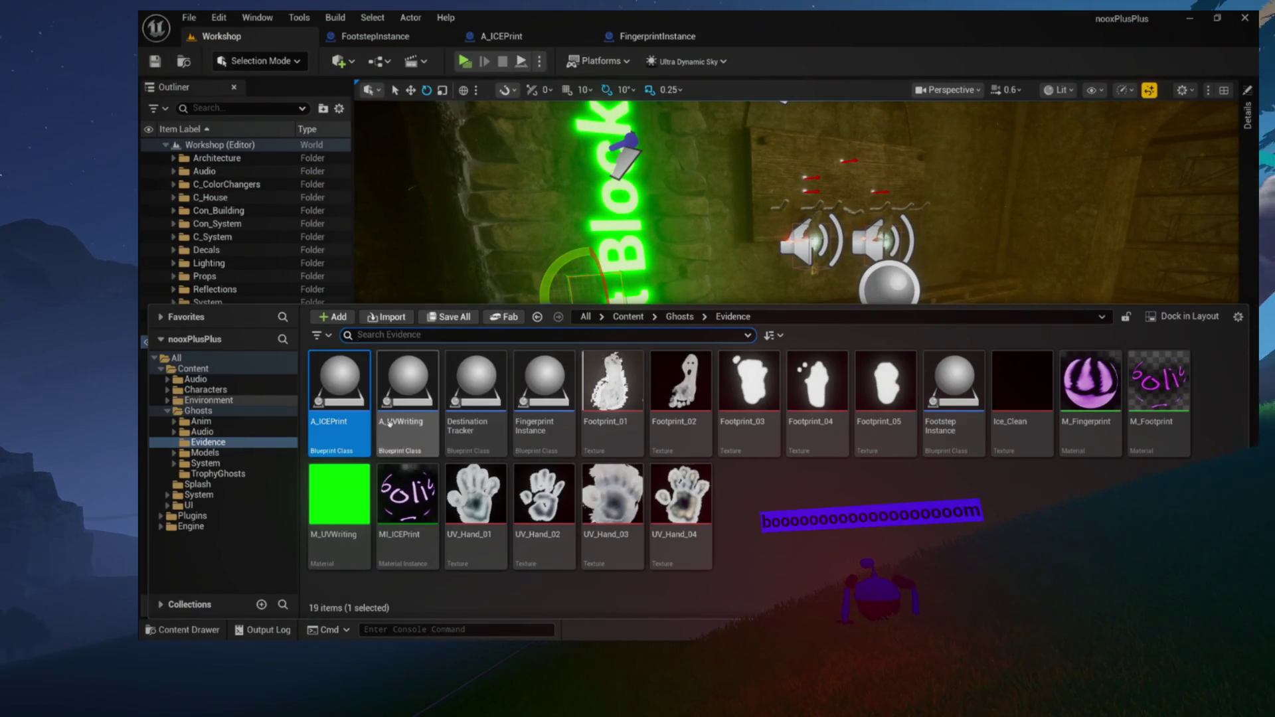
mouse_move(389, 423)
left_mouse_down()
mouse_move(442, 216)
mouse_move(596, 387)
left_mouse_up()
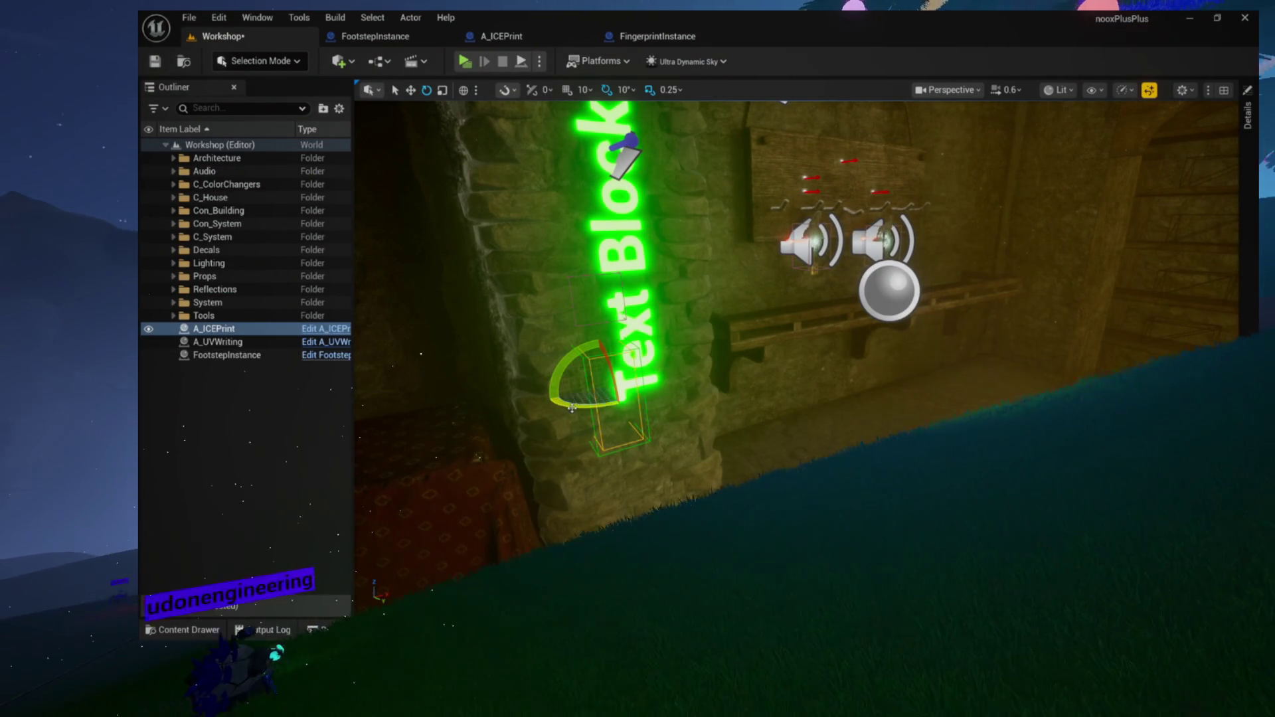
key("w")
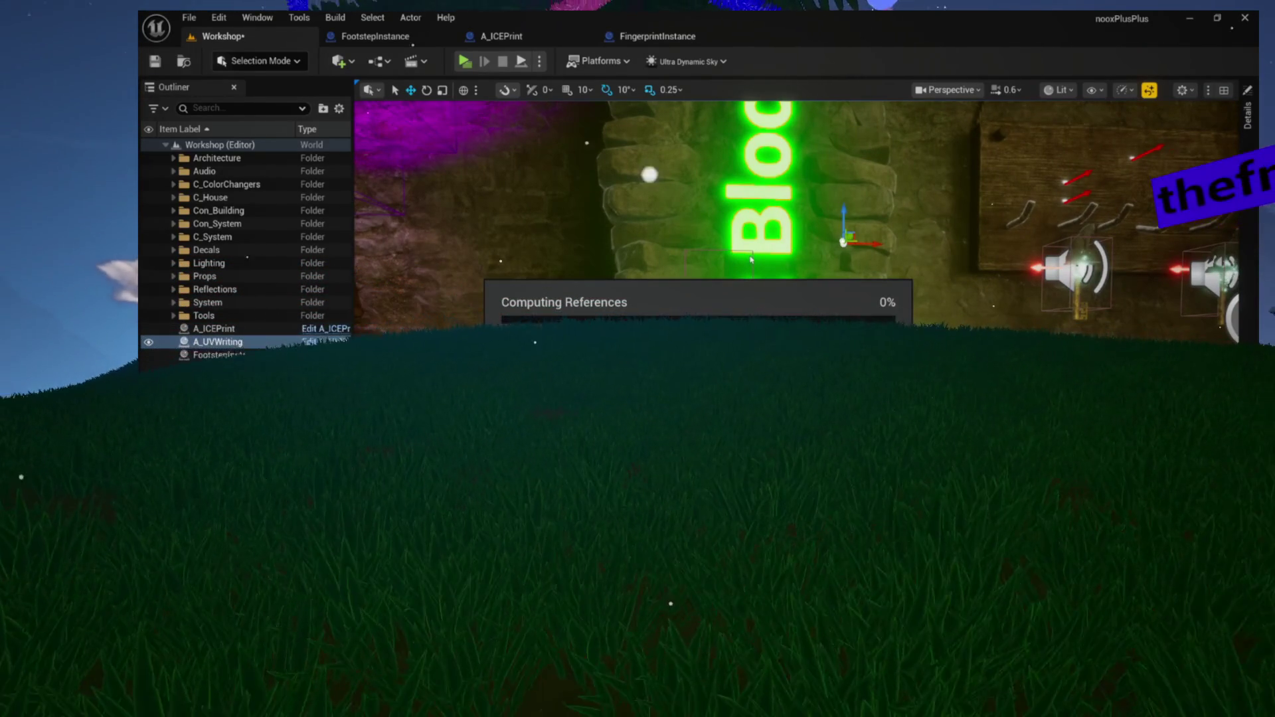
Delete the extra test actors, frame the remaining actor, and play the level in a new window
left_click(751, 259)
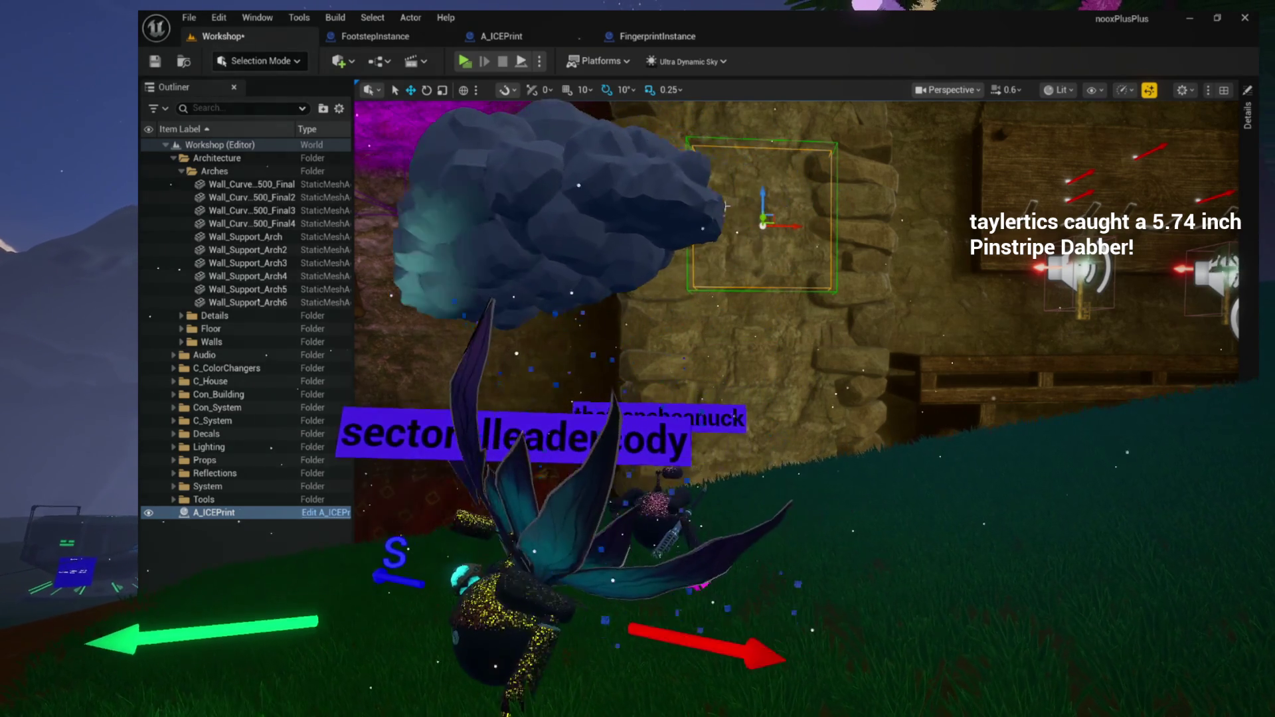
key("f")
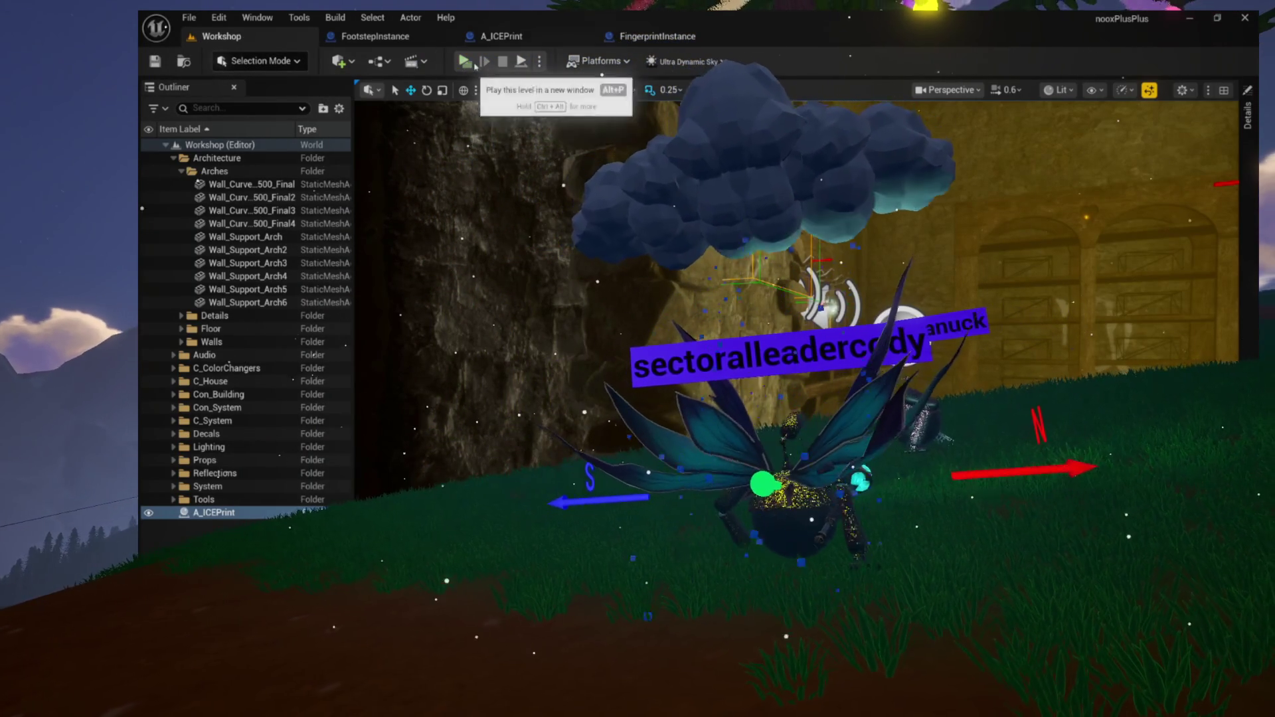
left_click(476, 66)
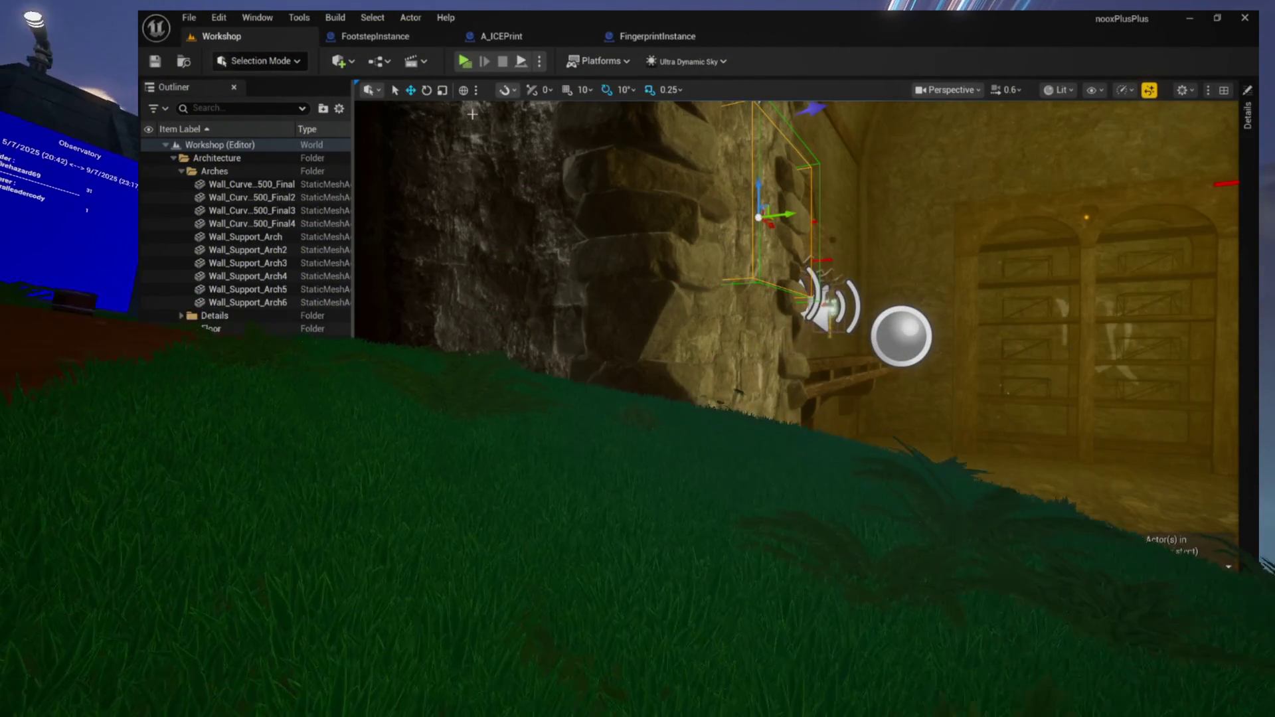
Open the Content Drawer and browse Environment from JapaneseFeudalCastle back to AlchemistWorkshop
key("ctrl+space")
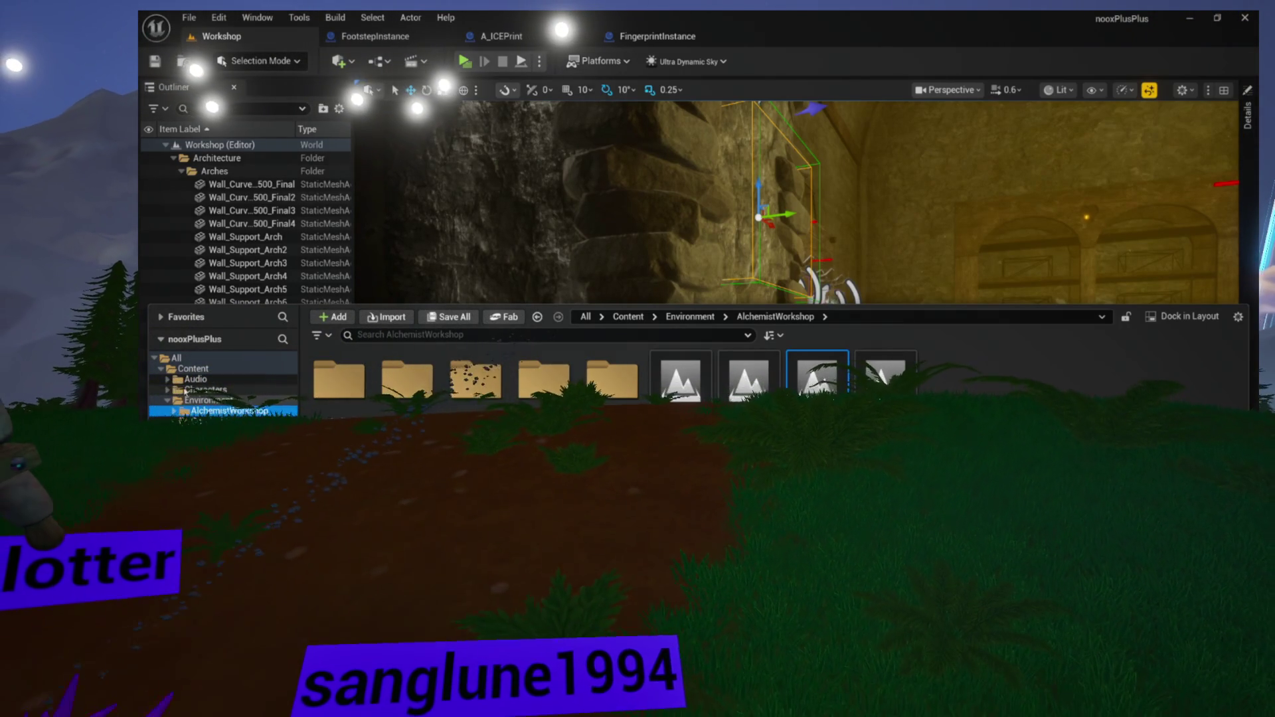
left_click(219, 442)
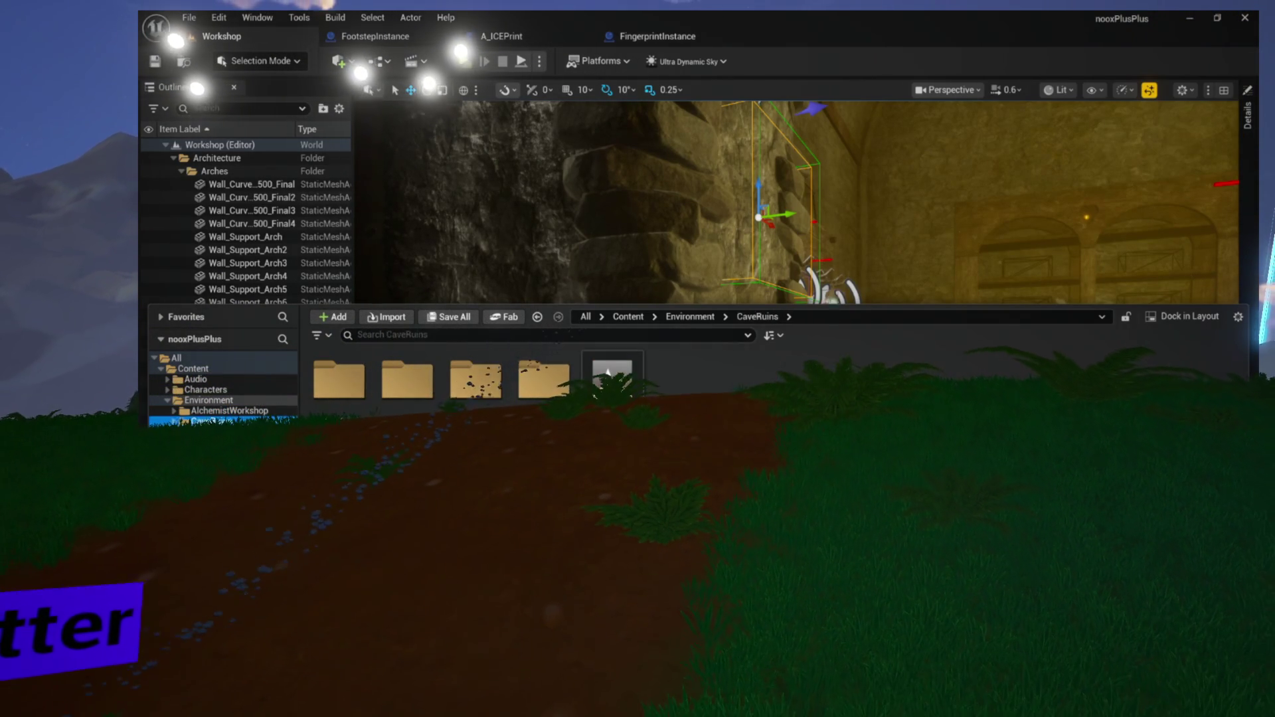
left_click(229, 411)
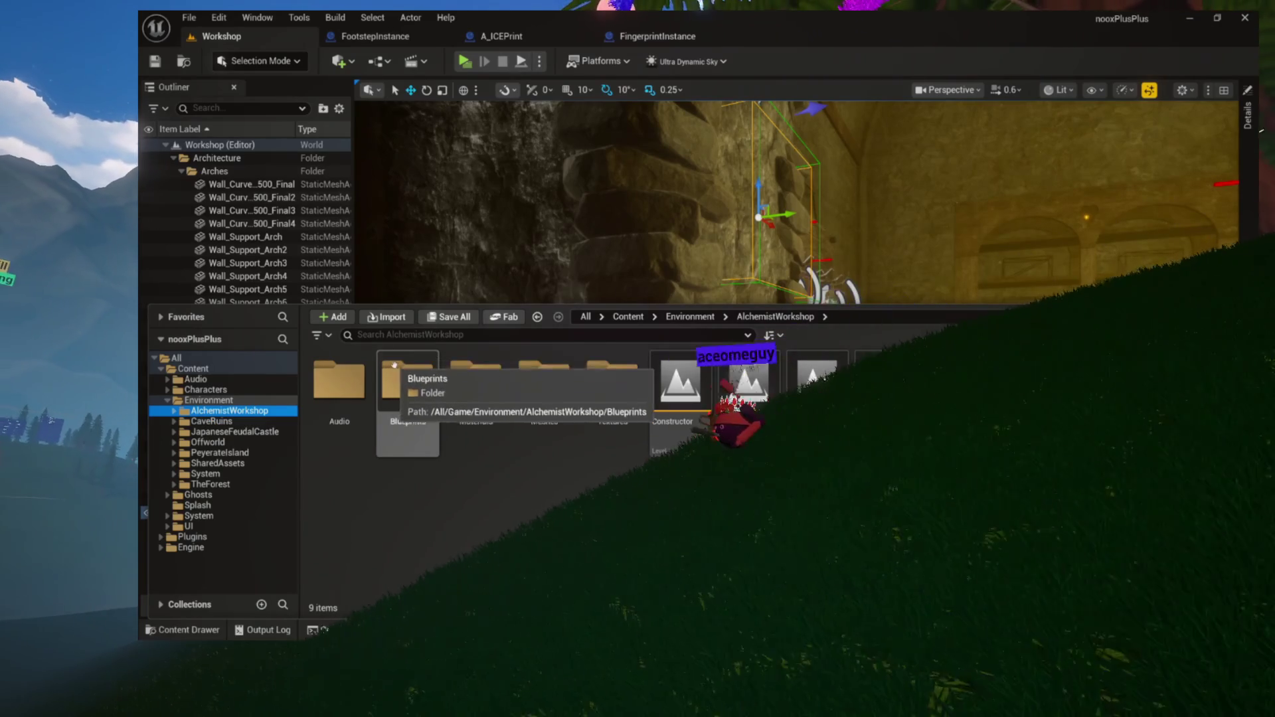
Step through the Environment folders from JapaneseFeudalCastle down to TheForest
left_click(207, 433)
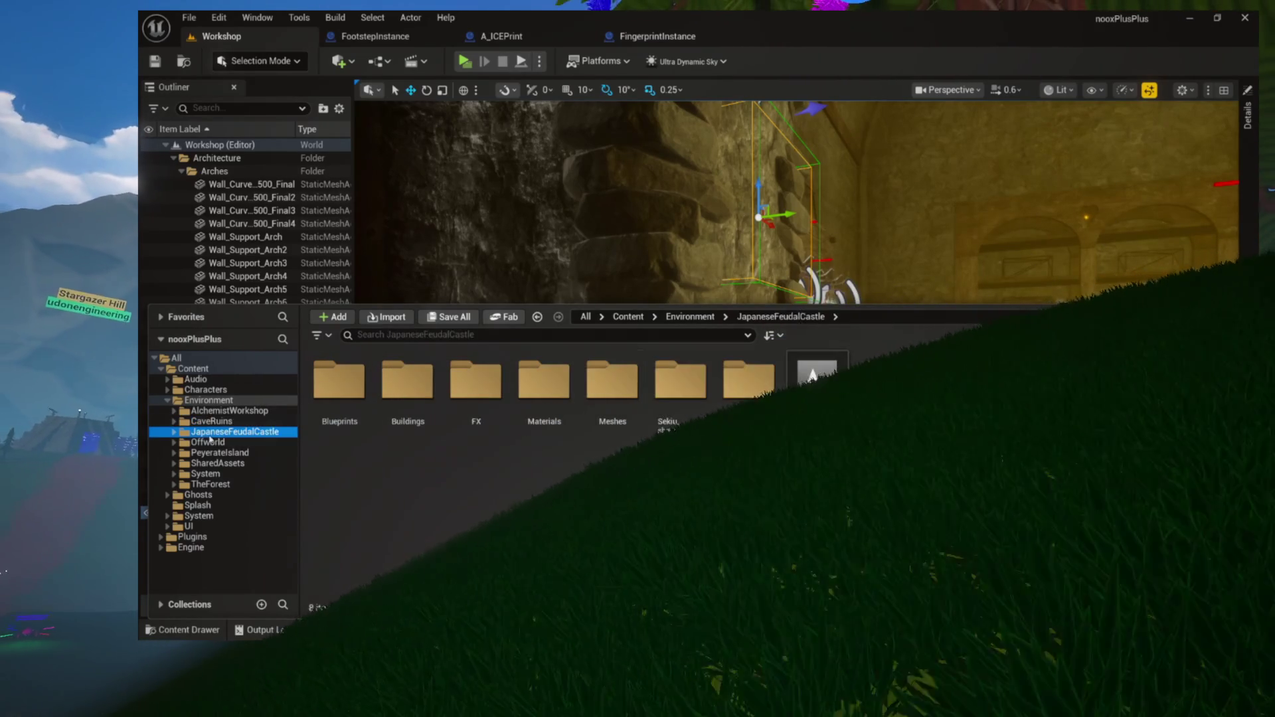
left_click(211, 452)
left_click(212, 462)
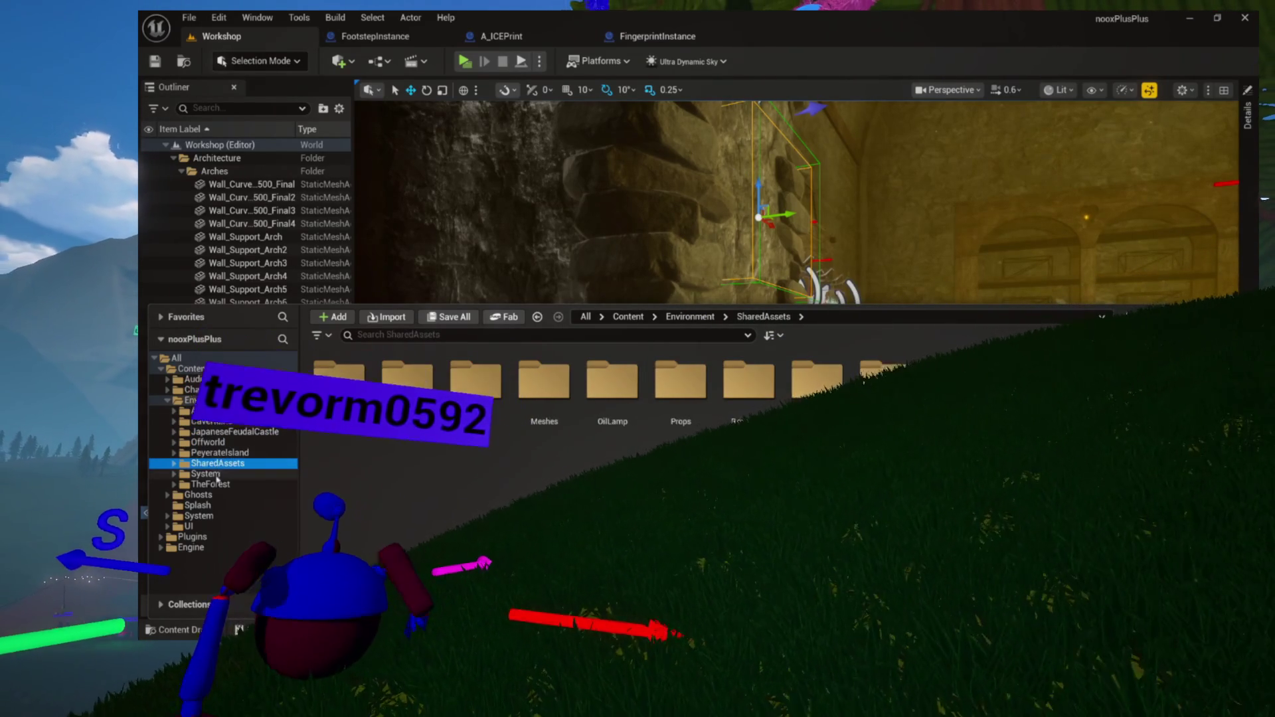
left_click(207, 474)
left_click(212, 485)
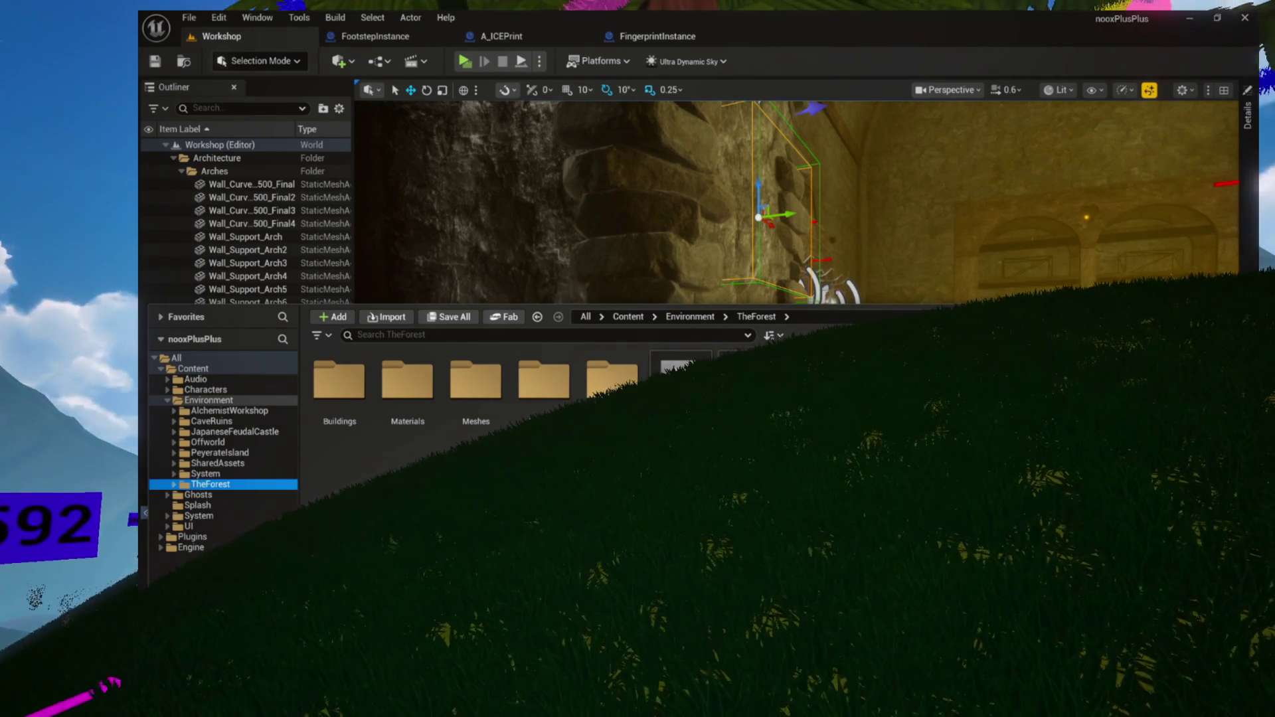
Save all unsaved content, reopen the Content Drawer, and return to the A_ICEPrint blueprint
key("ctrl+shift+s")
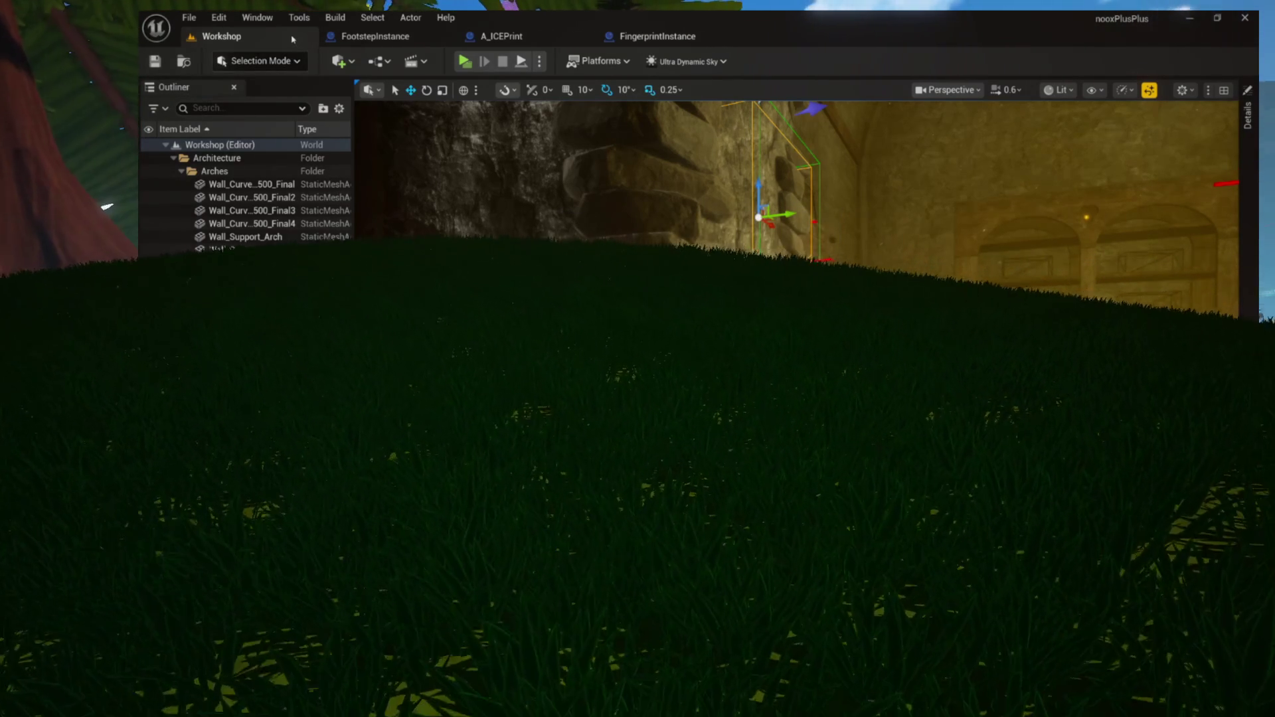
scroll(453, 186, "down", 5)
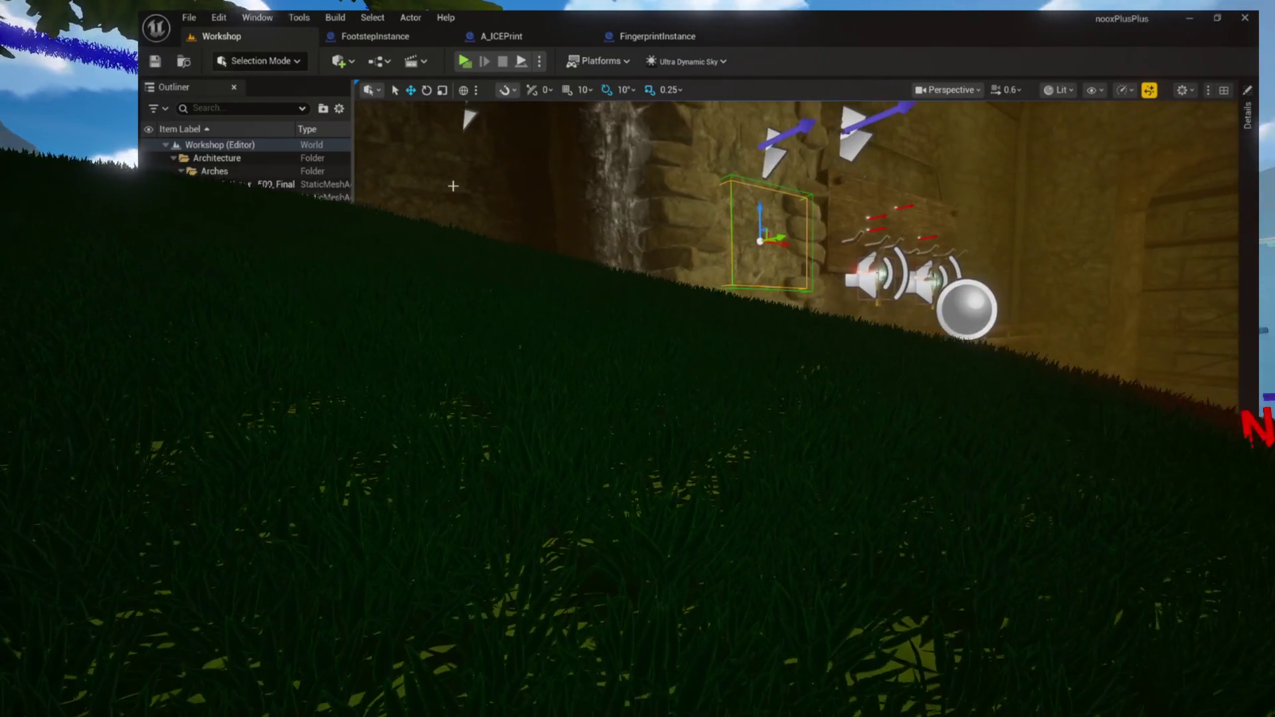
key("ctrl+space")
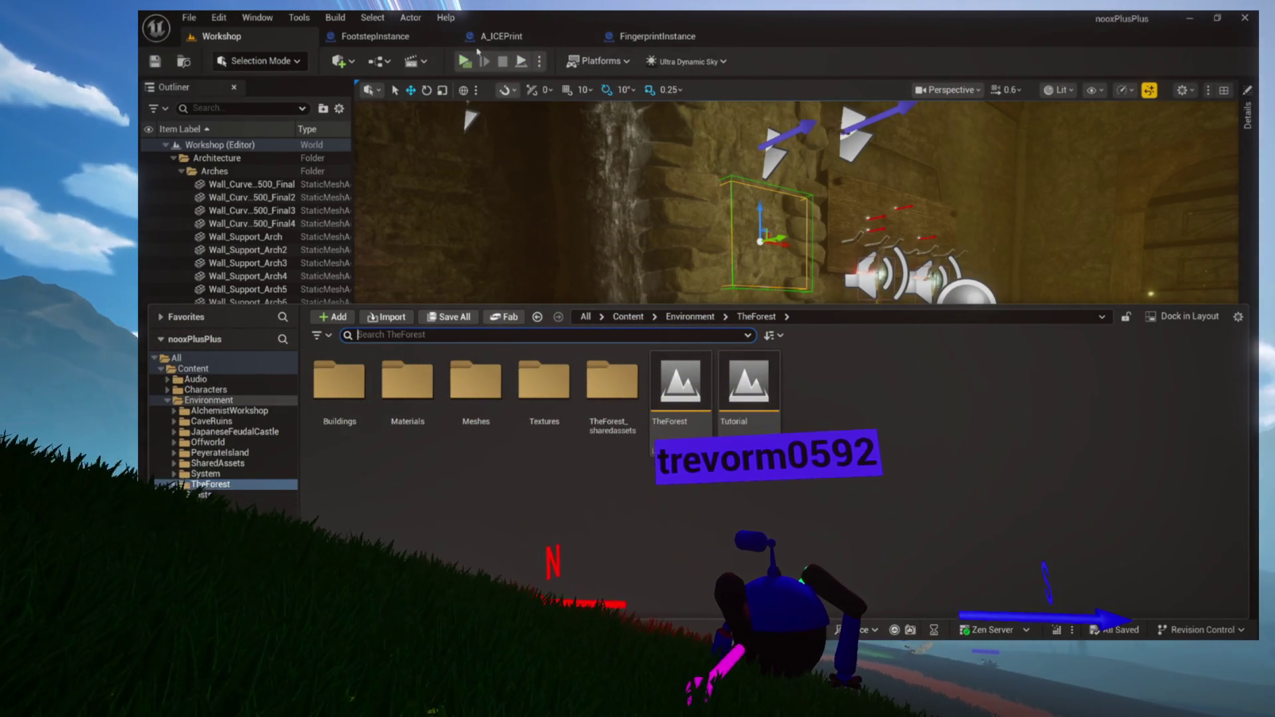
left_click(485, 37)
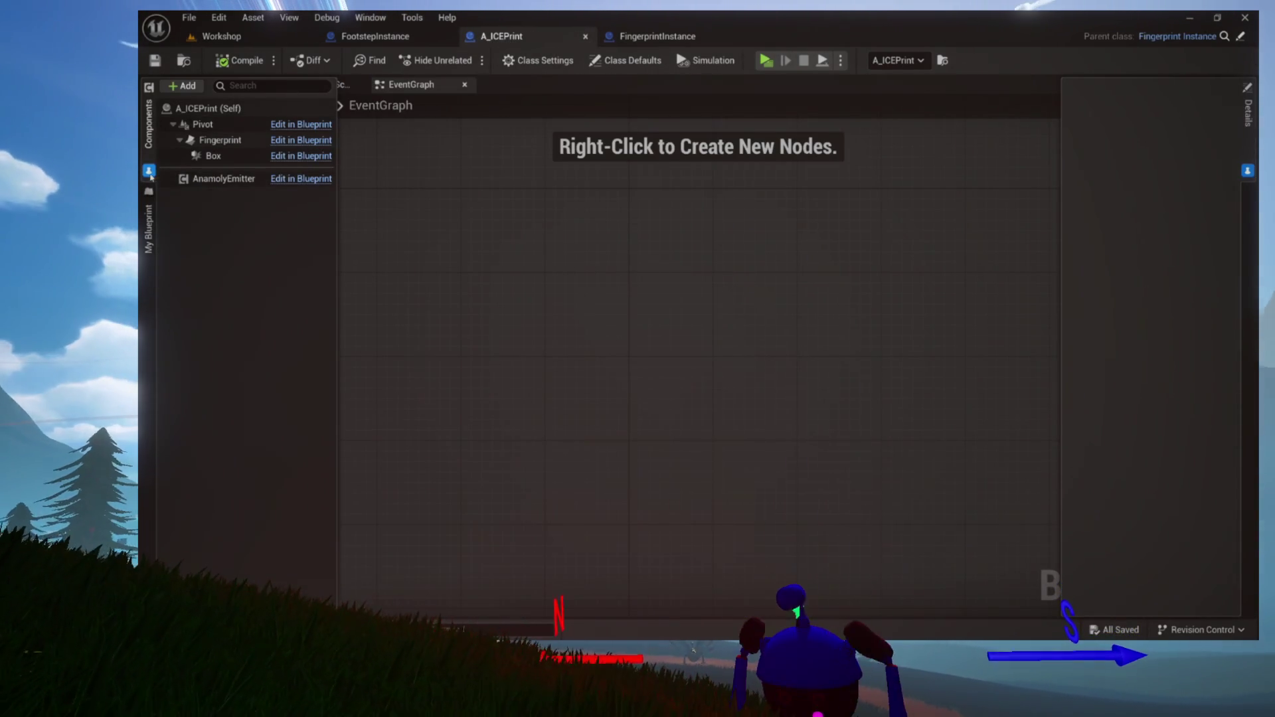
Collapse A_ICEPrint's Components and Details panels, close Construction Script, and playtest the Workshop level
left_click(425, 219)
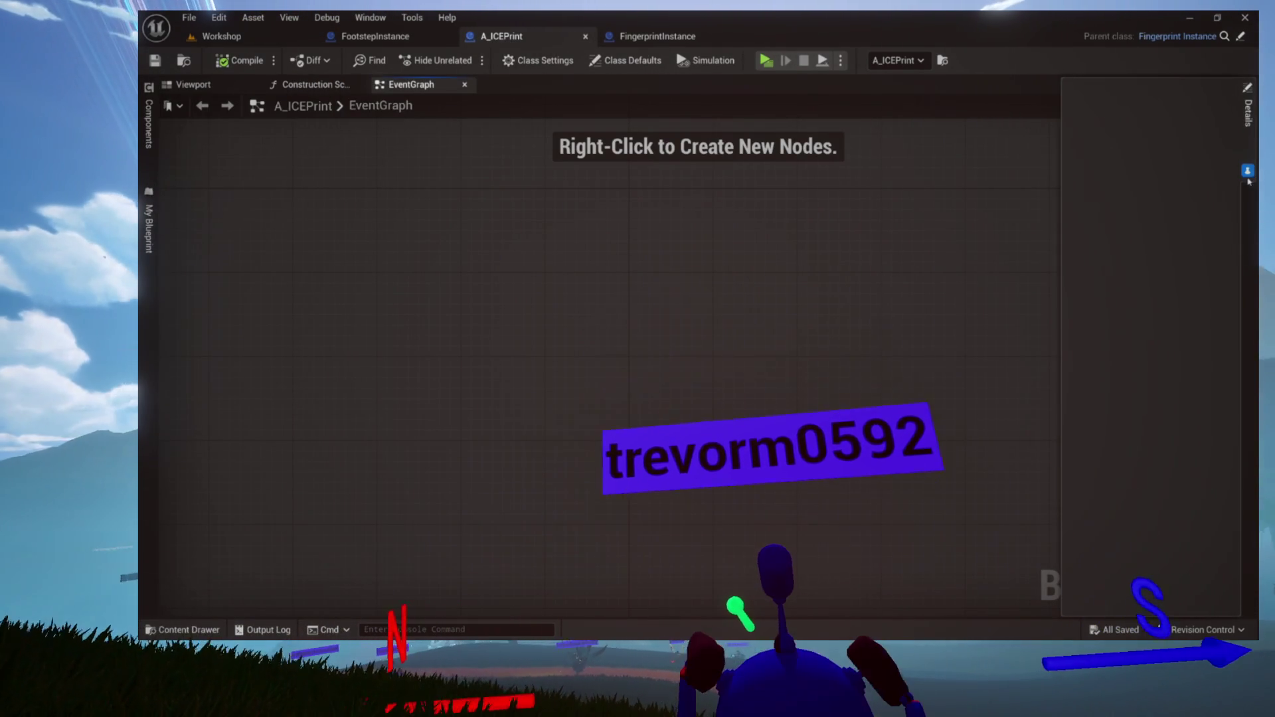
left_click(760, 279)
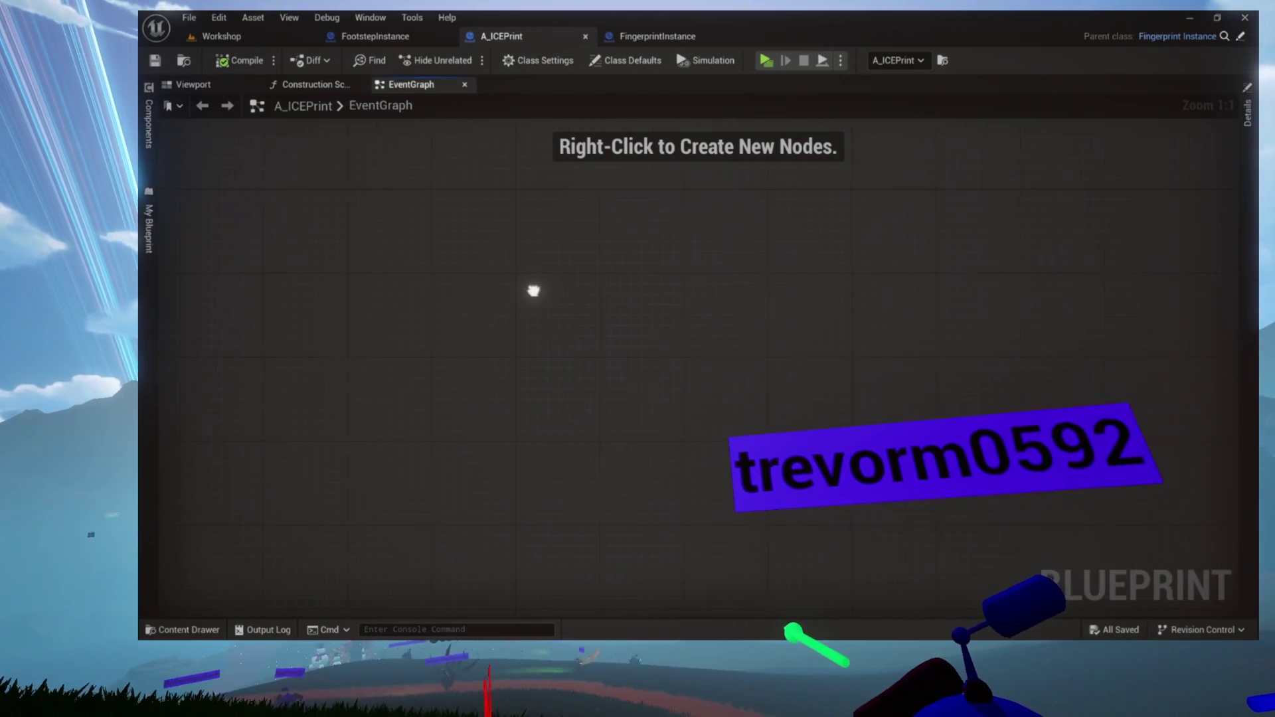
scroll(591, 362, "down", 12)
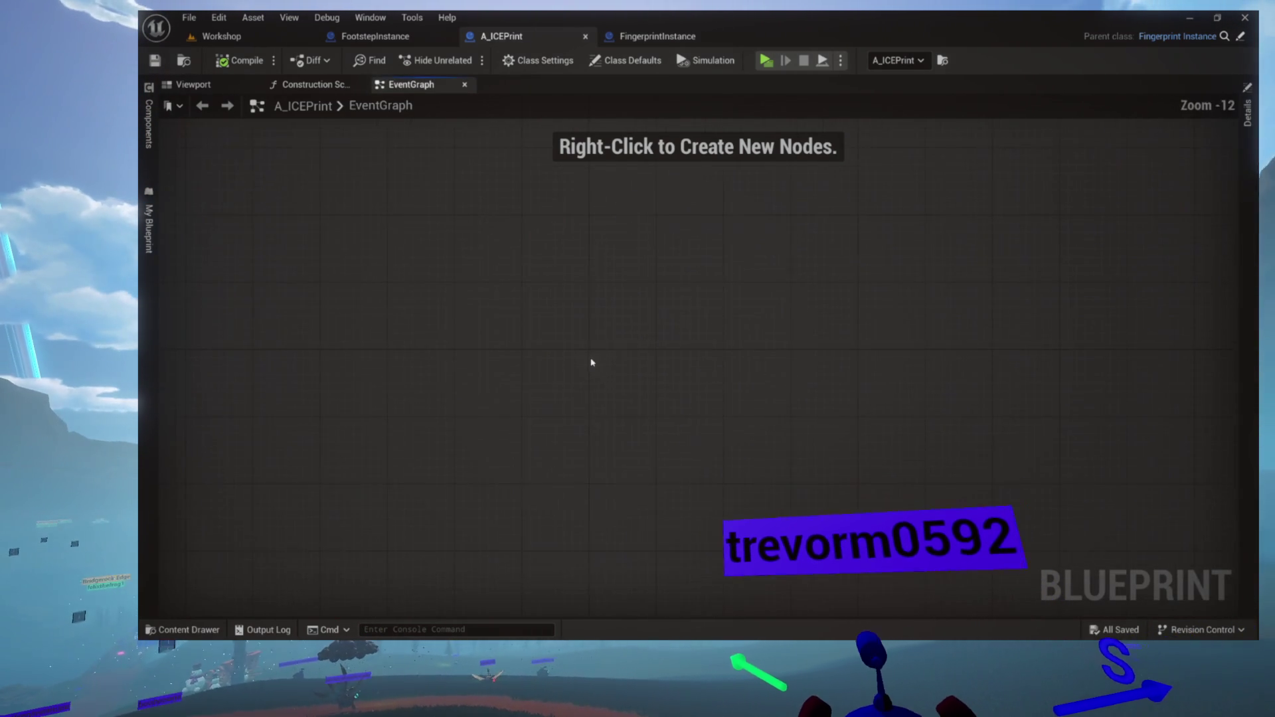
scroll(592, 362, "up", 9)
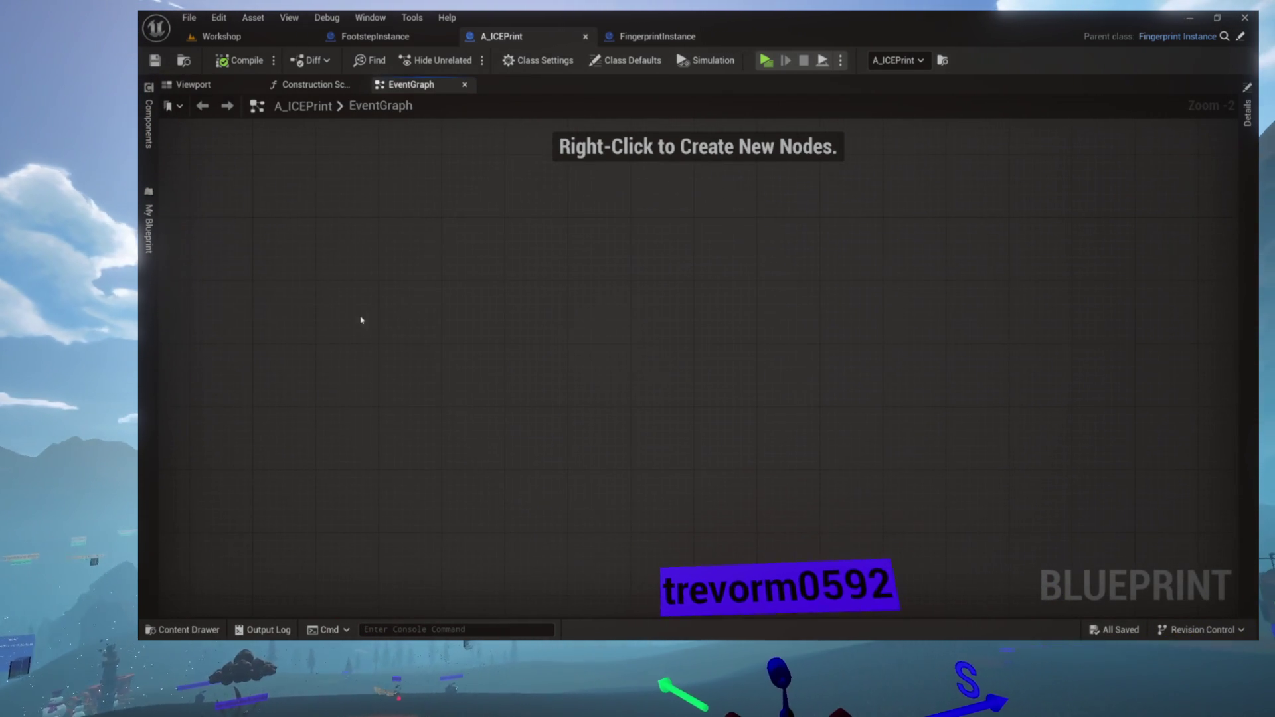
left_click(342, 86)
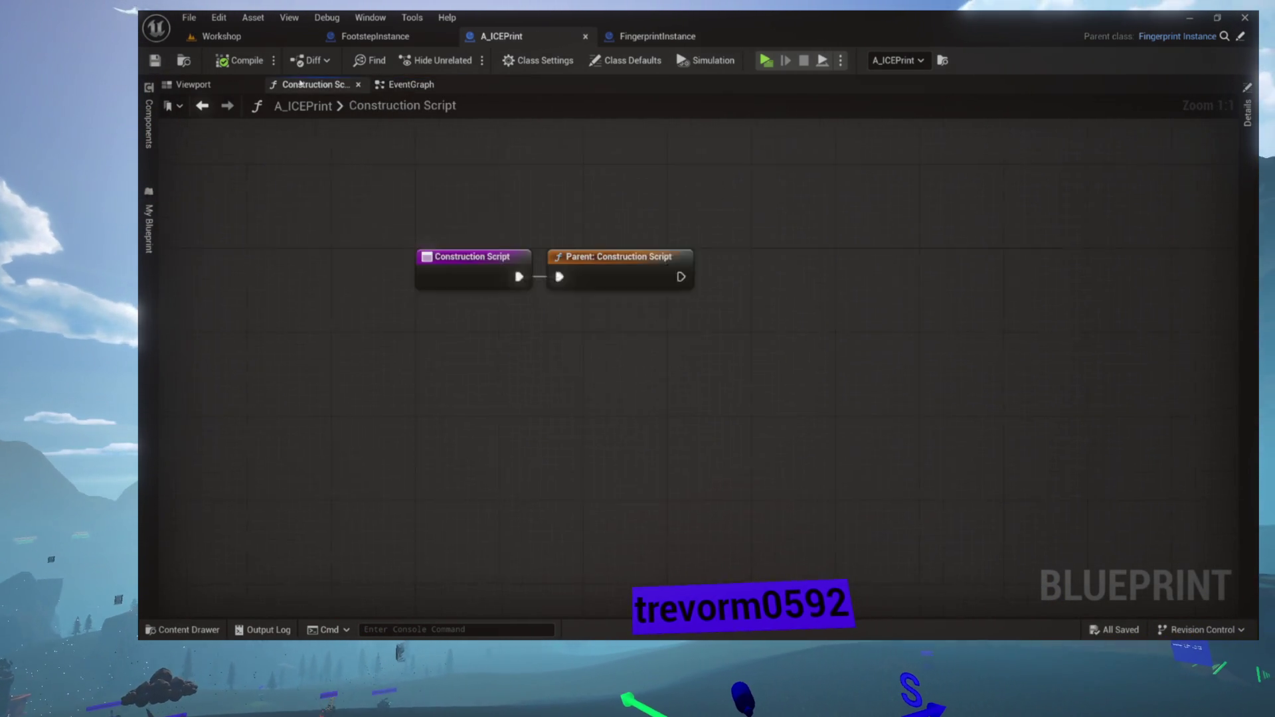
left_click(358, 85)
left_click(302, 85)
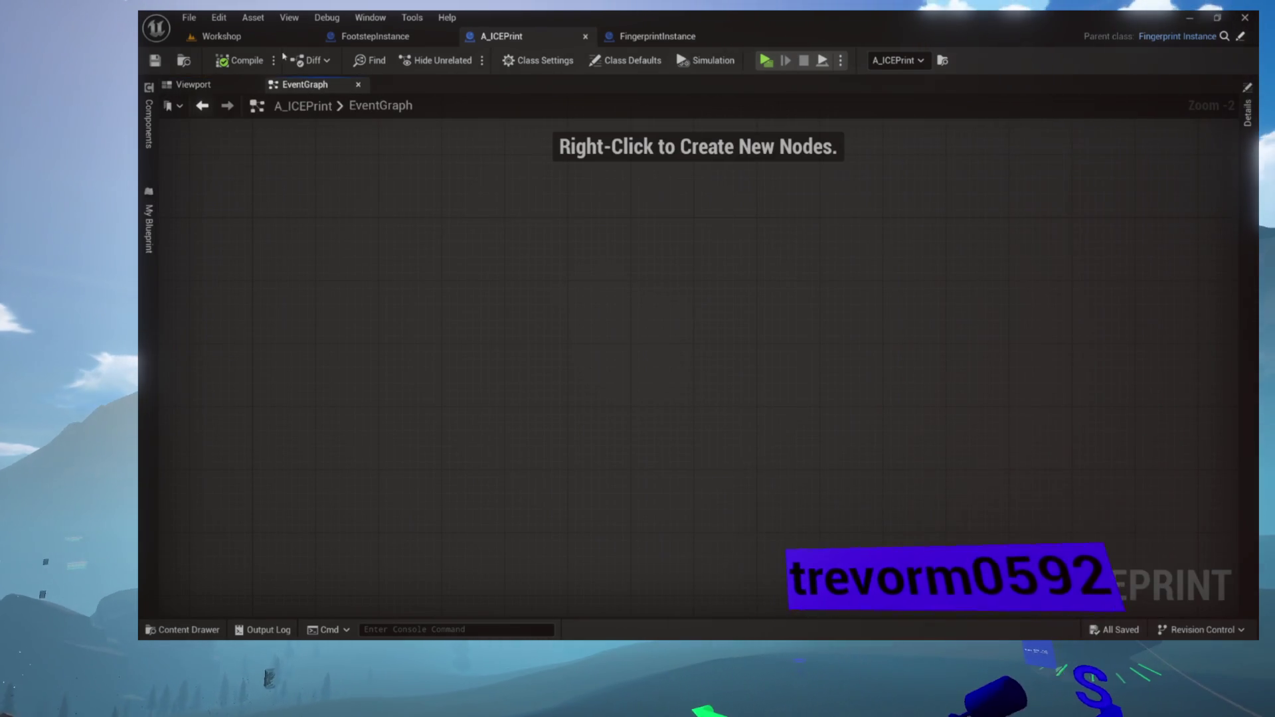
left_click(262, 37)
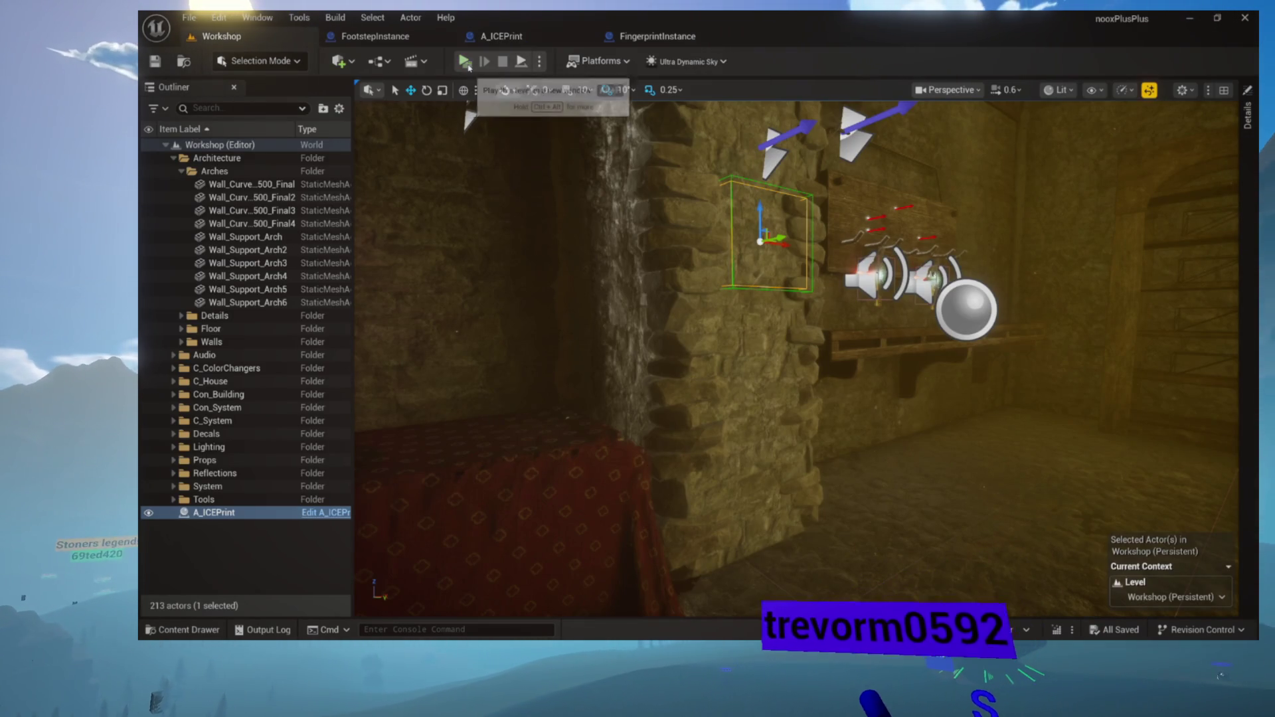
left_click(466, 61)
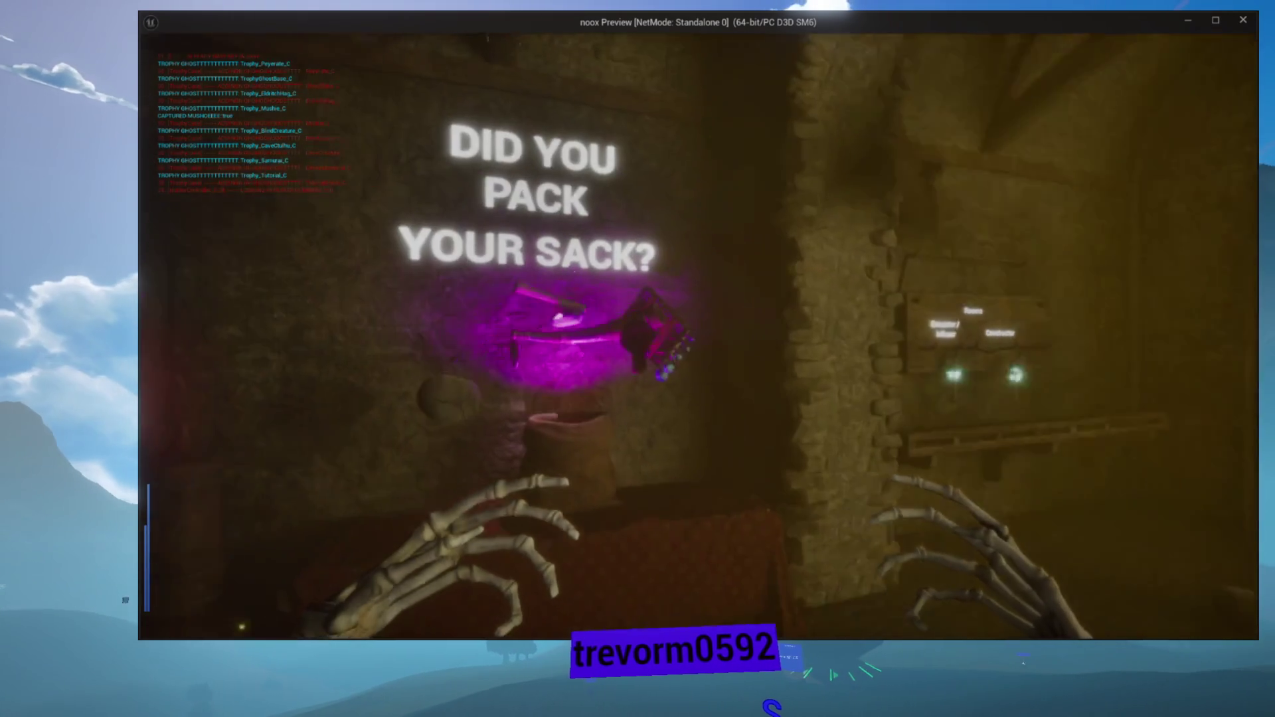
key("w")
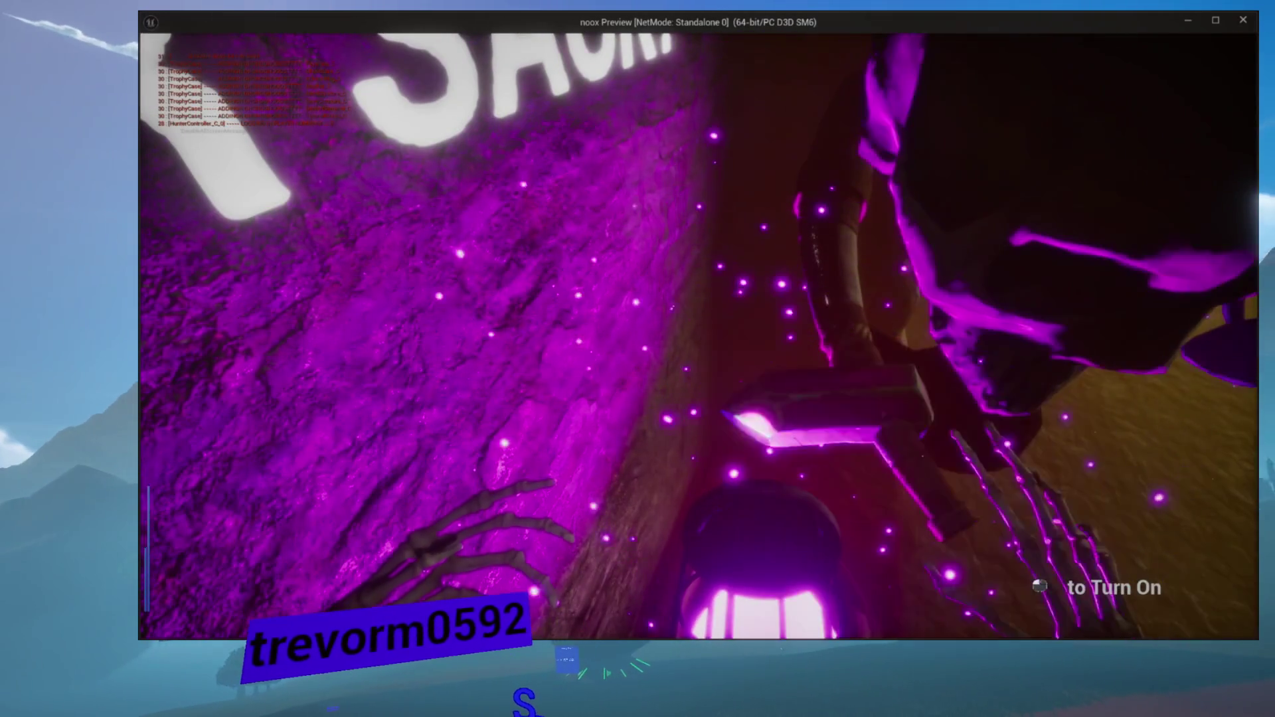
key("f")
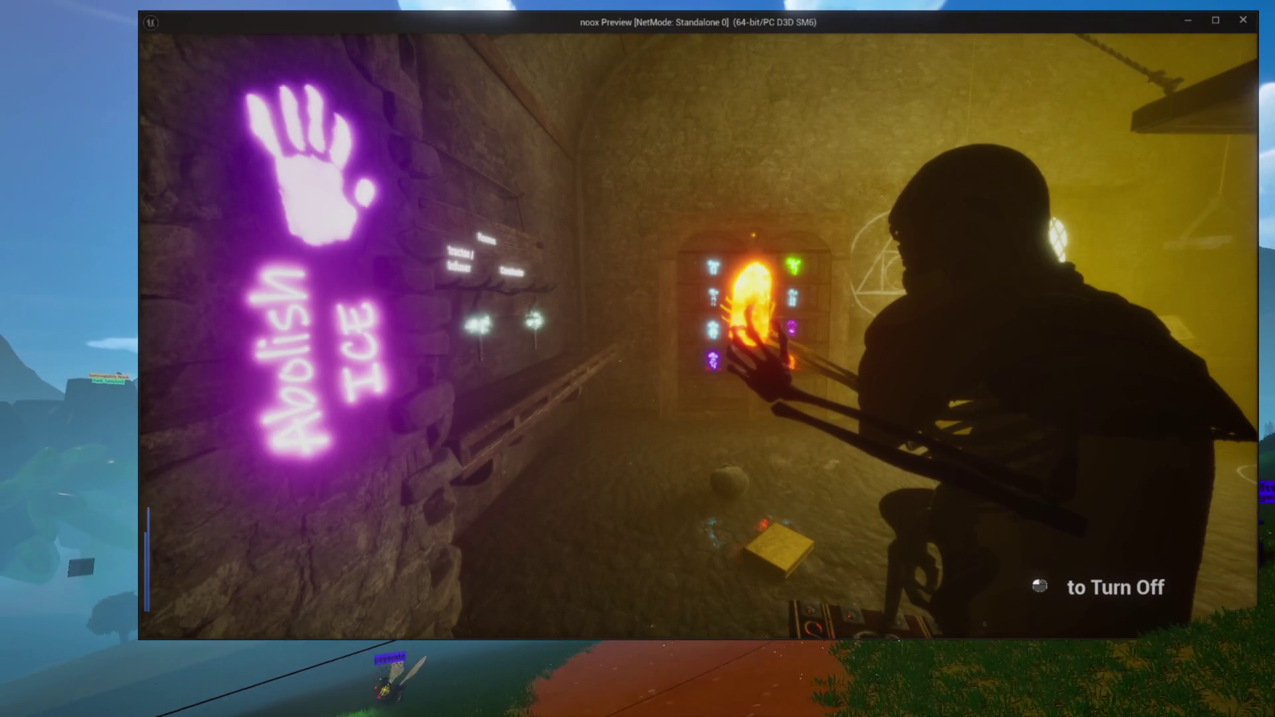
key("Escape")
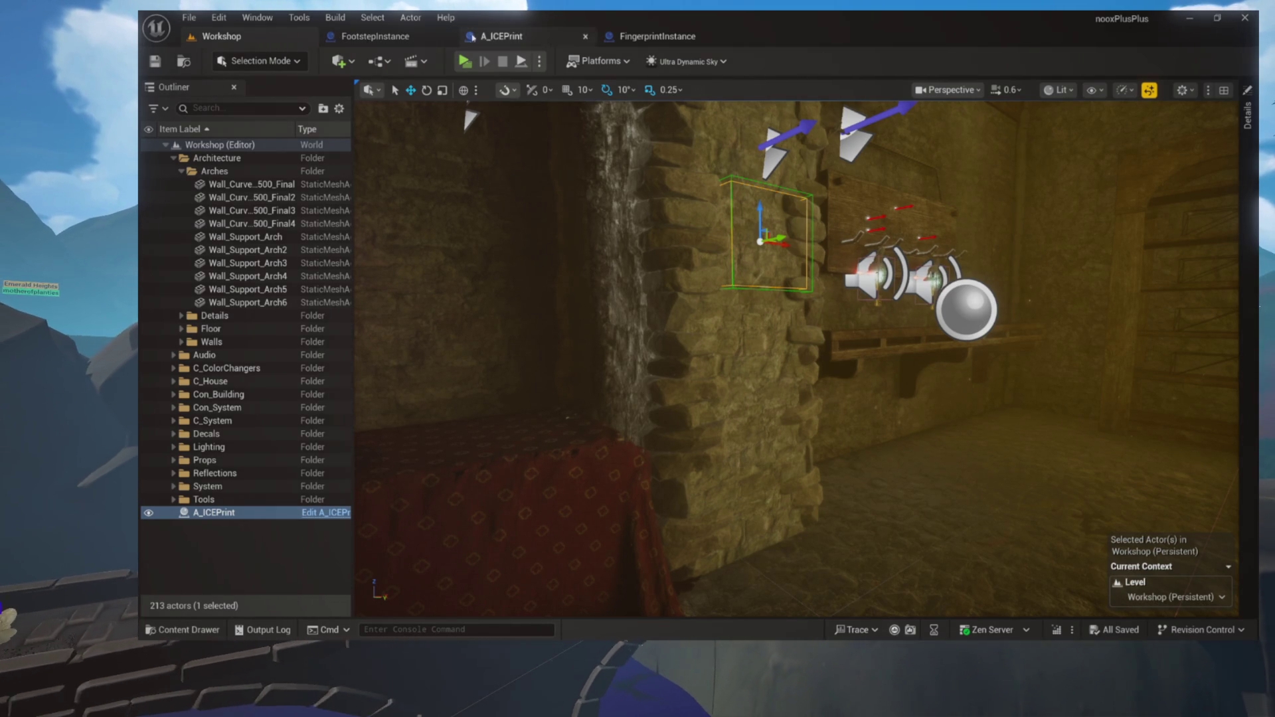
left_click(502, 40)
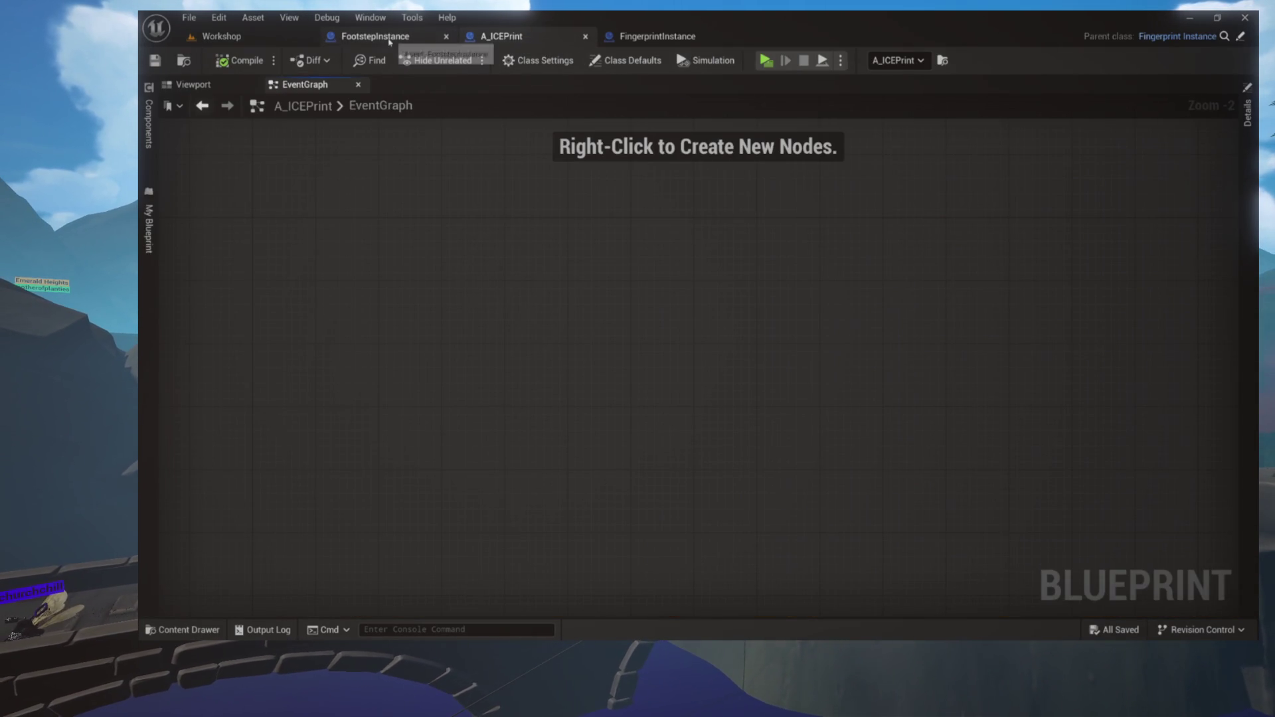
Open FootstepInstance's InitializeMaterial graph and zoom to frame its nodes
left_click(390, 39)
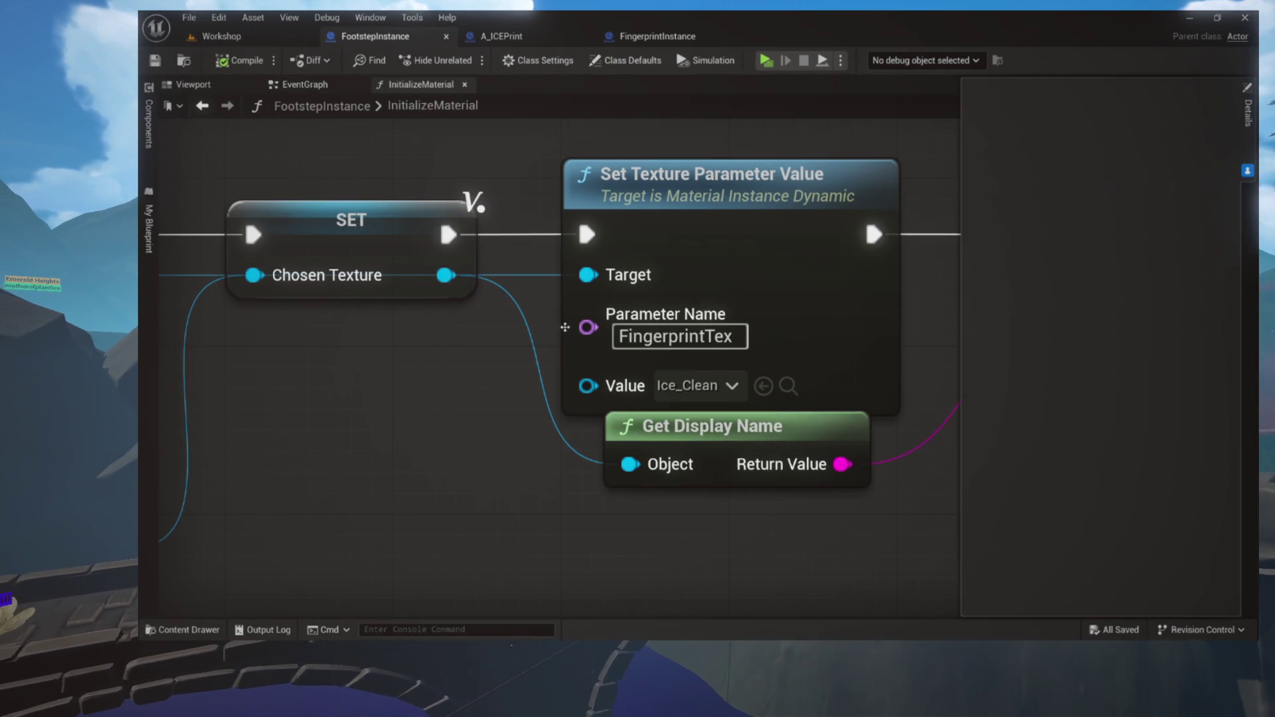
scroll(498, 359, "down", 5)
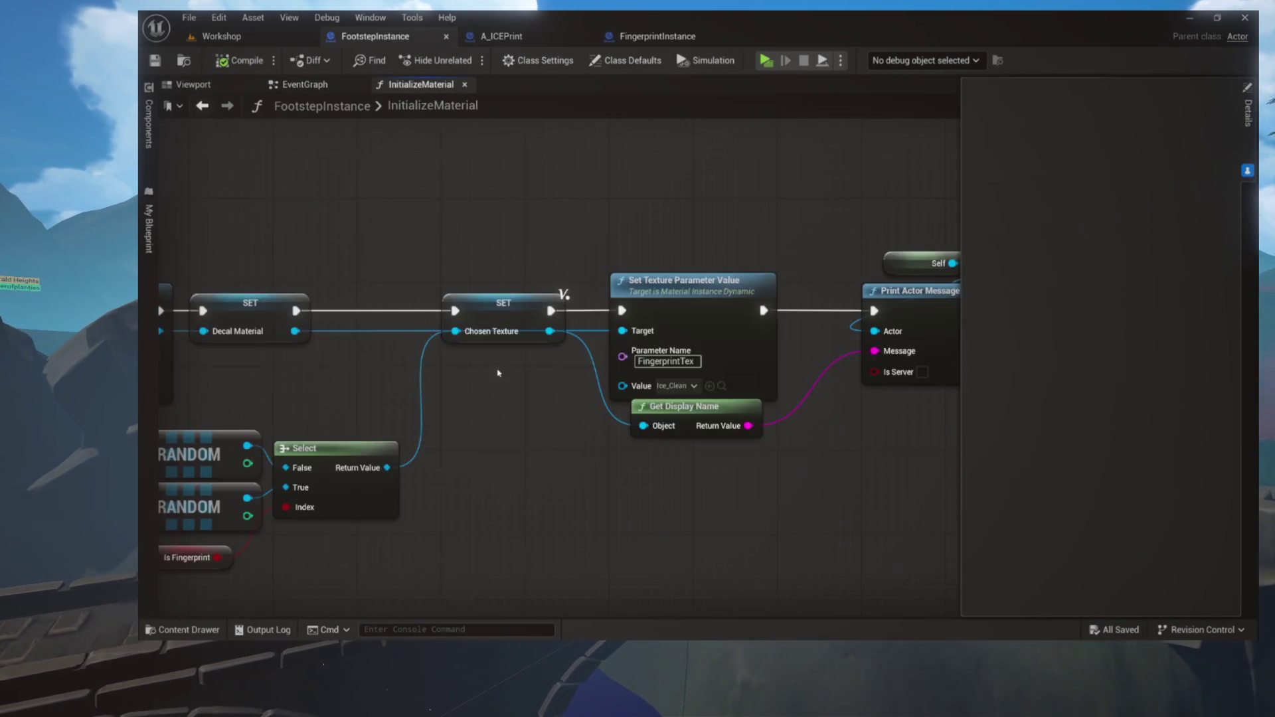
scroll(498, 373, "down", 2)
scroll(729, 375, "up", 3)
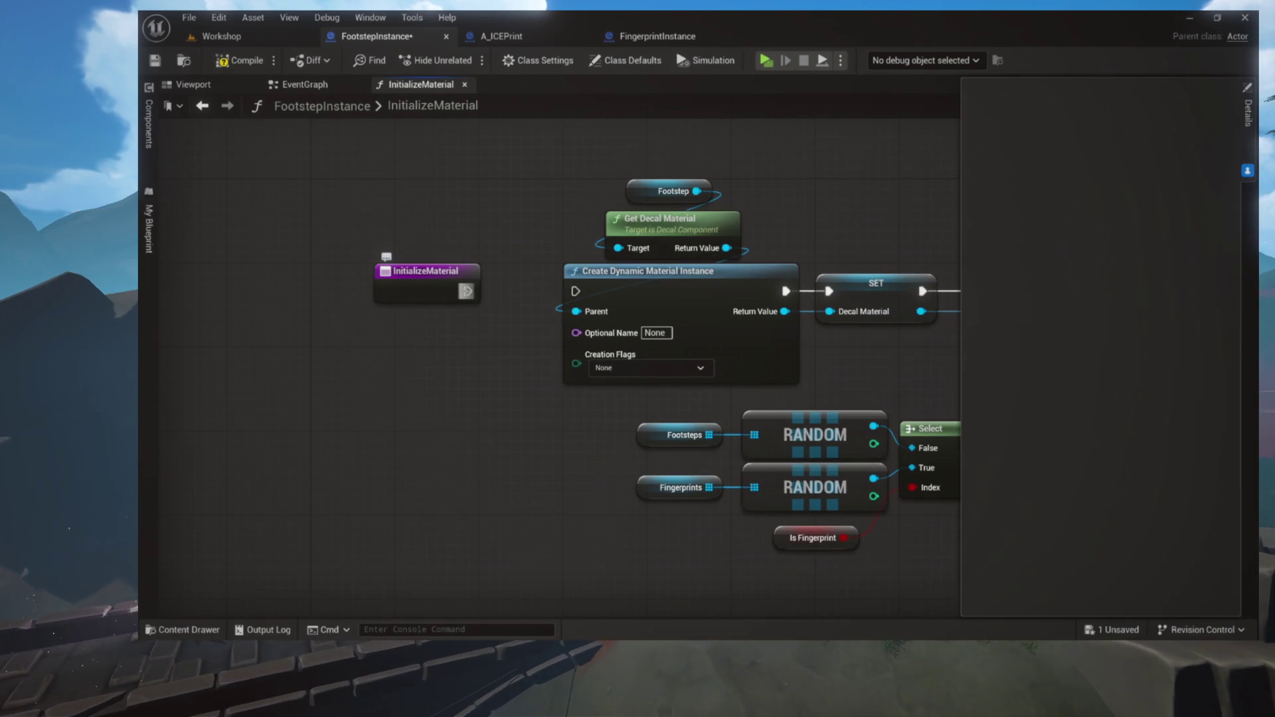
scroll(385, 334, "down", 3)
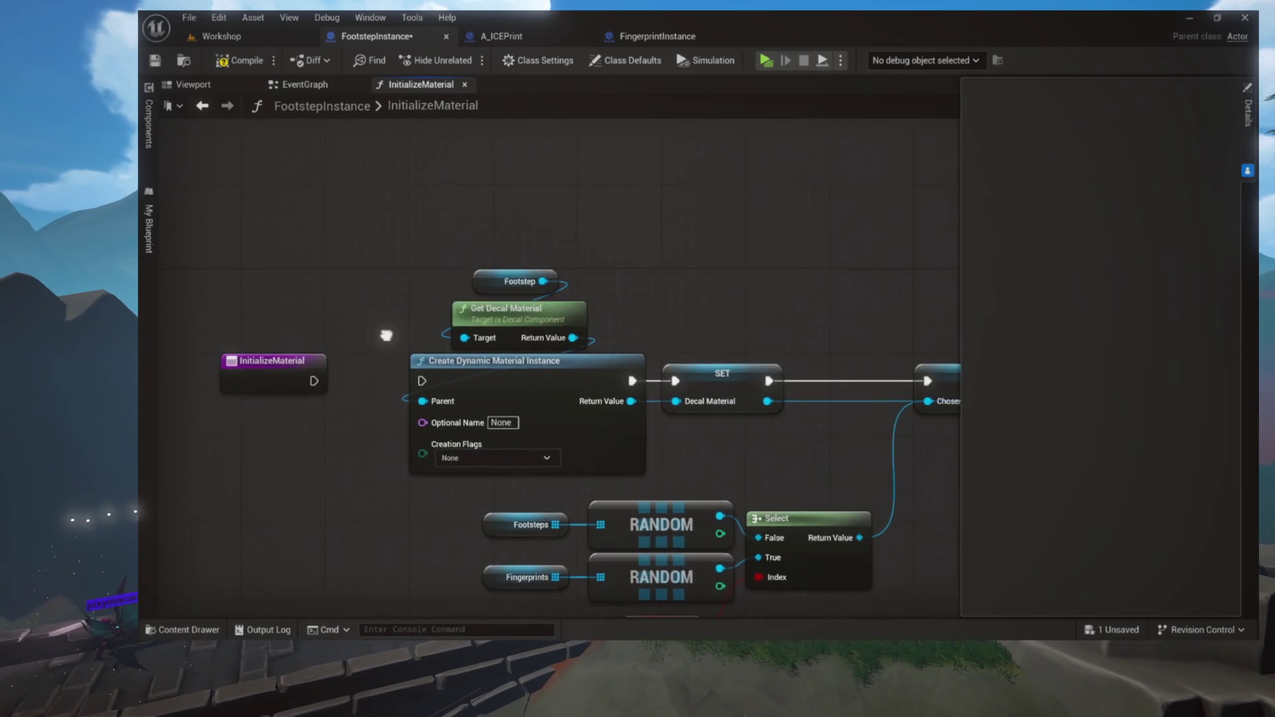
Shift all InitializeMaterial nodes down-left away from the entry node, then go to EventGraph
left_click_drag(410, 300, 903, 495)
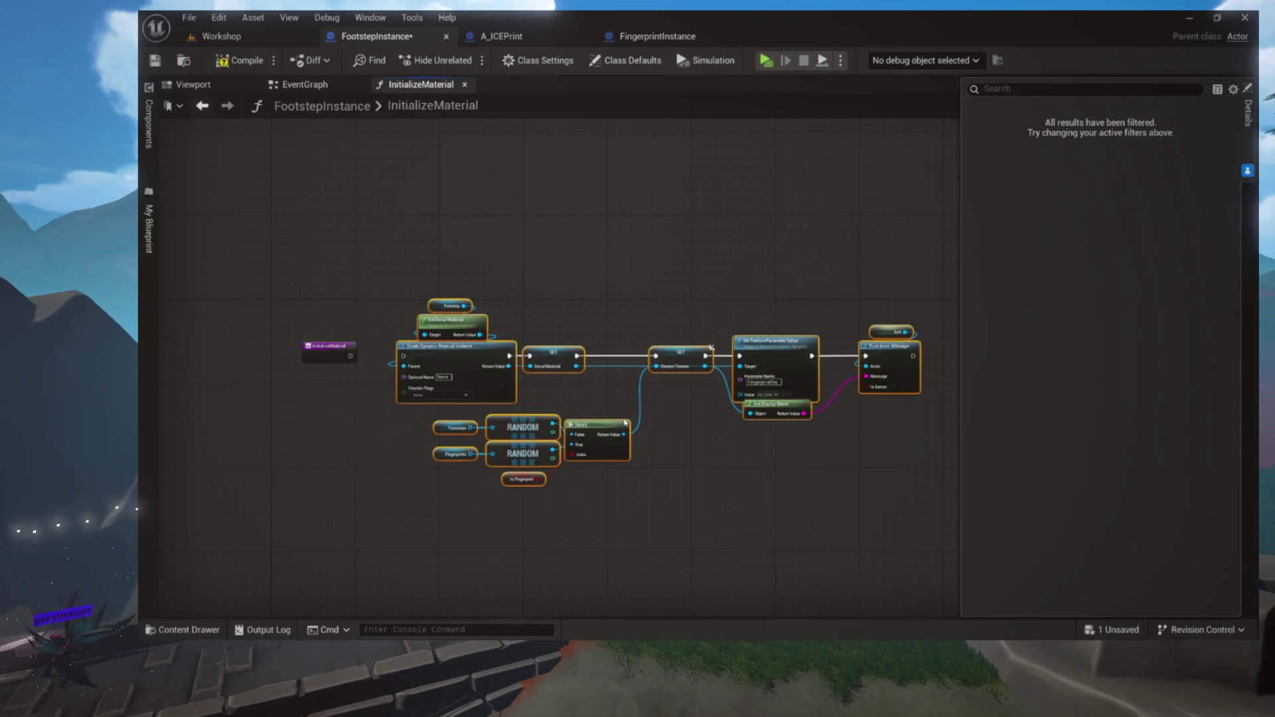
mouse_move(450, 335)
left_mouse_down()
mouse_move(443, 391)
mouse_move(387, 467)
left_mouse_up()
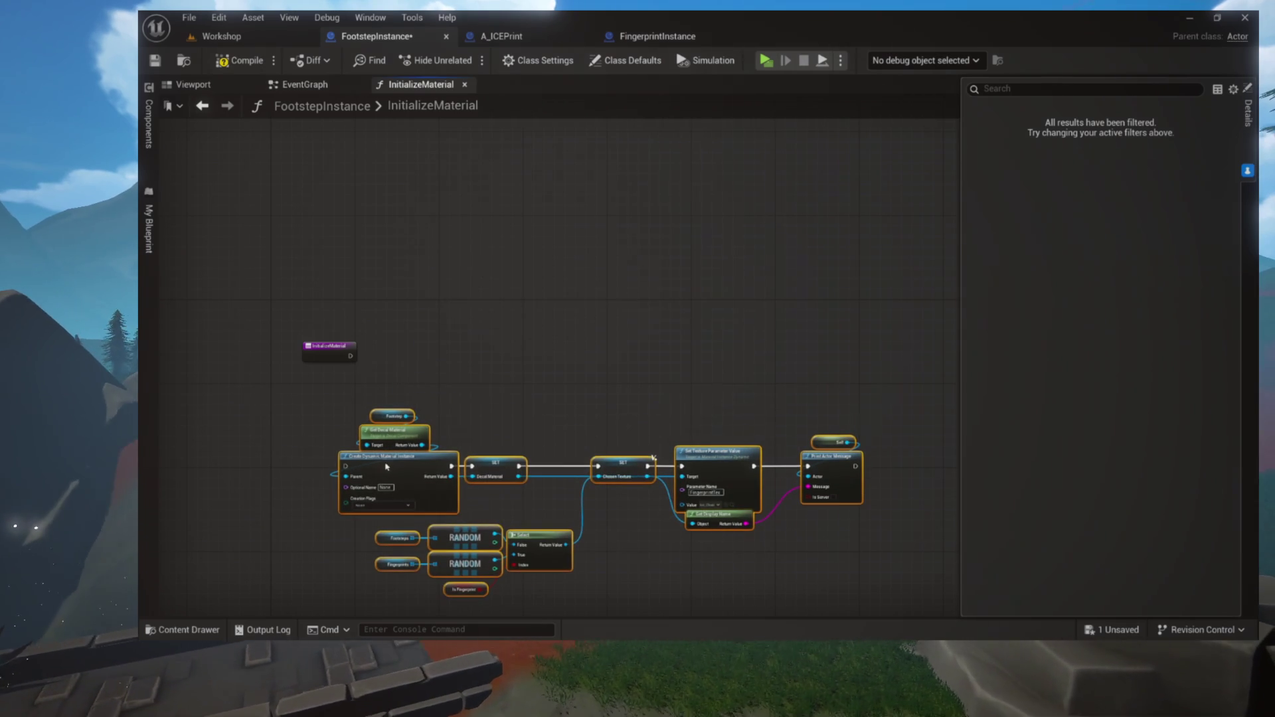
left_click(499, 428)
scroll(527, 356, "up", 4)
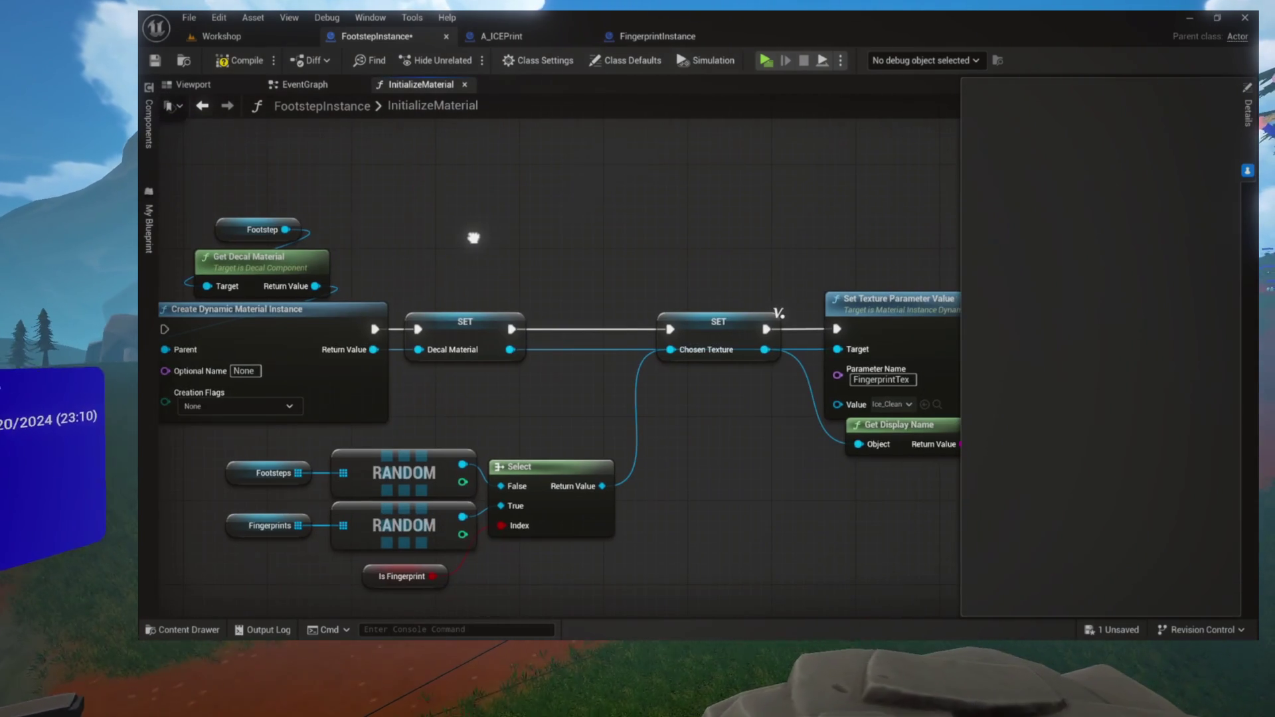
left_click_drag(473, 238, 498, 208)
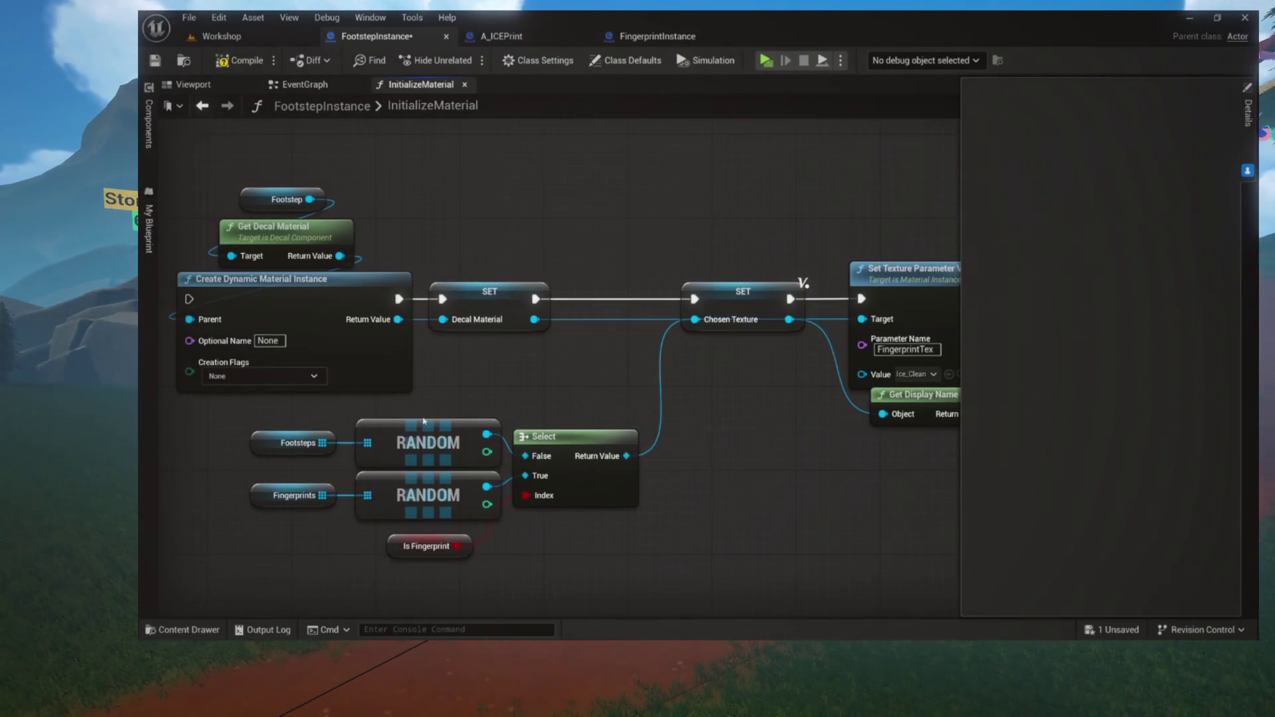
mouse_move(700, 245)
left_mouse_down()
mouse_move(584, 282)
mouse_move(815, 290)
left_mouse_up()
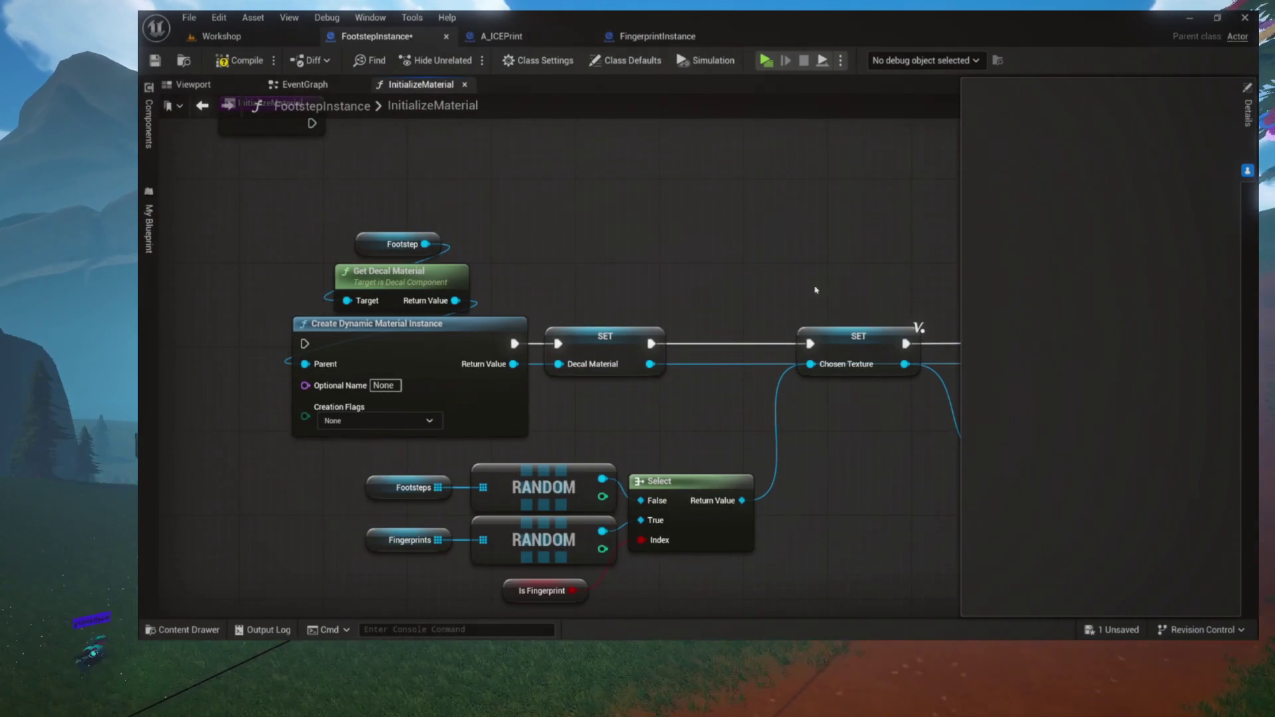
left_click(202, 106)
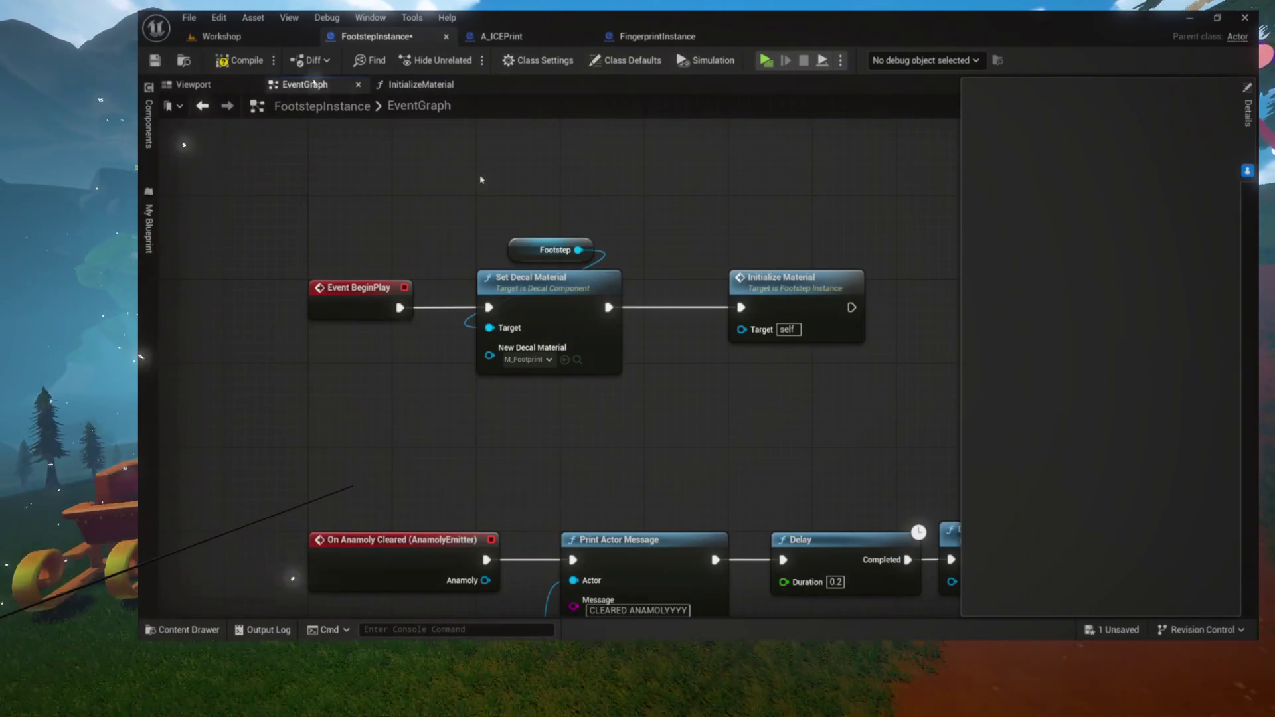
left_click(399, 307, "alt")
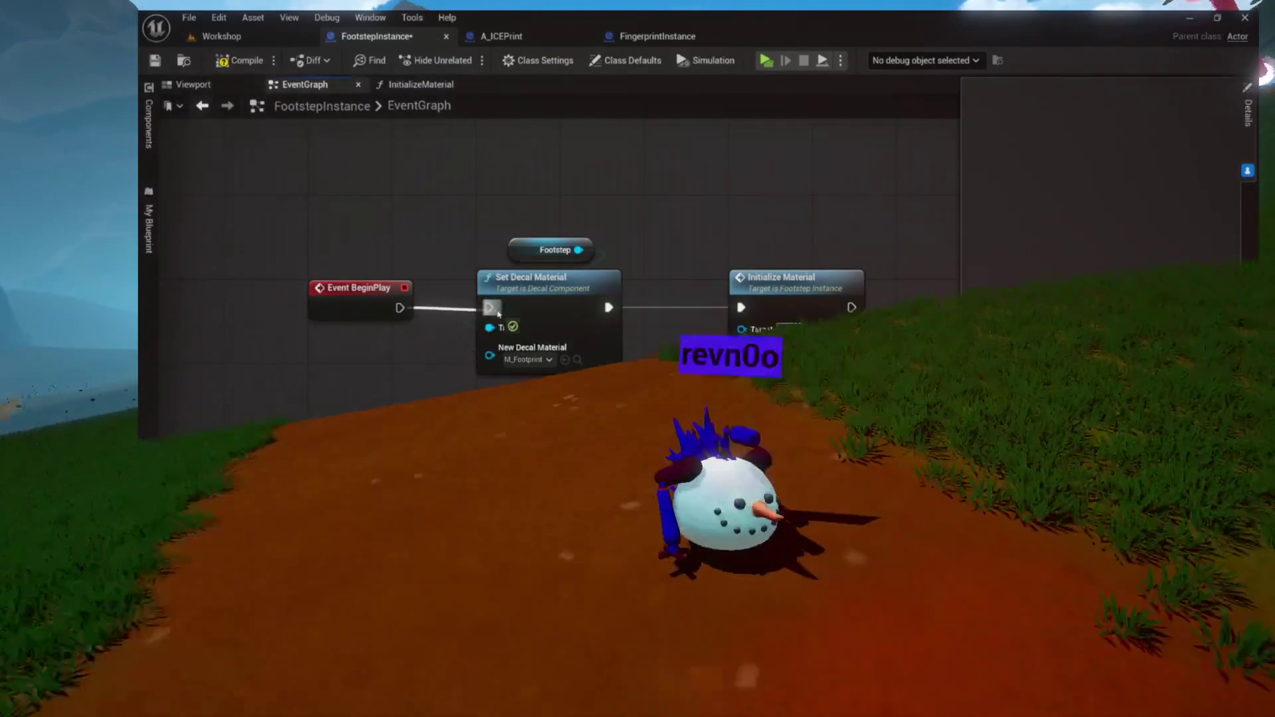
double_click(420, 107)
left_click(421, 84)
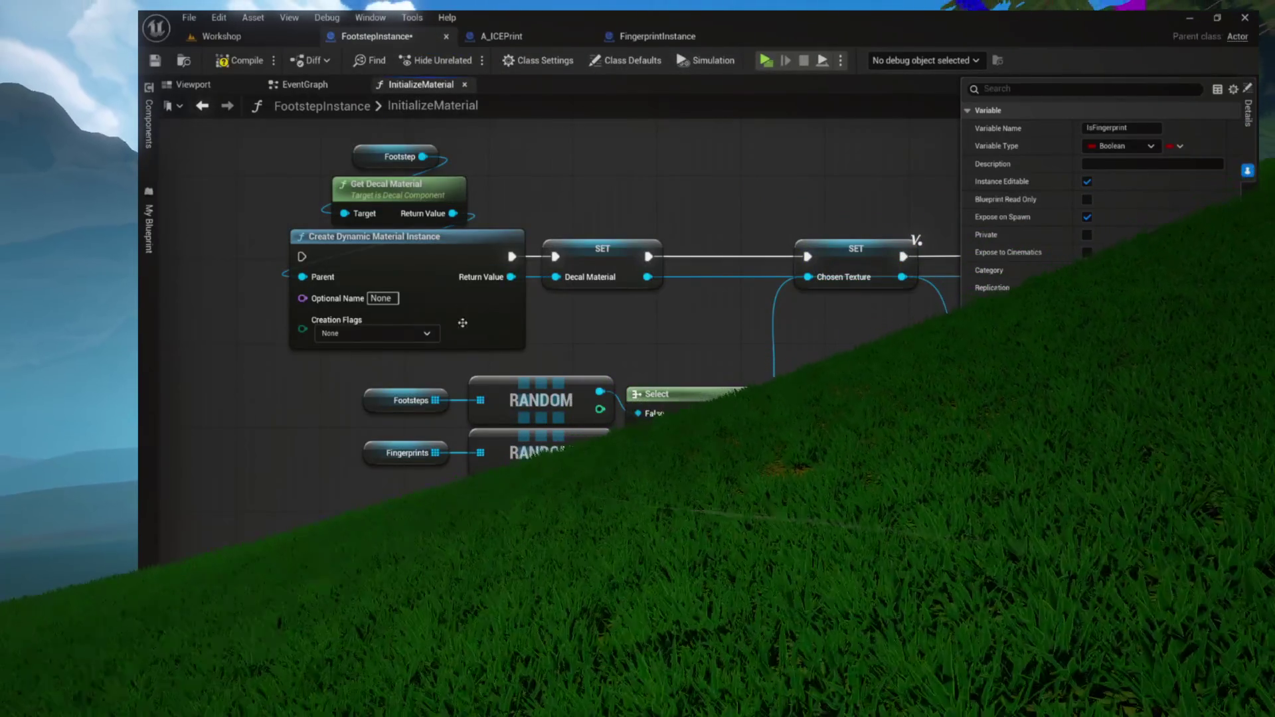
left_click(916, 240)
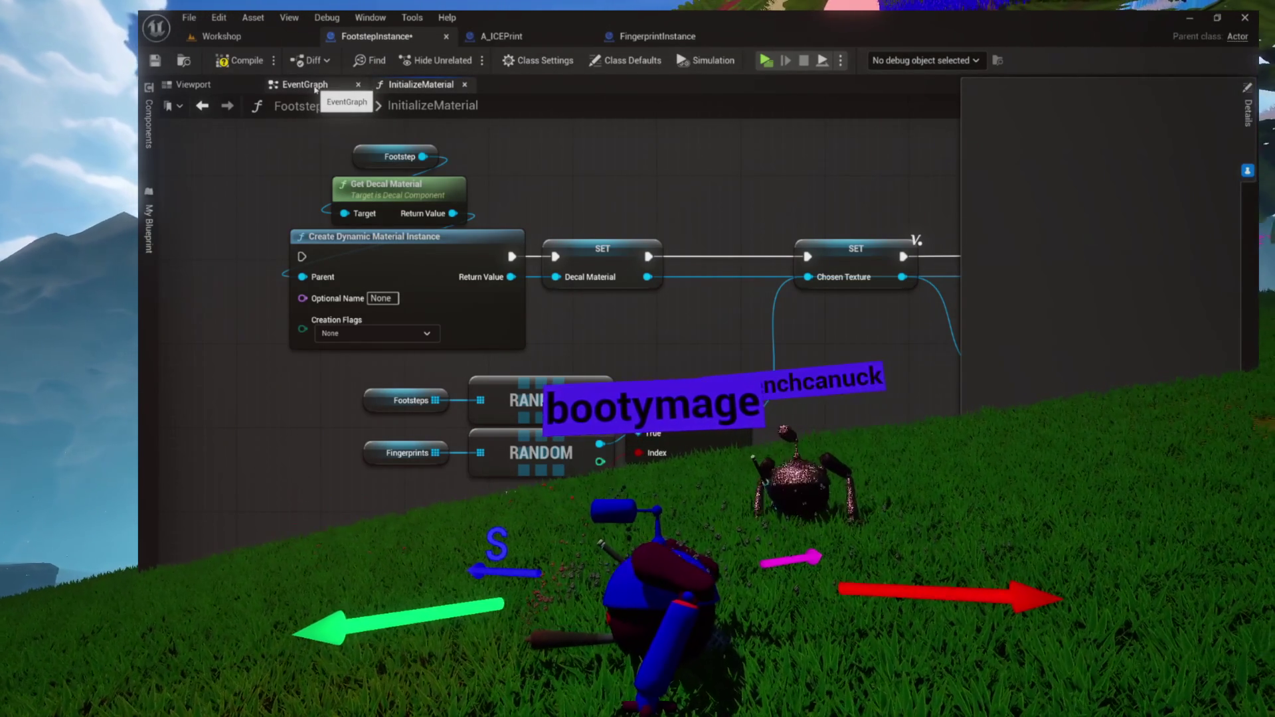
left_click(318, 86)
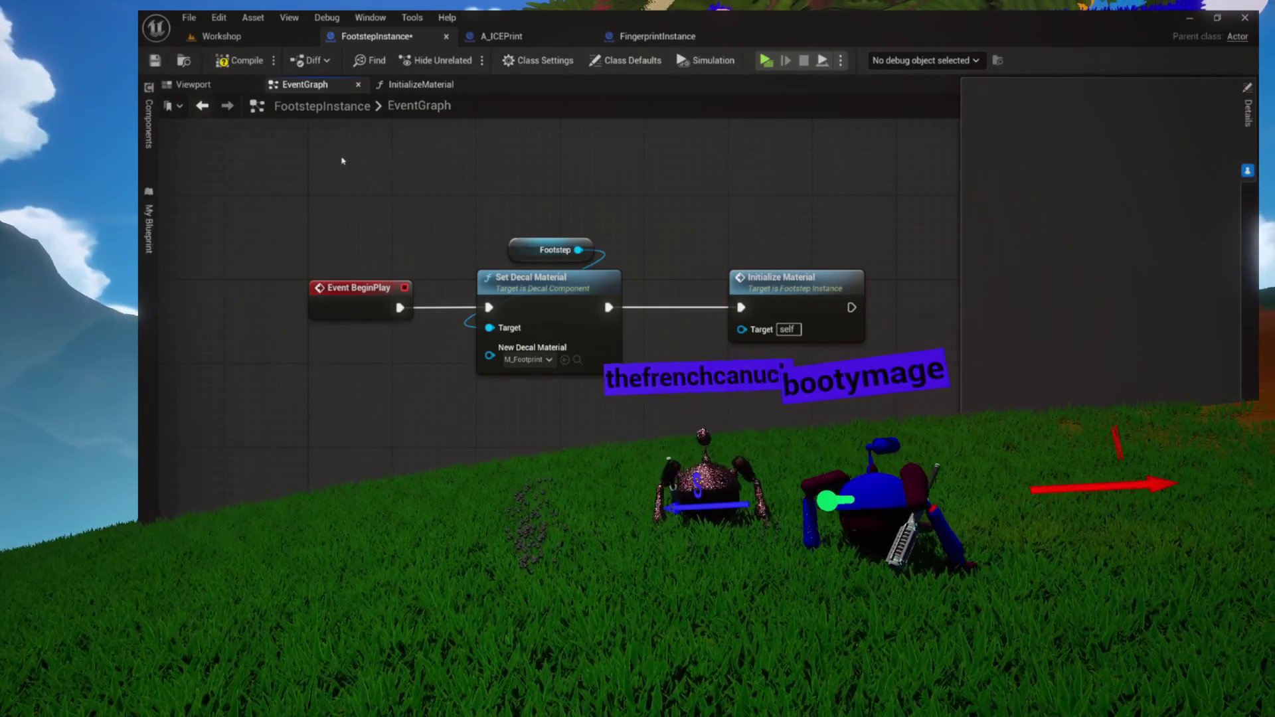
Search for a node to feed New Decal Material, browse the footprint assets, and reposition the graph
left_click_drag(502, 360, 380, 396)
type("set decal material")
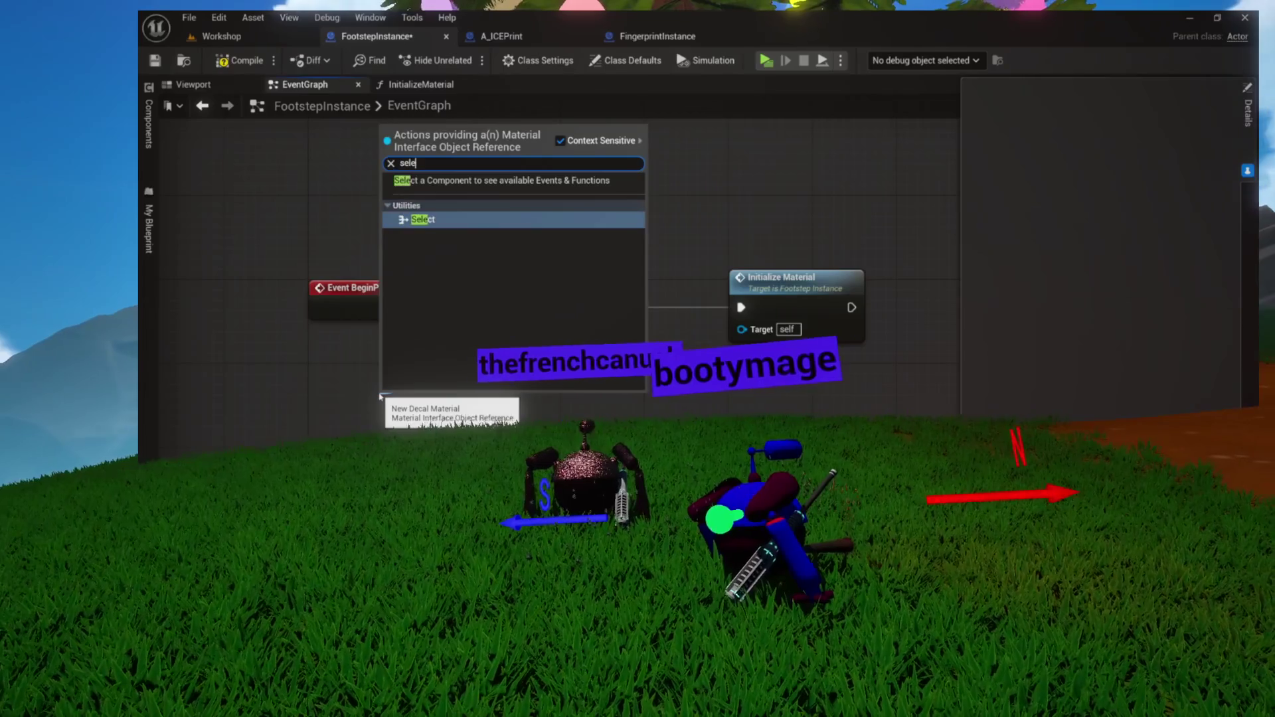
key("Return")
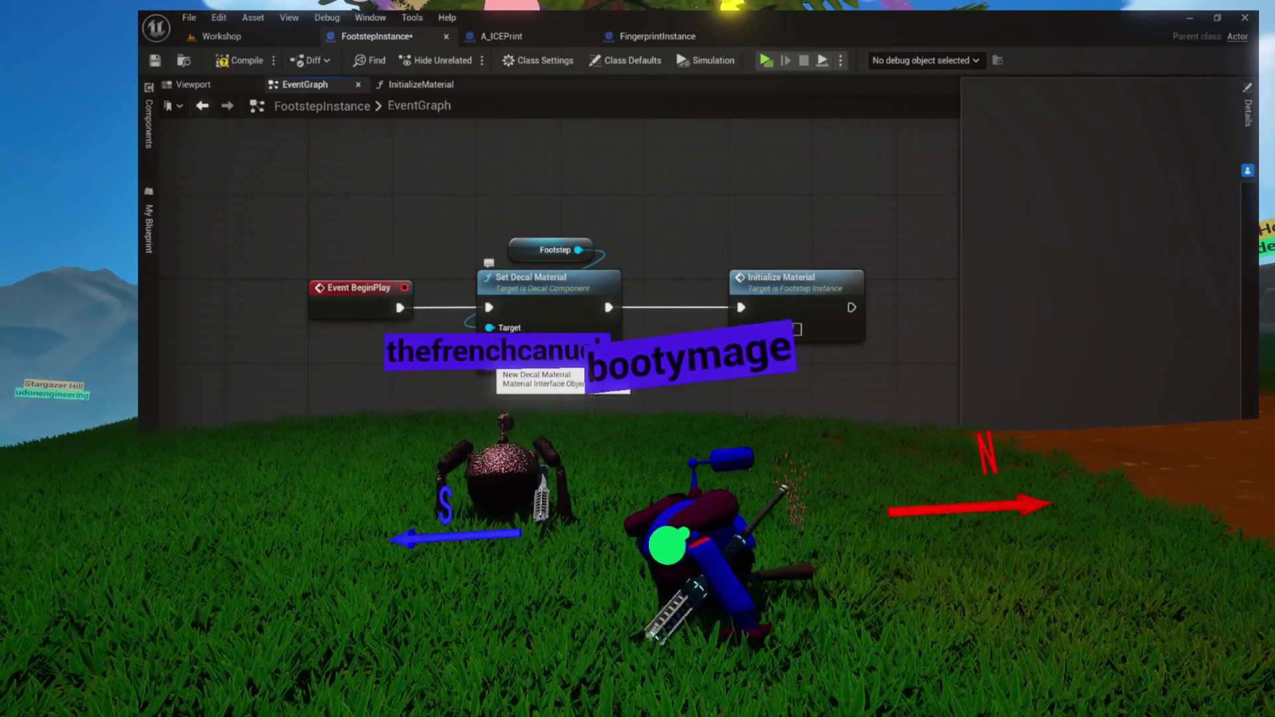
left_click_drag(468, 401, 529, 390)
key("ctrl+space")
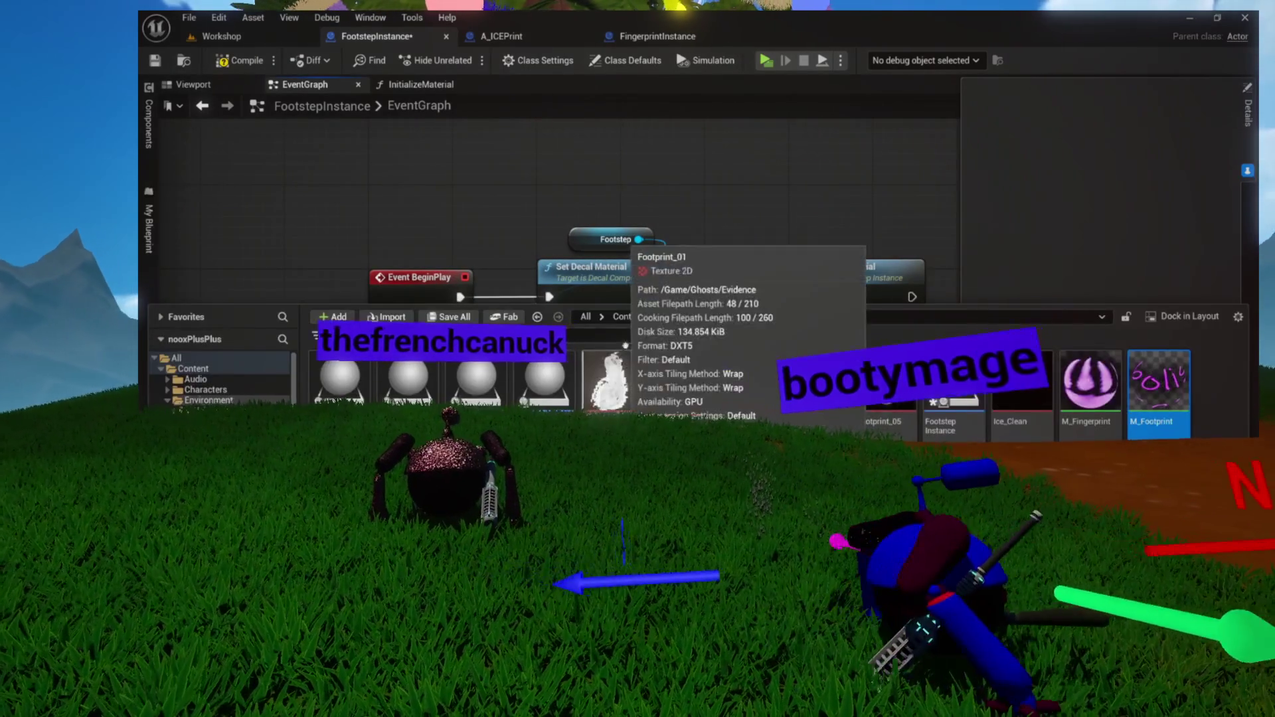
mouse_move(681, 231)
left_mouse_down()
mouse_move(700, 188)
mouse_move(699, 237)
left_mouse_up()
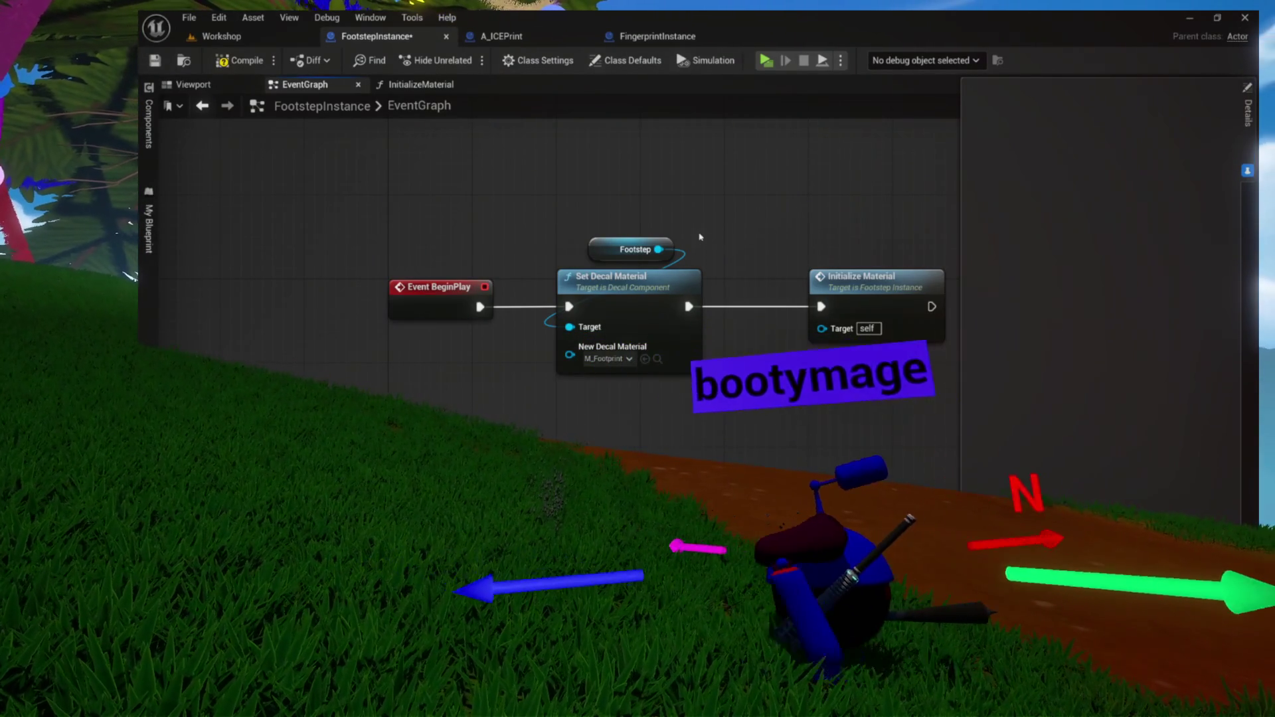
mouse_move(731, 238)
left_mouse_down()
mouse_move(671, 216)
mouse_move(671, 160)
left_mouse_up()
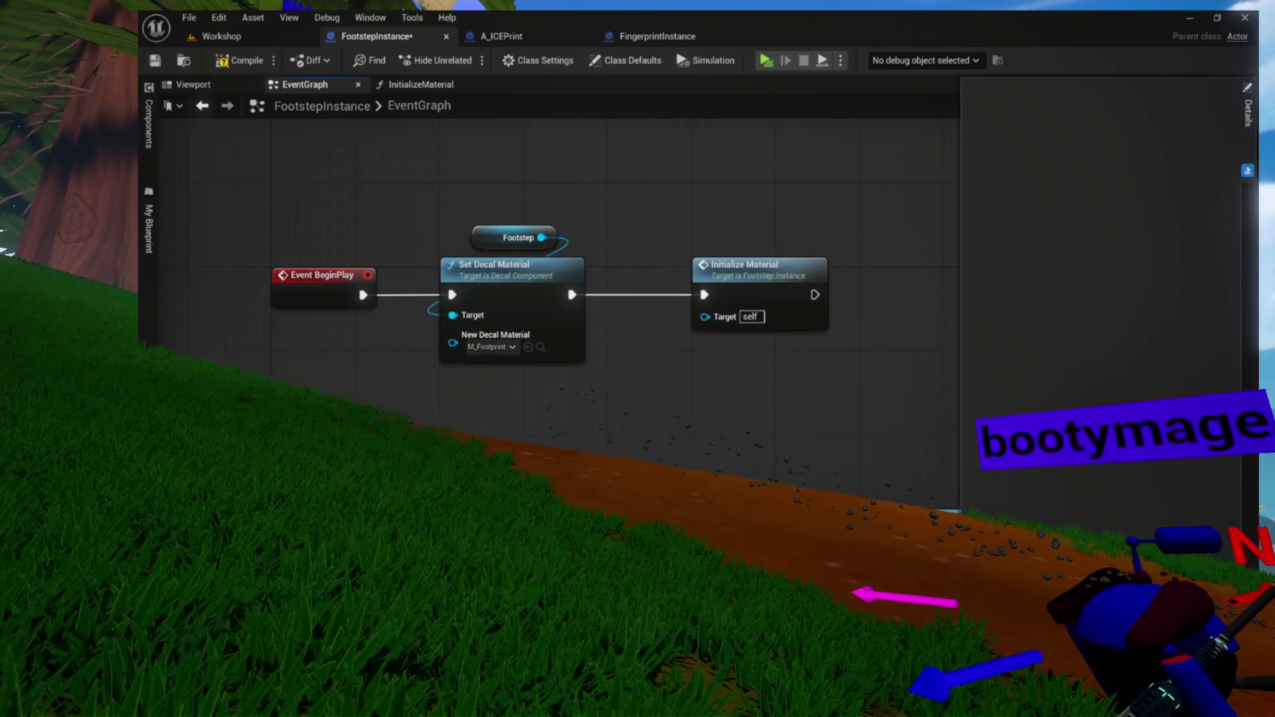
left_click_drag(810, 177, 810, 136)
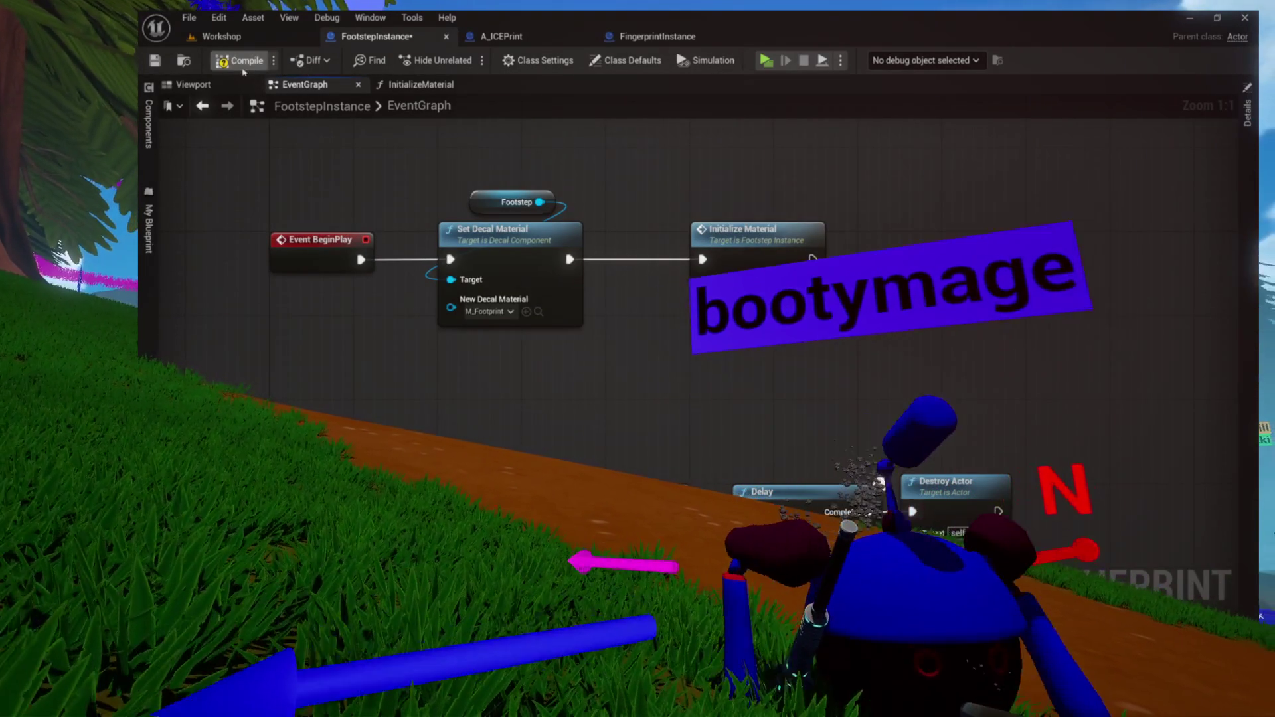
Compile the blueprint and look up the M_Footprint material asset
left_click(240, 59)
left_click_drag(435, 257, 717, 251)
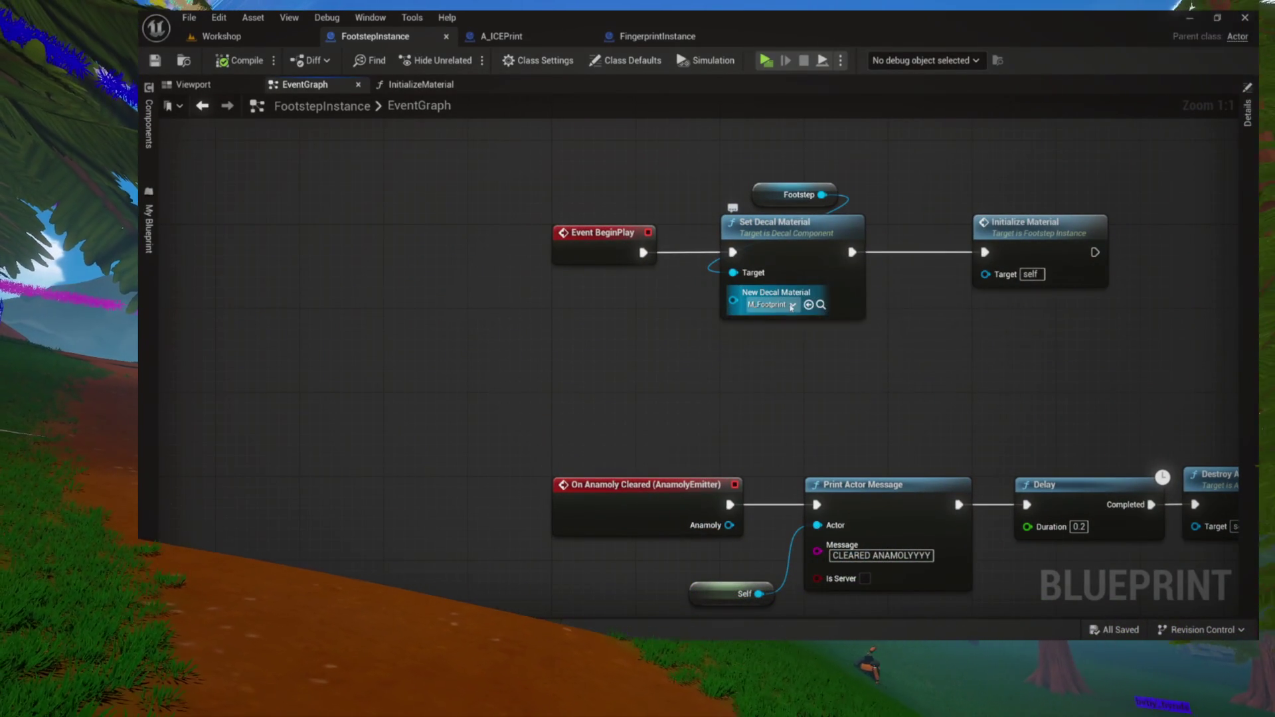
left_click(820, 304)
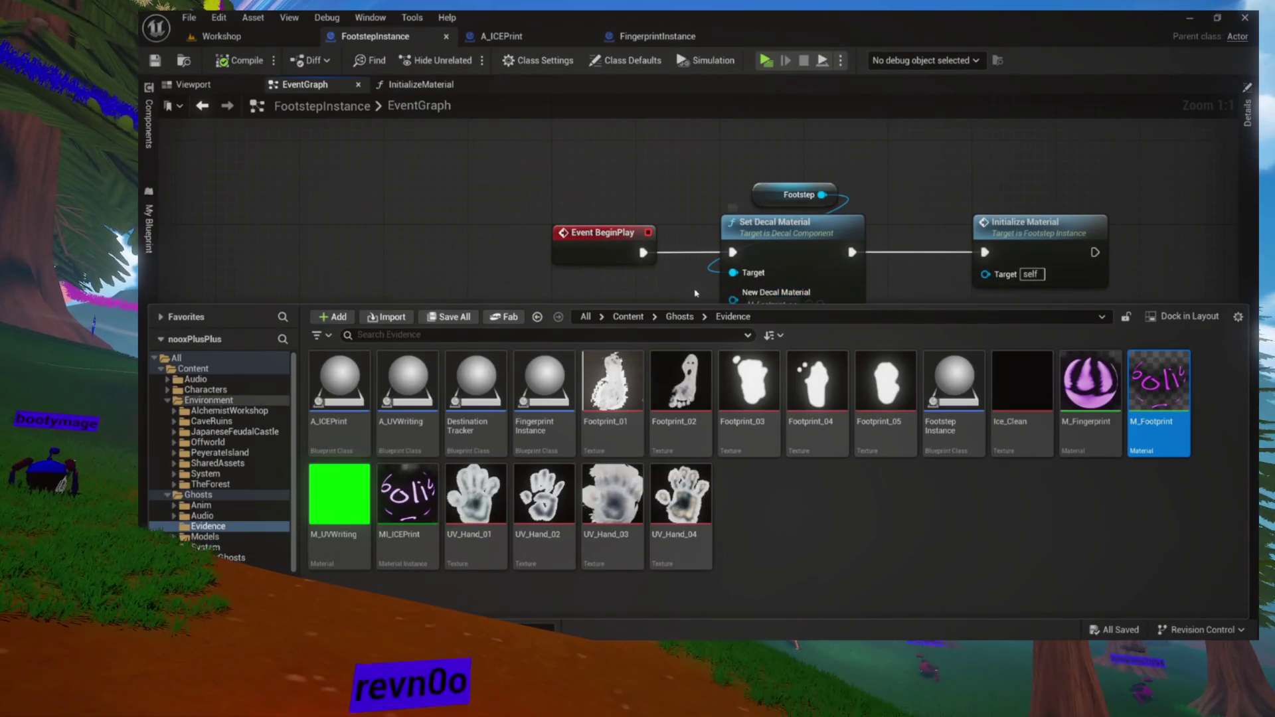
left_click(741, 287)
Feed New Decal Material from a Random Array Item whose array is promoted to a variable
left_click_drag(739, 281, 609, 317)
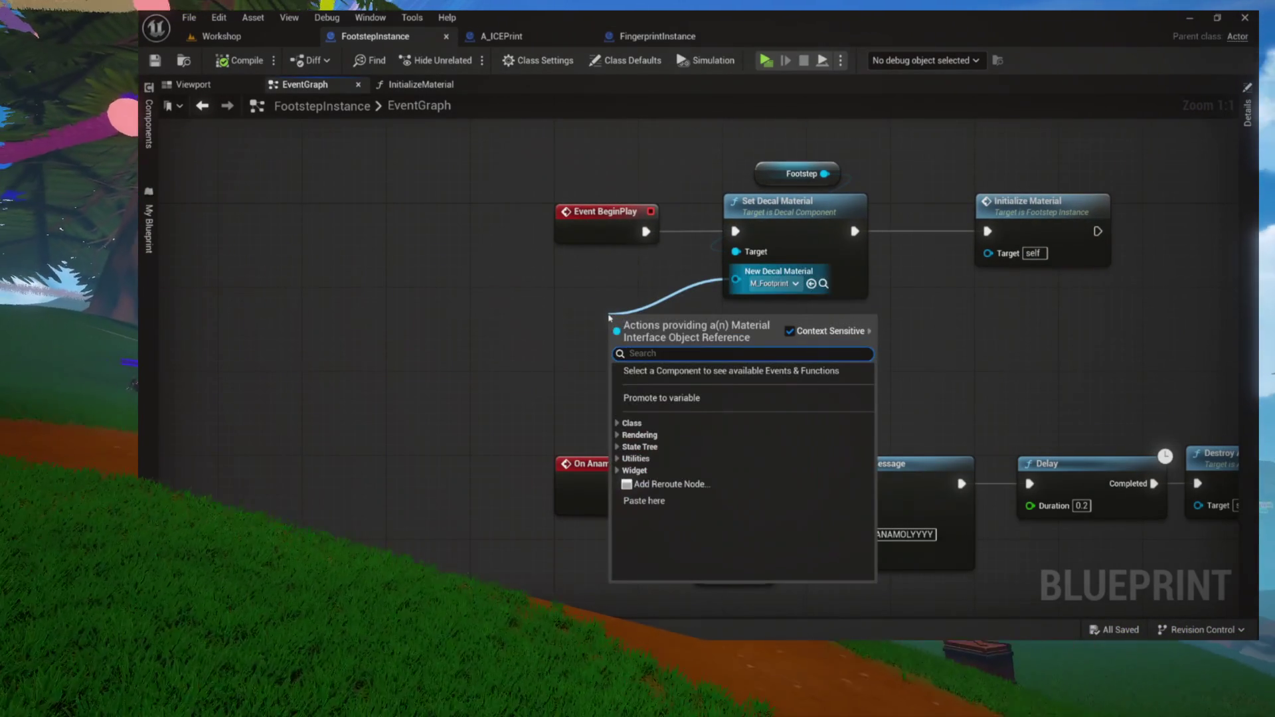
type("random")
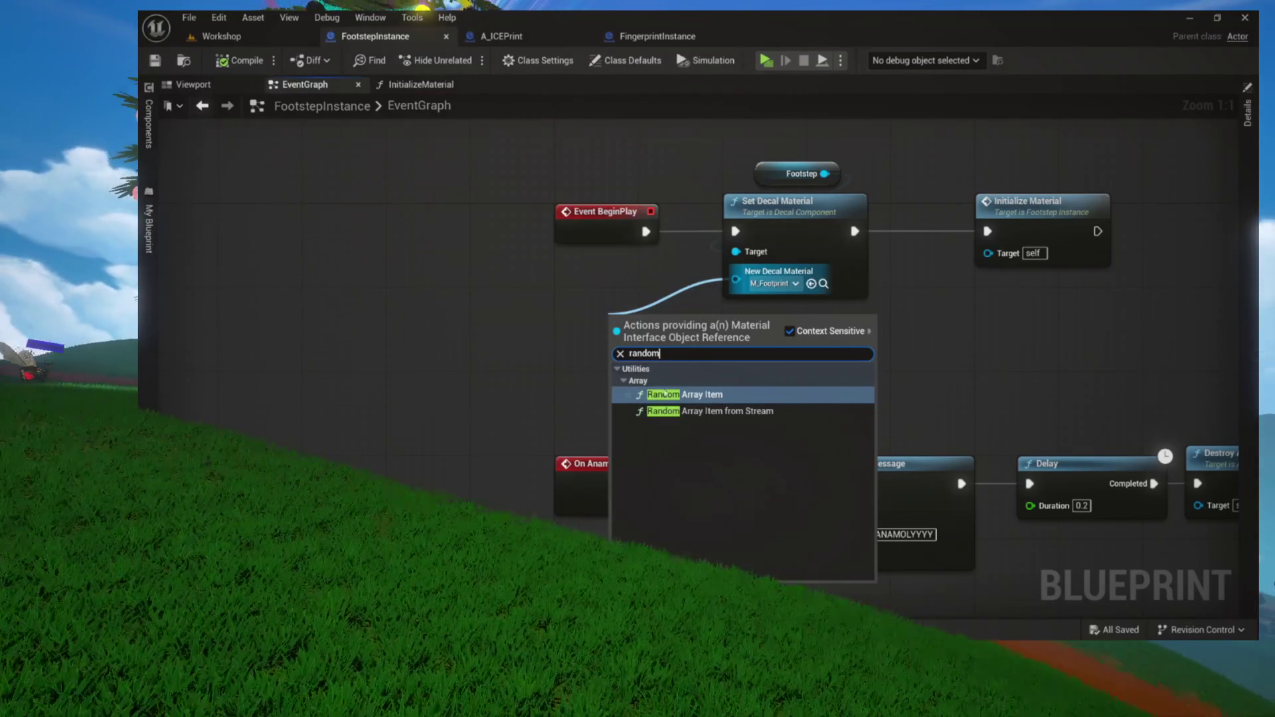
left_click(665, 394)
left_click_drag(655, 360, 603, 327)
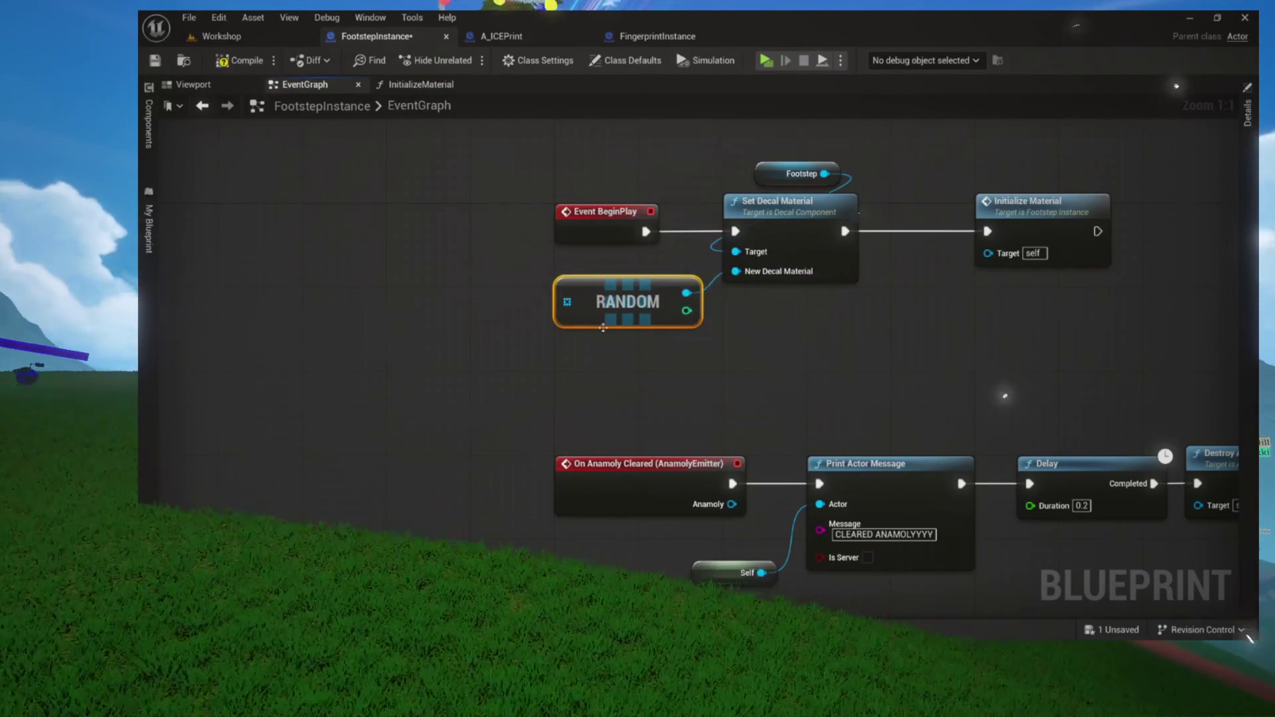
left_click_drag(723, 346, 641, 323)
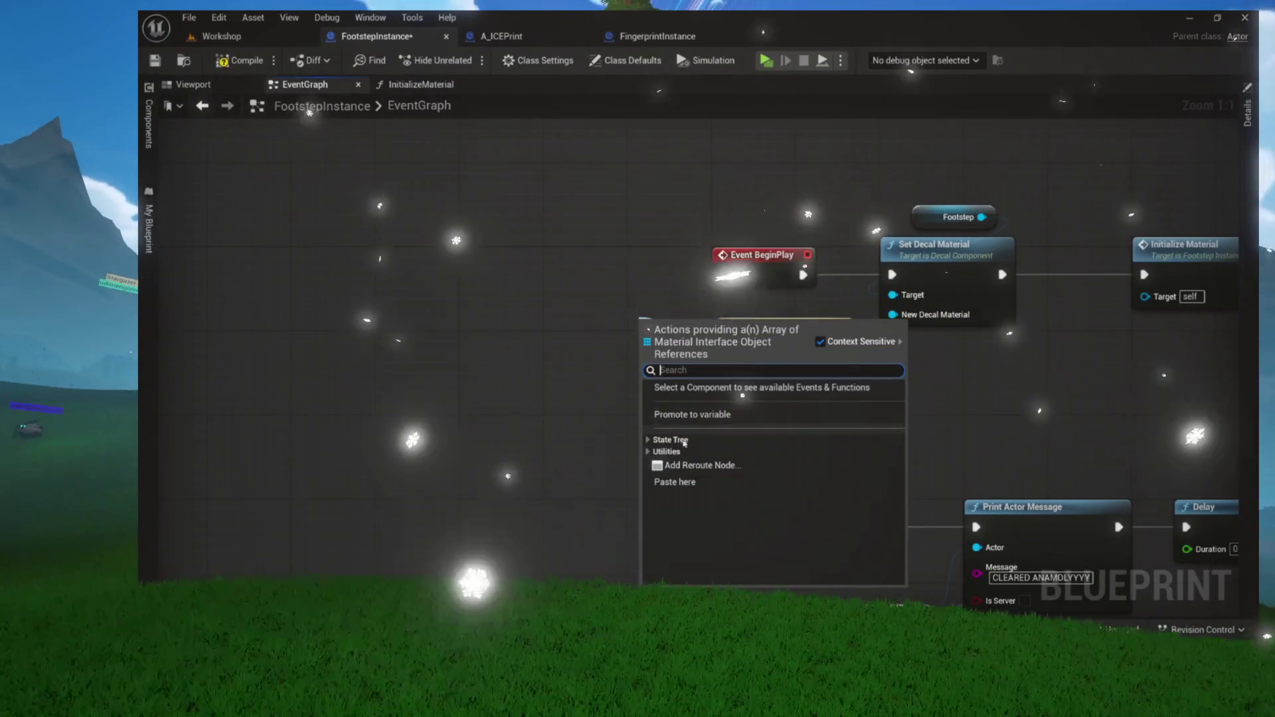
left_click(691, 414)
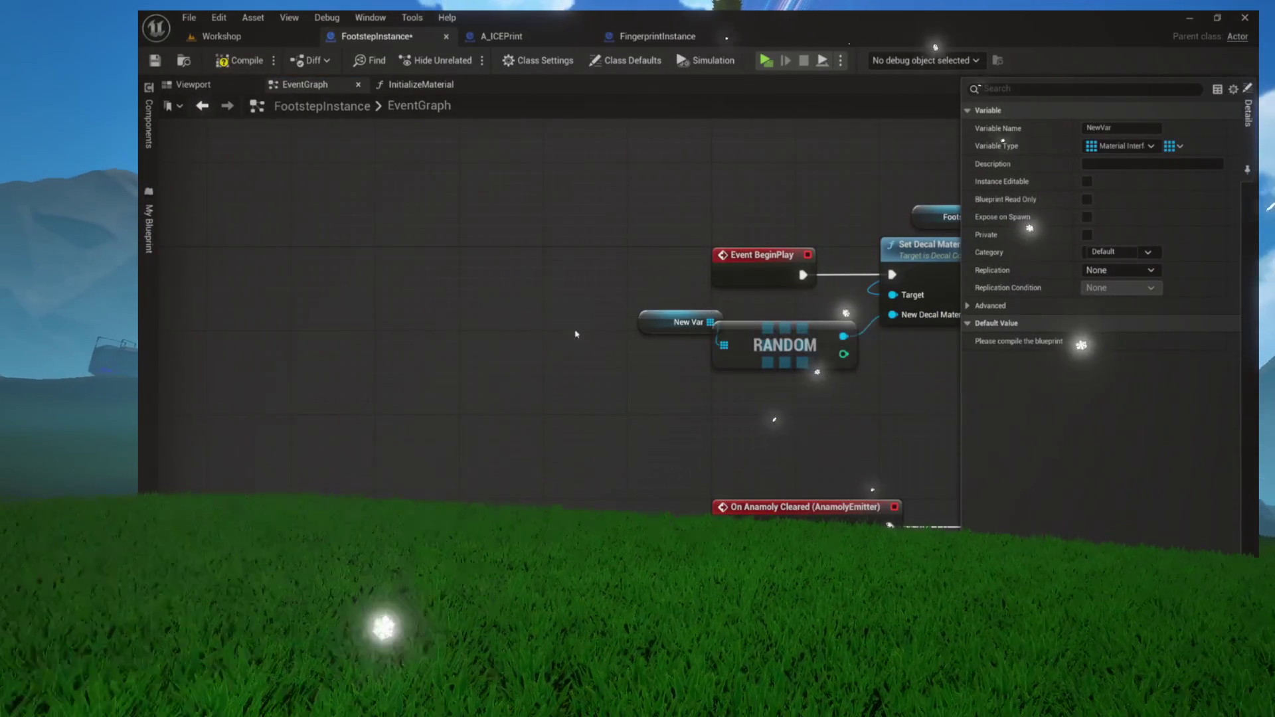
Rename the new array variable to MaterialOptions and place its node left of RANDOM
left_click(149, 229)
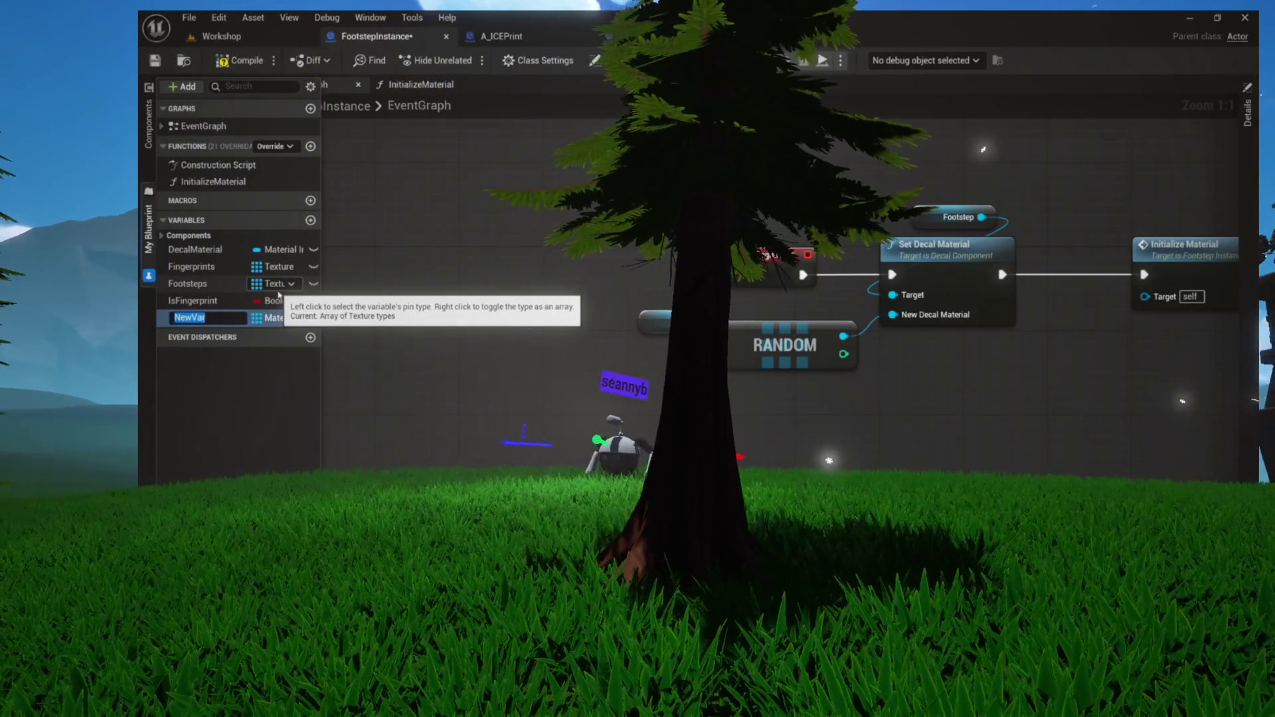
type("Material")
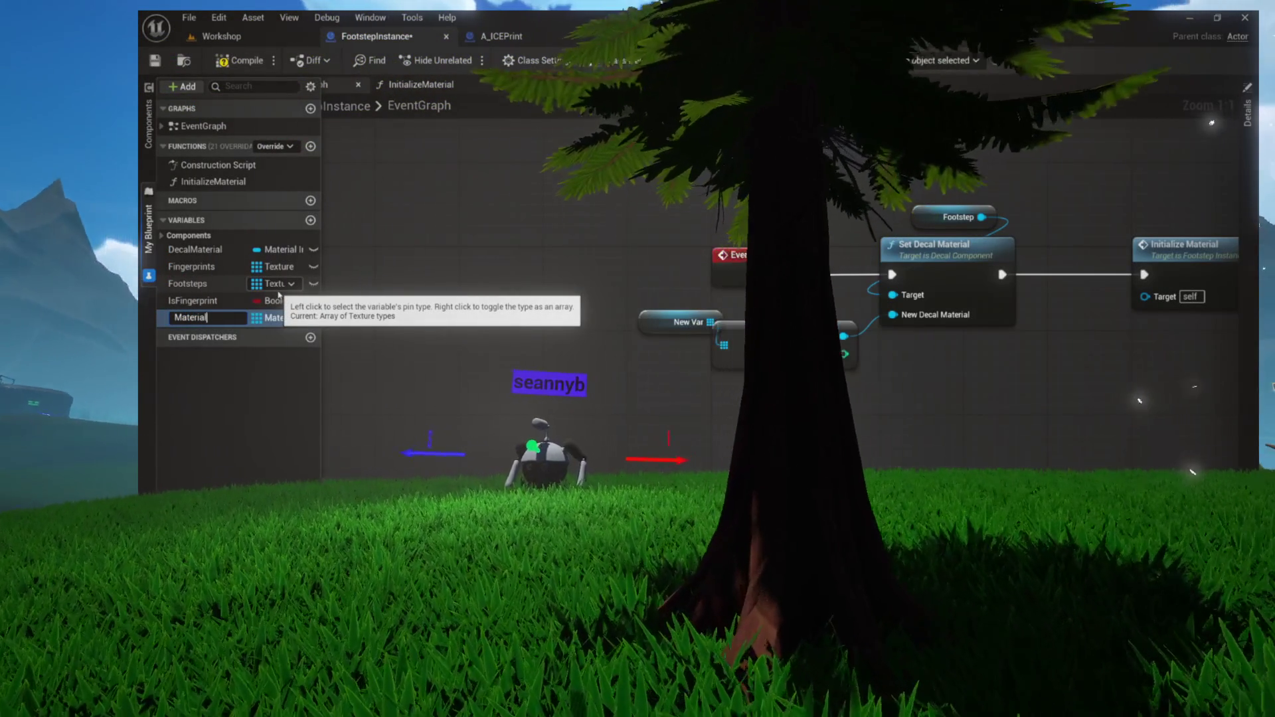
type("Options")
key("Return")
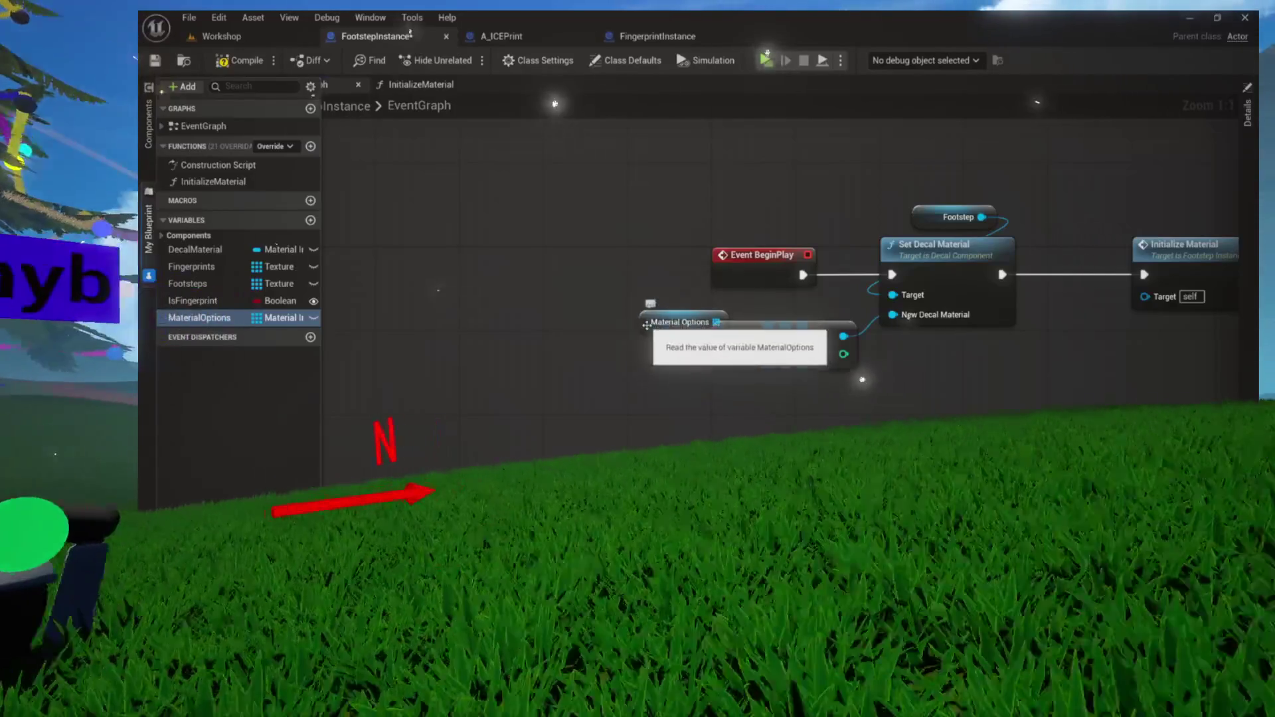
left_click_drag(646, 326, 593, 346)
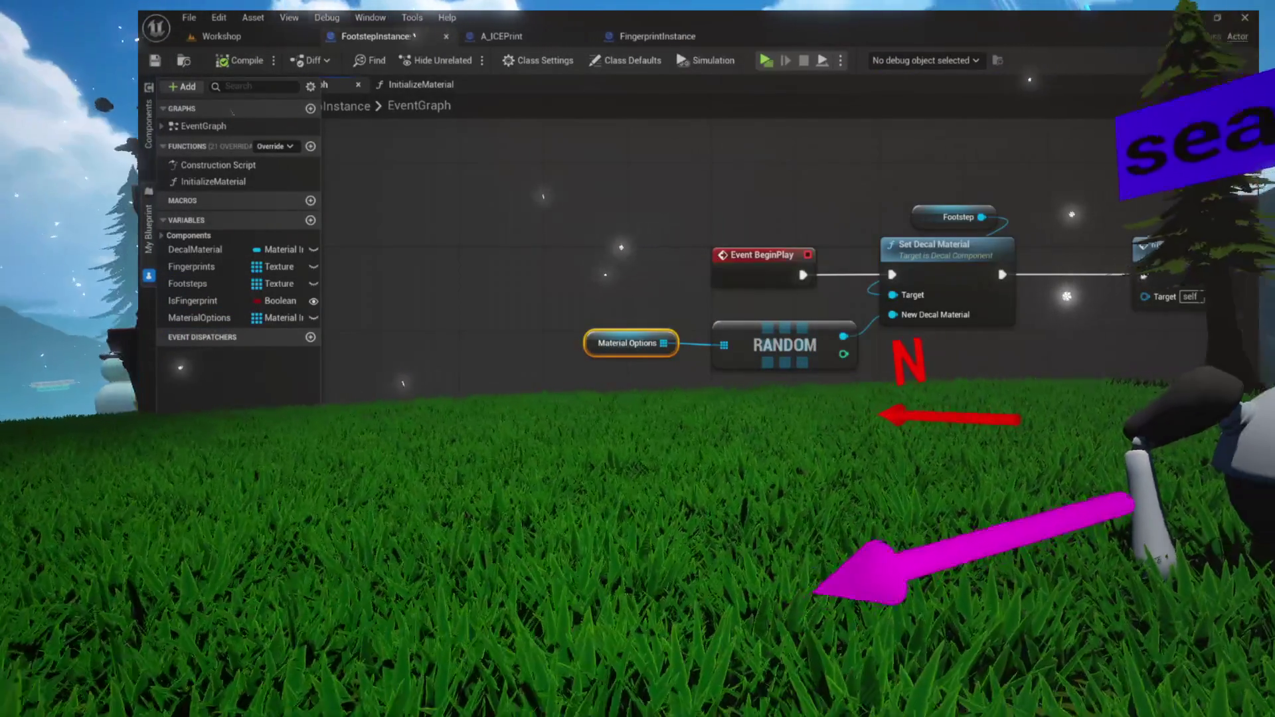
Add M_Footprint as MaterialOptions element 0 and locate it in the Evidence folder
left_click(206, 317)
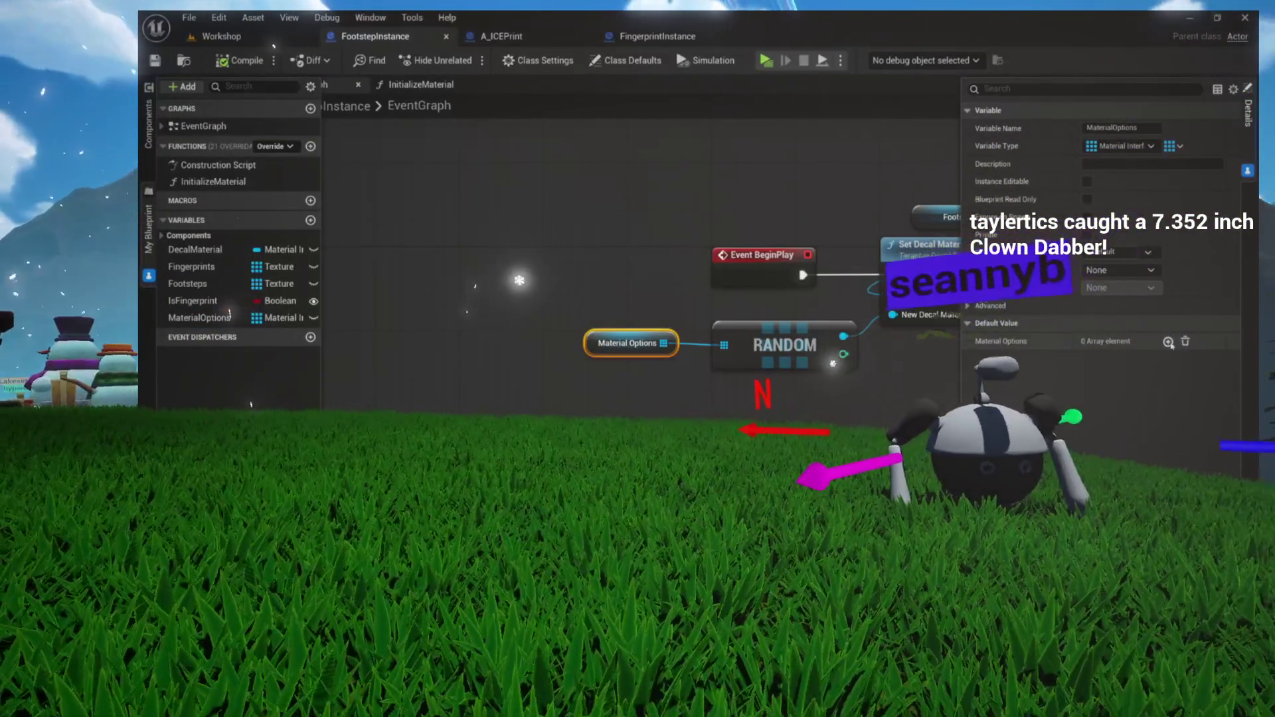
left_click(1168, 341)
left_click(1127, 375)
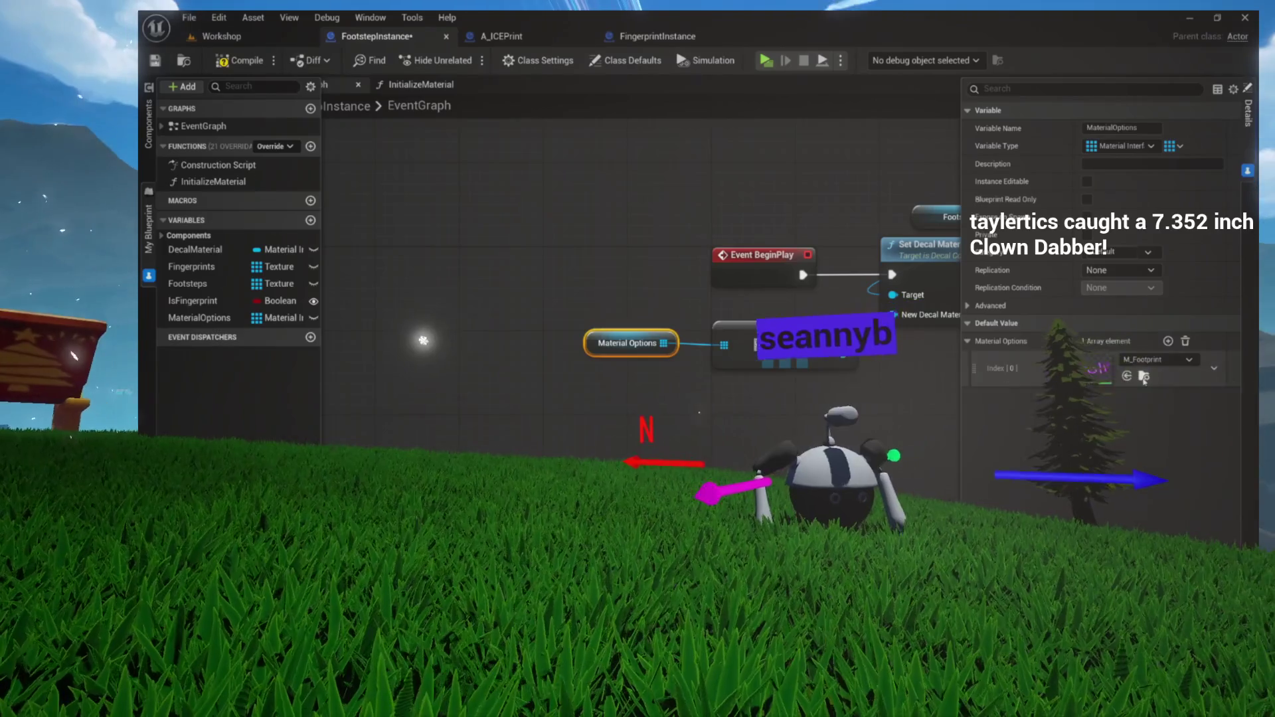
left_click(1144, 376)
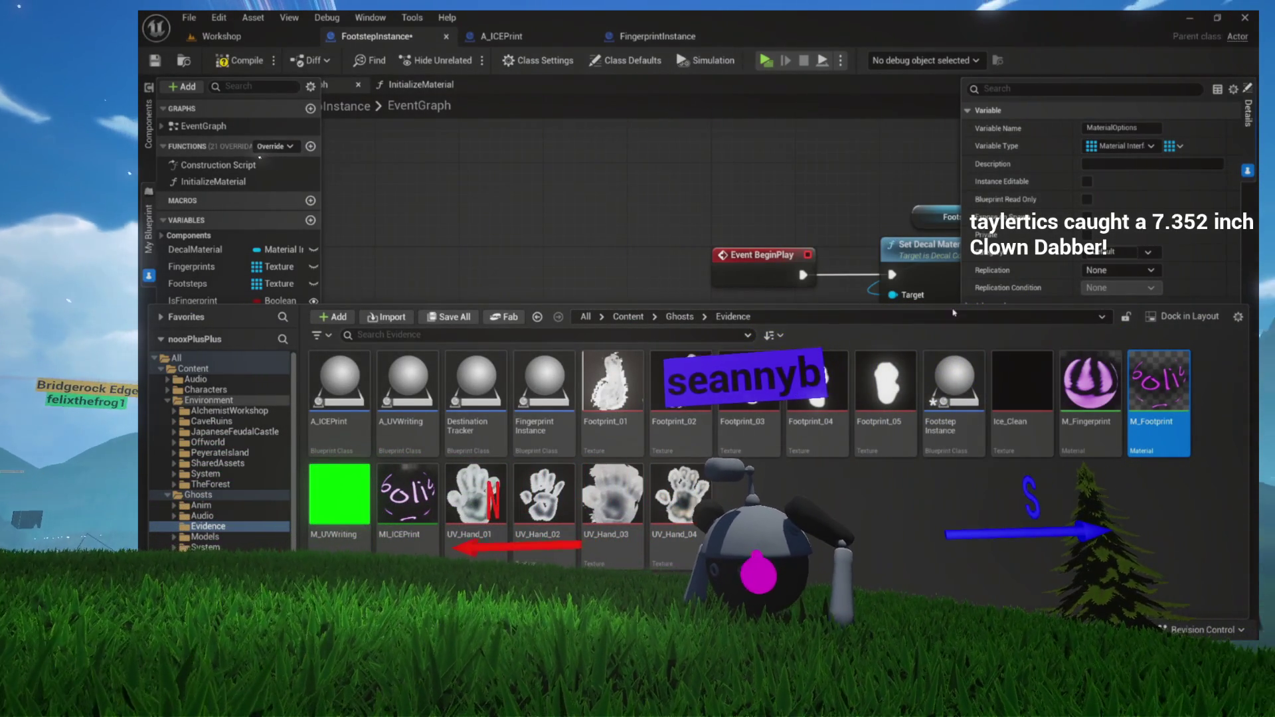
left_click(661, 140)
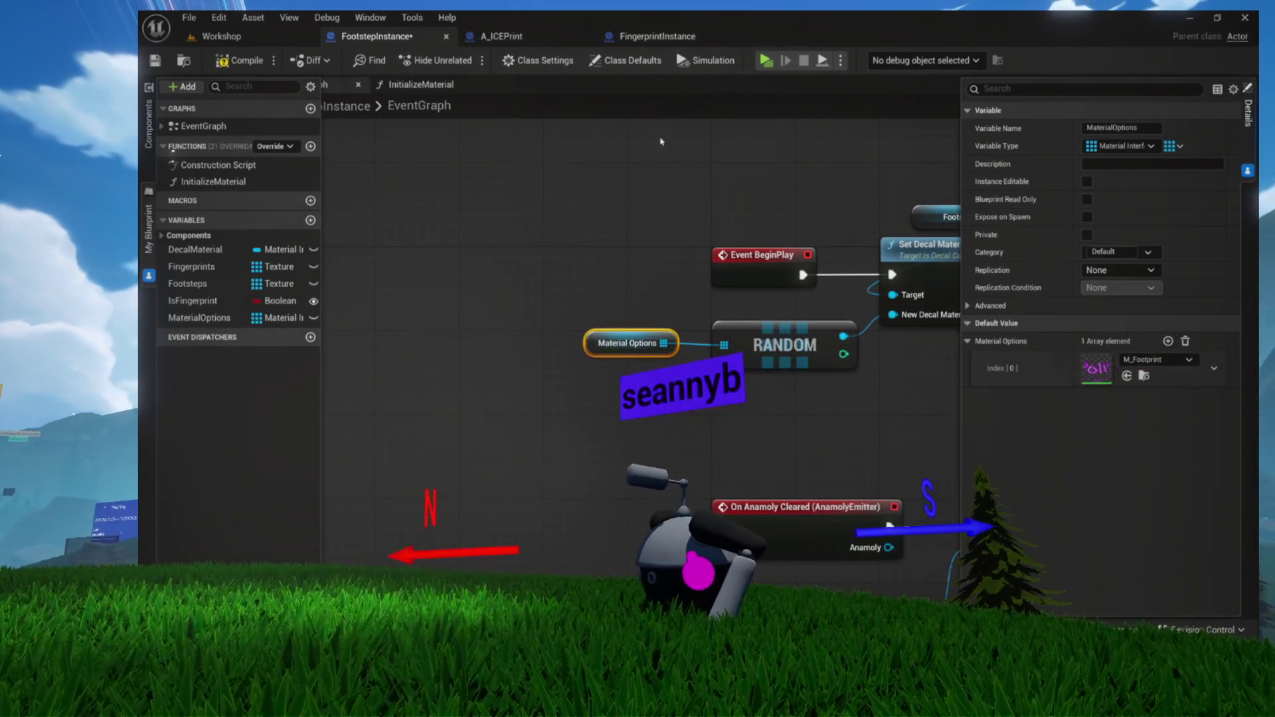
left_click(1144, 376)
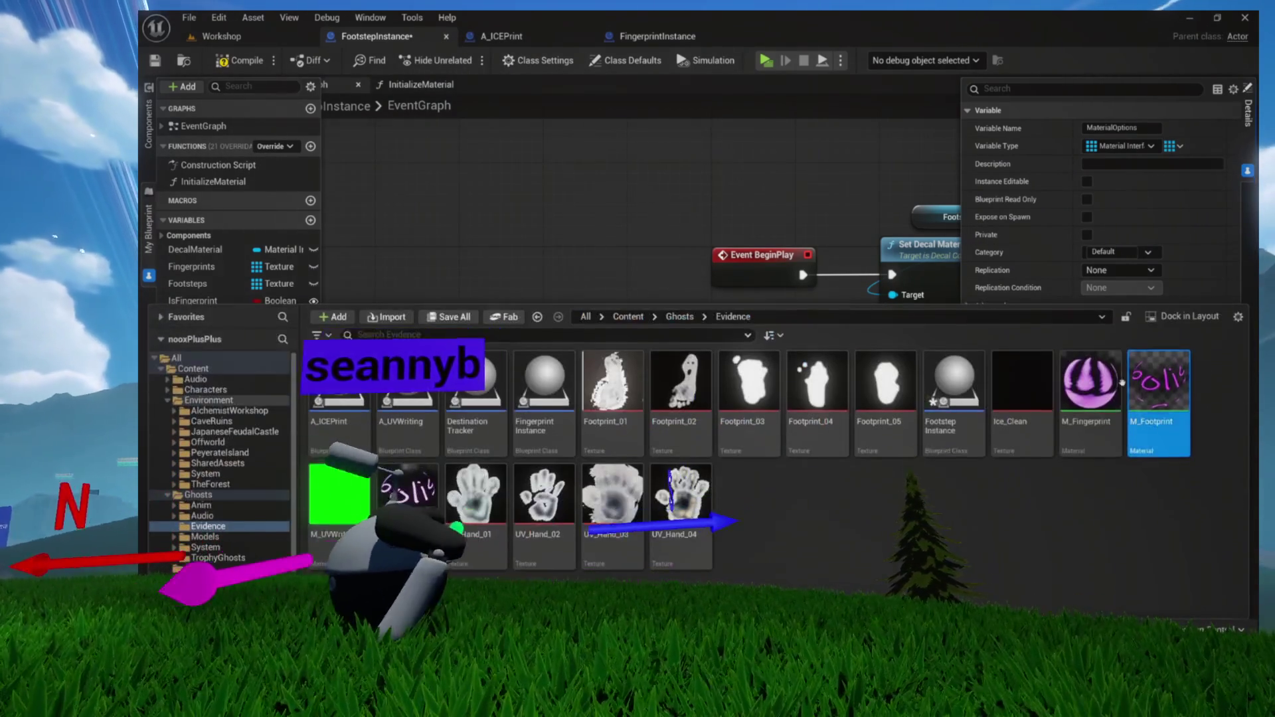
Open M_Footprint, create material instance MI_Footstep2 from it, and return to the M_Footprint graph
double_click(1161, 455)
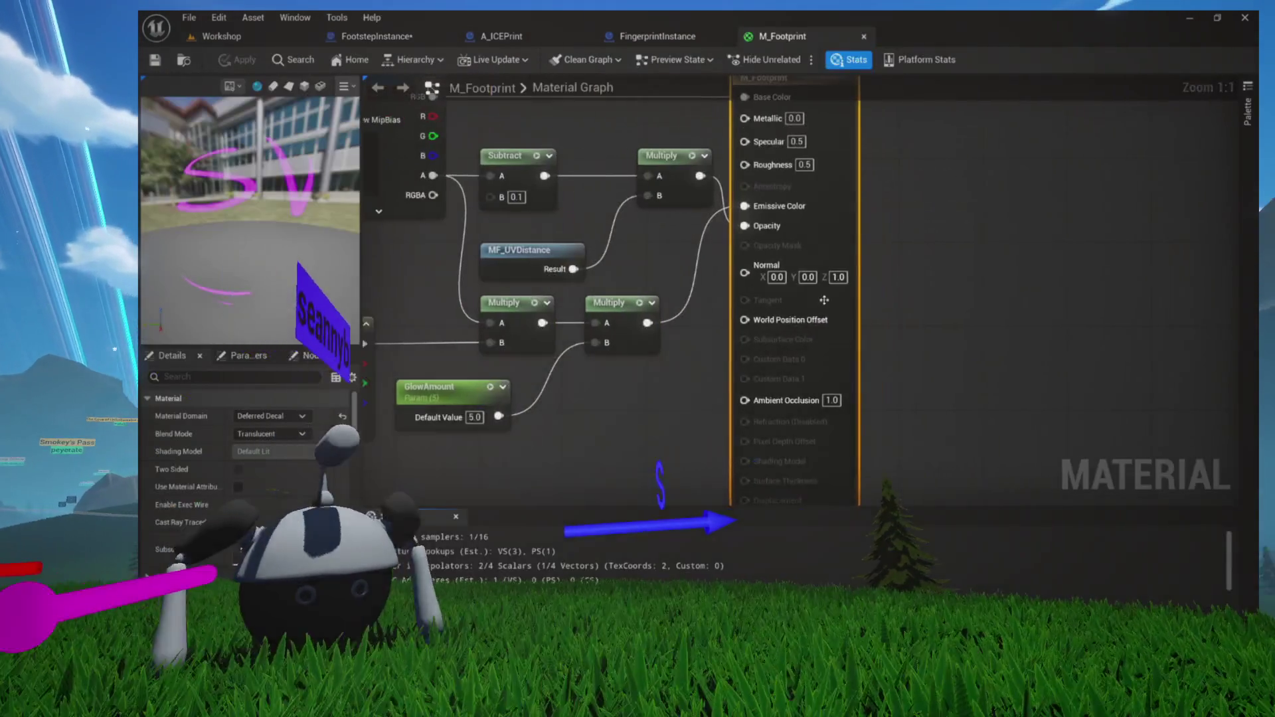
left_click_drag(593, 235, 828, 303)
key("ctrl+space")
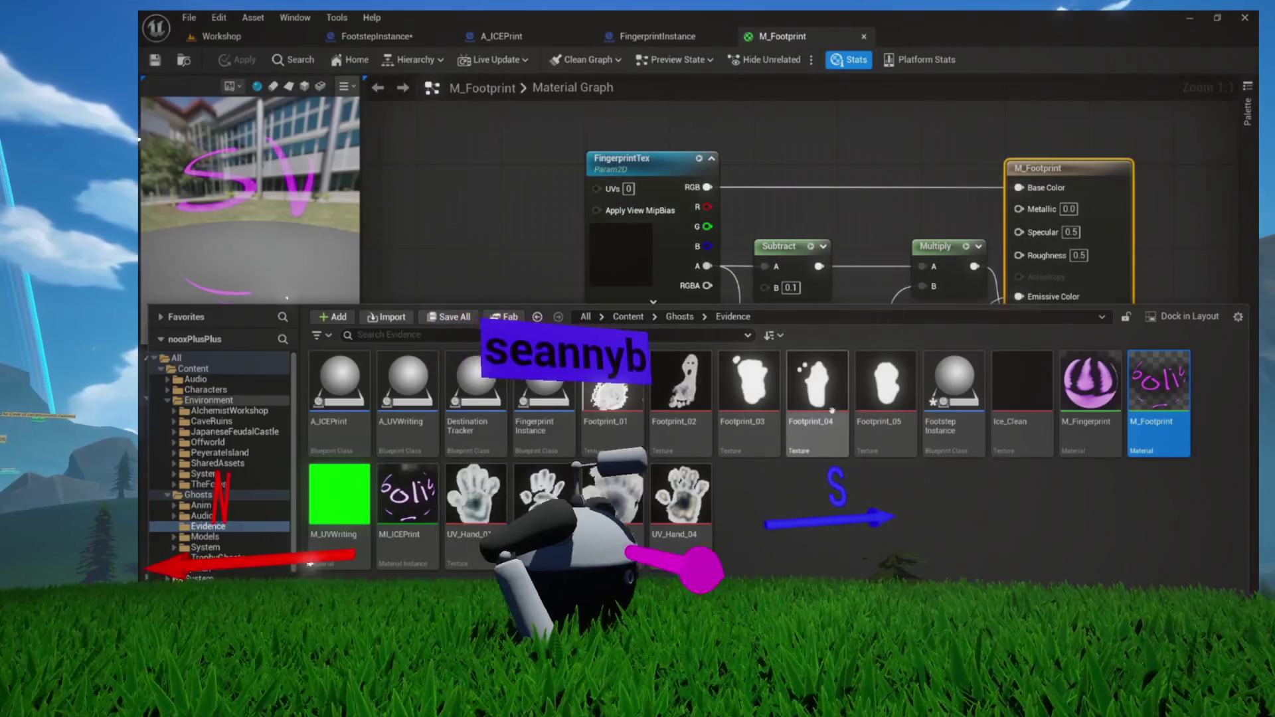
right_click(1159, 398)
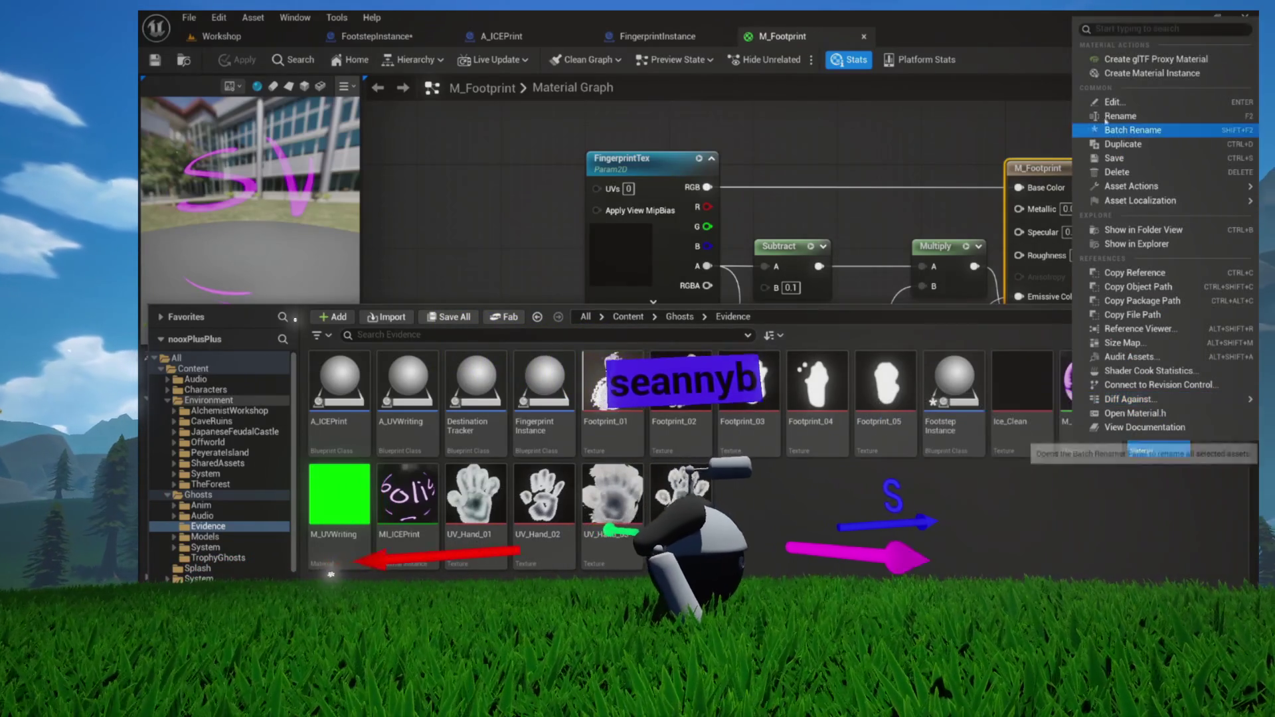
left_click(1113, 74)
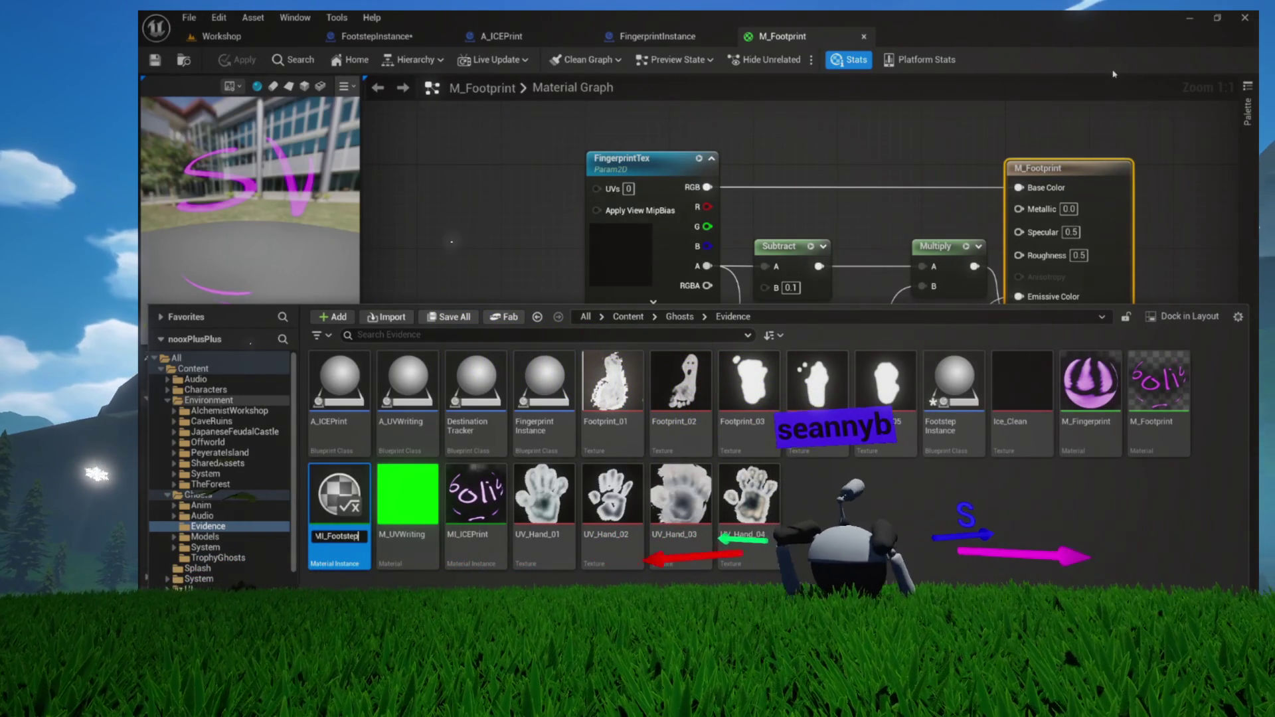
key("Return")
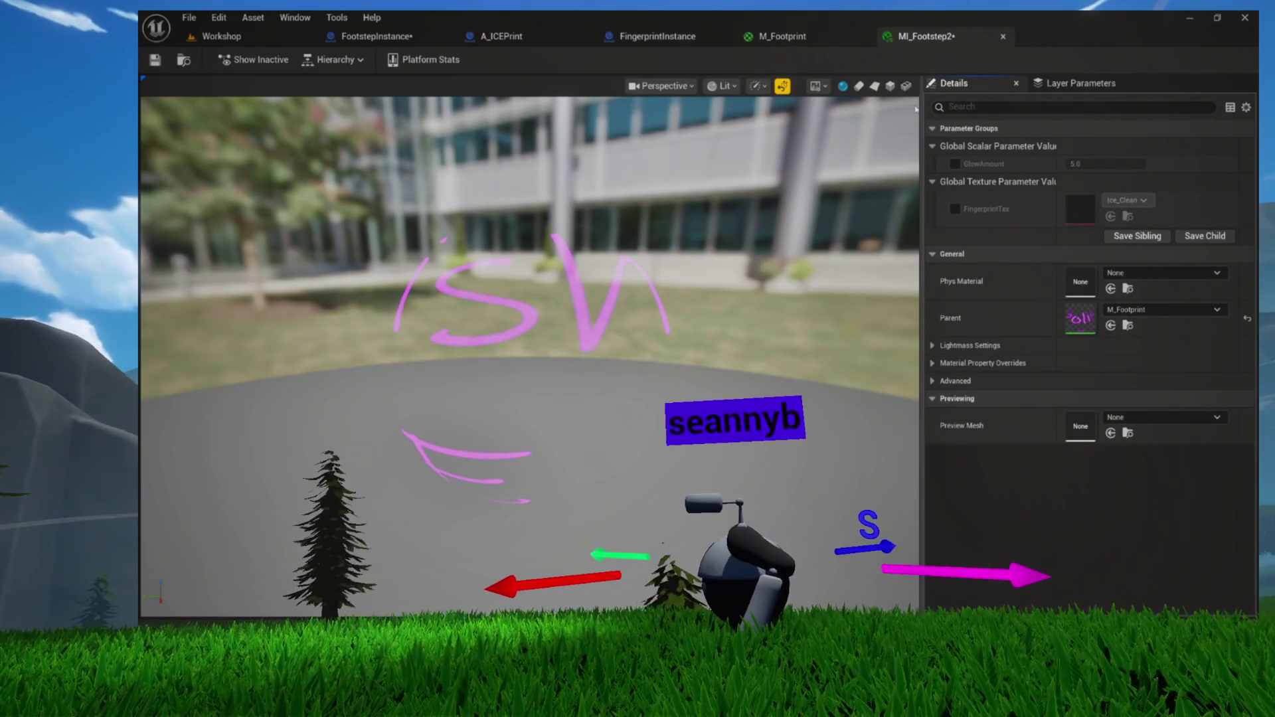
left_click(777, 35)
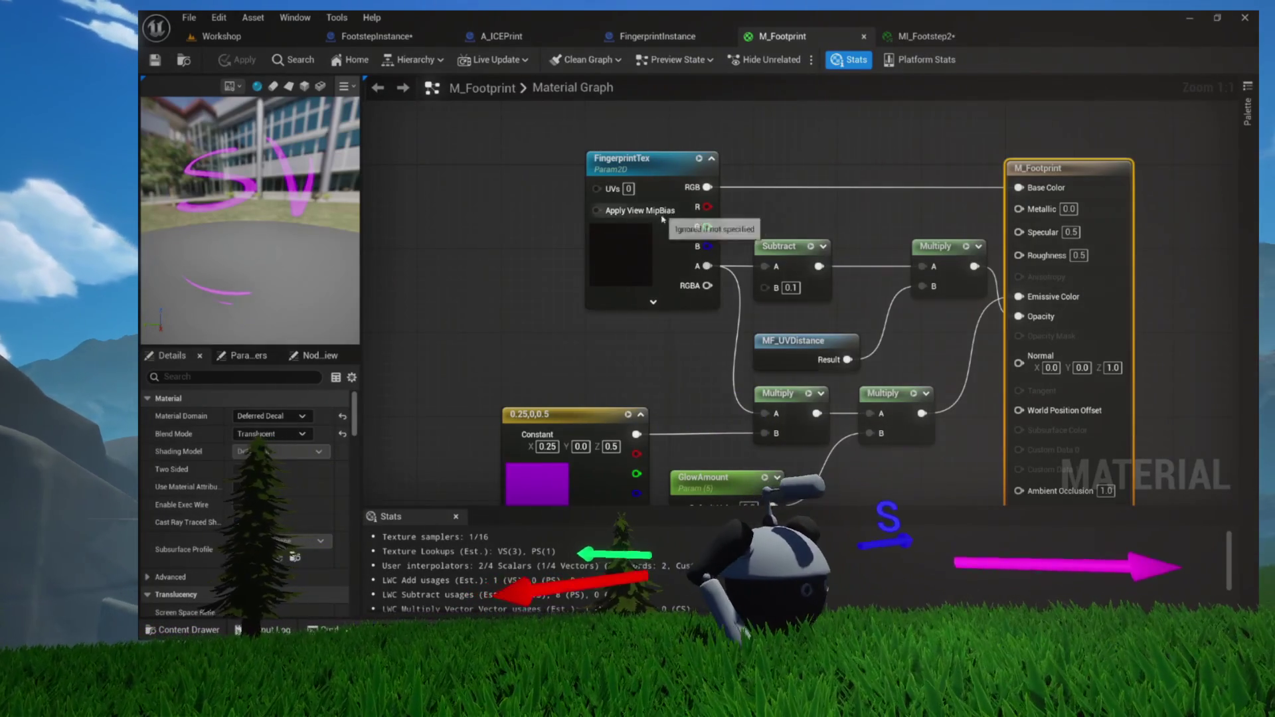
Assign Footprint_01 to M_Footprint's FingerprintTex node, apply the material, and go to MI_Footstep2
left_click(662, 219)
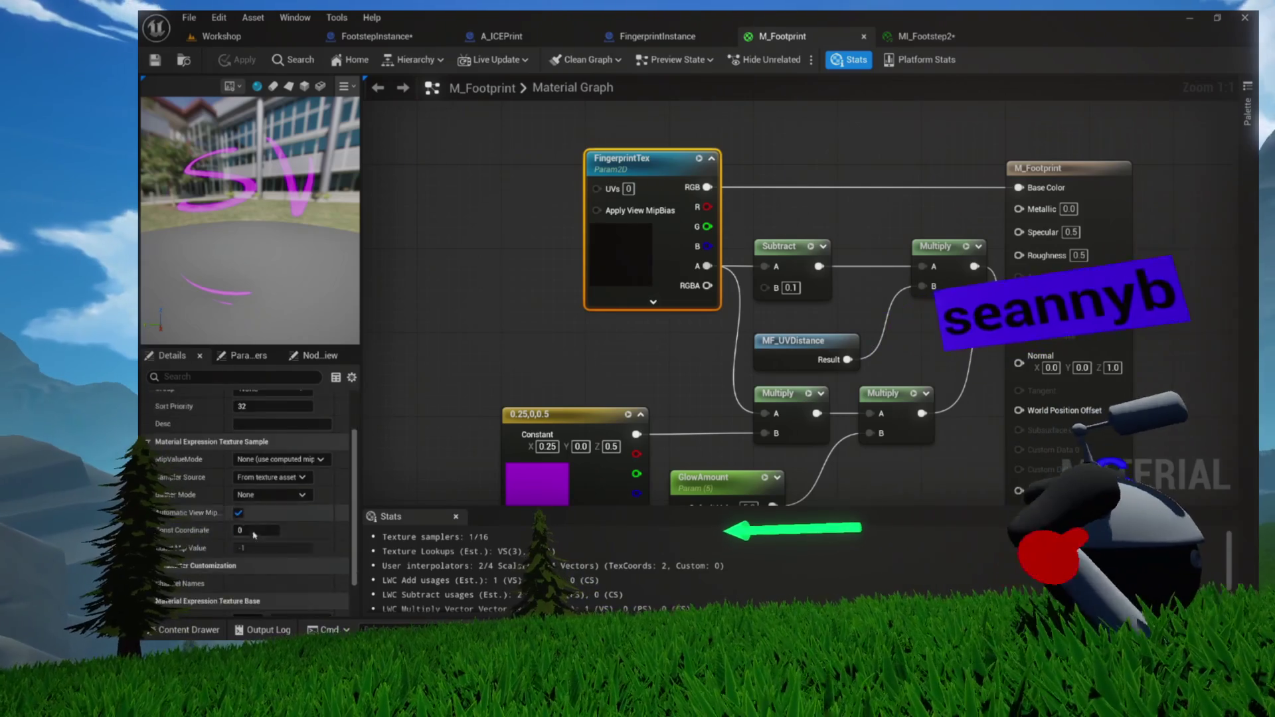
scroll(254, 535, "down", 3)
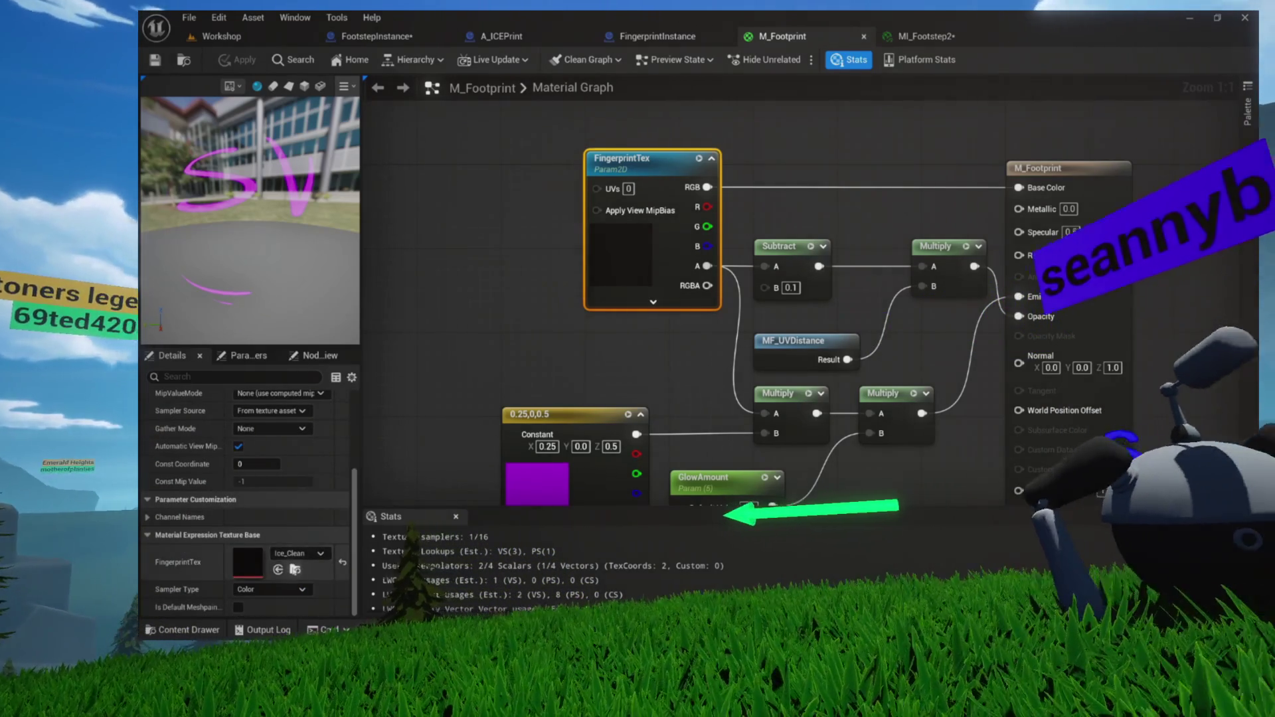
left_click(295, 570)
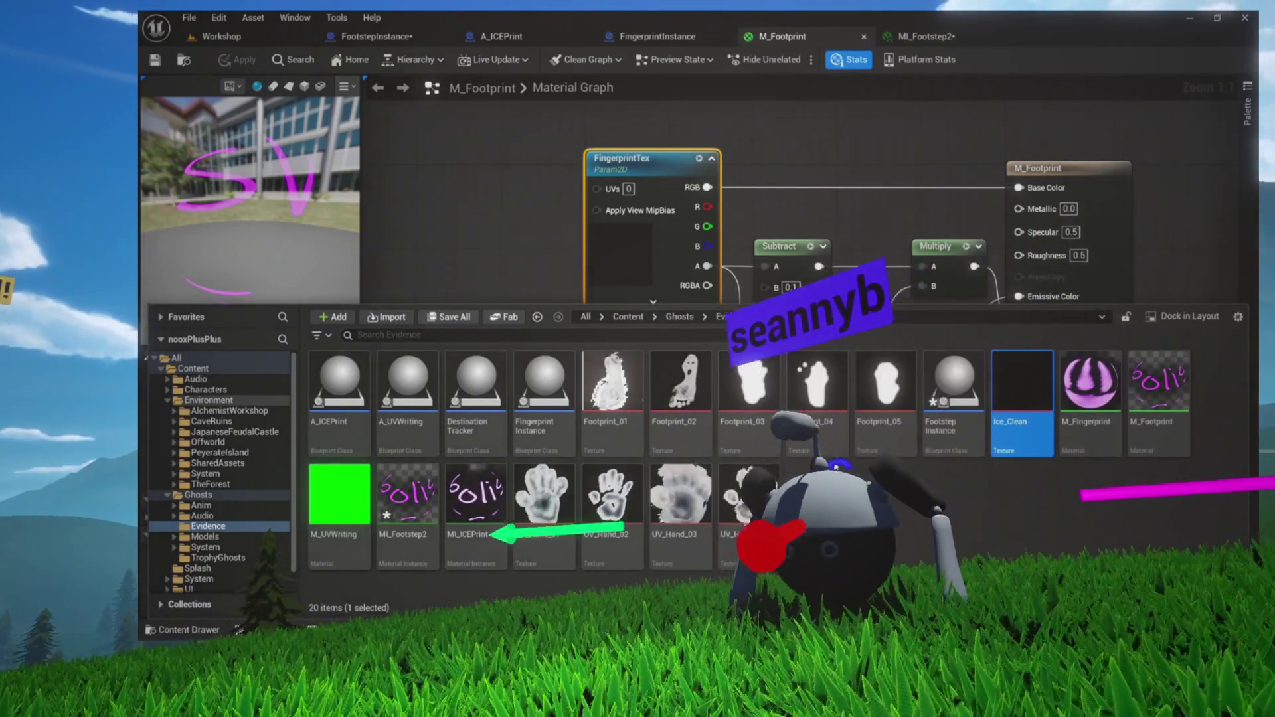
left_click(618, 442)
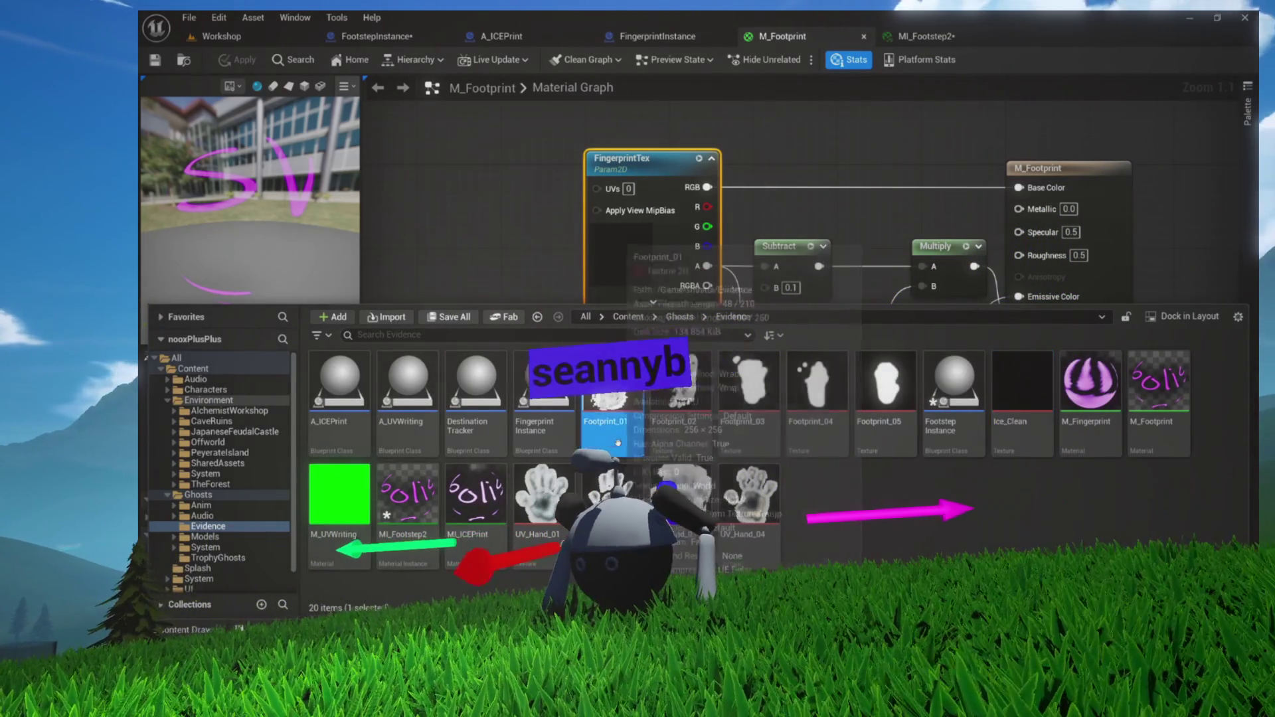
left_click(529, 272)
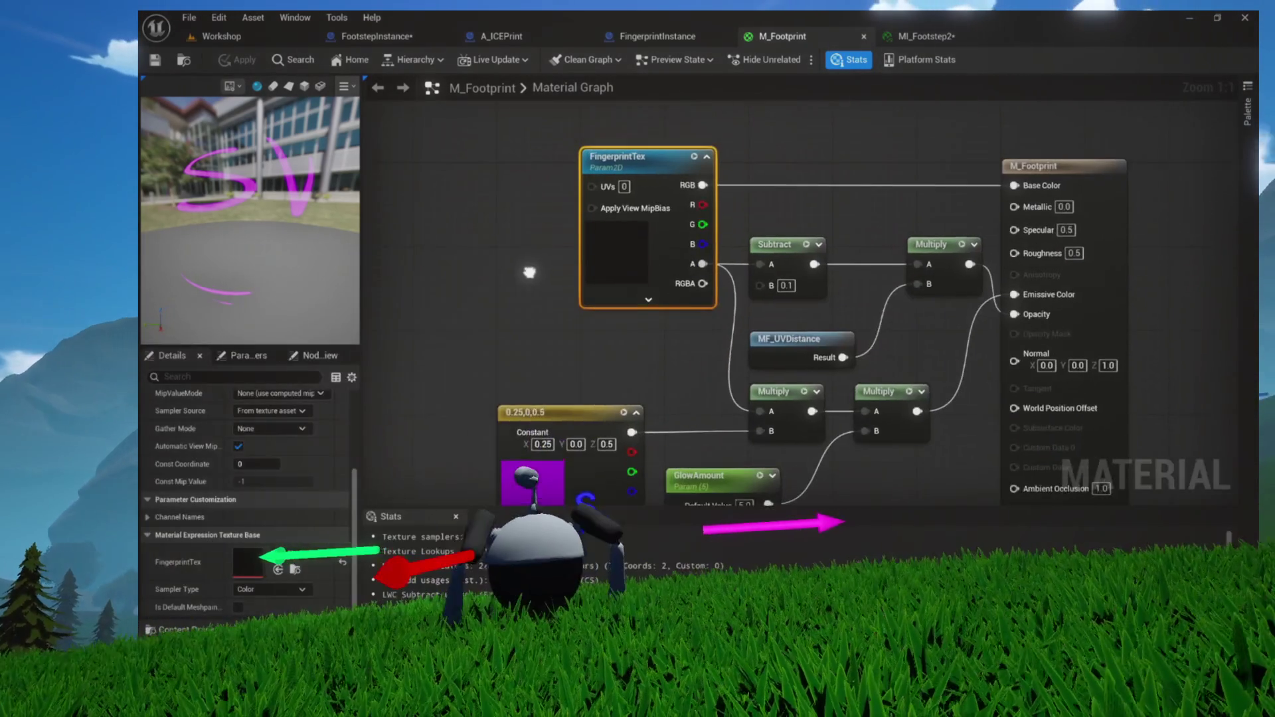
left_click(277, 570)
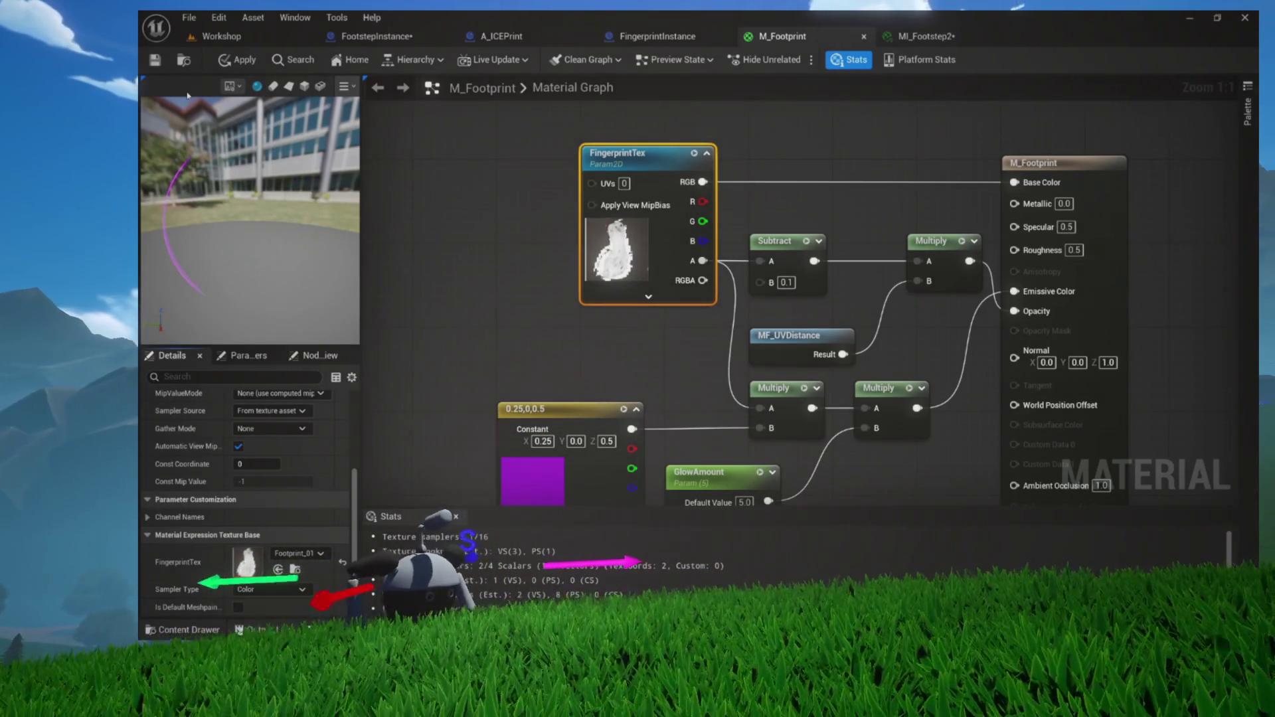
left_click(156, 60)
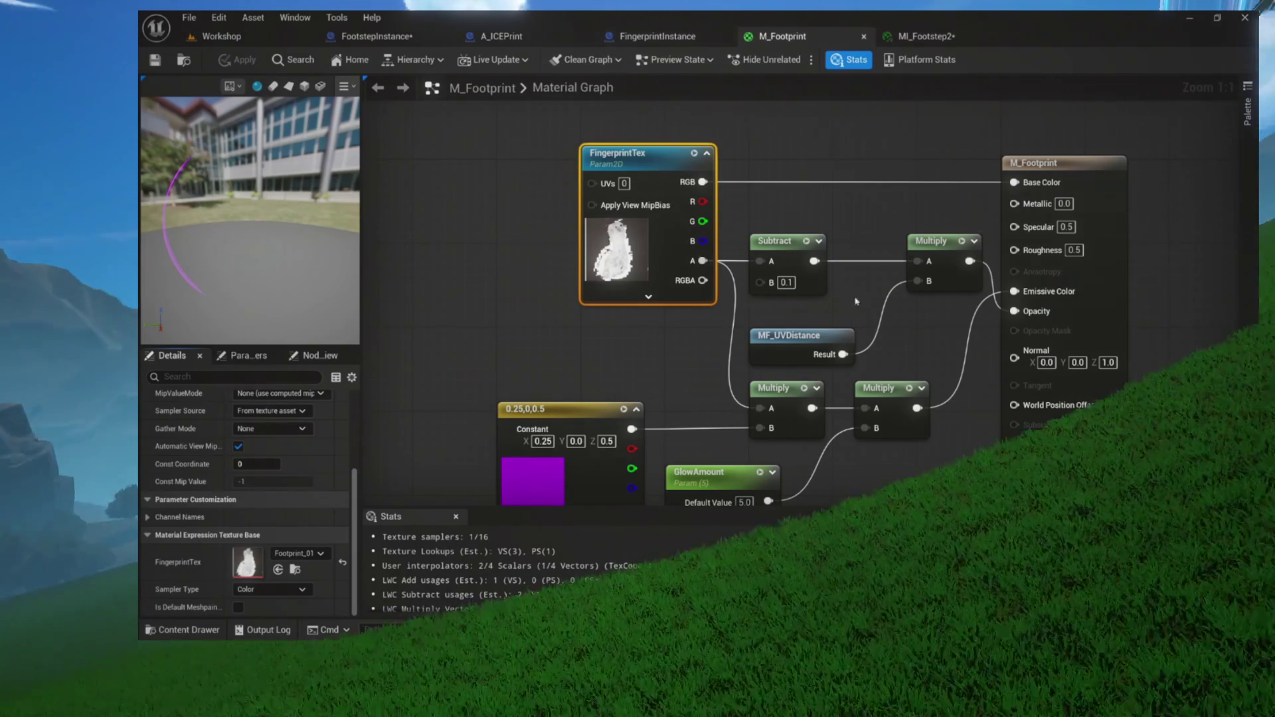
left_click(926, 36)
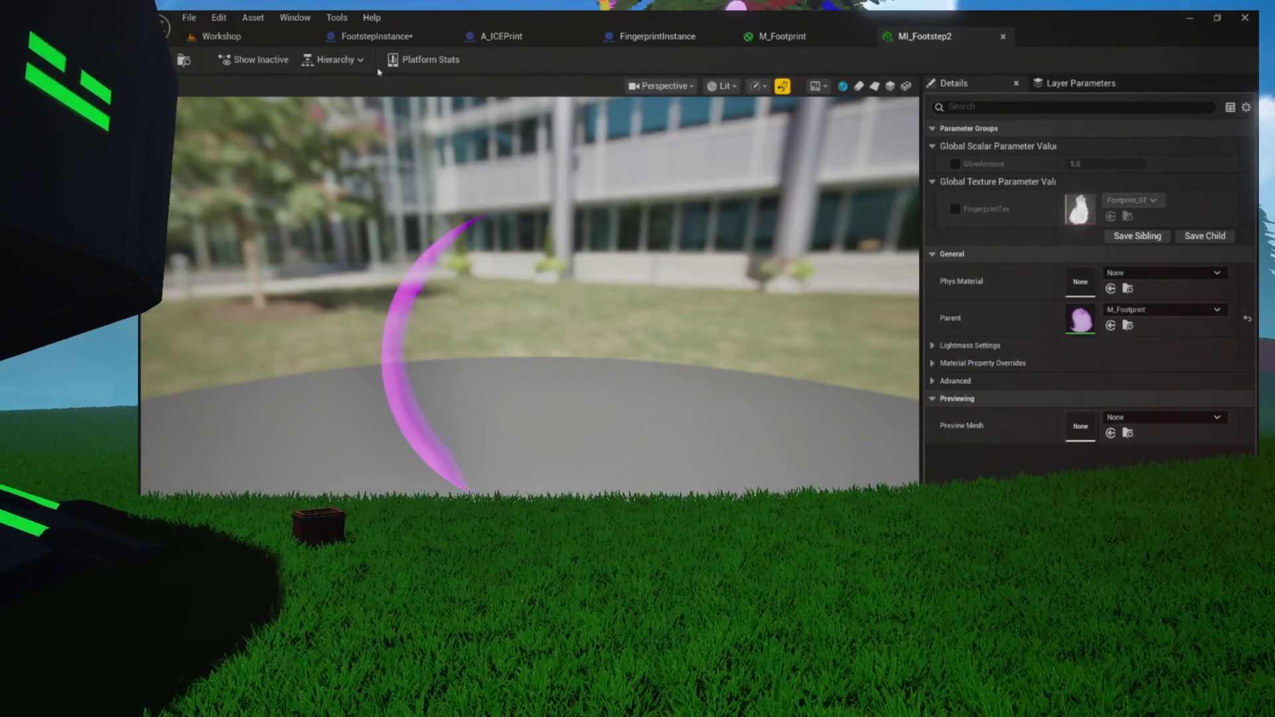
Enable the FingerprintTex override in MI_Footstep2, set it to Footprint_02, save, and browse to it
left_click(790, 36)
left_click(926, 36)
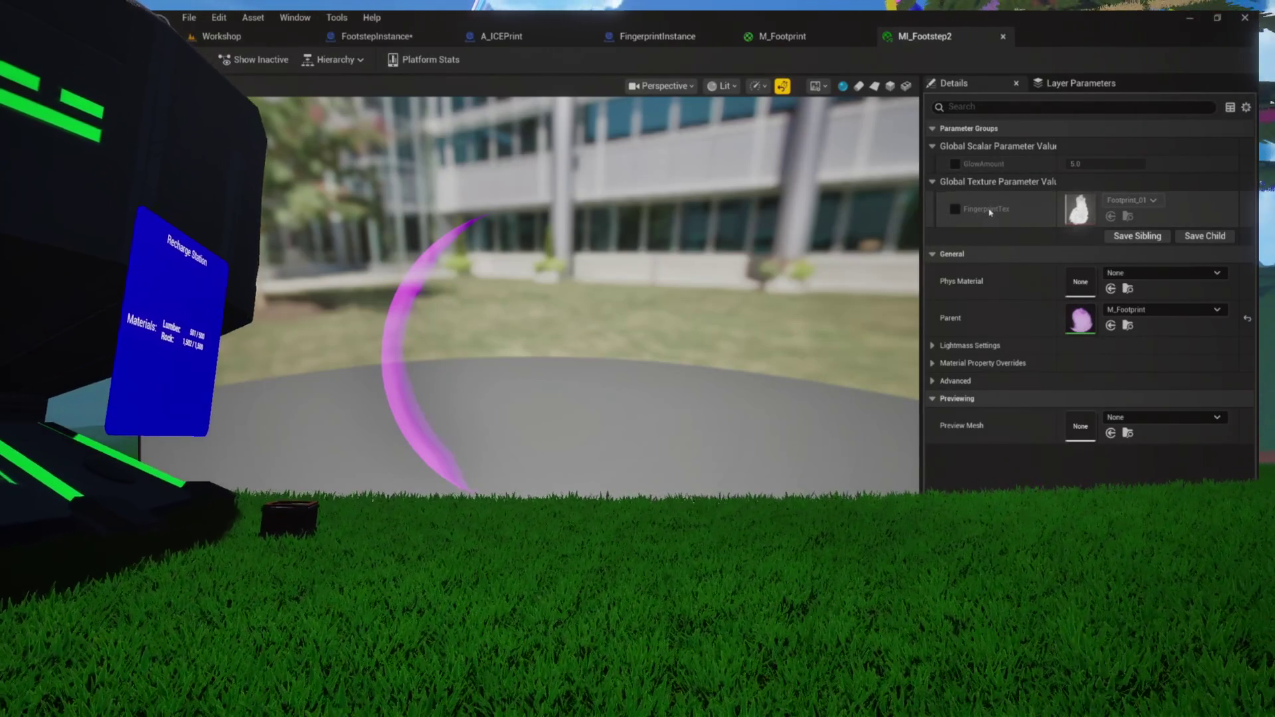
left_click(955, 209)
left_click(1128, 216)
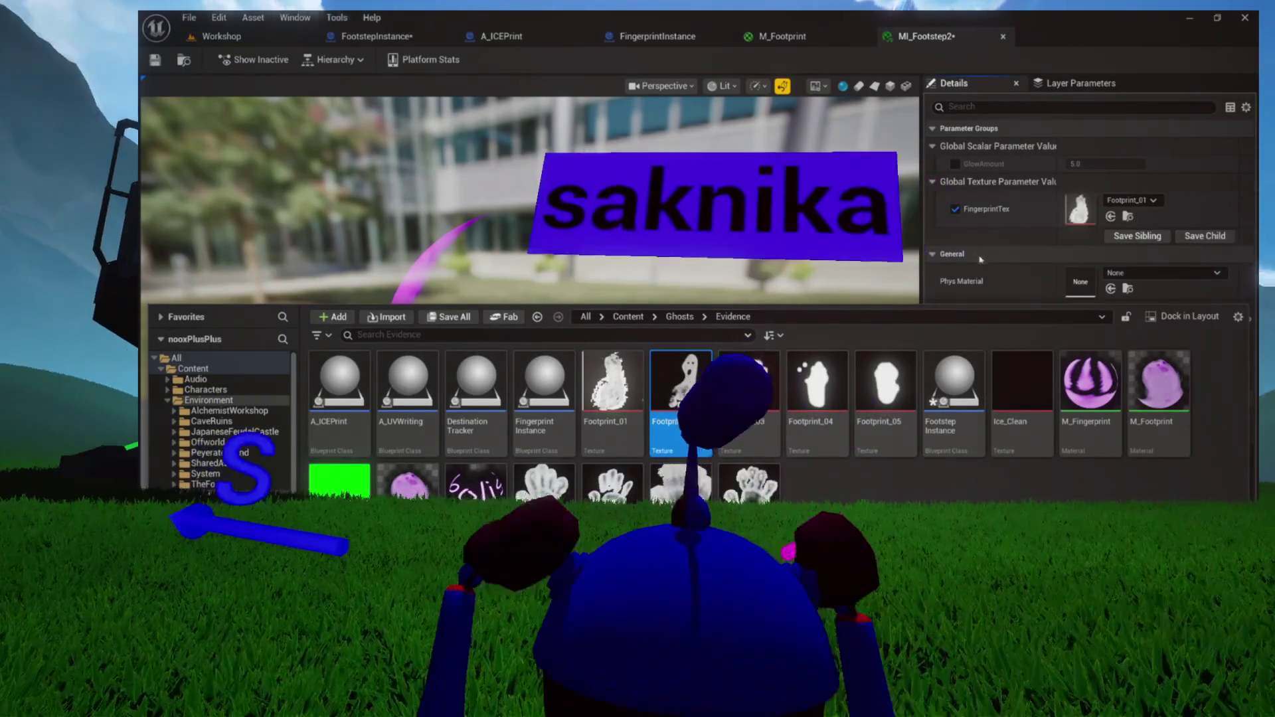
left_click(1110, 216)
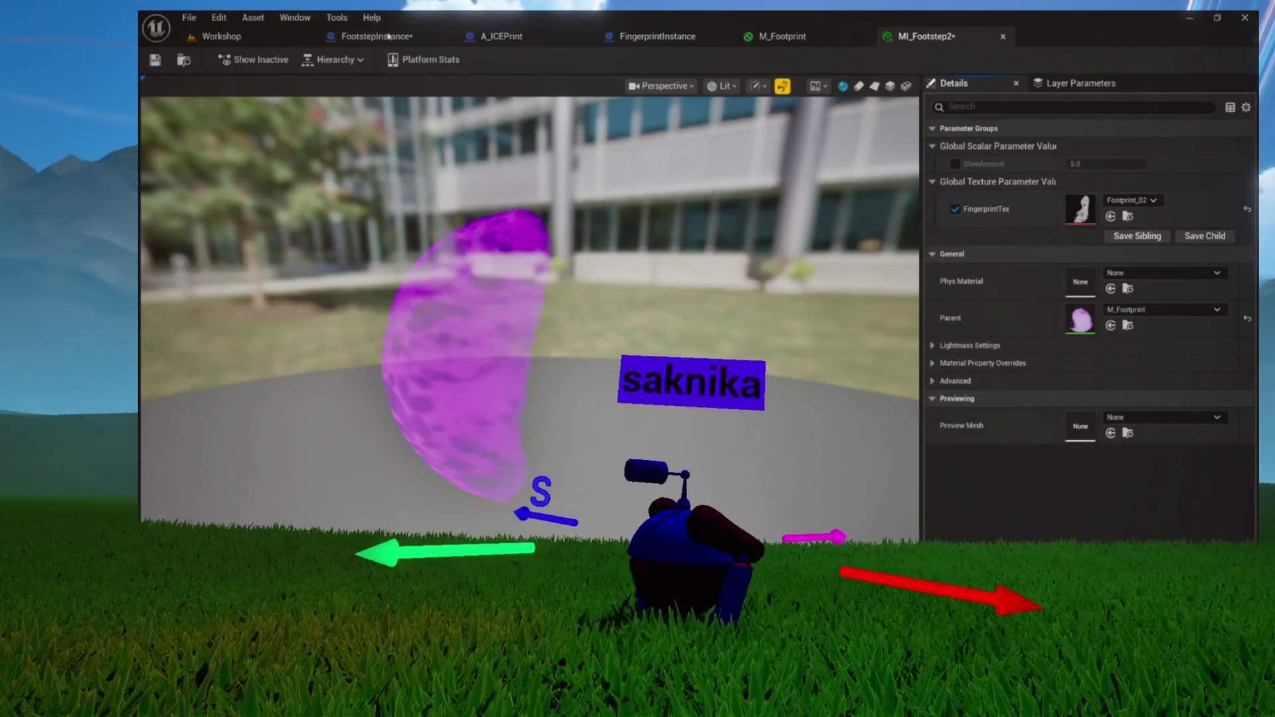
left_click(157, 62)
left_click(182, 62)
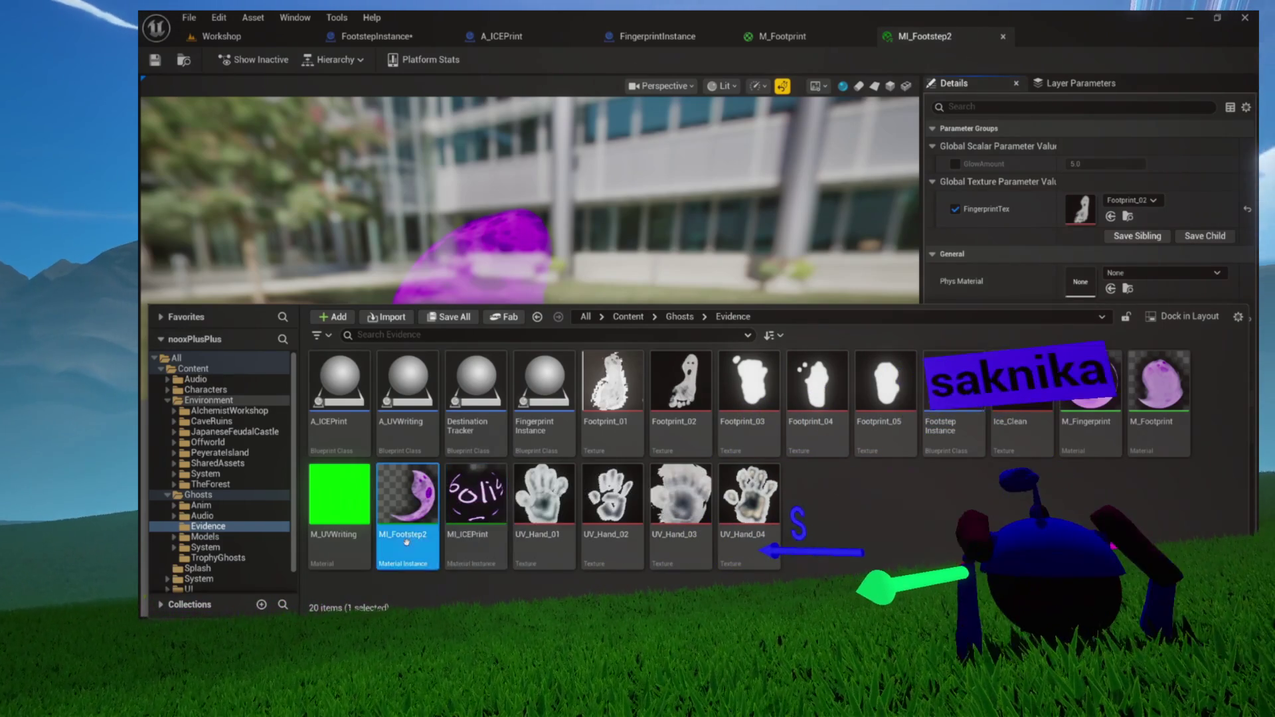
Duplicate MI_Footstep2 as MI_Footstep3 using Footprint_03, save it, and duplicate it again
key("ctrl+d")
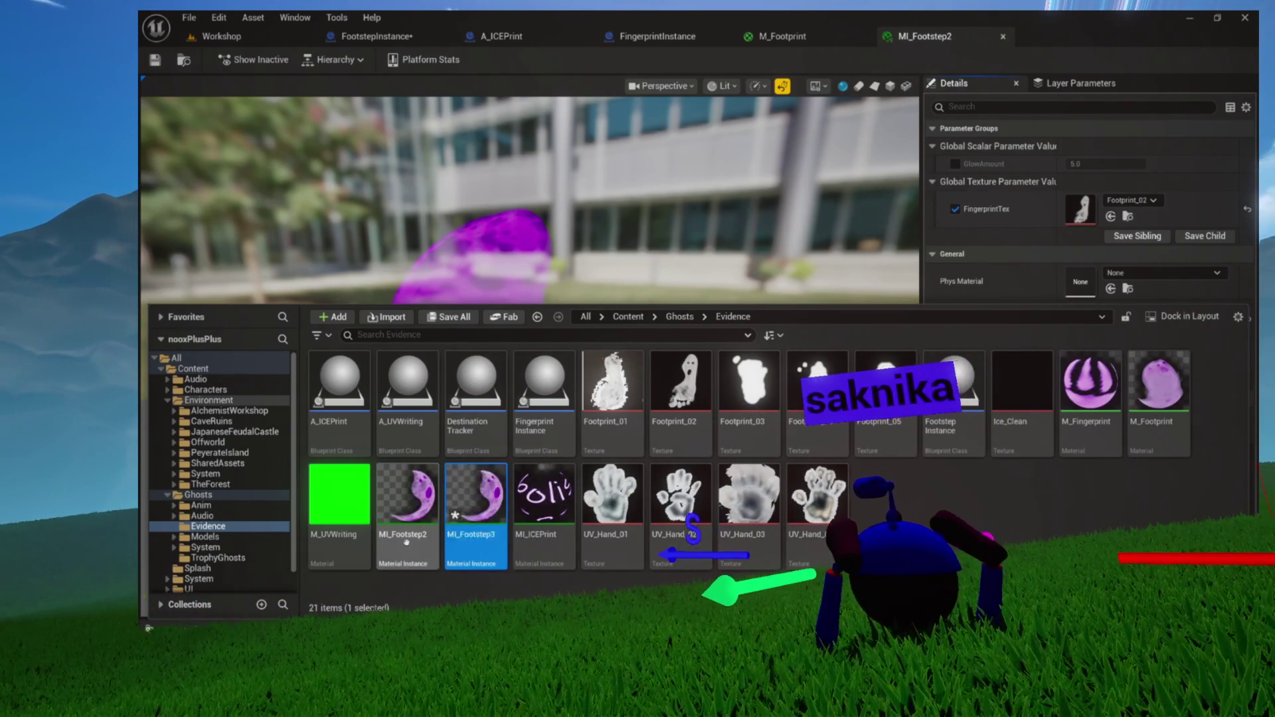
key("Return")
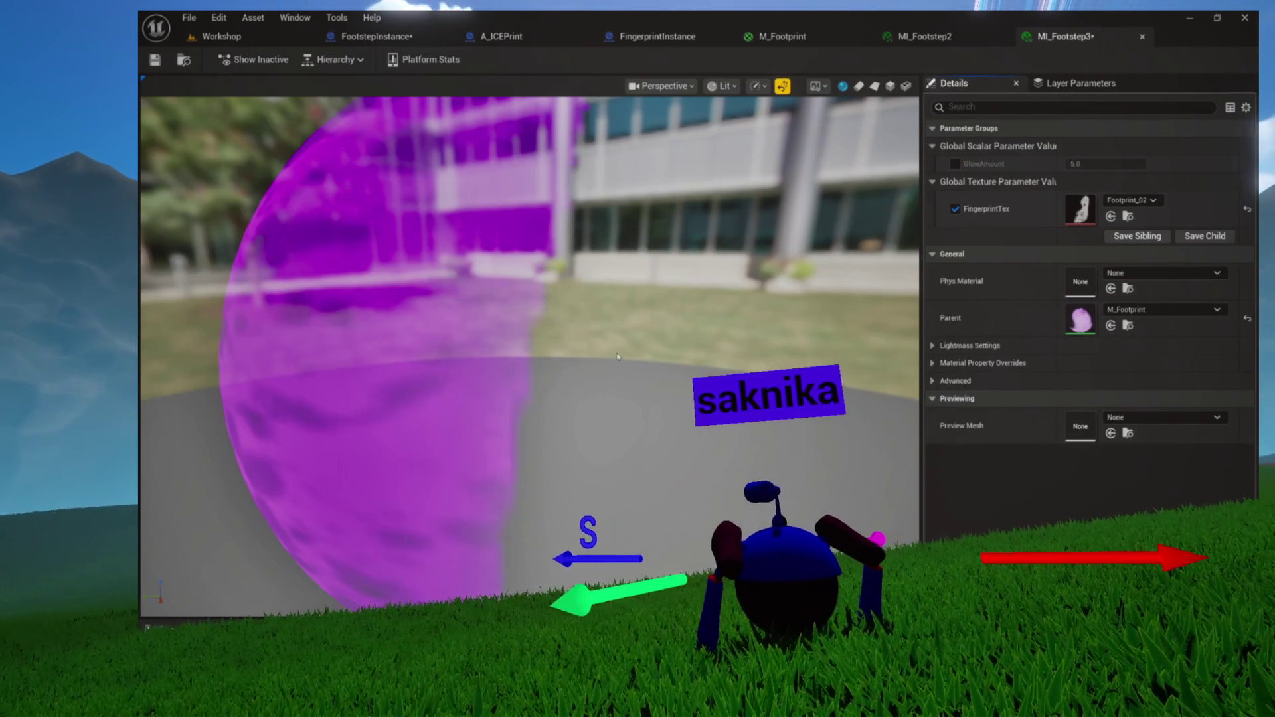
left_click(1127, 217)
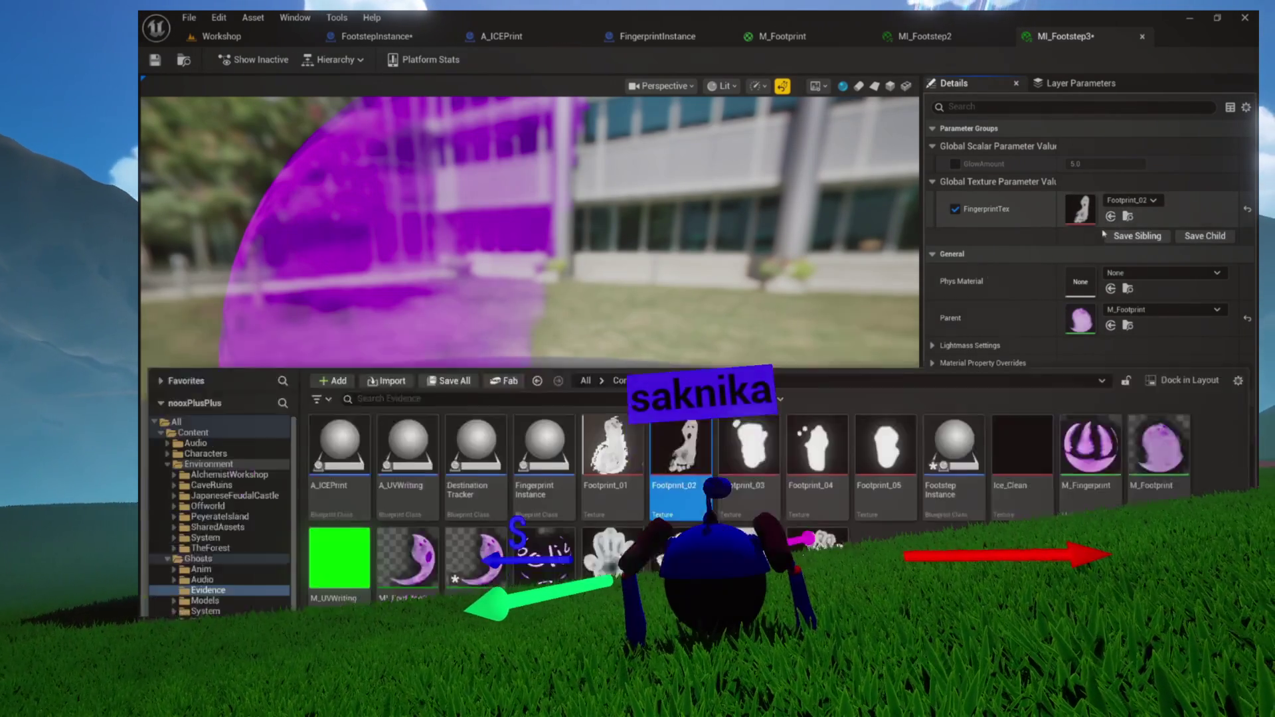
left_click(1110, 217)
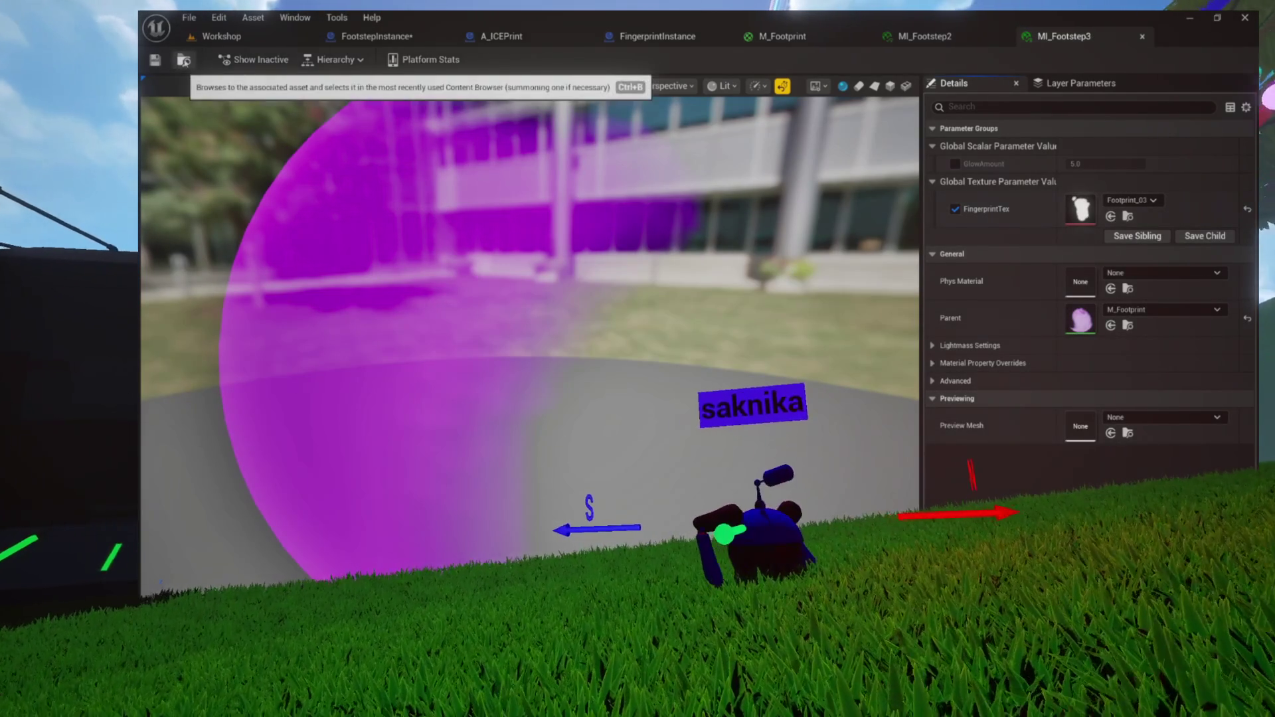
left_click(155, 60)
left_click(184, 60)
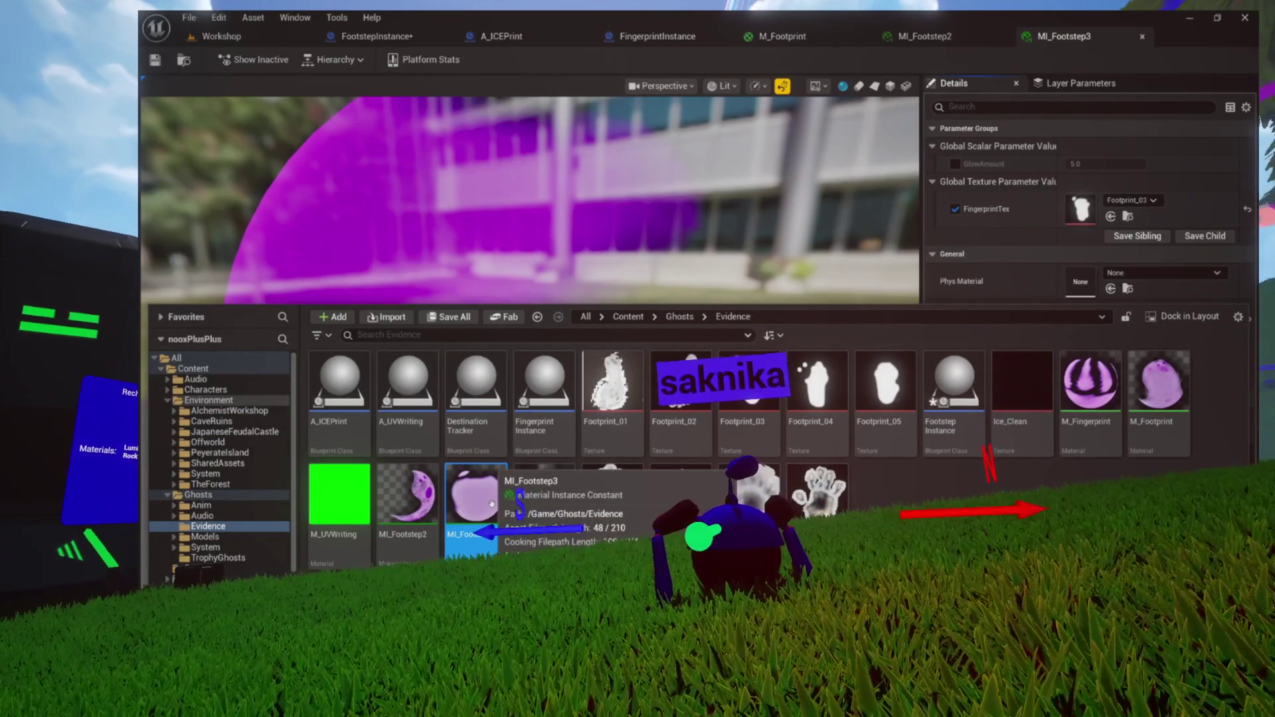
key("ctrl+d")
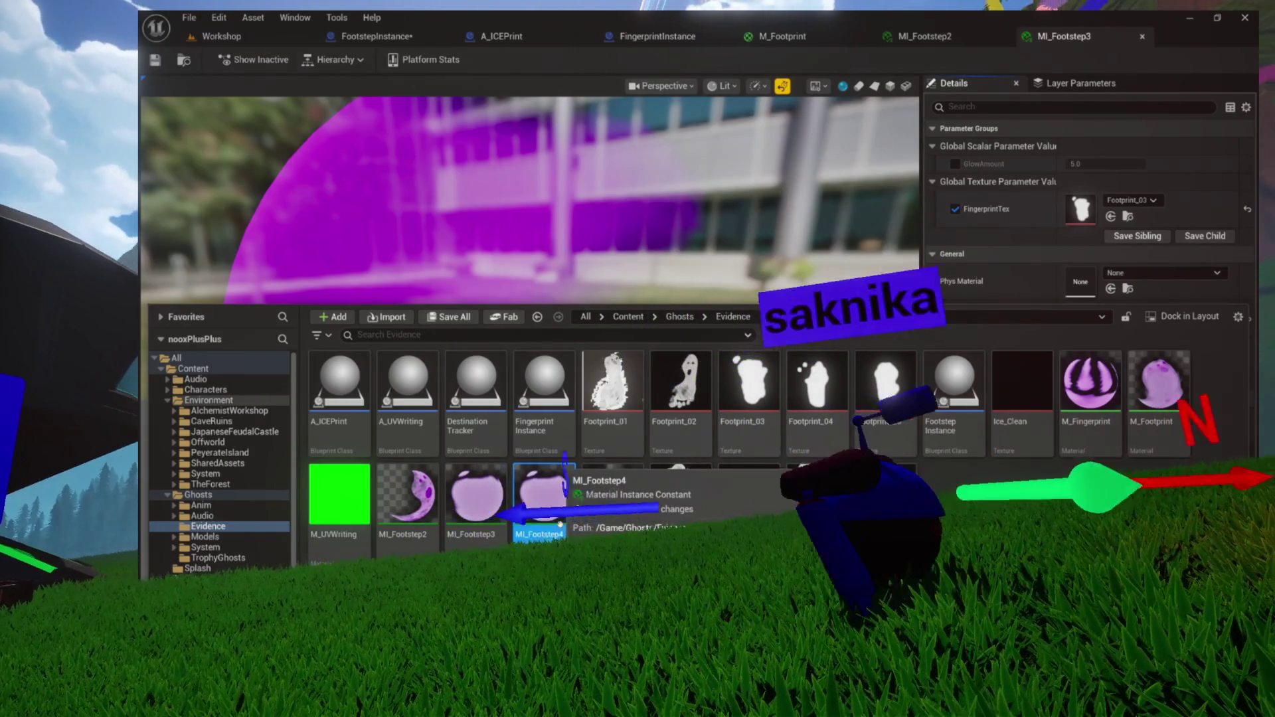
Open MI_Footstep4 and close the M_Footprint, MI_Footstep2 and MI_Footstep3 editors
double_click(543, 494)
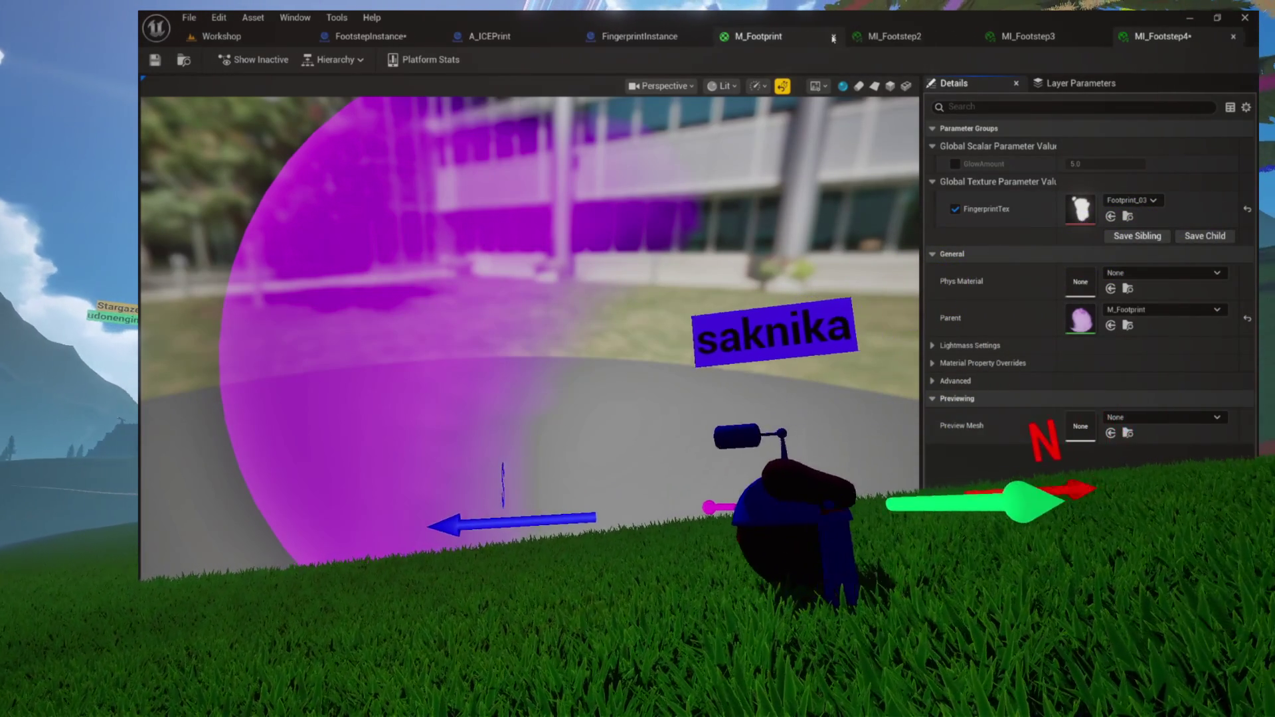
left_click(832, 38)
left_click(863, 37)
left_click(863, 38)
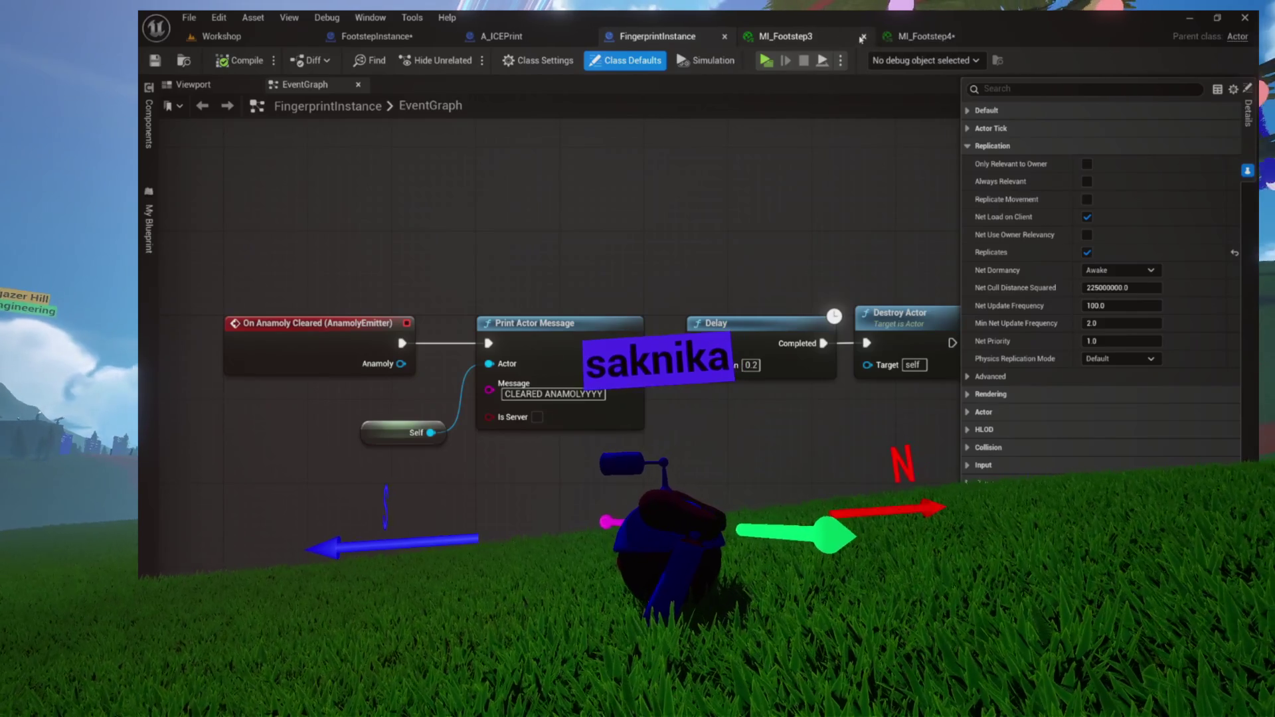
left_click(787, 36)
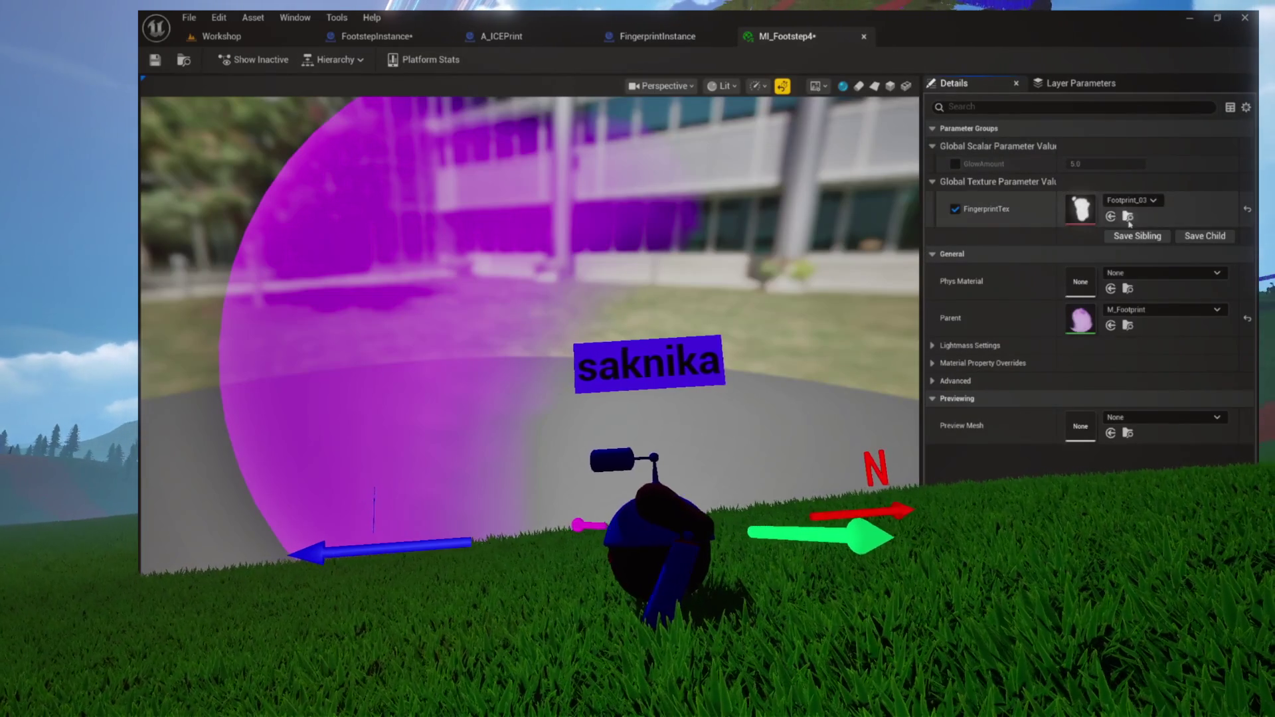
Set MI_Footstep4's FingerprintTex to Footprint_04, save it, and open MI_Footstep5
left_click(1128, 217)
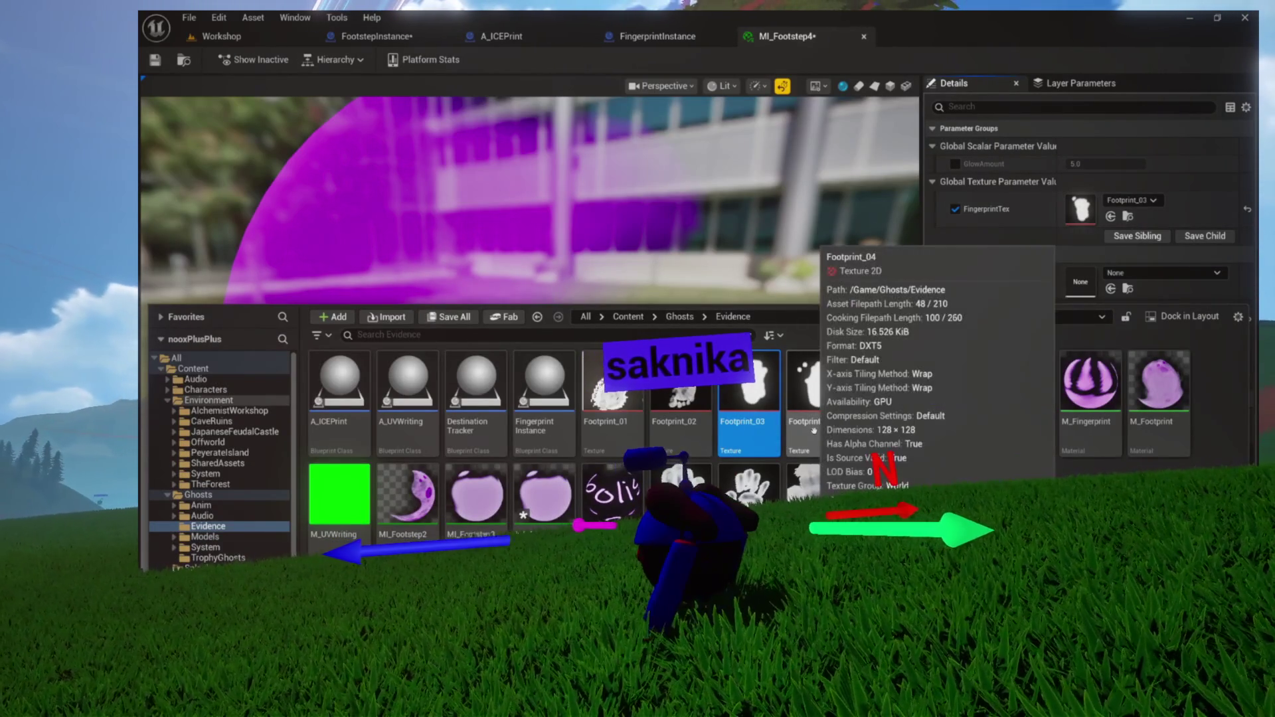
left_click(813, 430)
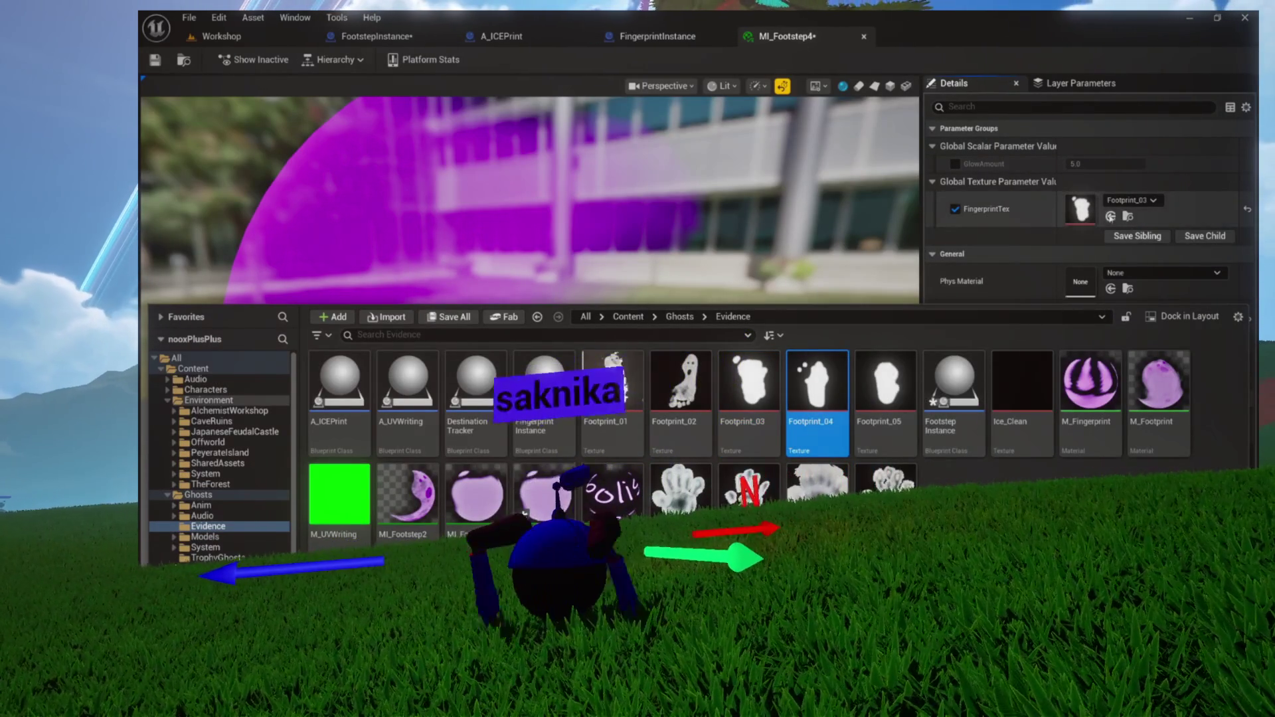
left_click(1110, 216)
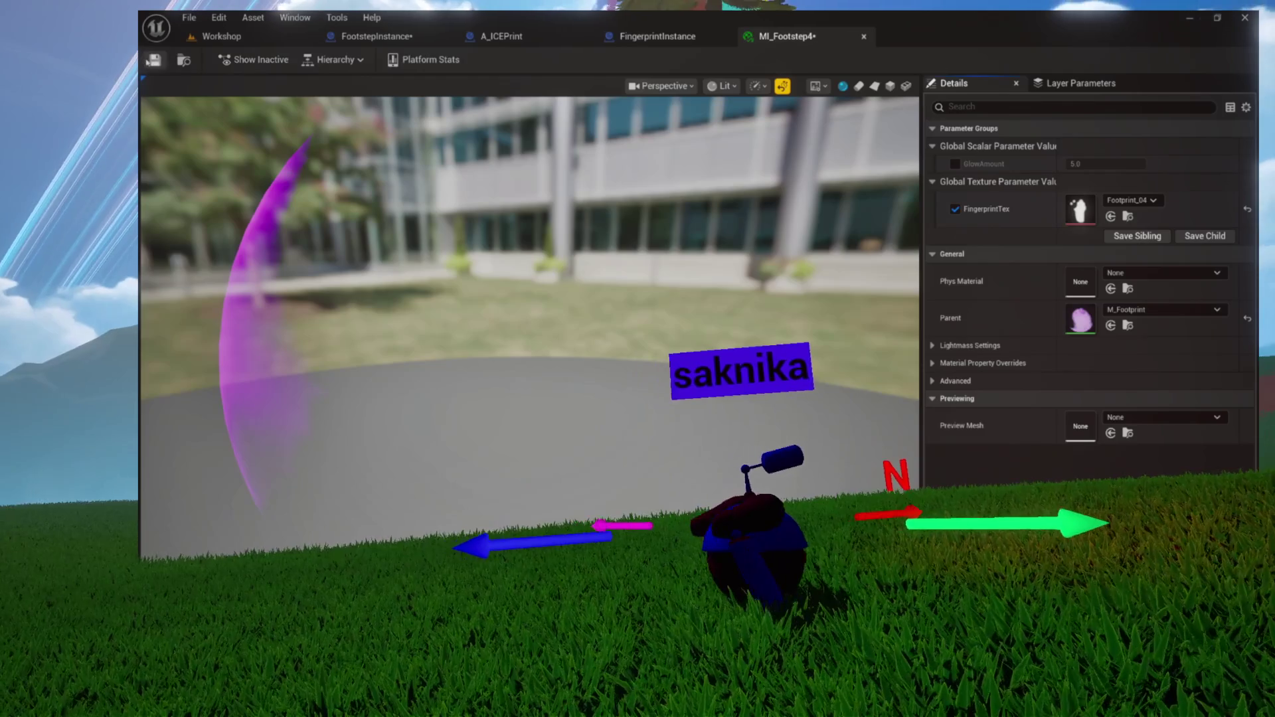
key("ctrl+s")
key("ctrl+space")
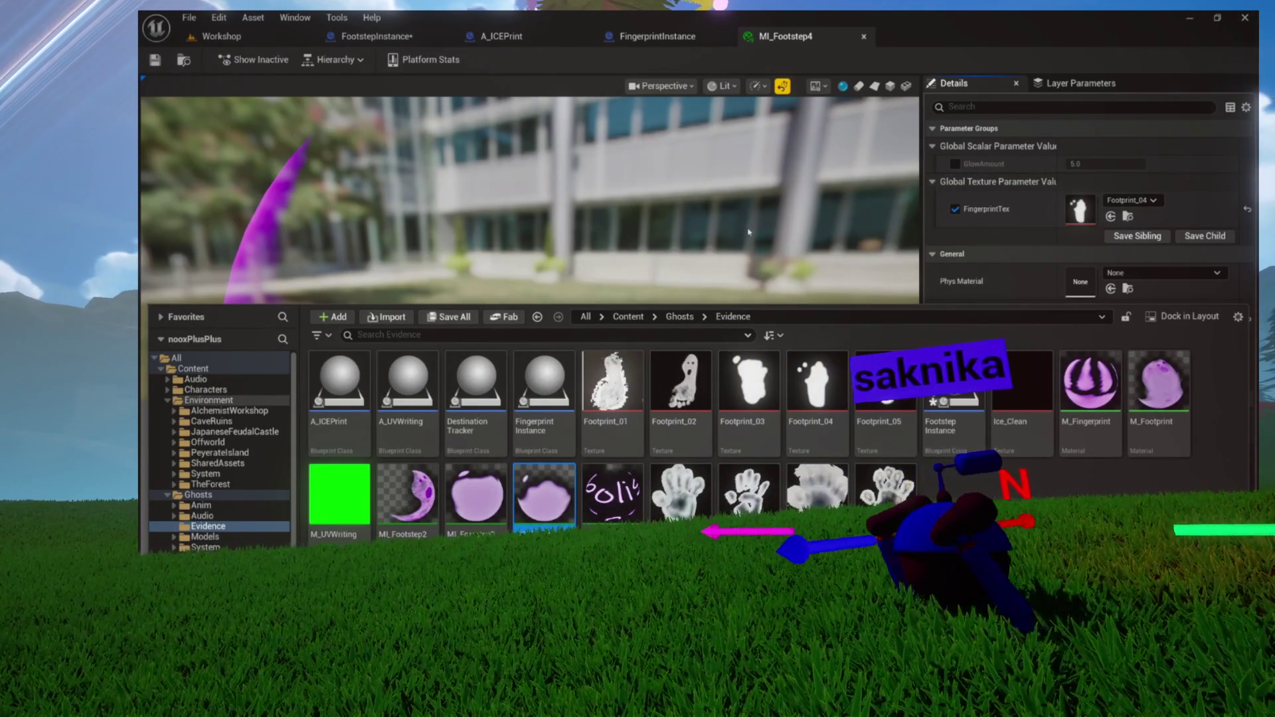
left_click(475, 495)
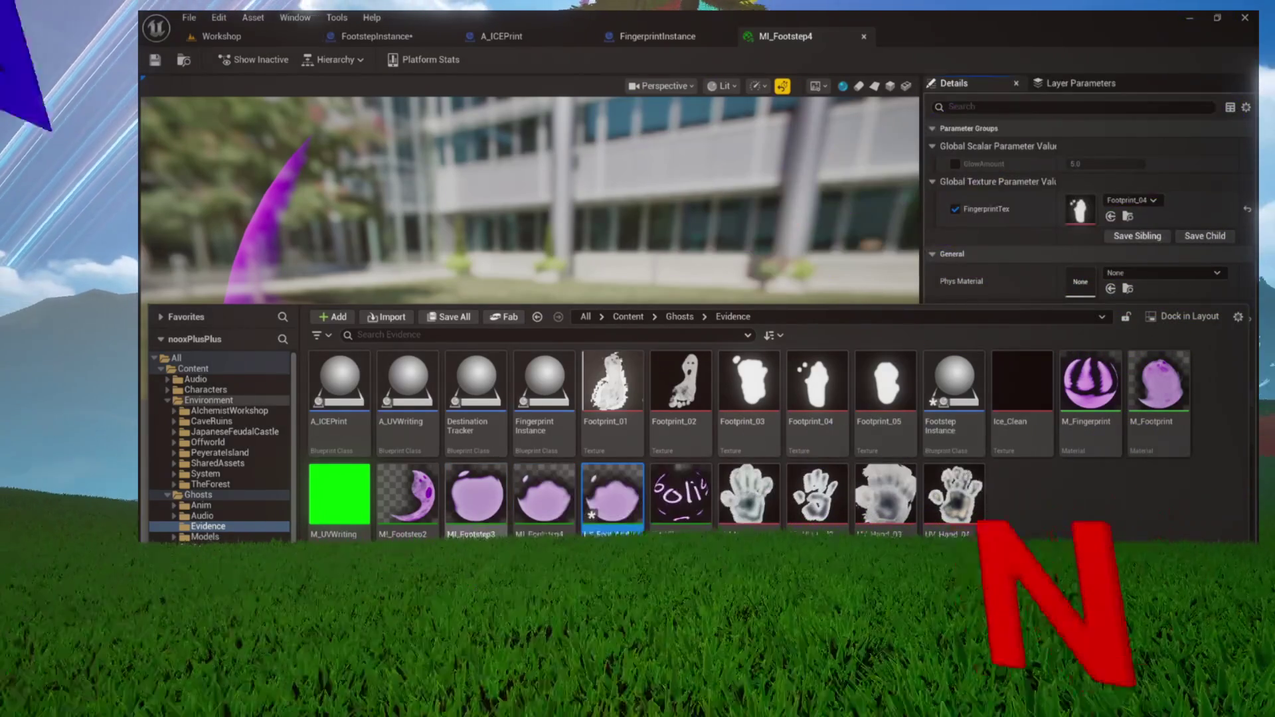
double_click(616, 490)
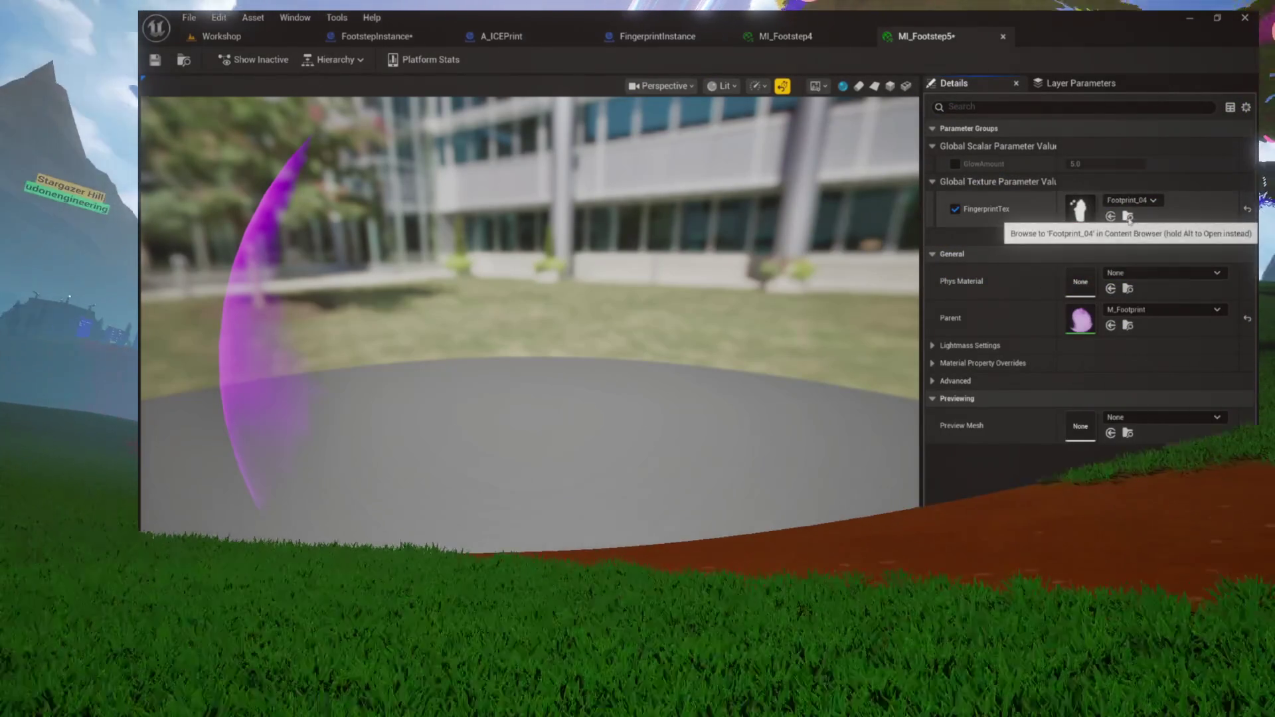
Assign Footprint_05 to MI_Footstep5's FingerprintTex, save, and close the MI_Footstep4 editor
left_click(1127, 216)
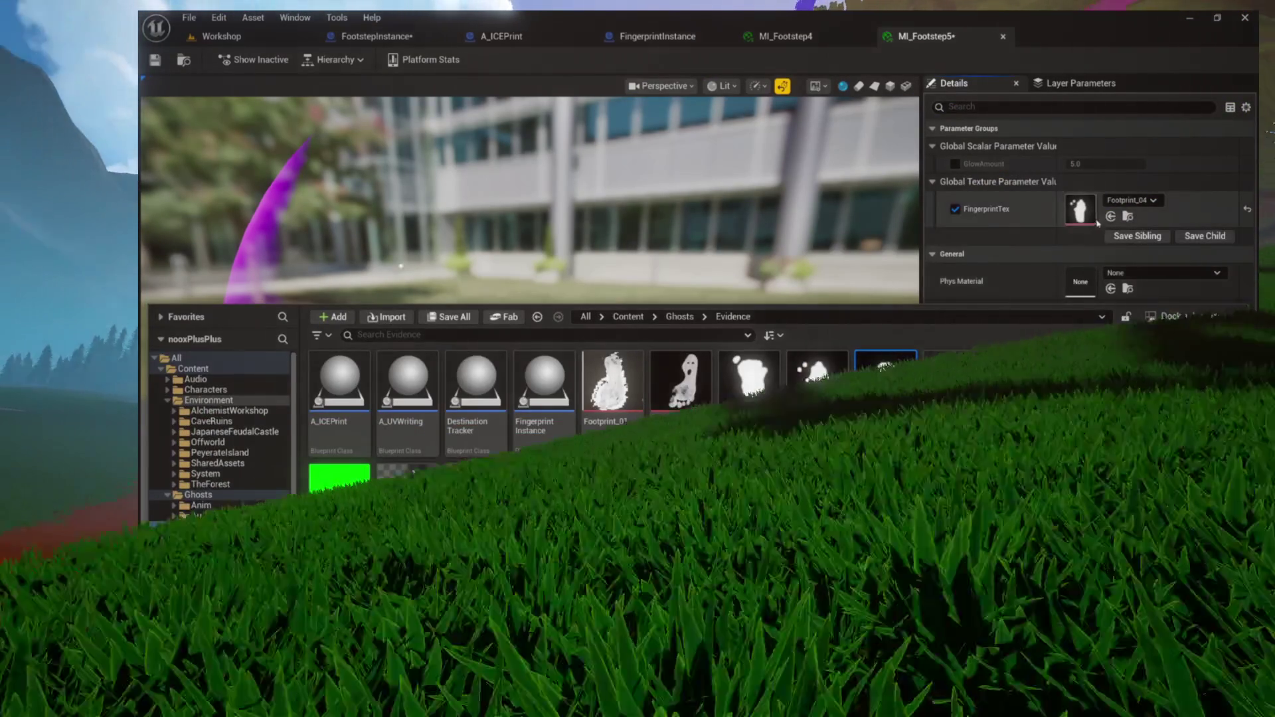
left_click(1110, 217)
key("ctrl+s")
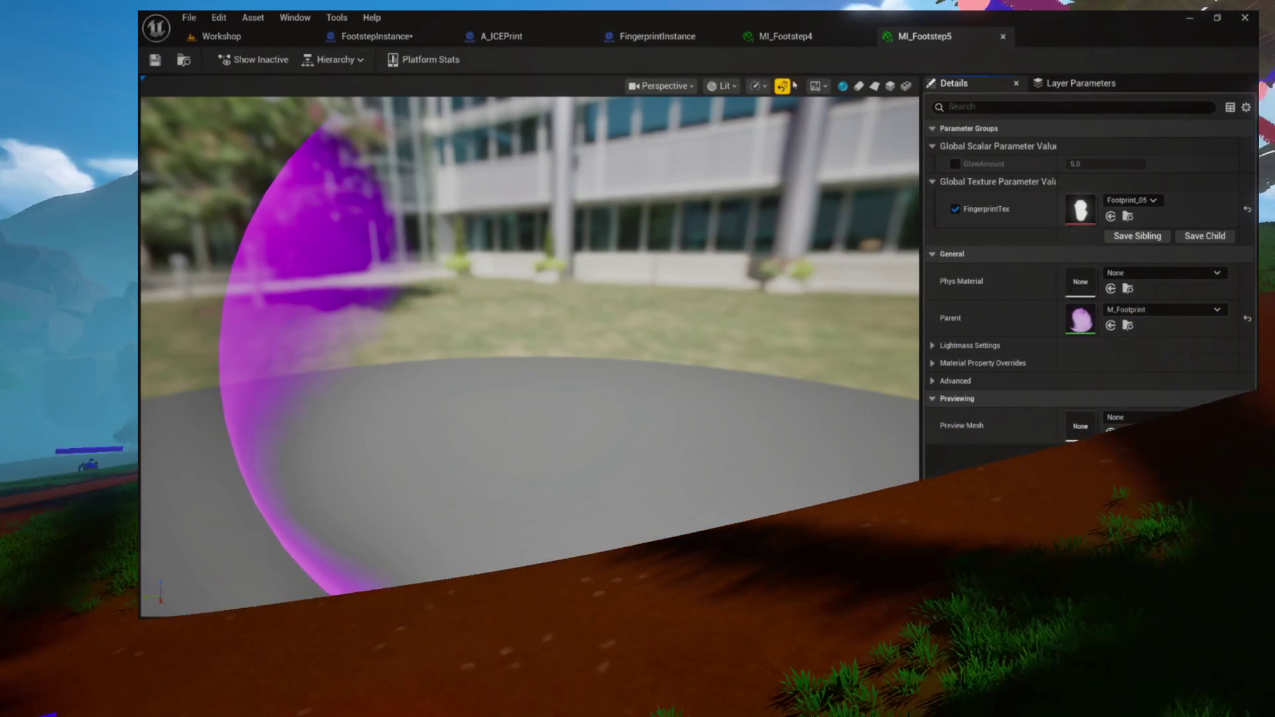
left_click(816, 36)
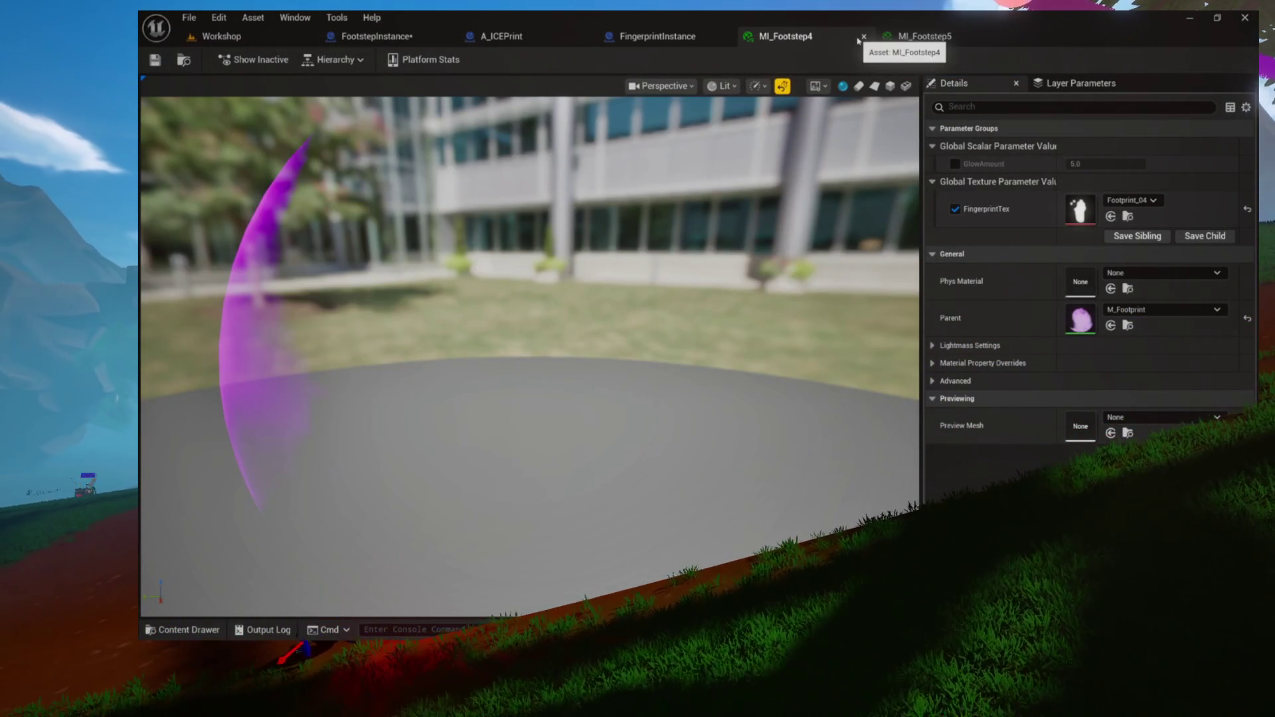
left_click(864, 38)
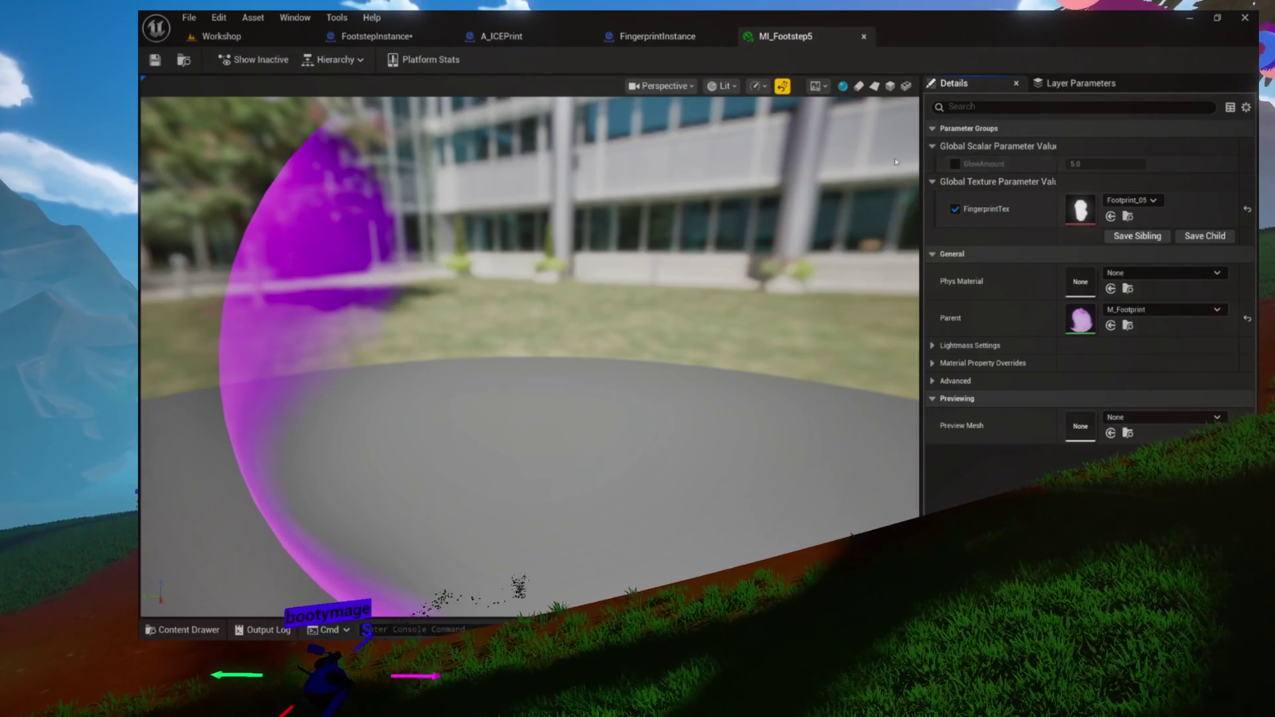
key("ctrl+space")
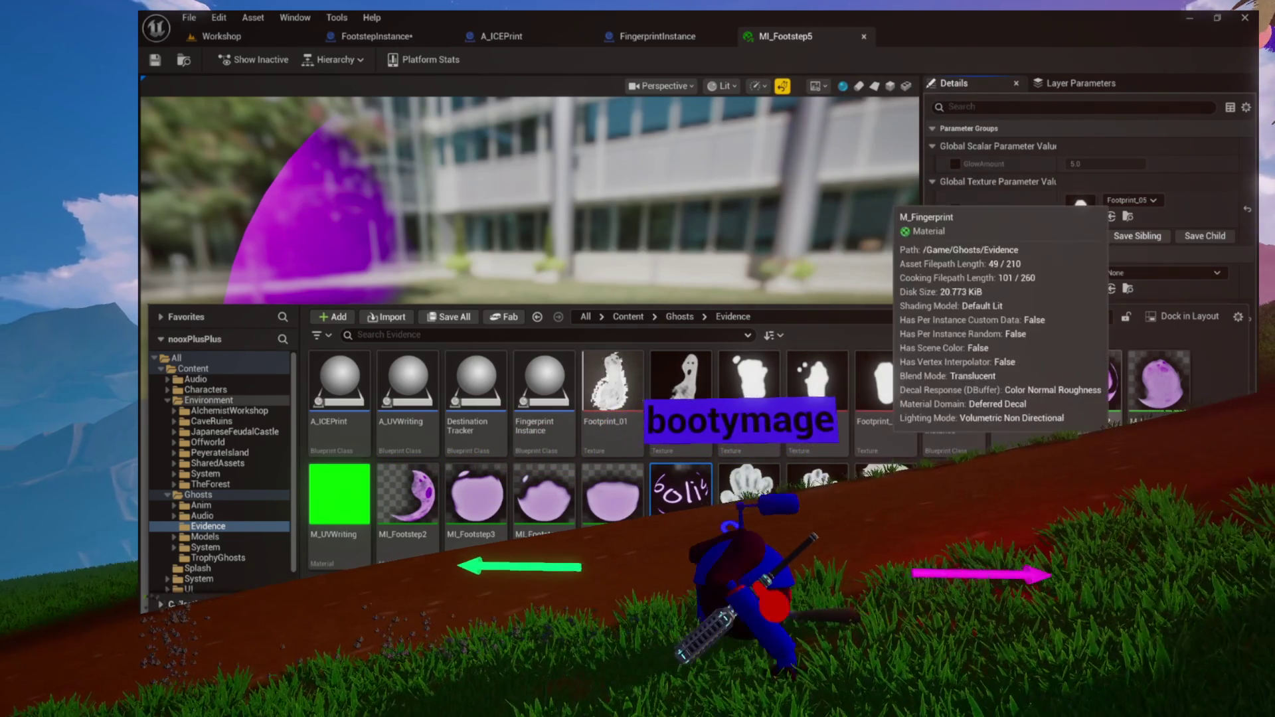
Open MI_Footstep2 and bring up the Evidence asset folder
double_click(406, 551)
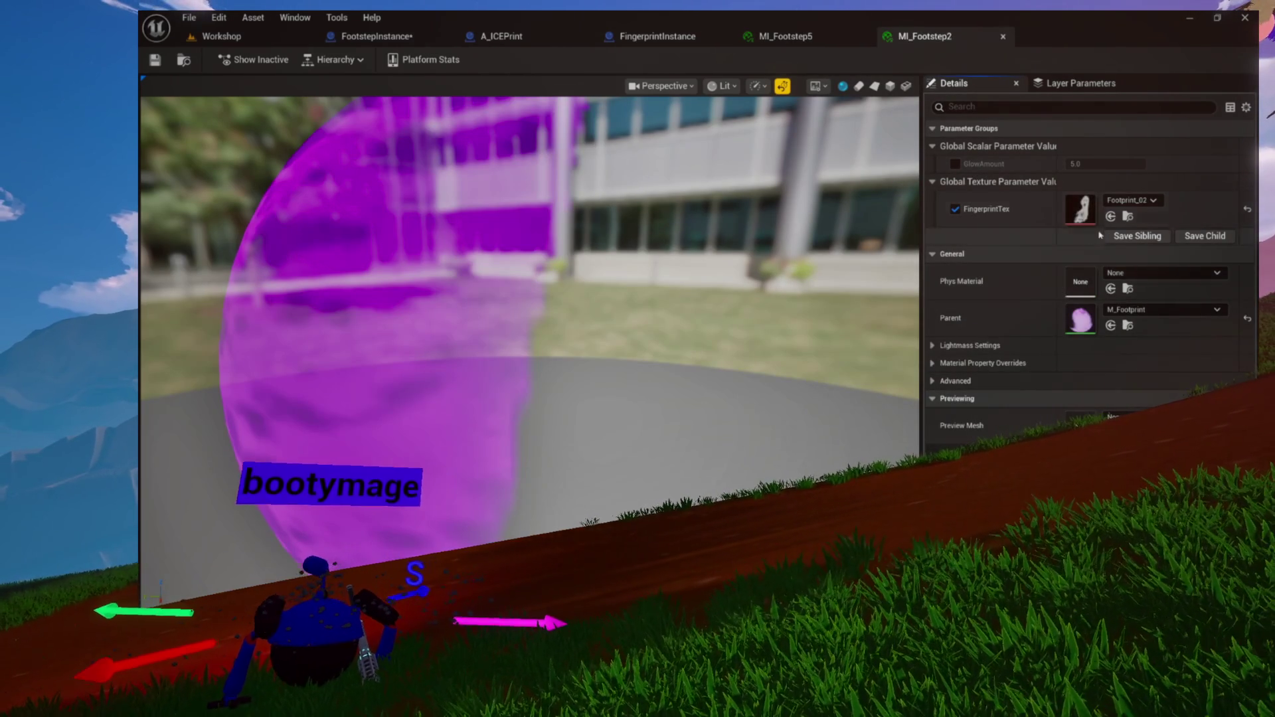
left_click(1127, 327)
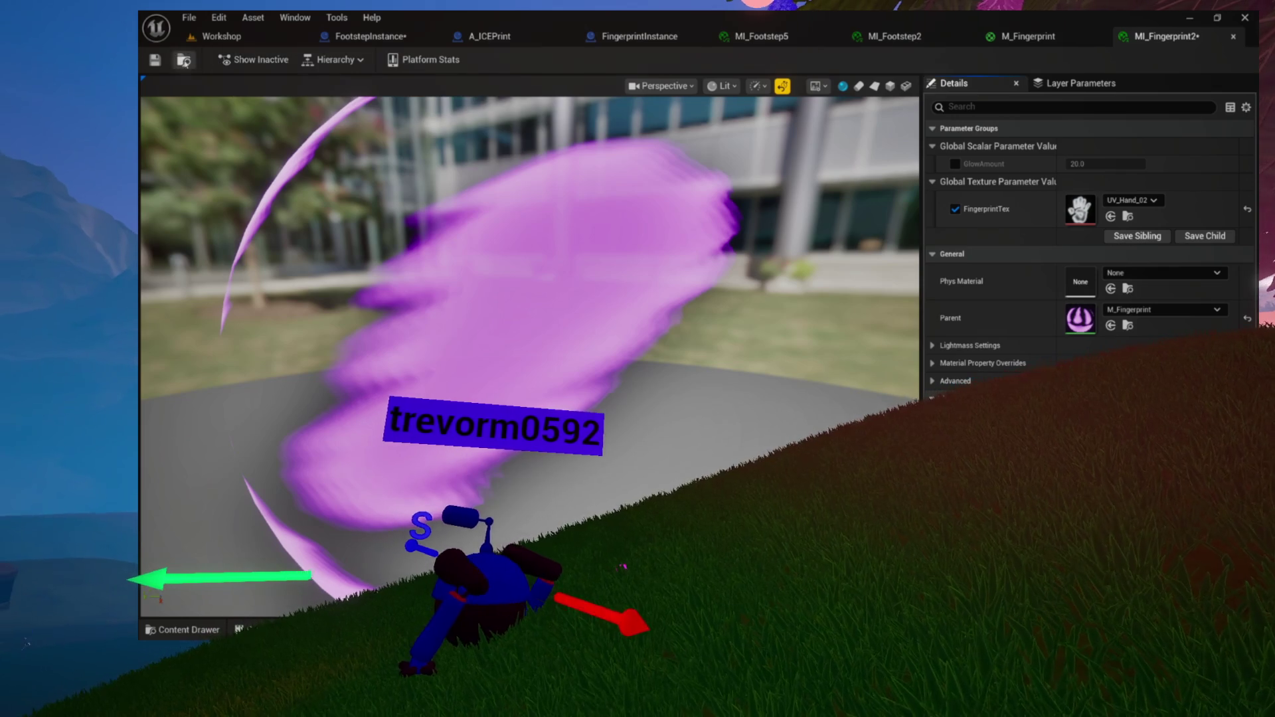
Save MI_Fingerprint2 and apply UV_Hand_03 to MI_Fingerprint3's FingerprintTex parameter
left_click(157, 61)
key("ctrl+space")
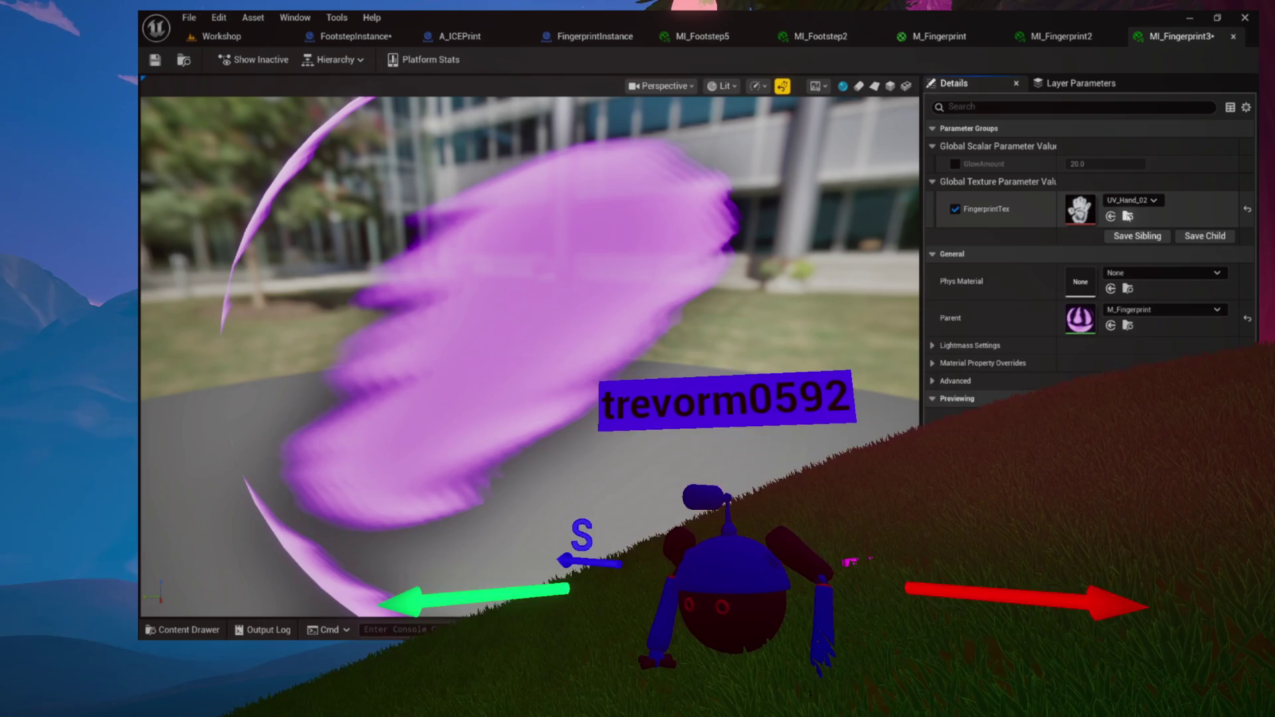
key("ctrl+space")
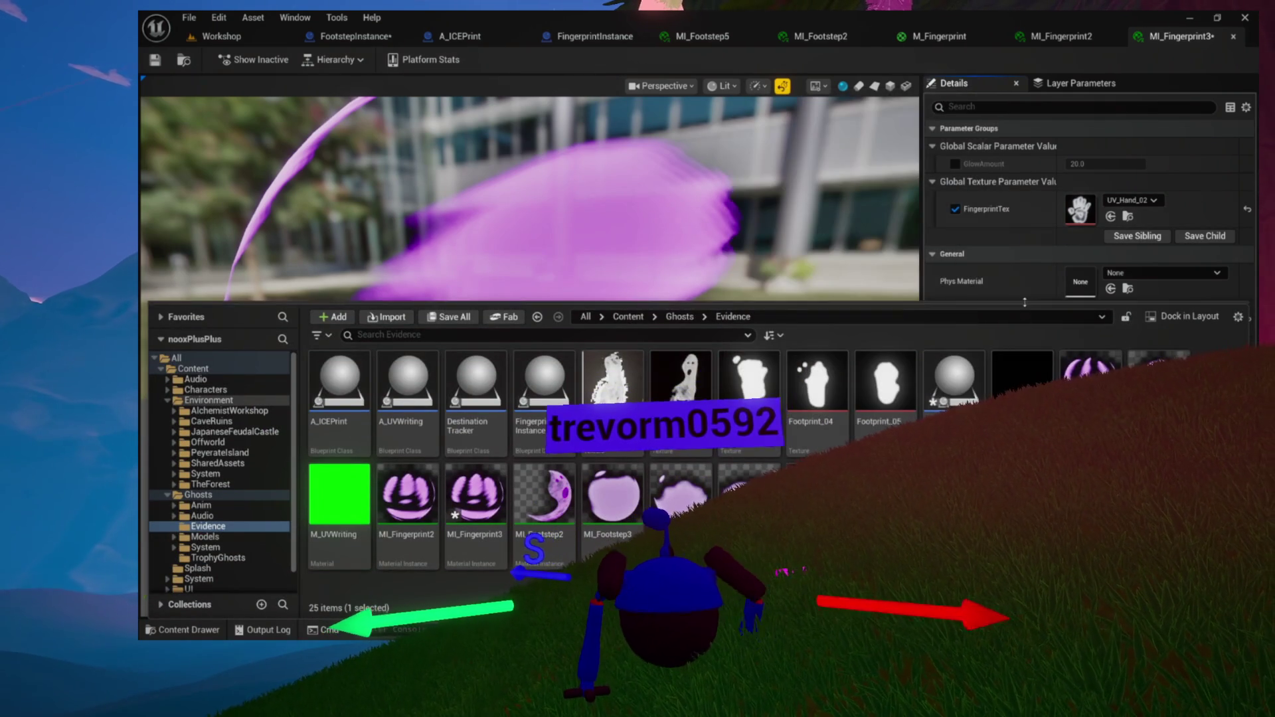
left_click_drag(1025, 302, 1081, 209)
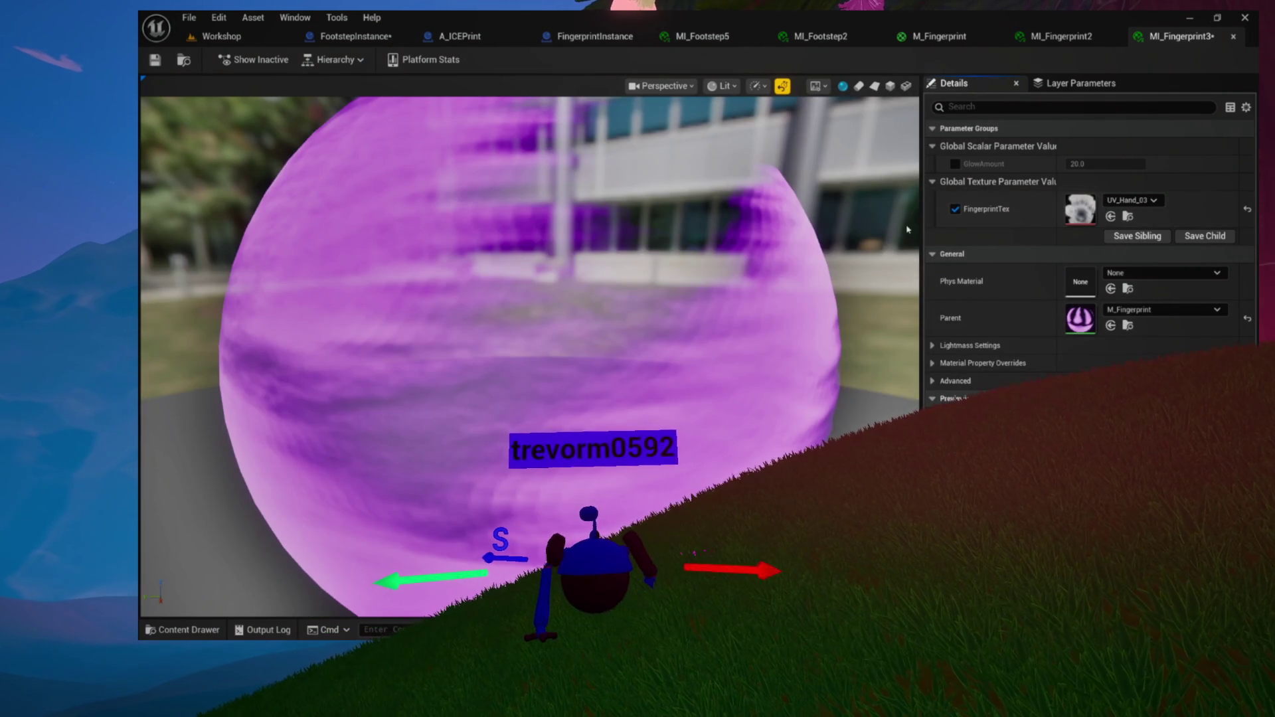
Assign UV_Hand_04 as MI_Fingerprint4's fingerprint texture and save the instance
key("ctrl+space")
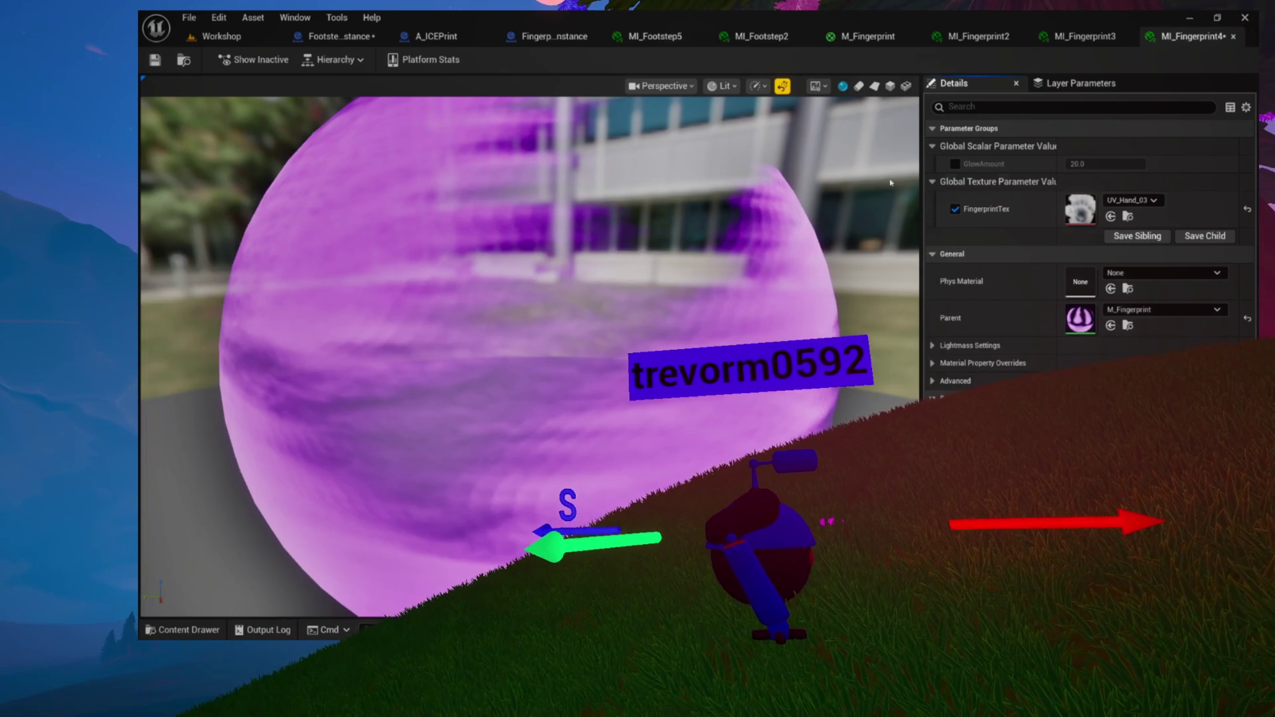
left_click(1128, 217)
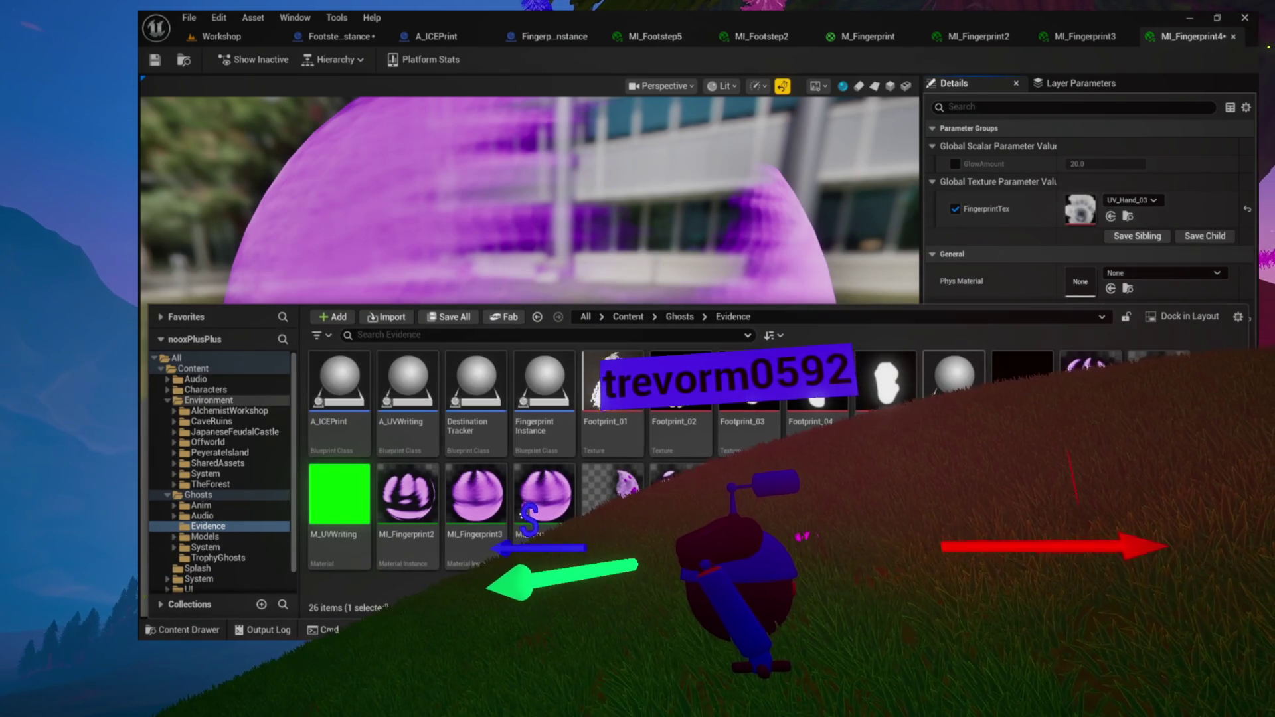
left_click(806, 188)
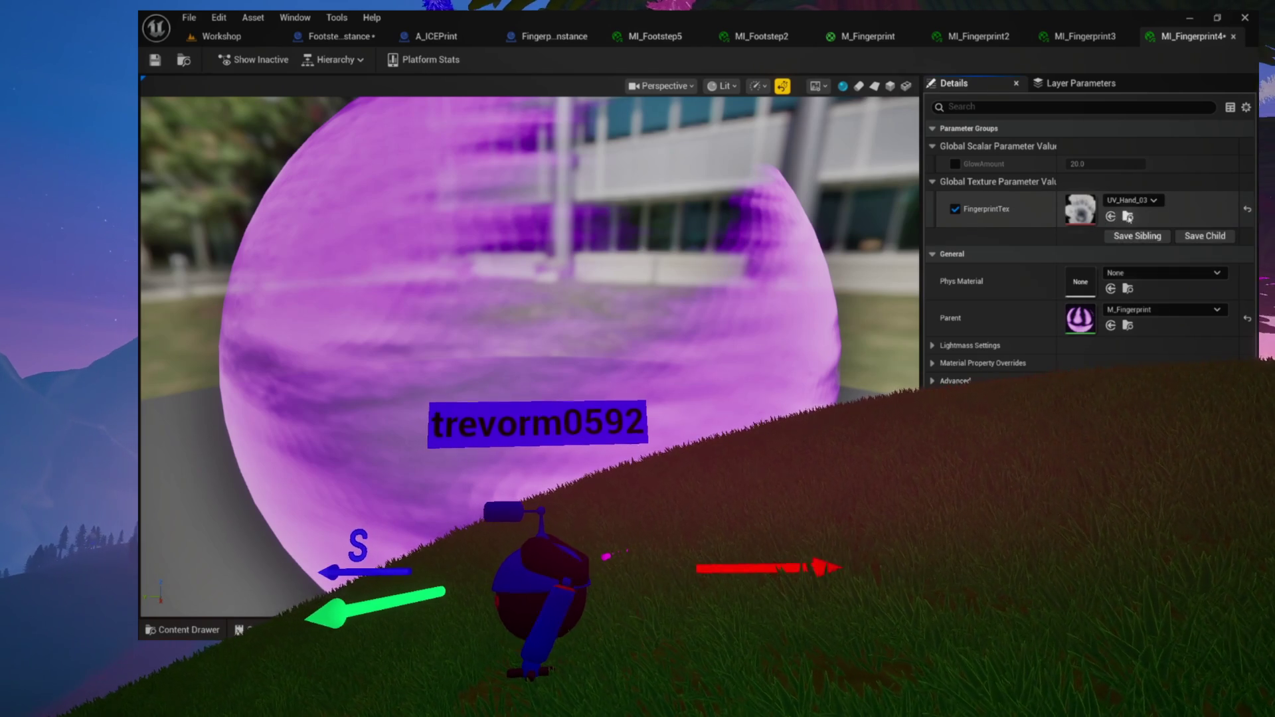
left_click(1128, 216)
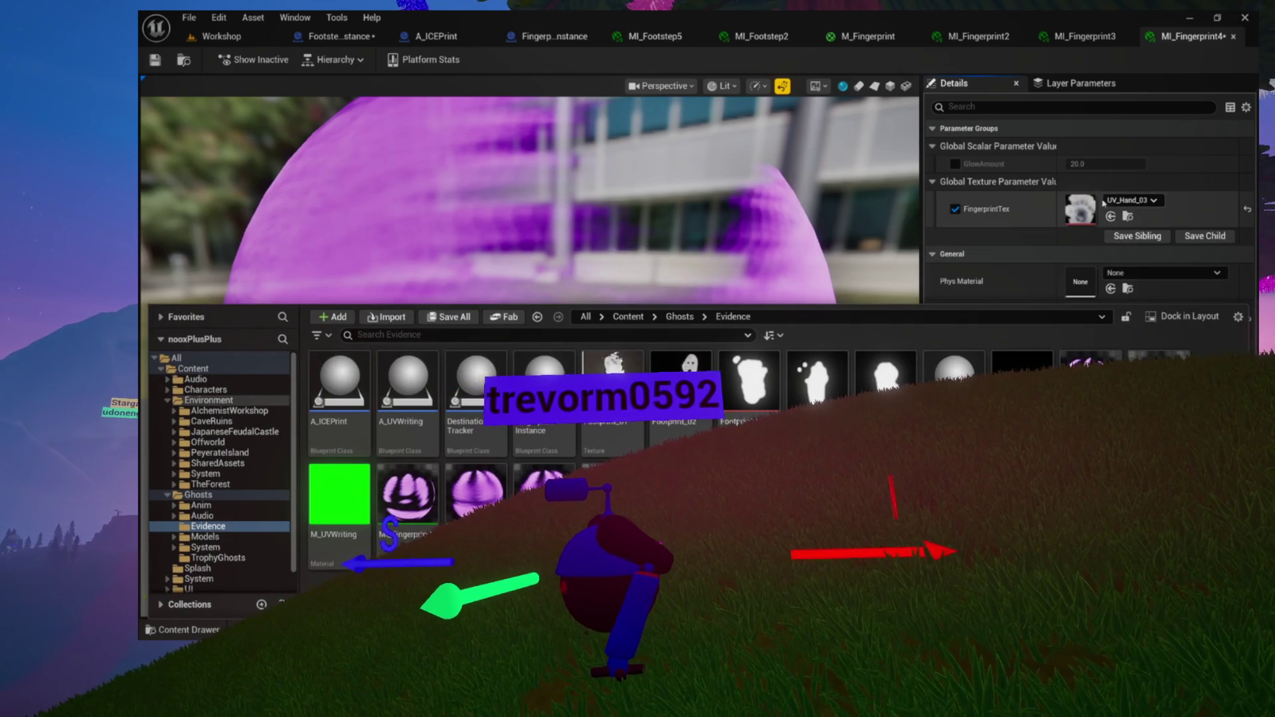
left_click(1111, 218)
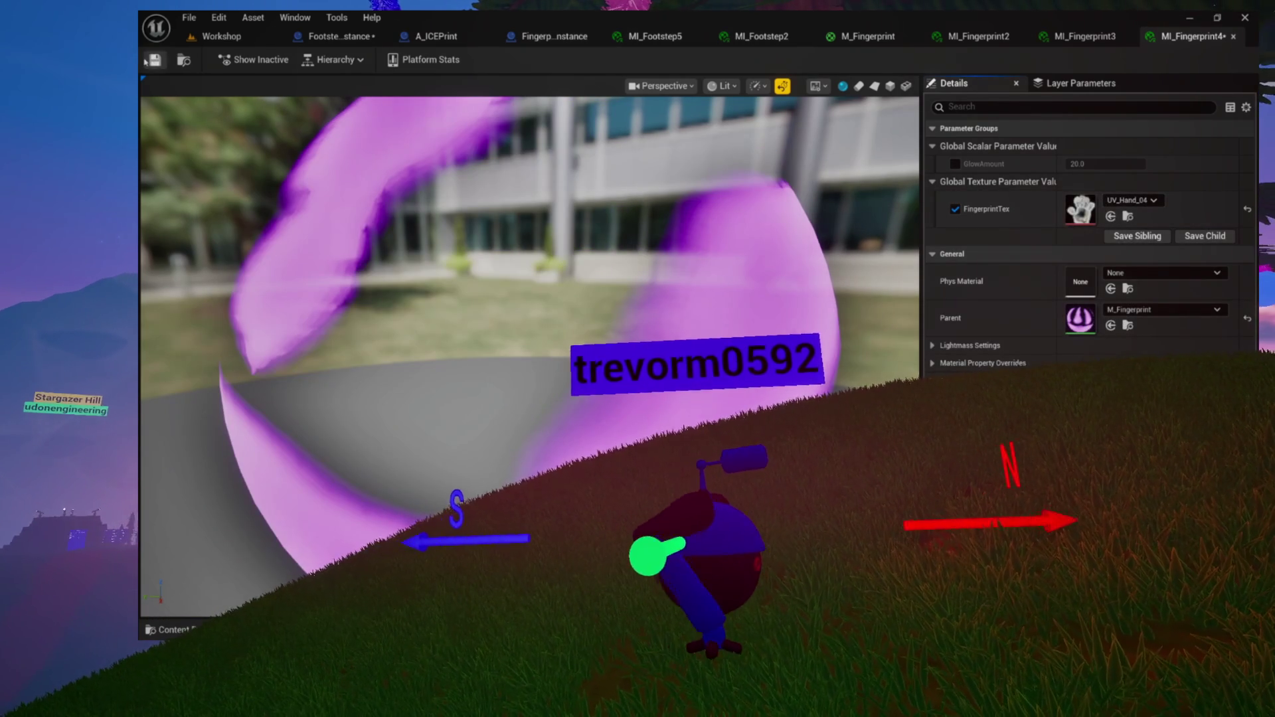
left_click(152, 60)
left_click(184, 60)
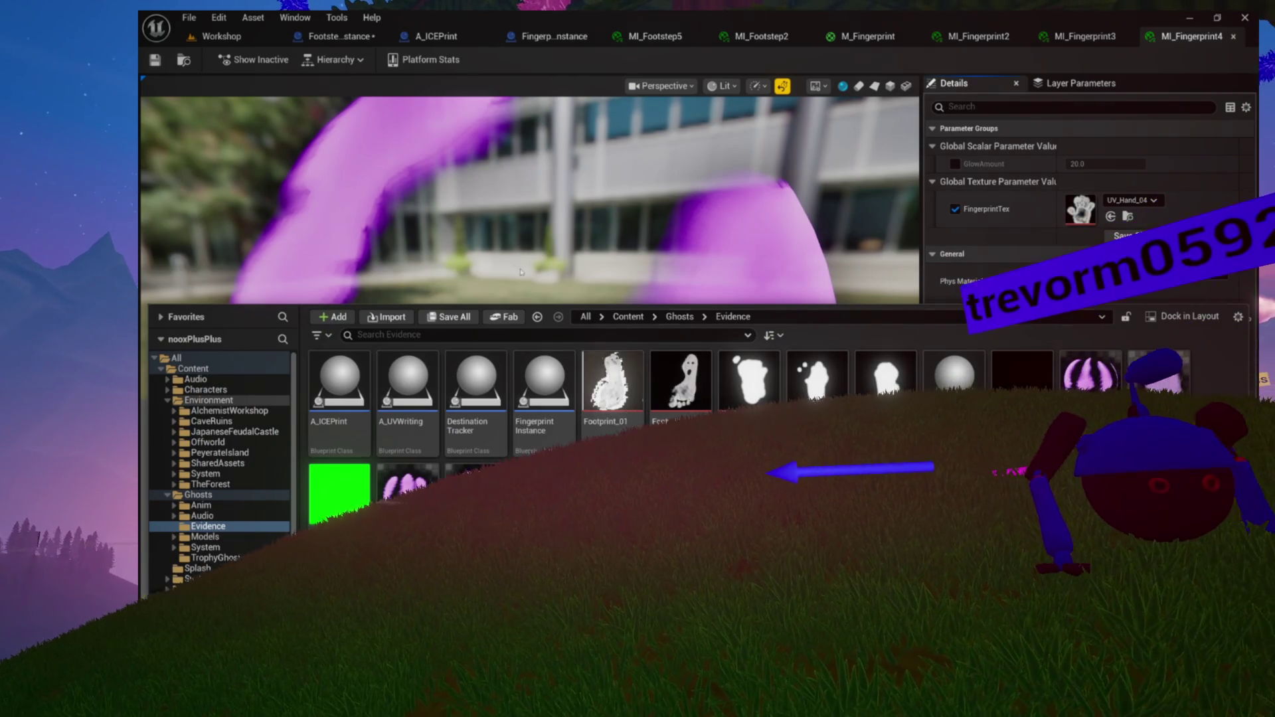
left_click(405, 61)
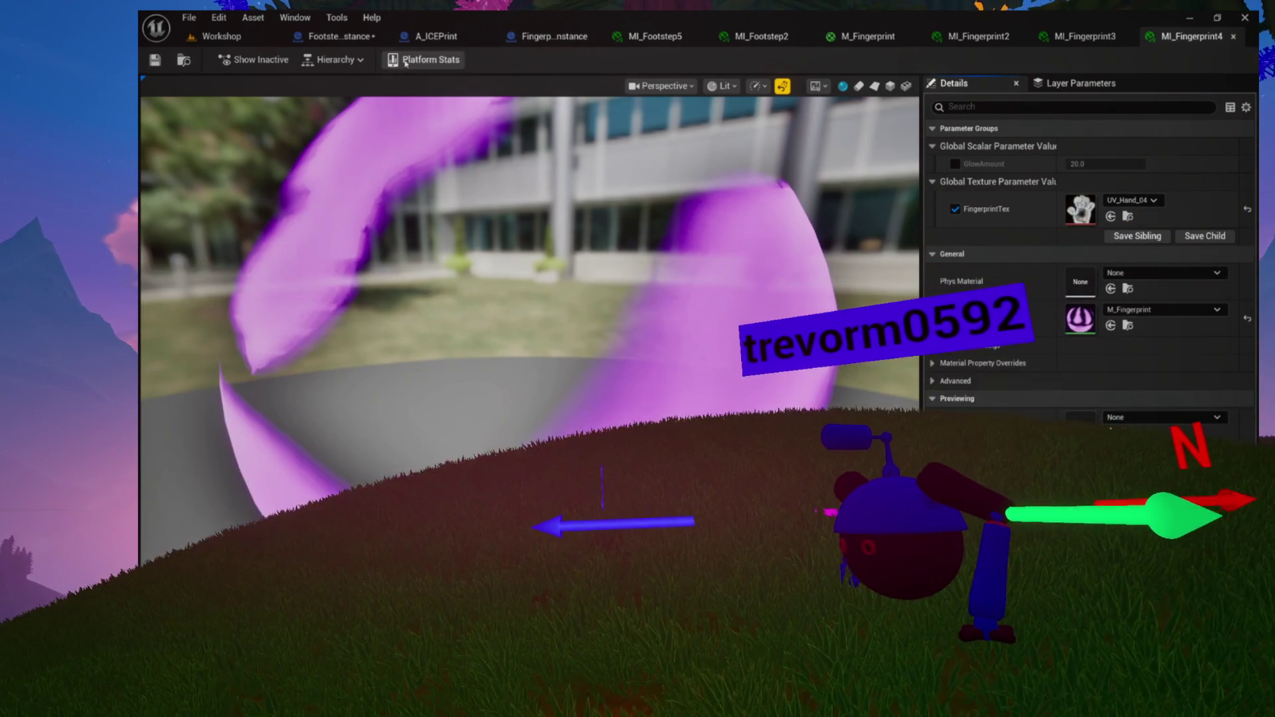
left_click(913, 37)
Close the M_Fingerprint, MI_Fingerprint2, MI_Fingerprint3, MI_Footstep2 and MI_Footstep5 editor tabs
left_click(920, 36)
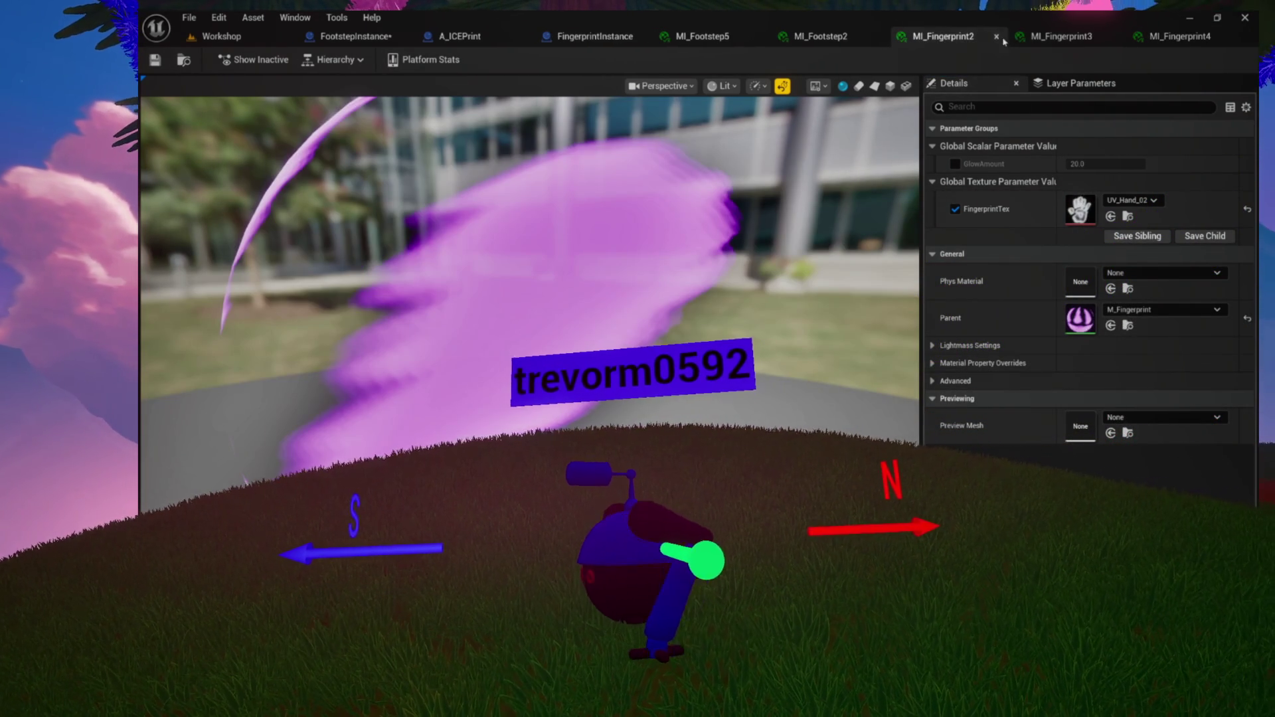
left_click(996, 36)
middle_click(1062, 38)
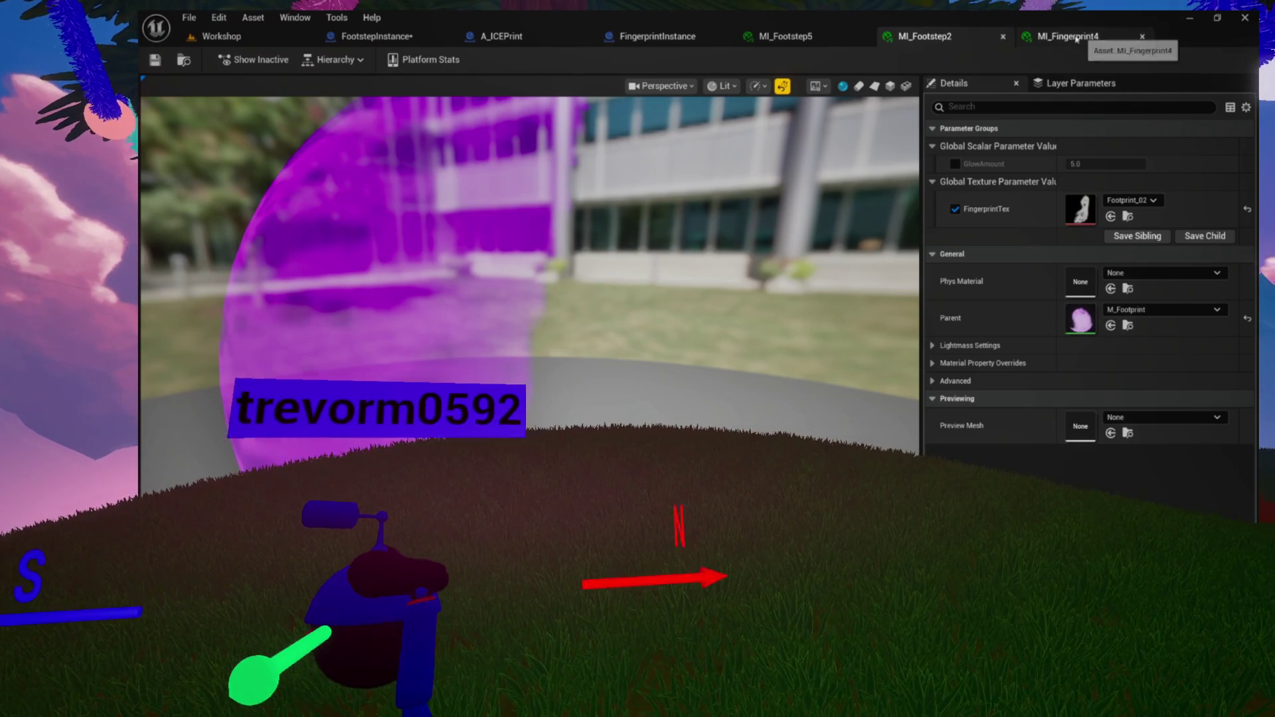
left_click(1003, 36)
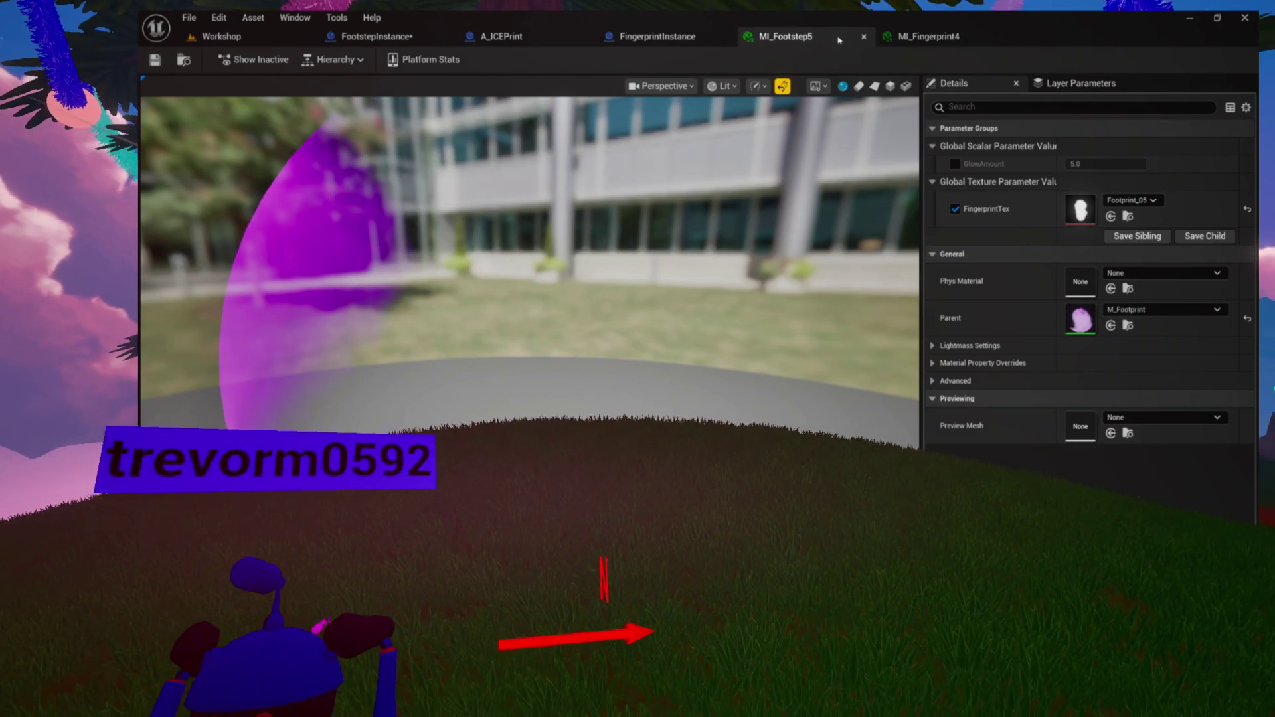
left_click(864, 37)
left_click(657, 38)
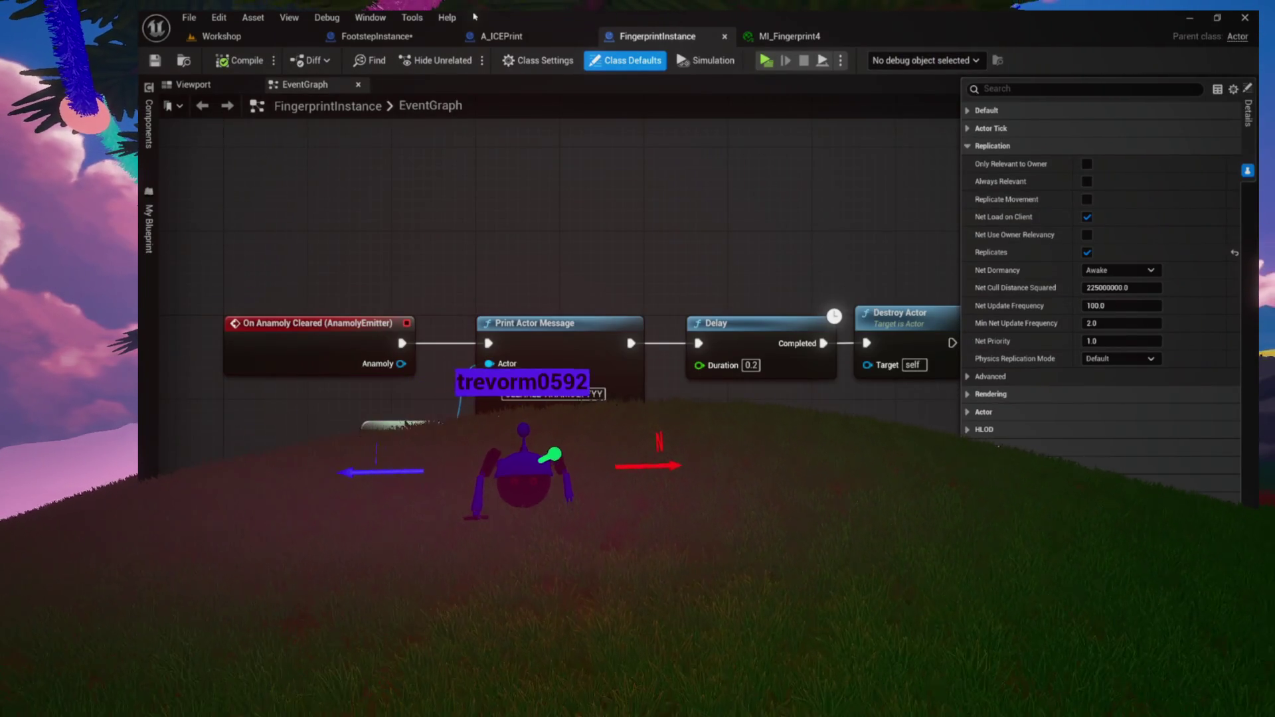
Go through MI_Fingerprint4 and FingerprintInstance to reach the FootstepInstance Blueprint's EventGraph
left_click(501, 36)
left_click(756, 39)
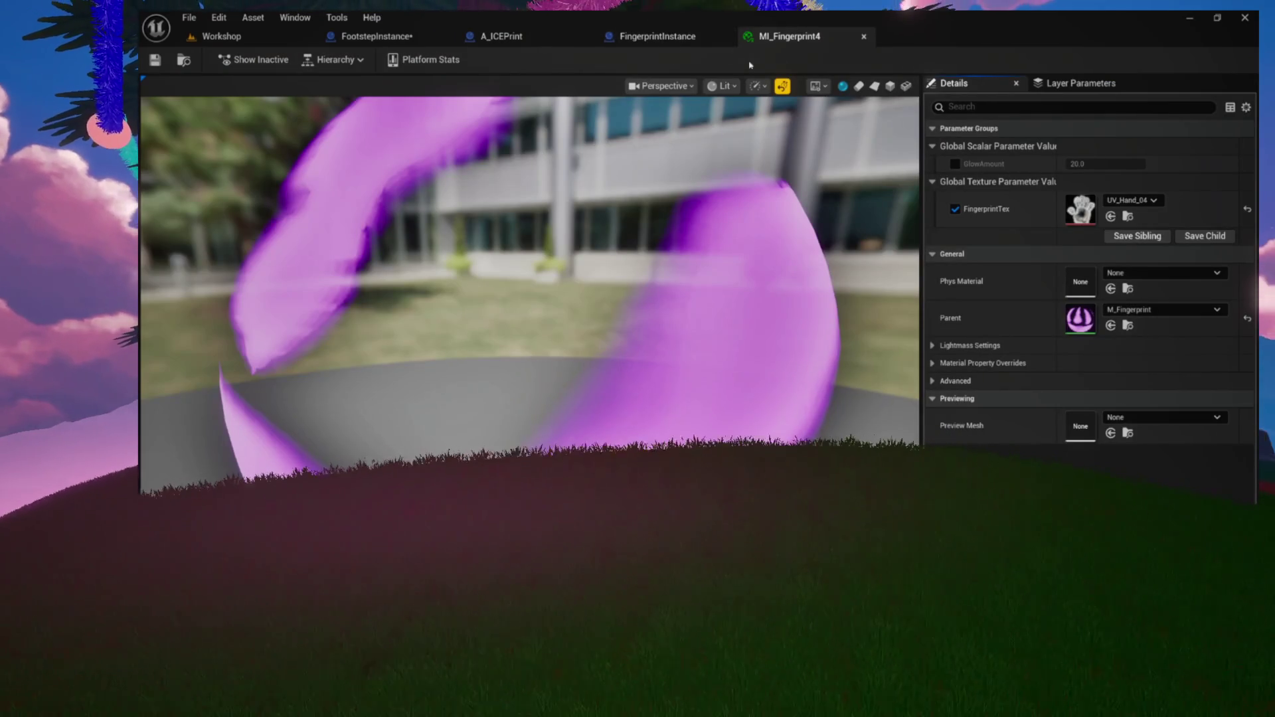
left_click(184, 61)
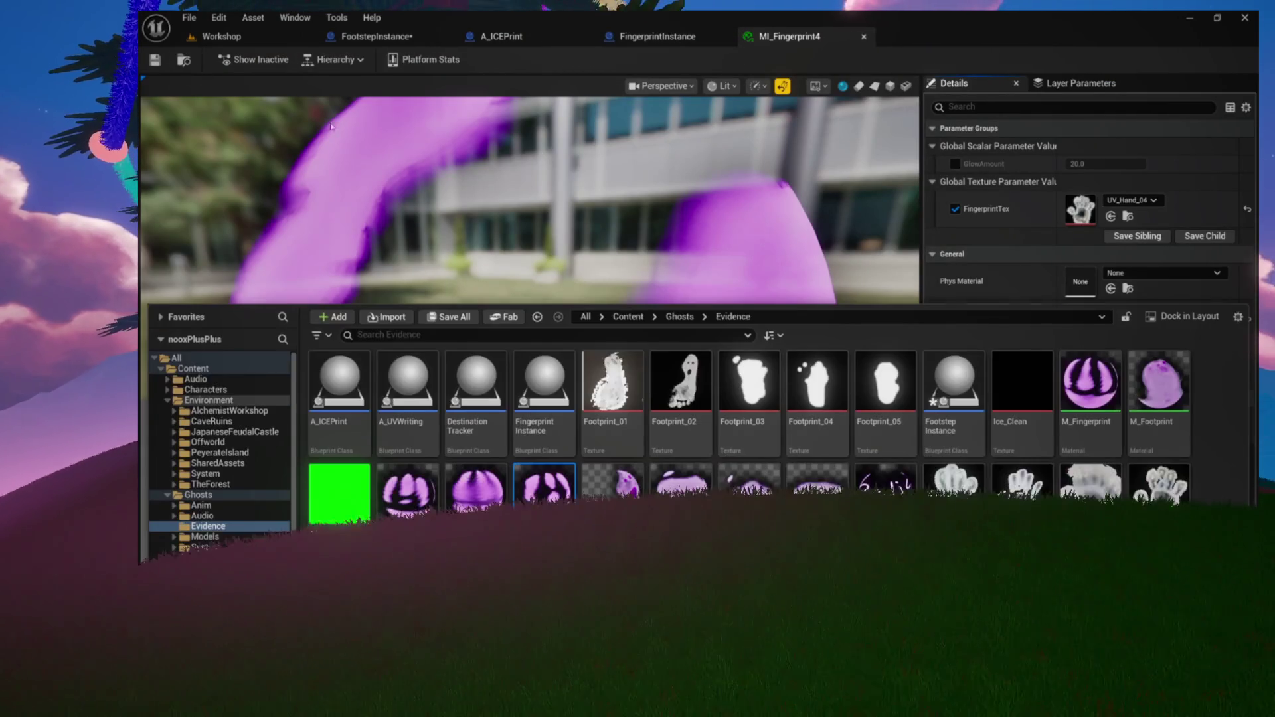
left_click(691, 38)
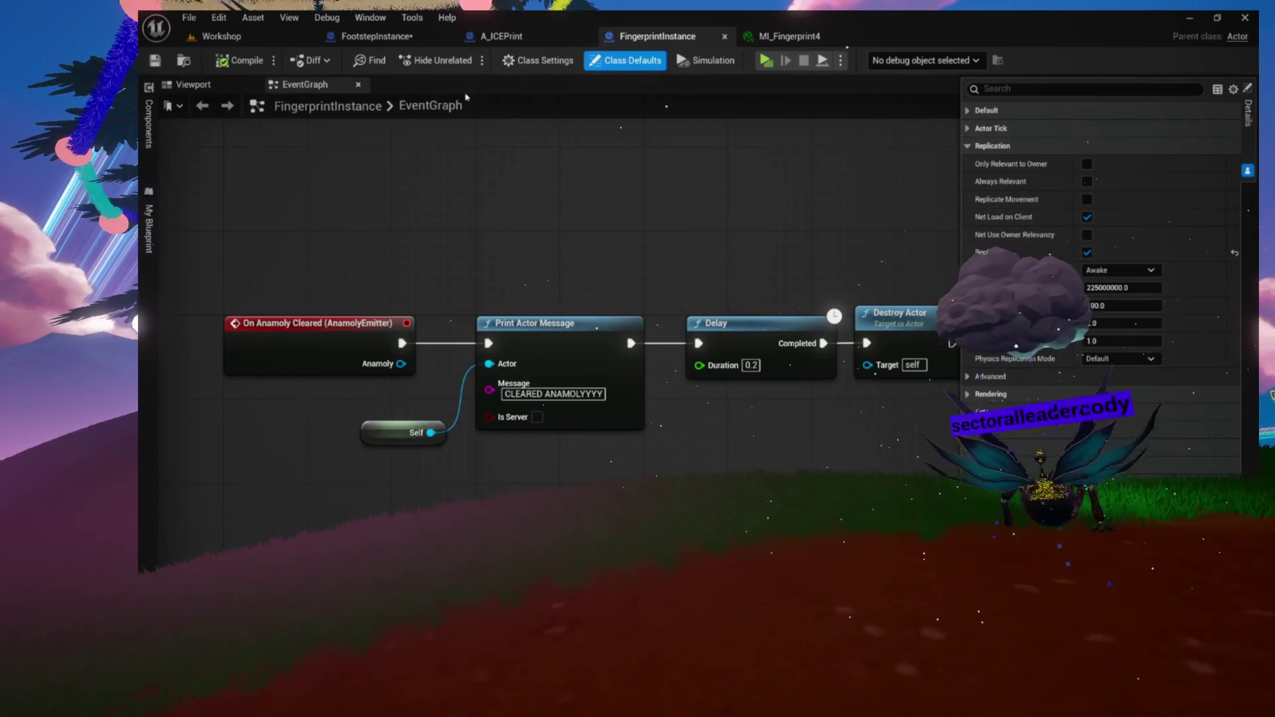
left_click(323, 47)
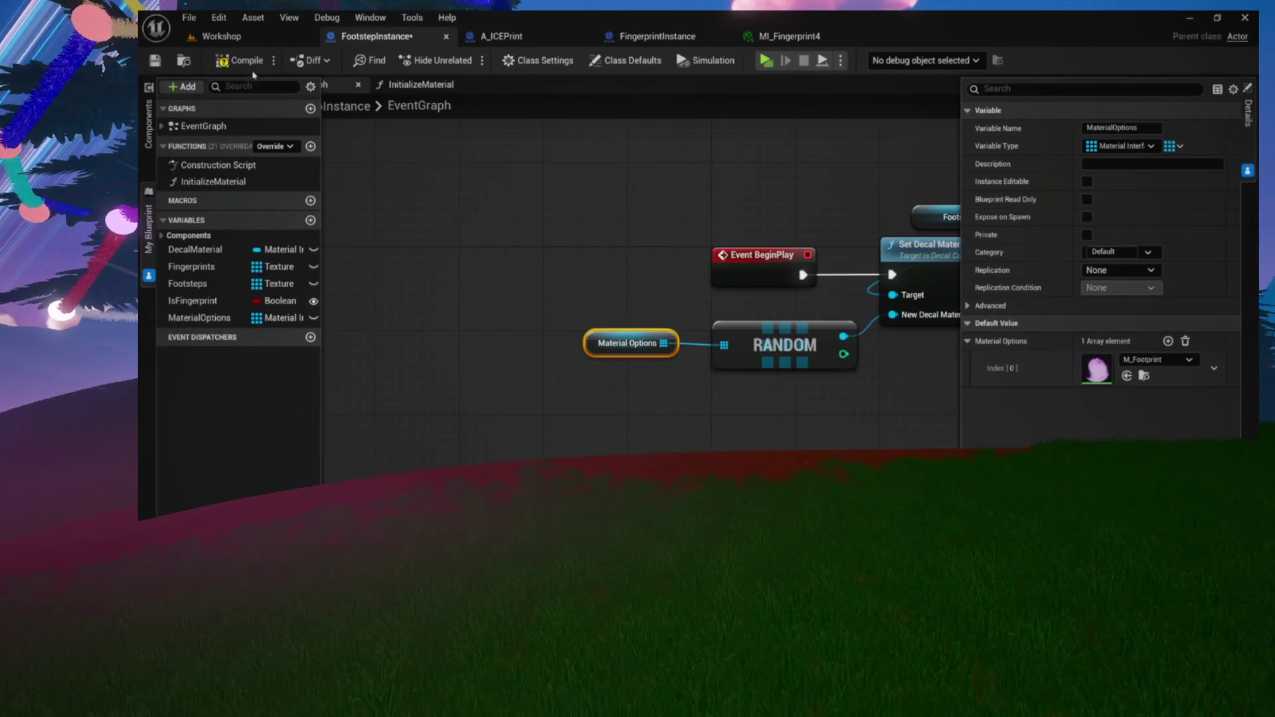
Add MI_Footstep2 through MI_Footstep5 from Ghosts/Evidence to MaterialOptions, making five entries
left_click(396, 337)
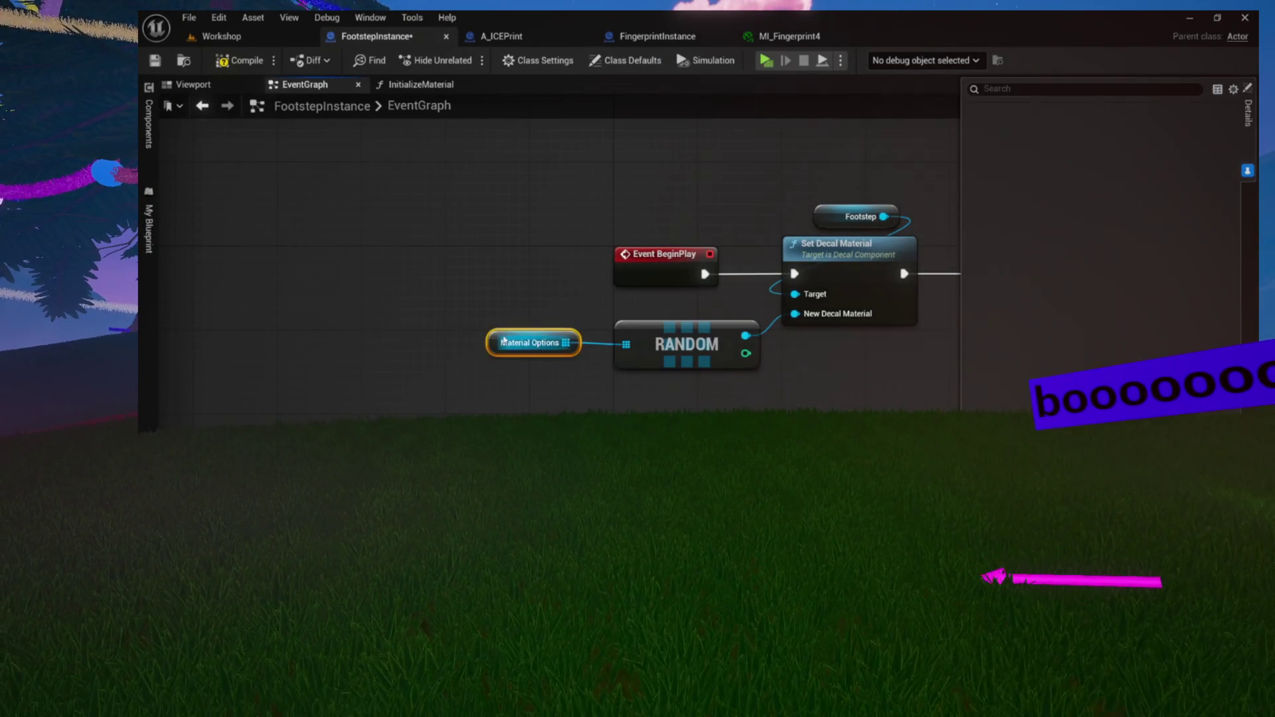
key("ctrl+space")
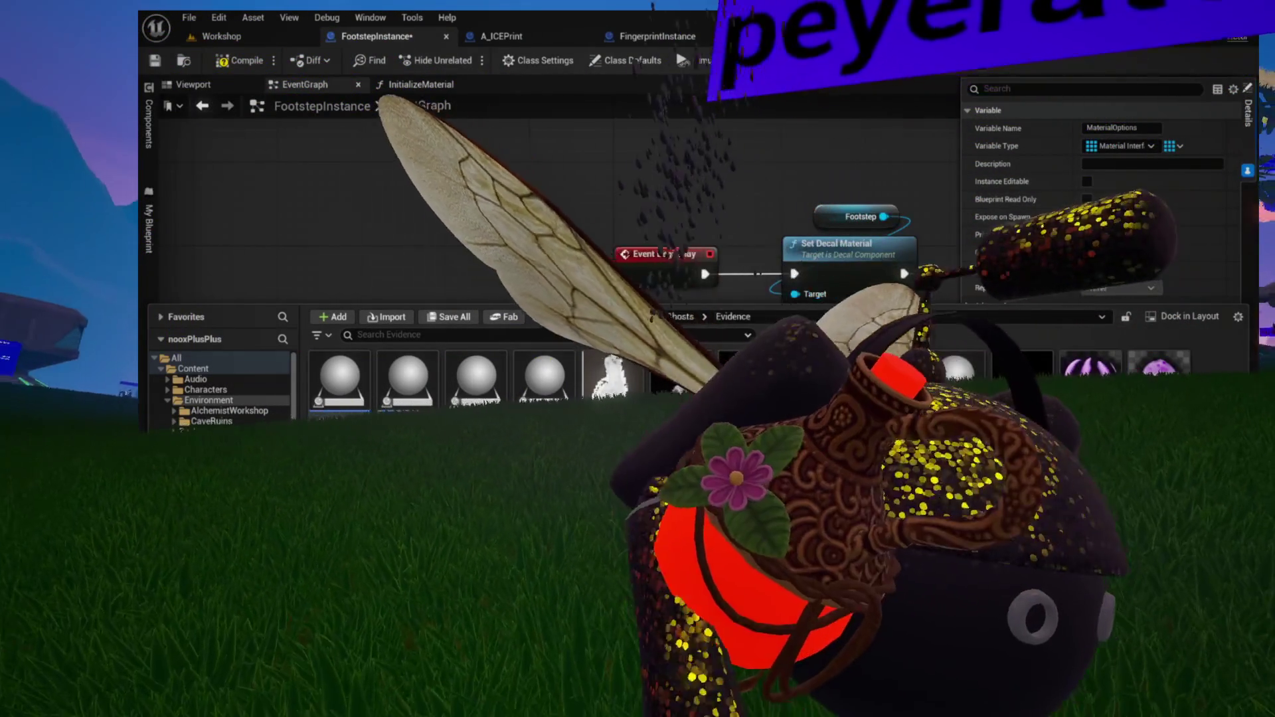
key("ctrl+space")
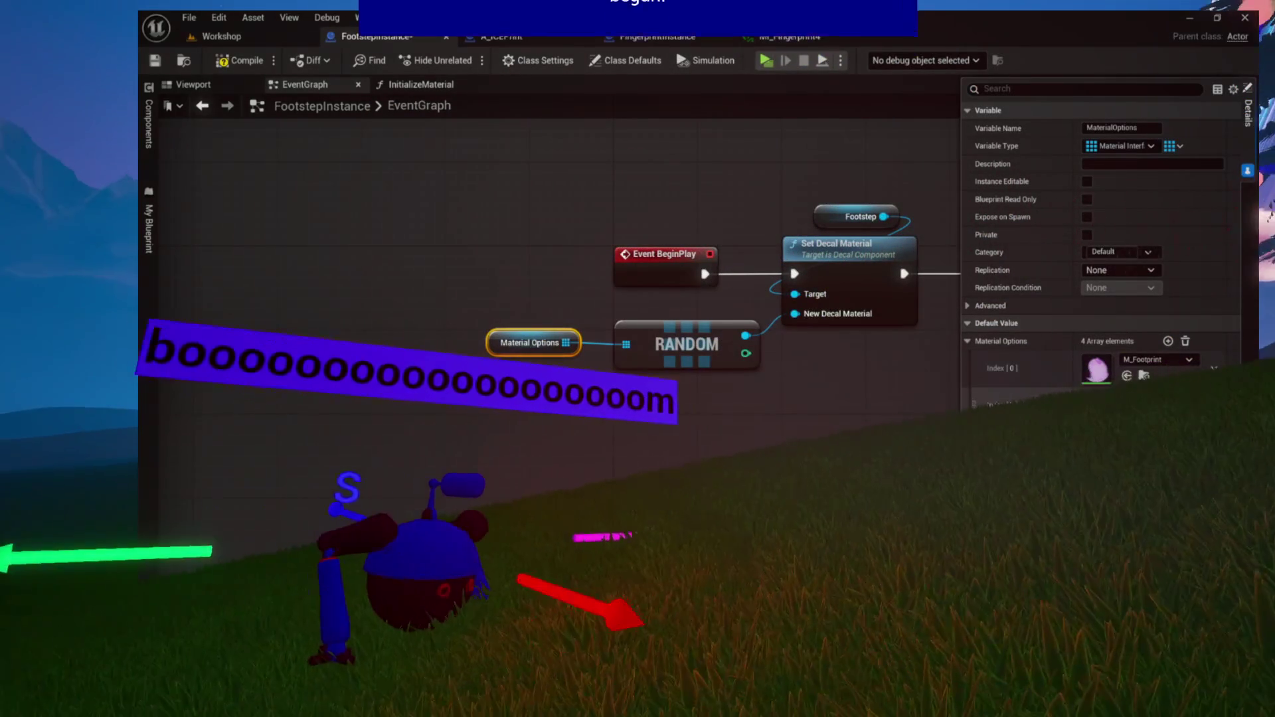
key("ctrl+space")
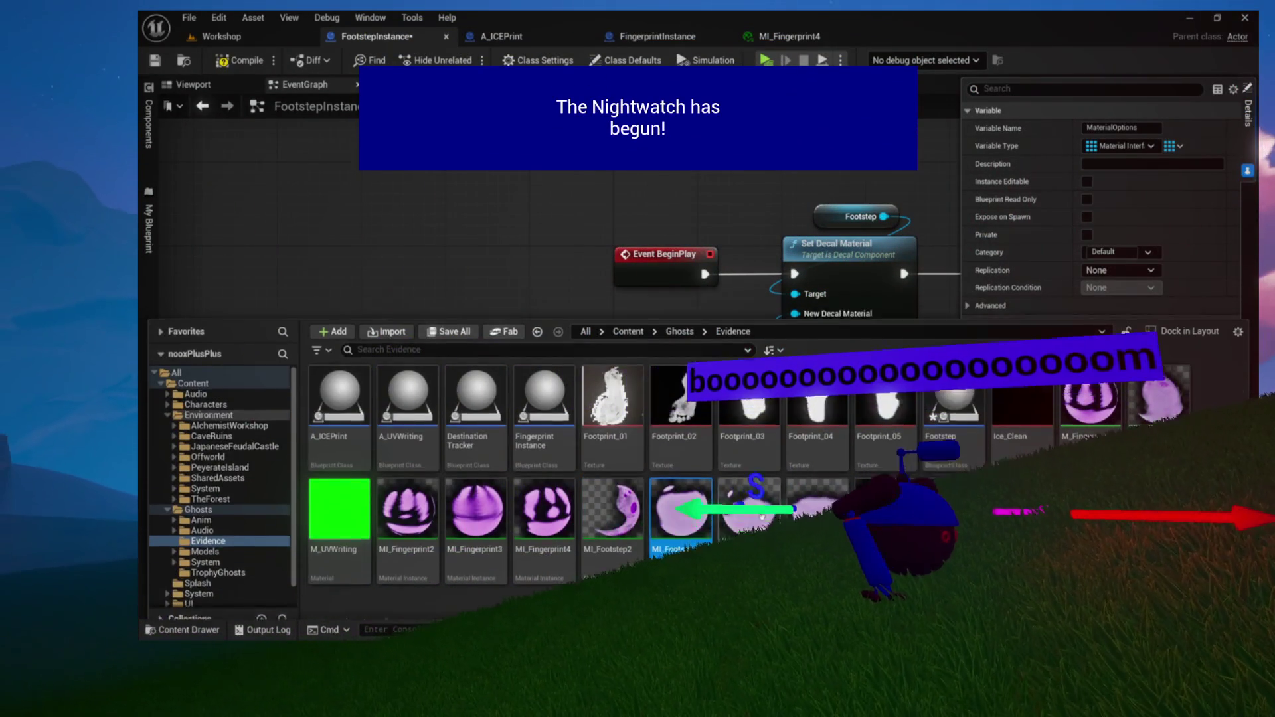
key("ctrl+space")
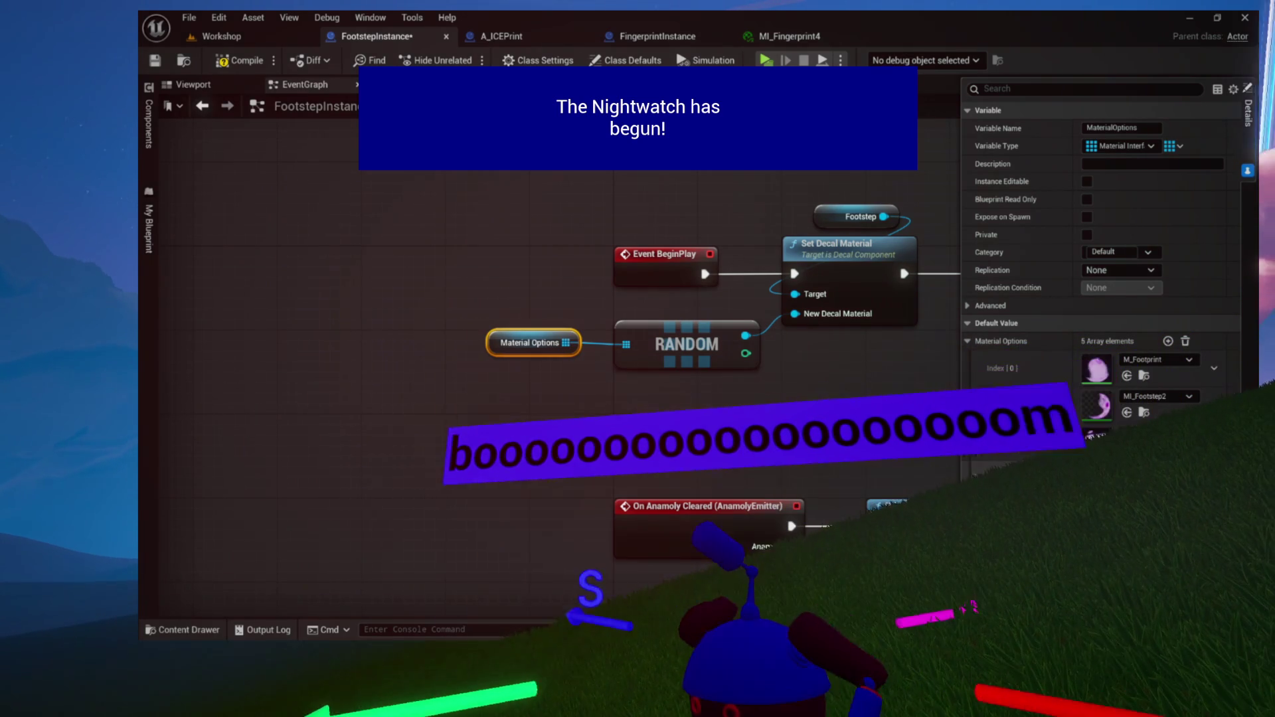
key("ctrl+space")
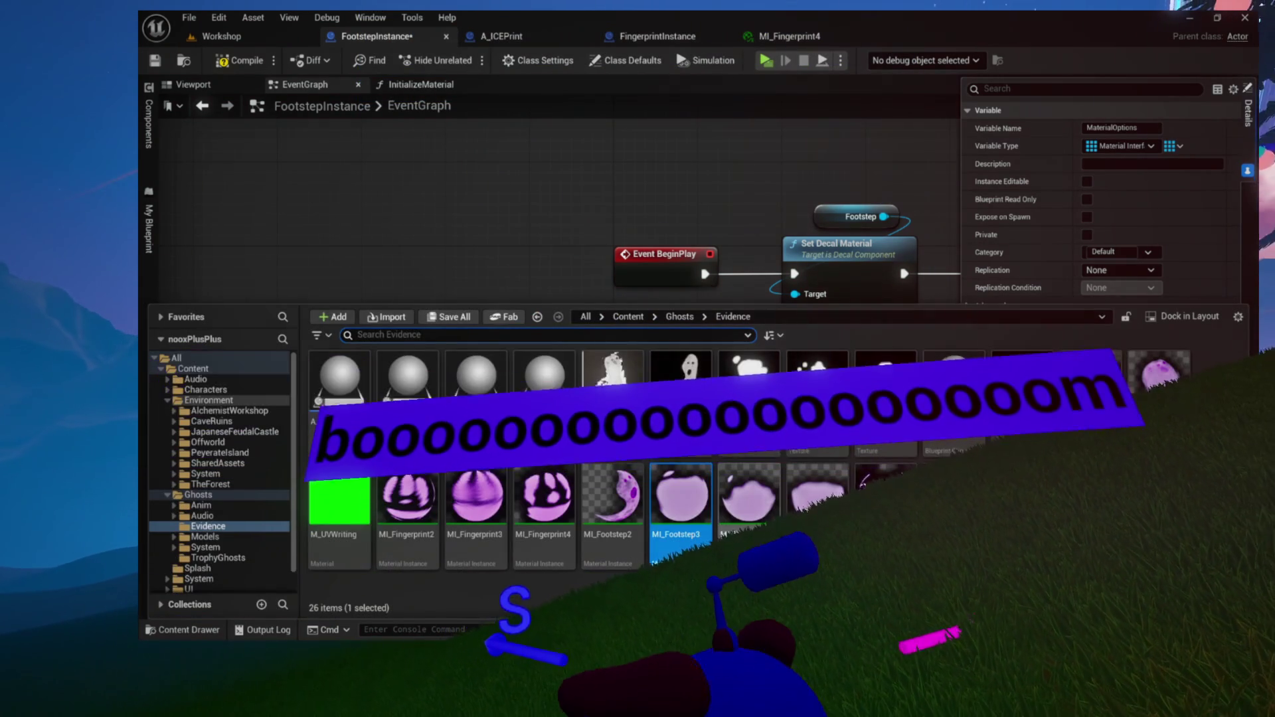
key("ctrl+space")
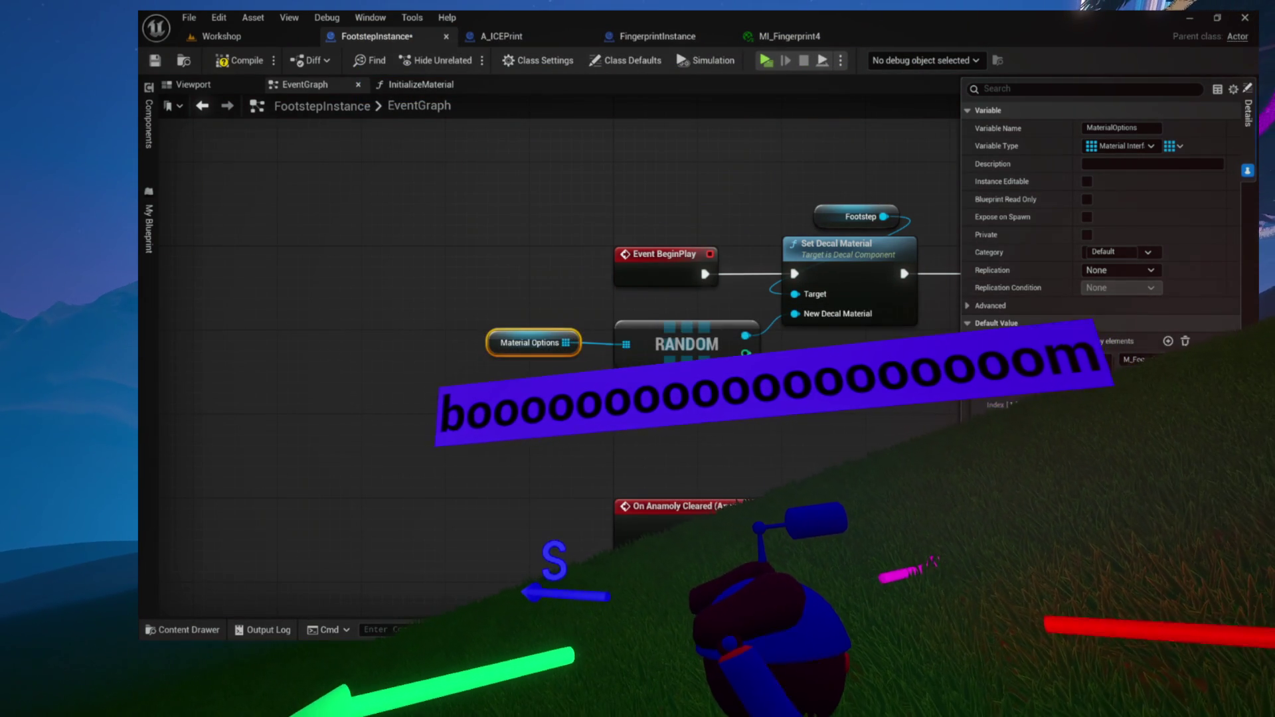
key("ctrl+space")
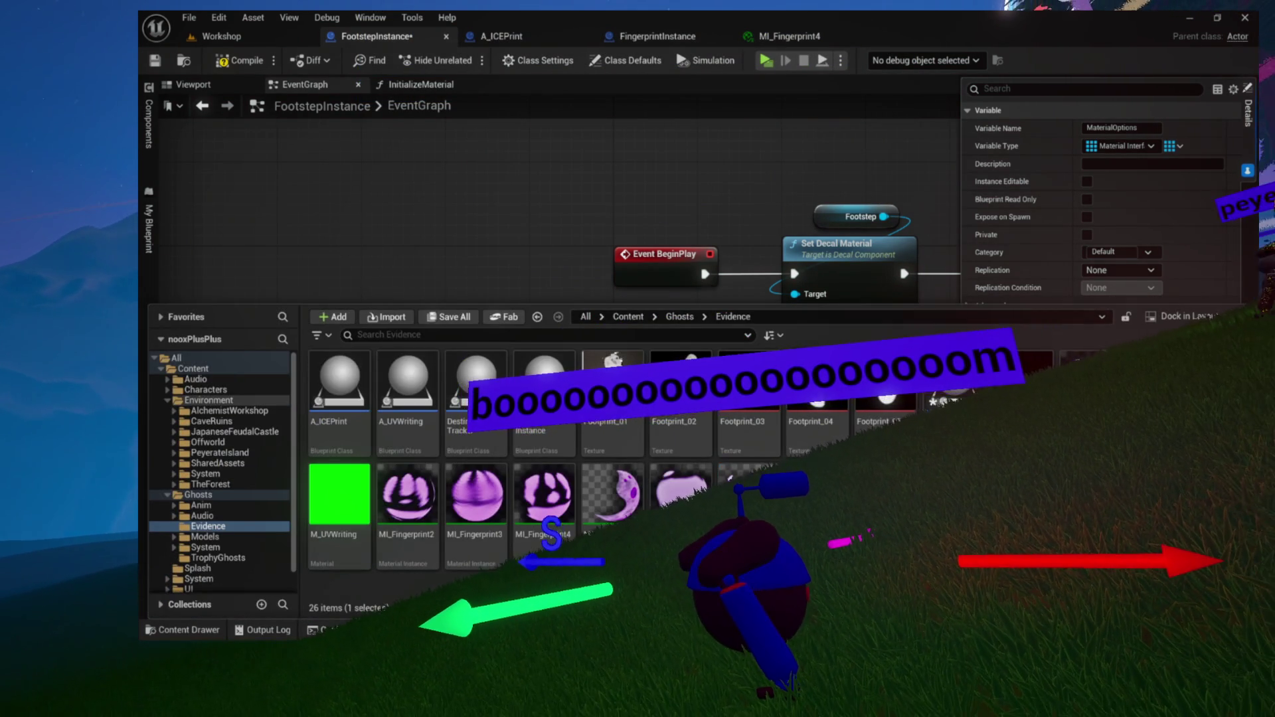
key("ctrl+space")
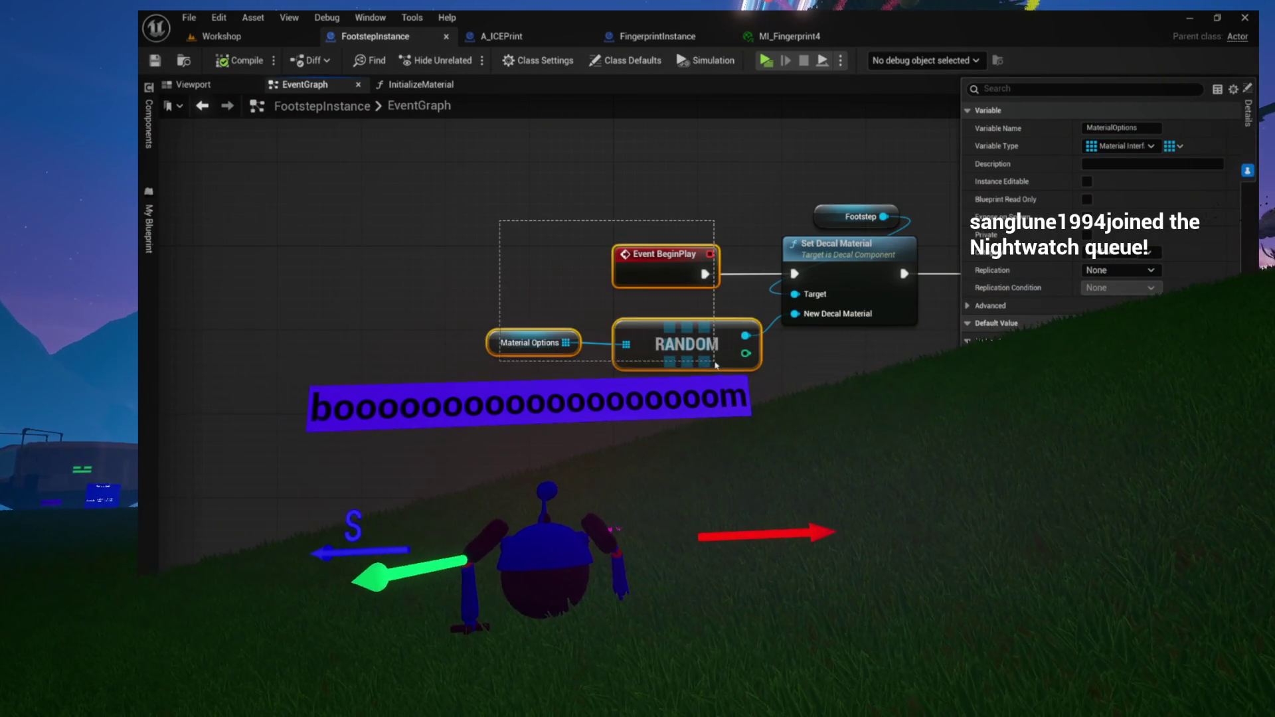
Open FootstepInstance's InitializeMaterial function graph and compile the Blueprint
left_click_drag(716, 365, 863, 372)
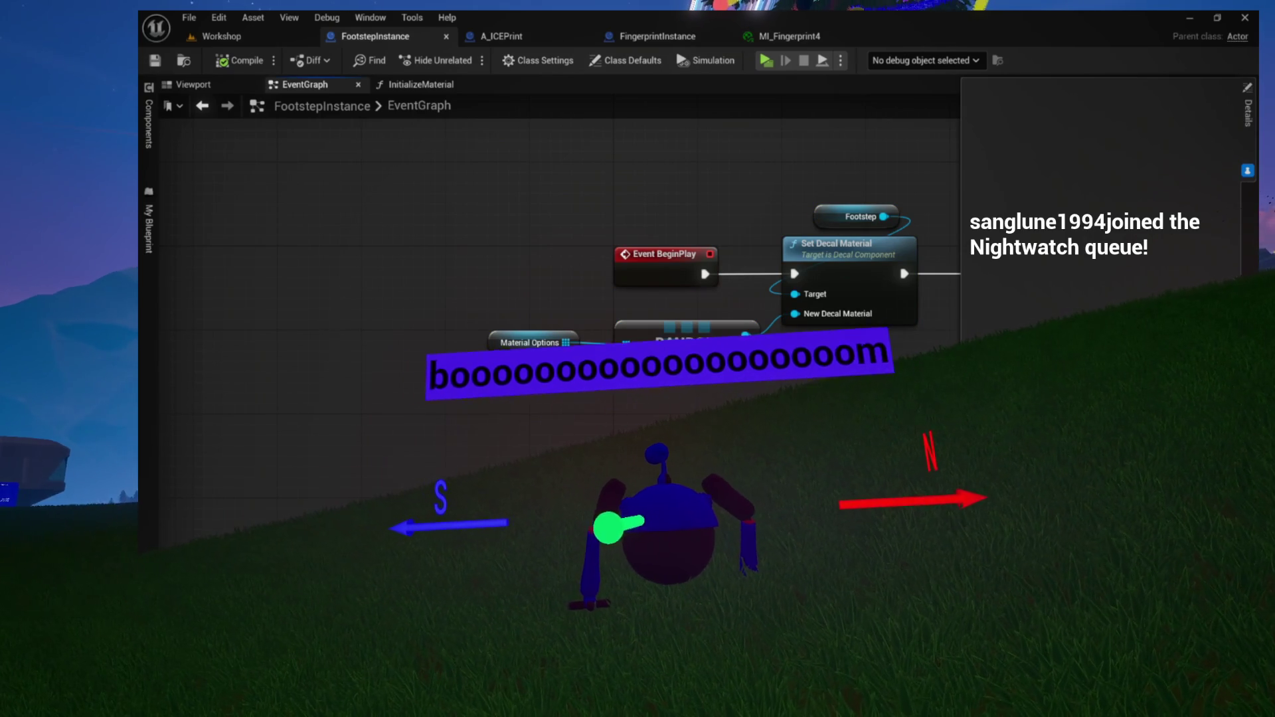
left_click(154, 277)
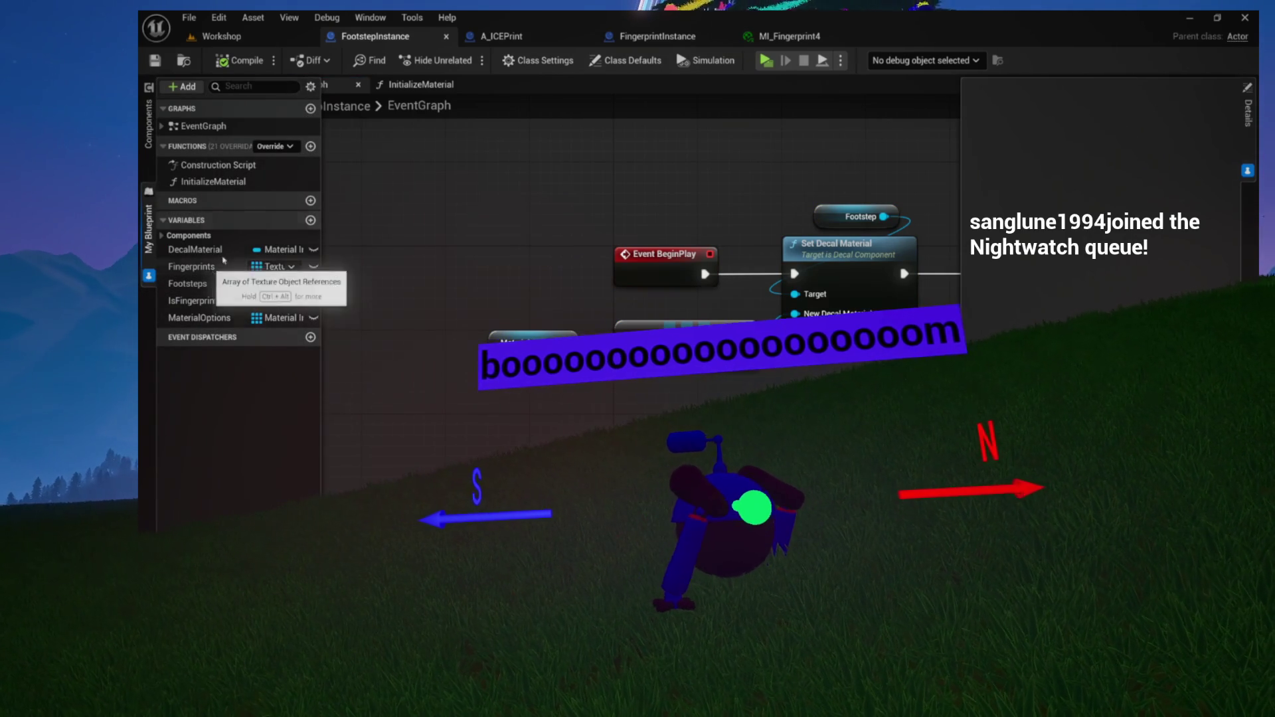
left_click(425, 85)
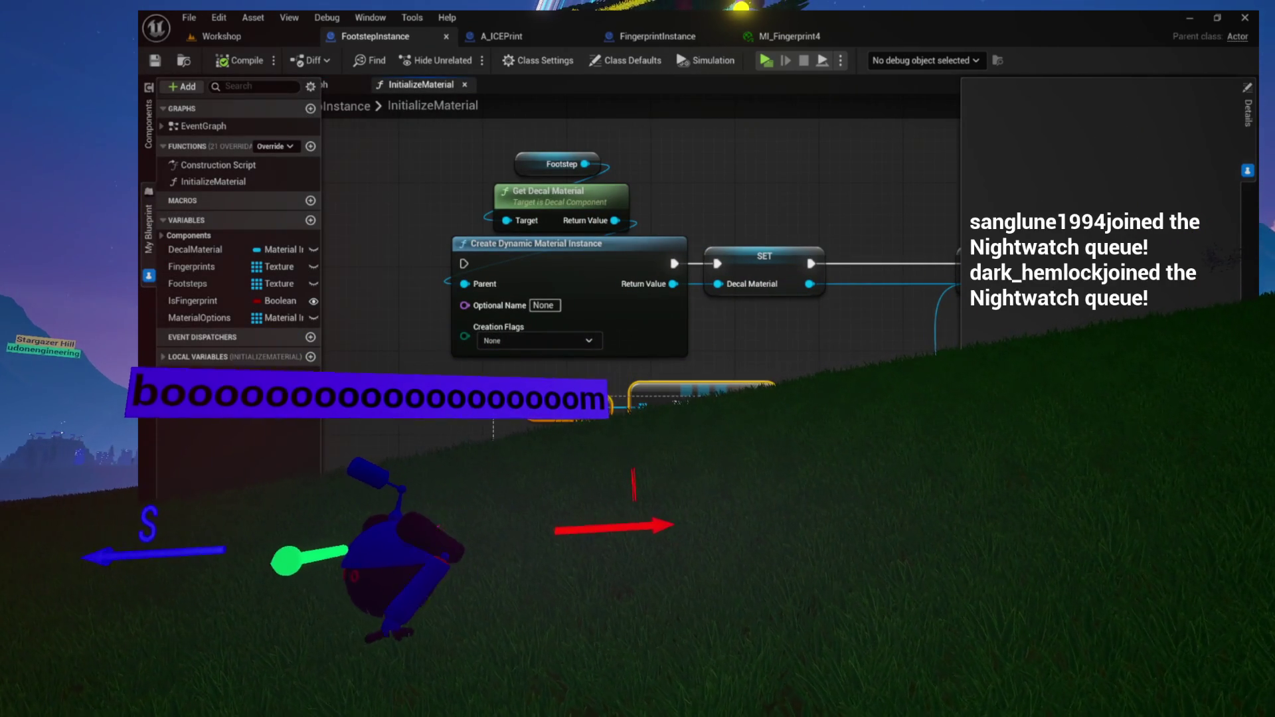
left_click(240, 60)
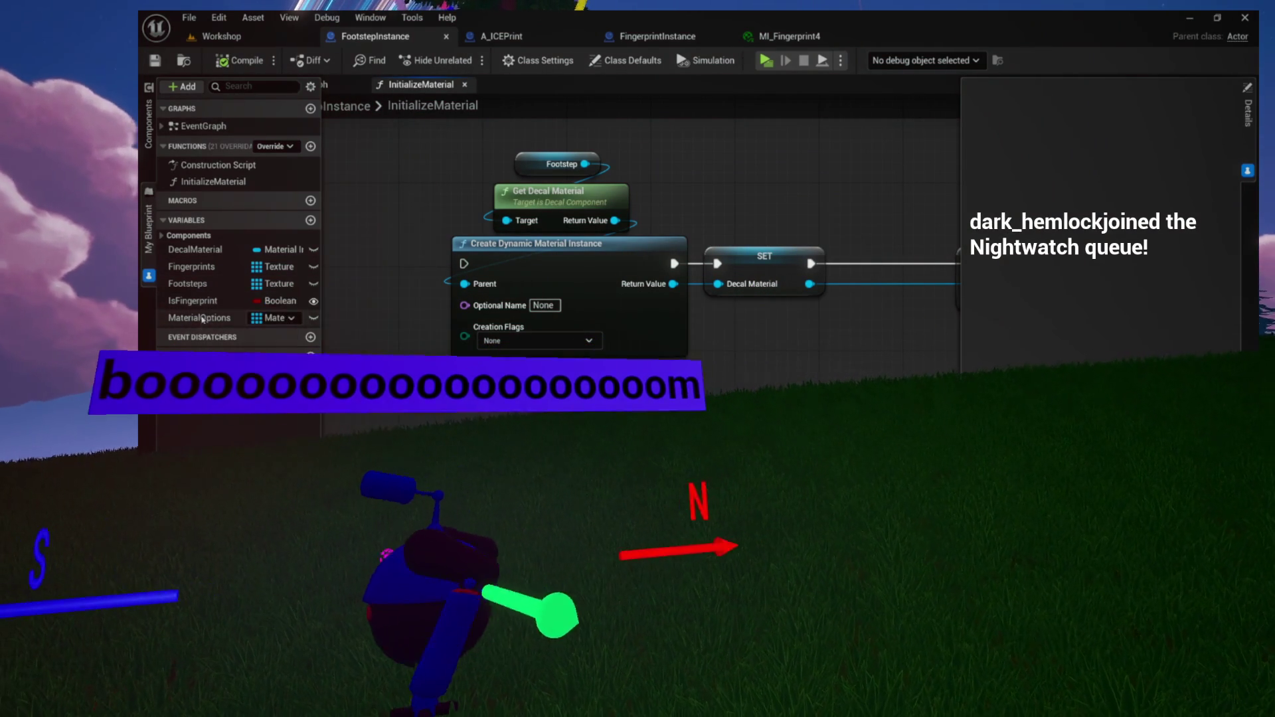
left_click(194, 249)
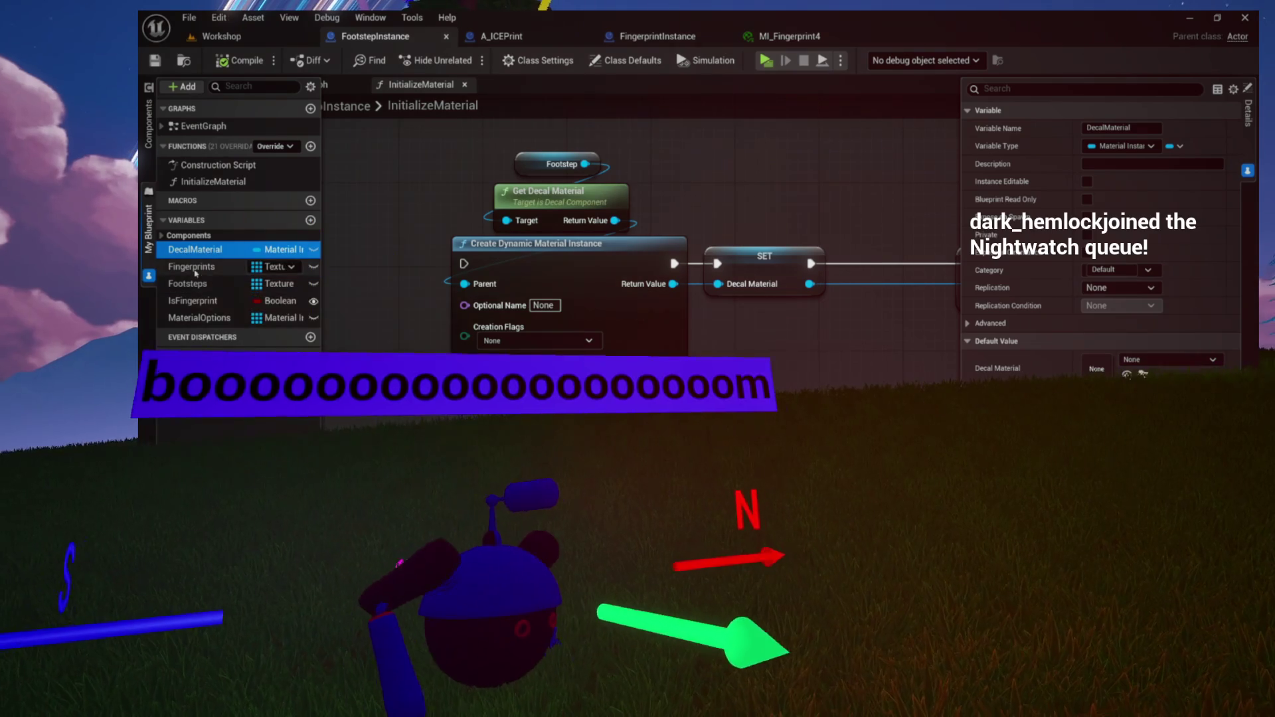
key("Delete")
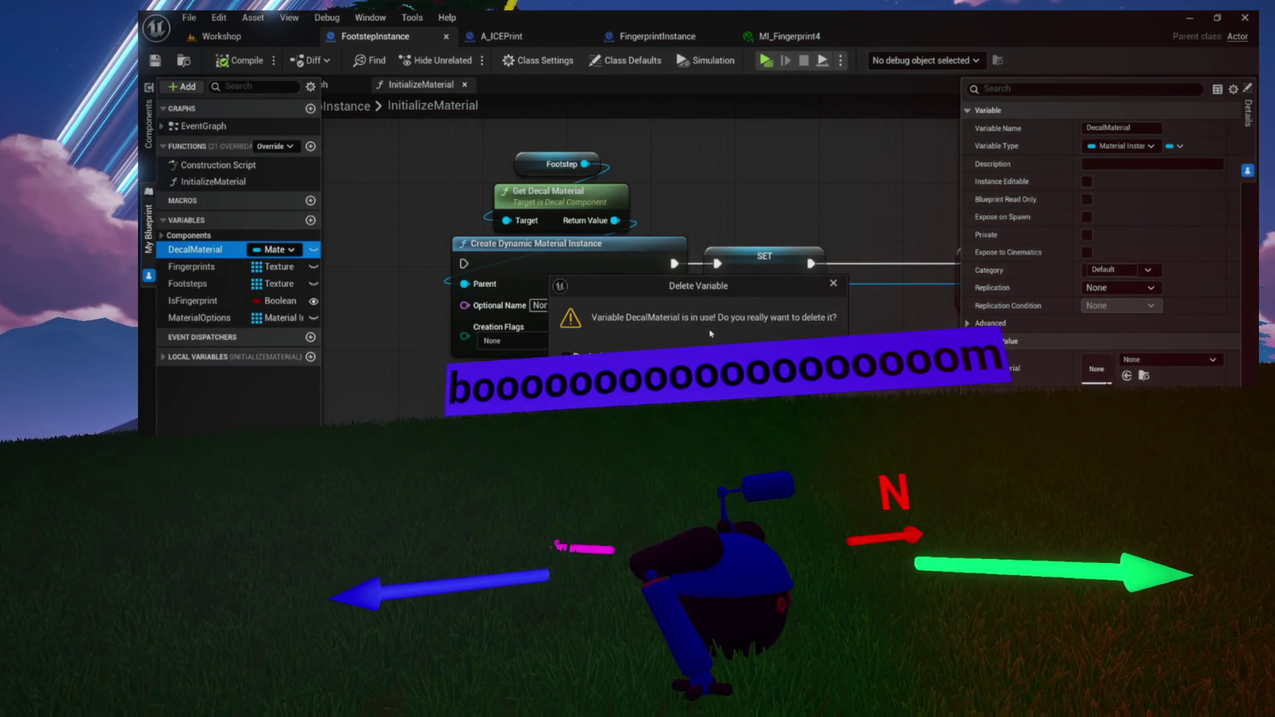
key("Escape")
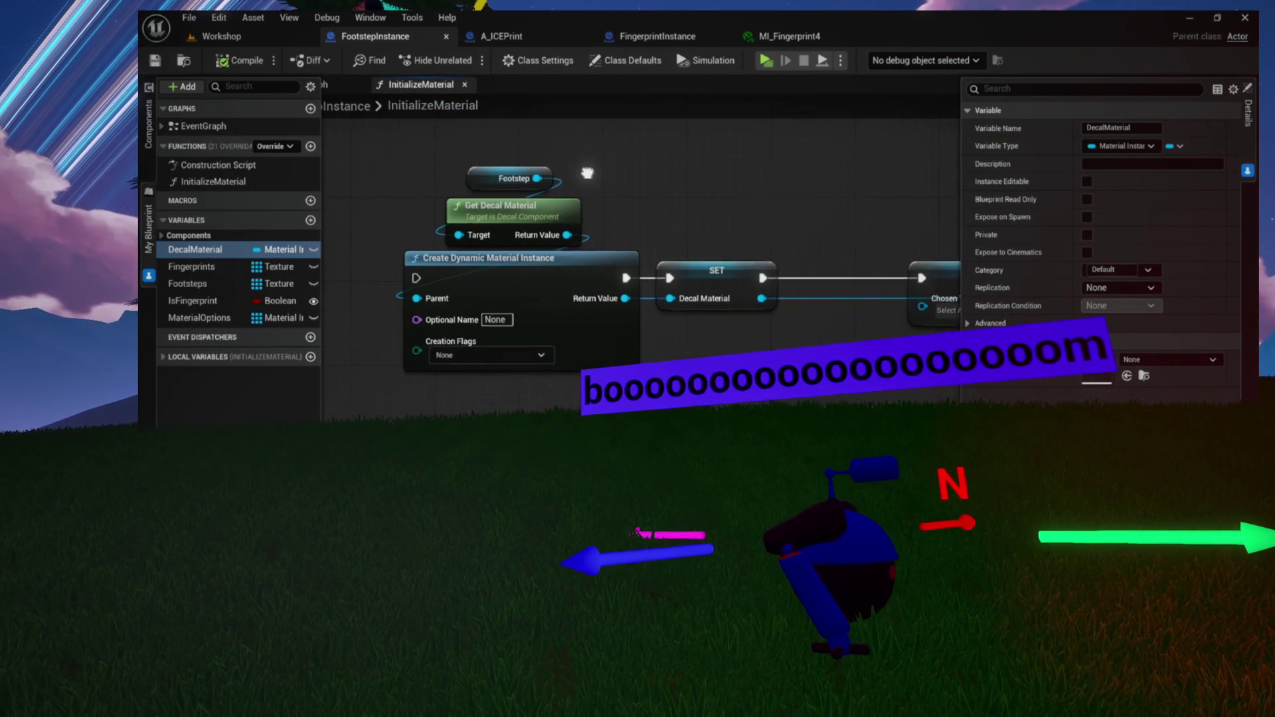
Delete the dynamic material, SET, texture parameter and print nodes, then save FootstepInstance
left_click_drag(590, 149, 502, 292)
key("Delete")
left_click(690, 313)
key("Delete")
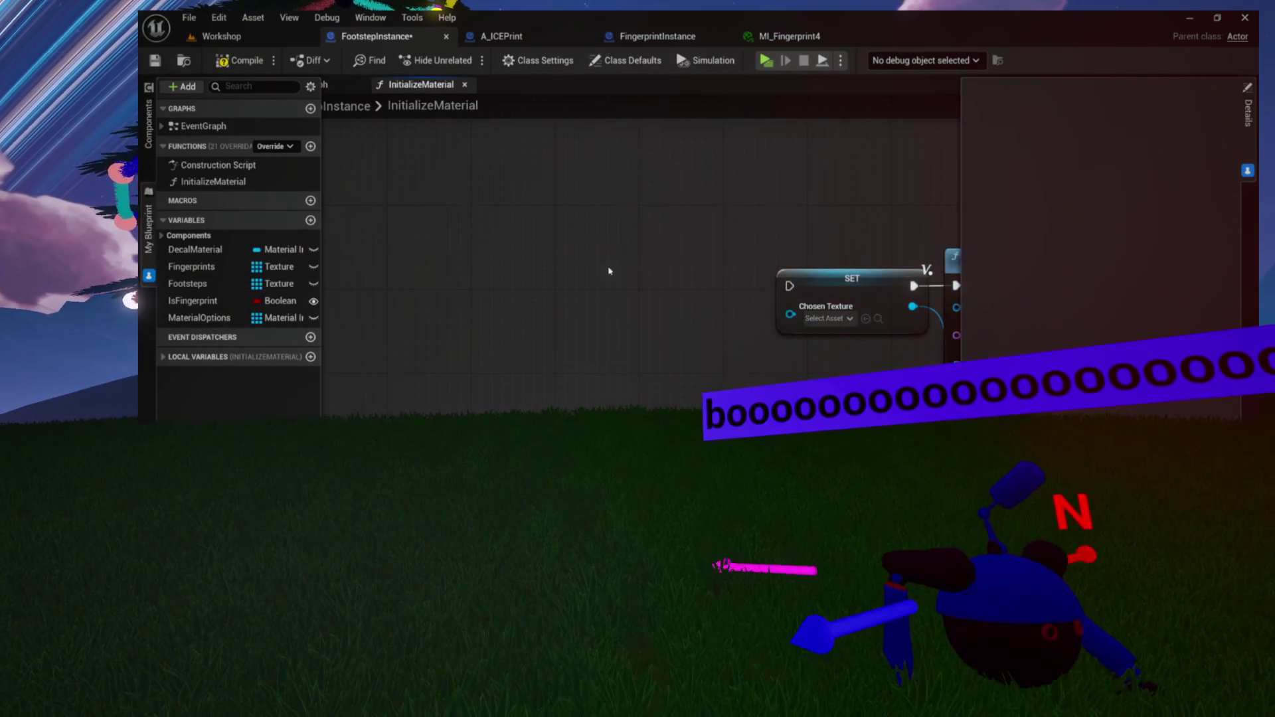
left_click_drag(511, 242, 755, 287)
key("Delete")
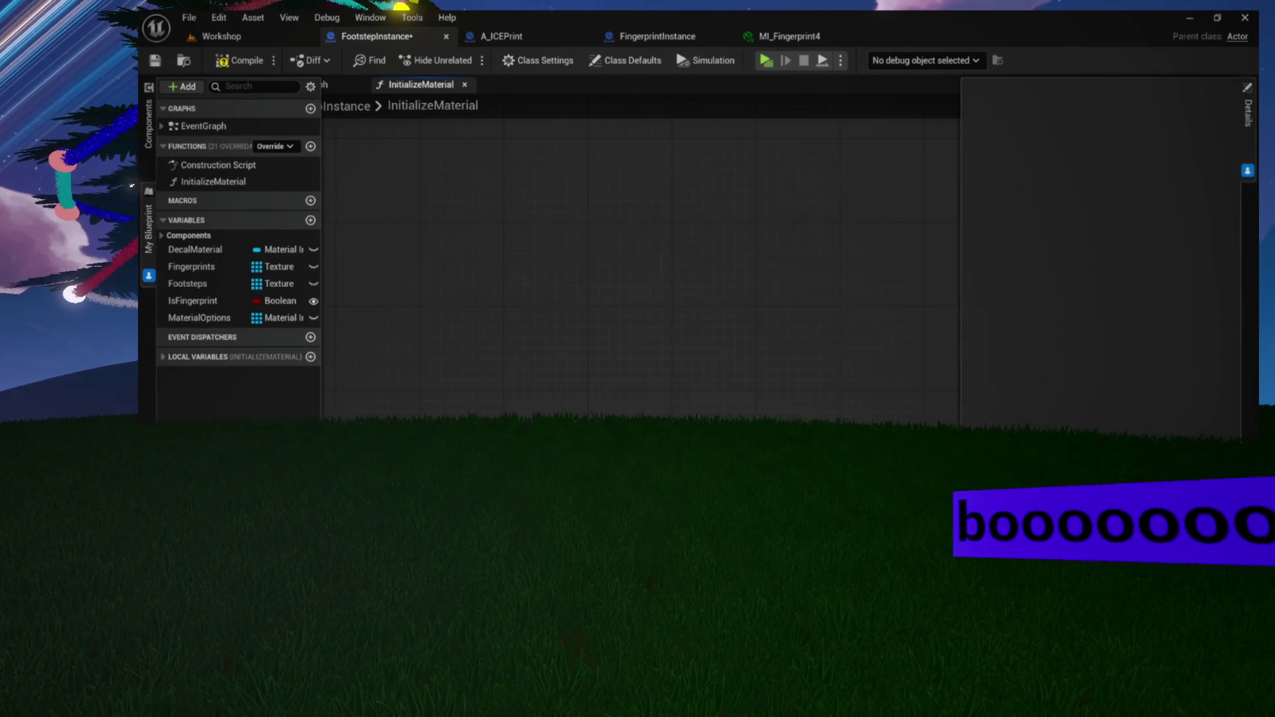
left_click_drag(697, 189, 867, 308)
key("Delete")
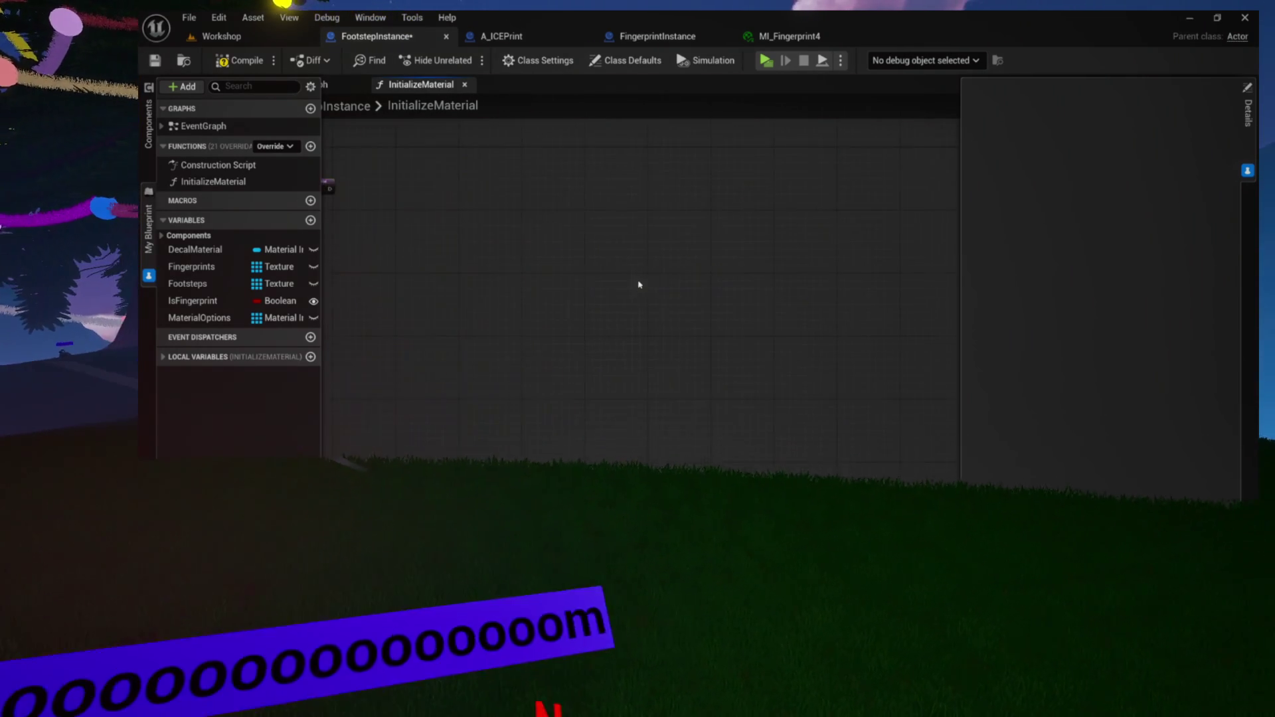
scroll(929, 491, "up", 2)
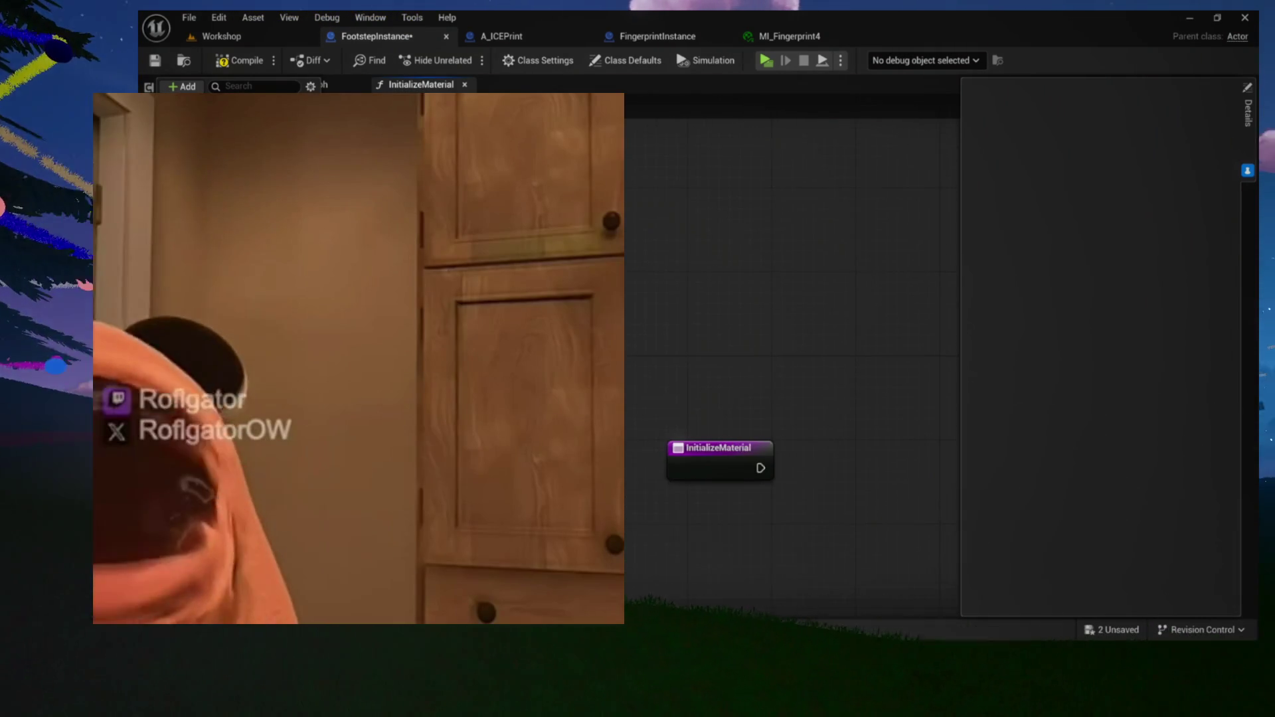
key("ctrl+s")
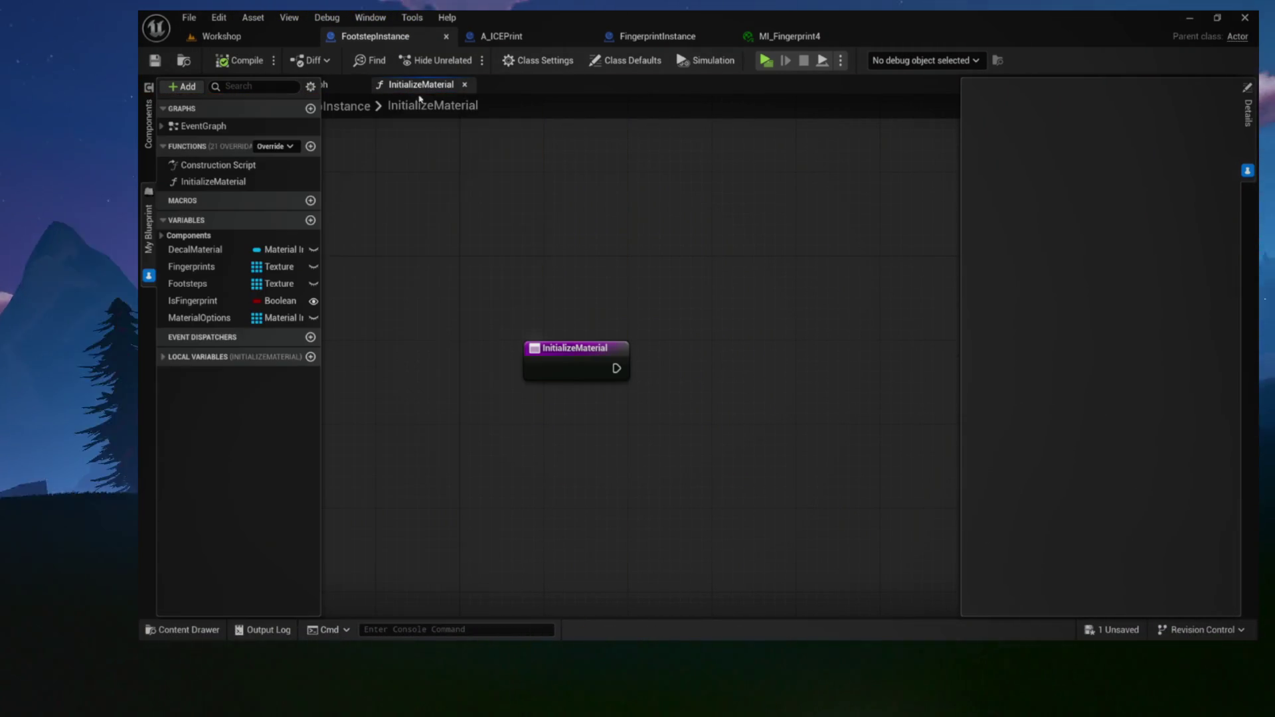
left_click(464, 84)
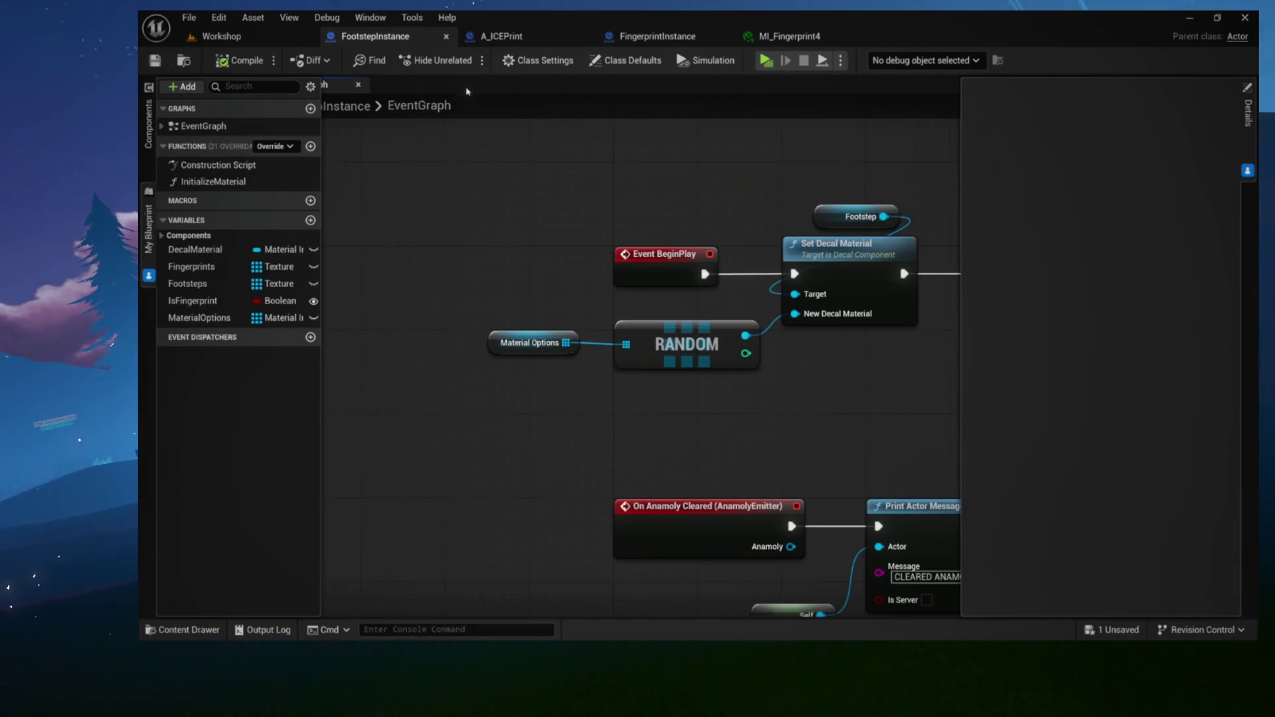
Remove the Initialize Material call from the event graph and review the MaterialOptions defaults
left_click_drag(469, 179, 374, 189)
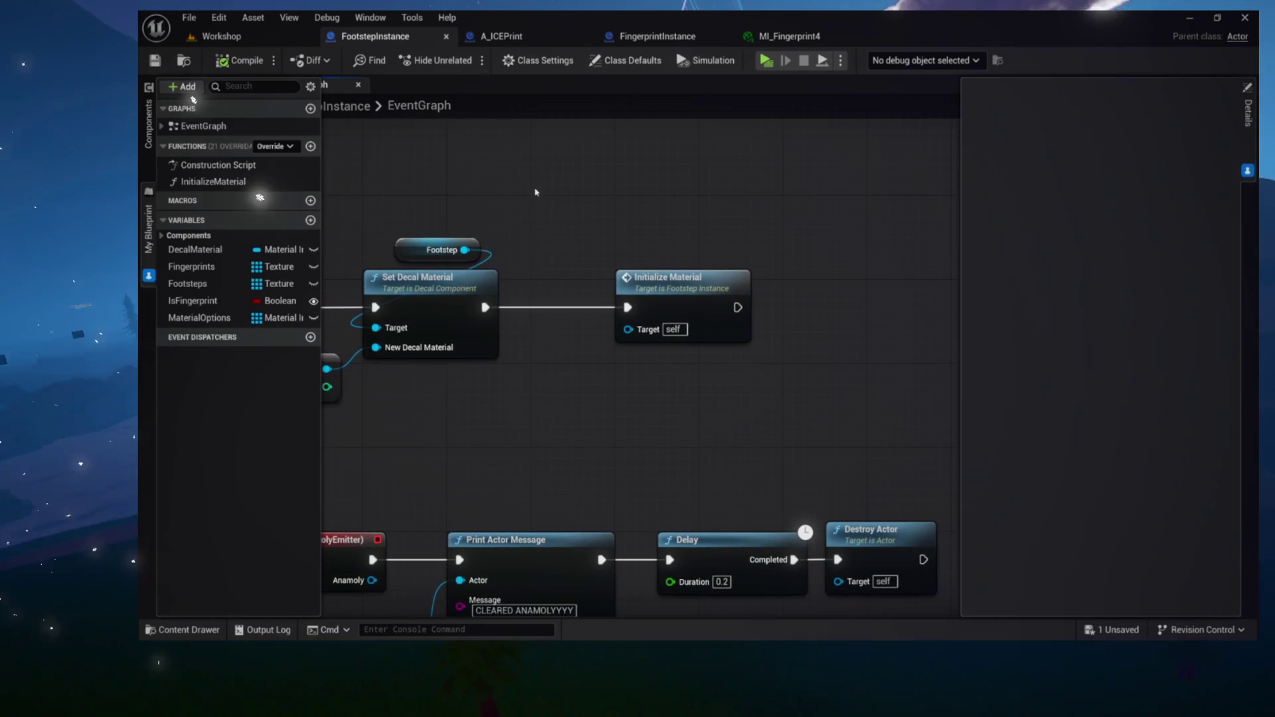
left_click_drag(652, 258, 746, 370)
key("Delete")
left_click_drag(571, 381, 752, 358)
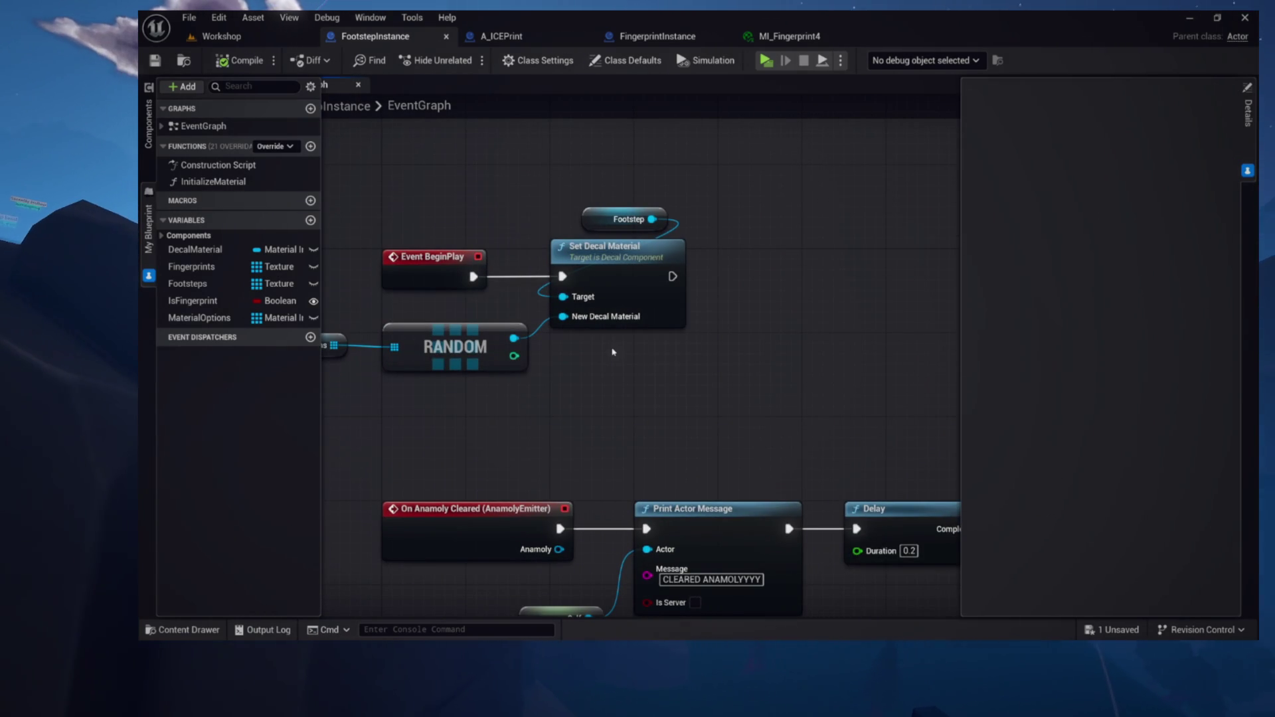
left_click_drag(555, 398, 672, 421)
left_click_drag(457, 427, 532, 398)
left_click_drag(528, 315, 677, 293)
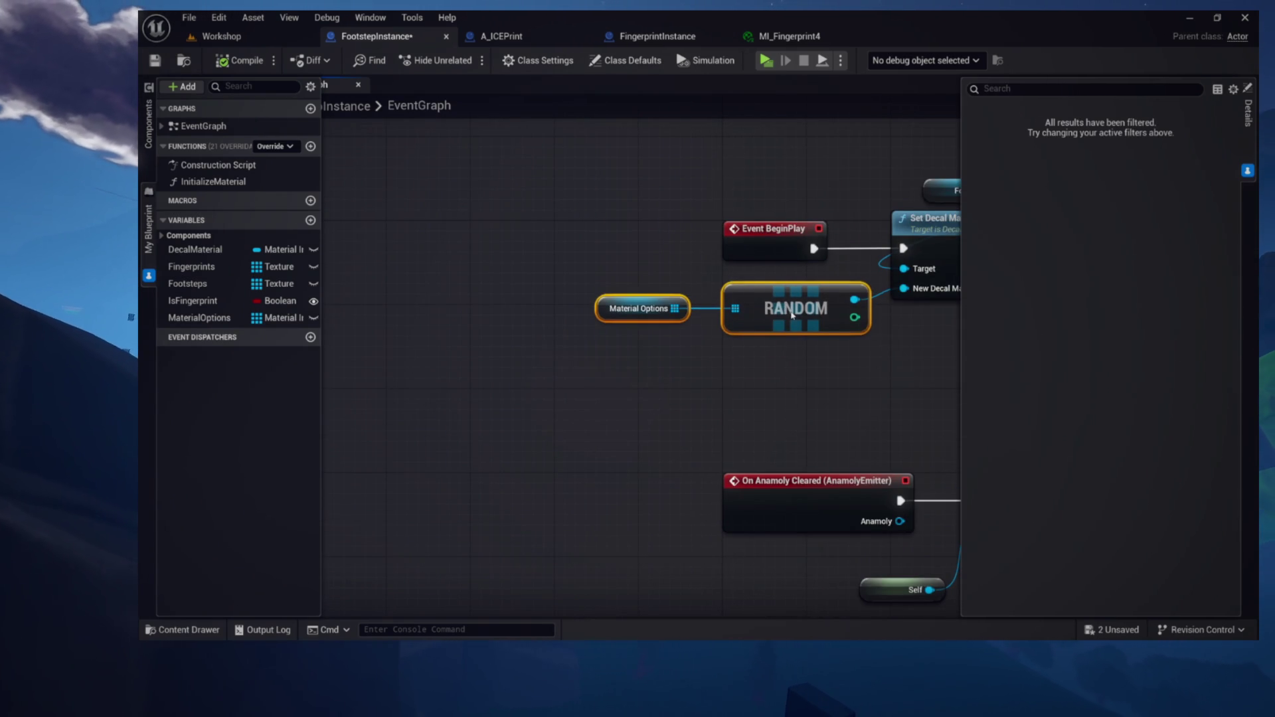
left_click_drag(792, 383, 580, 374)
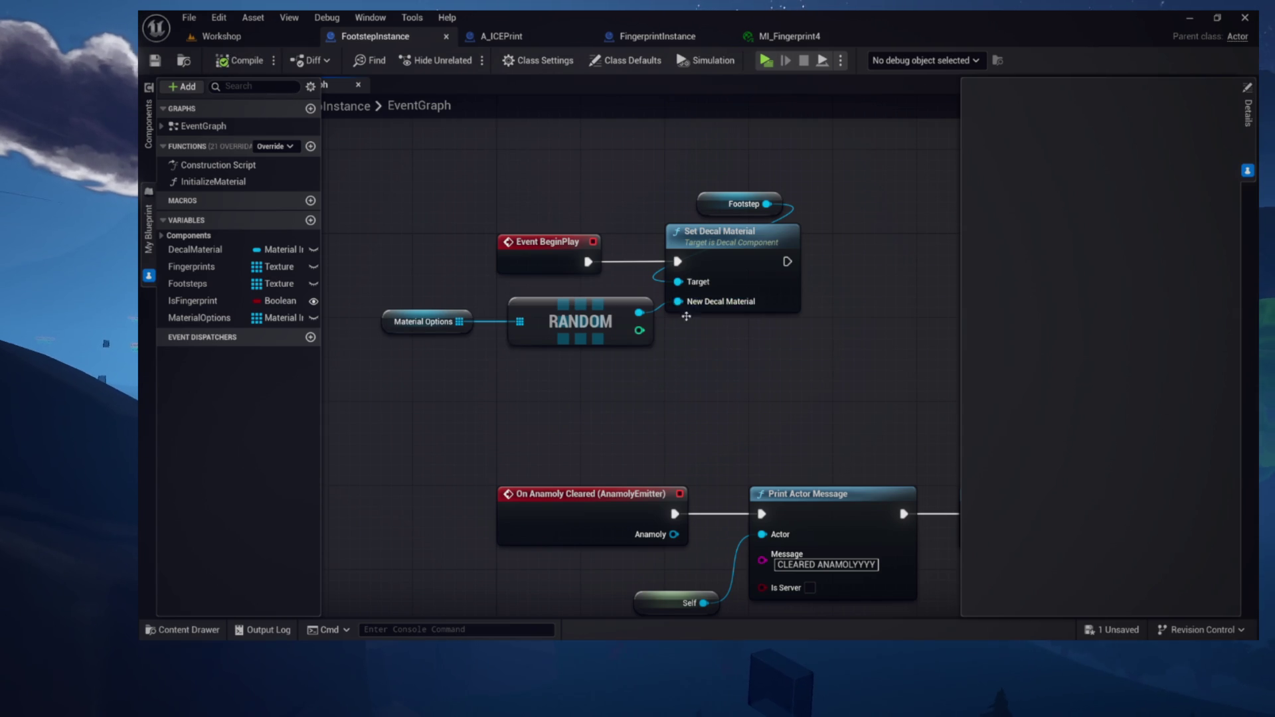
left_click_drag(686, 316, 735, 365)
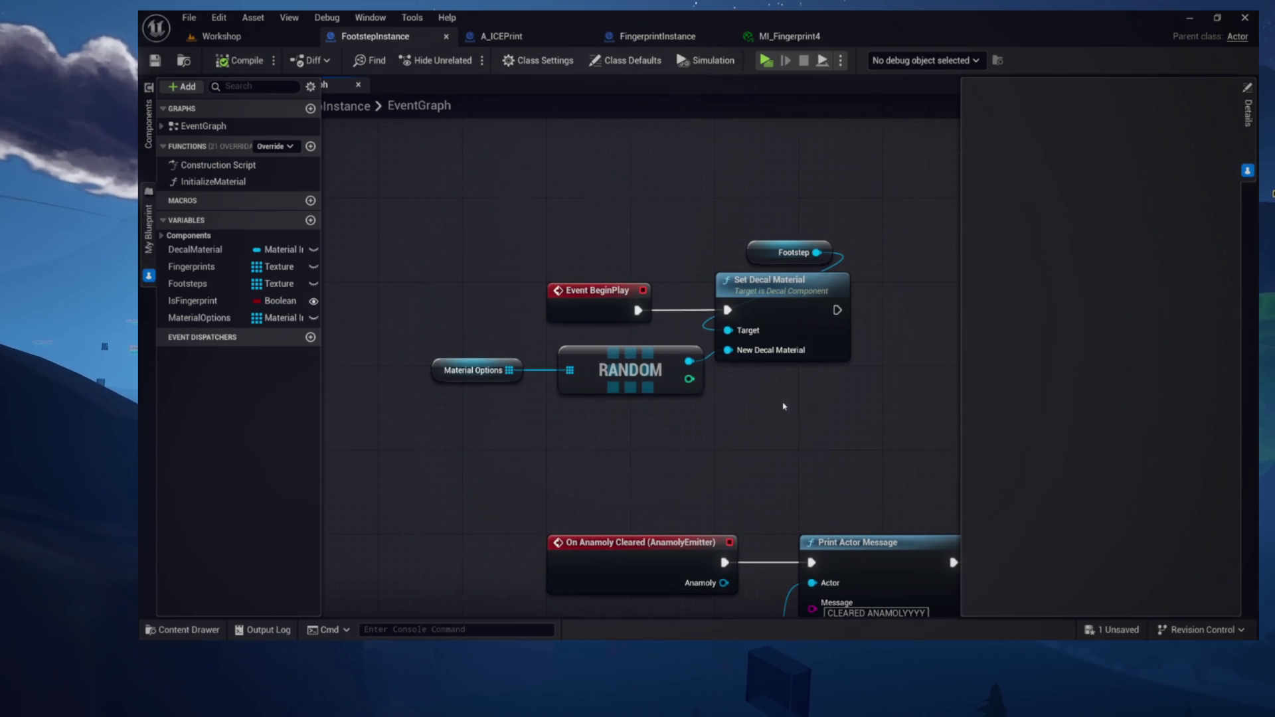
left_click(445, 376)
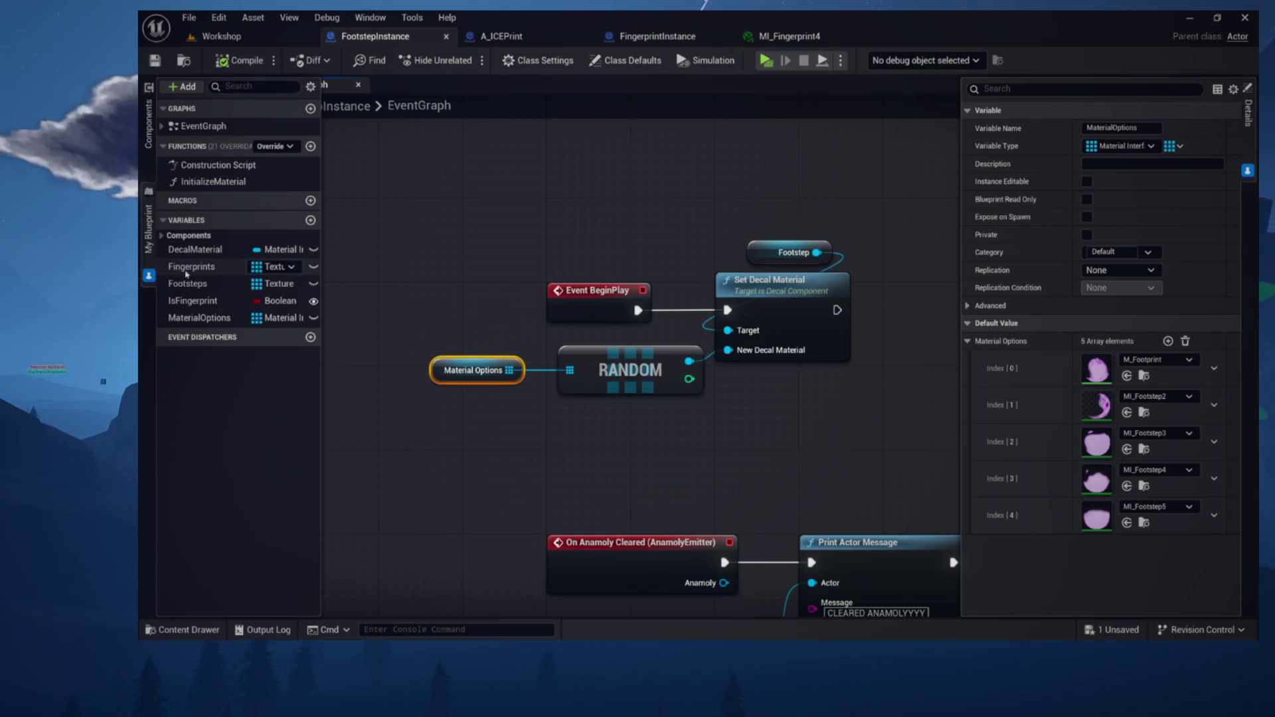
Delete the Fingerprints and IsFingerprint variables and save FootstepInstance
left_click(186, 267)
key("Delete")
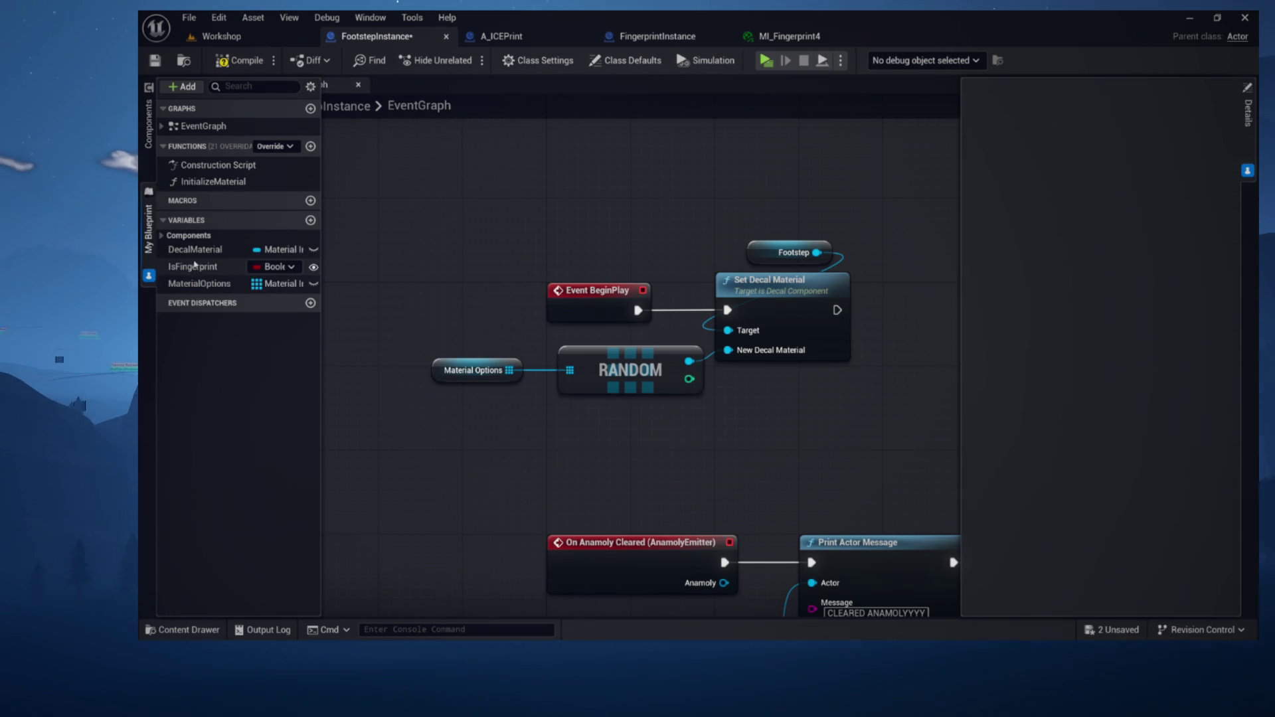
left_click(195, 267)
key("Delete")
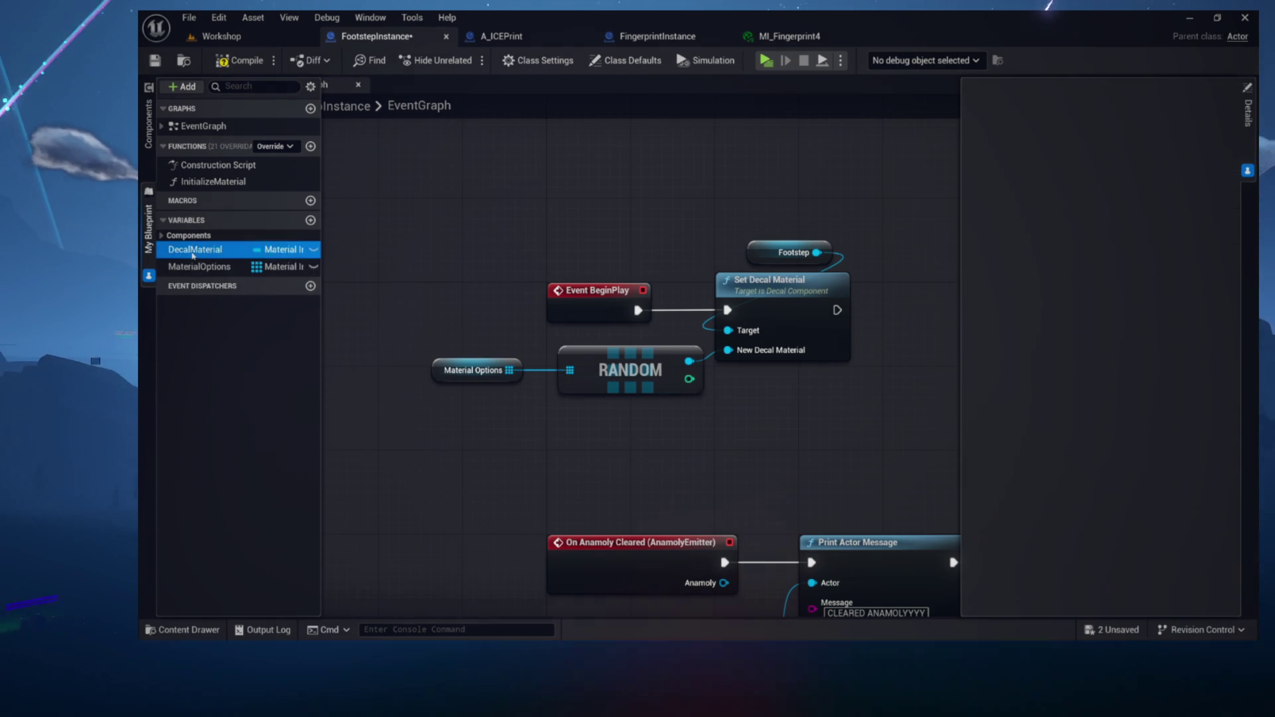
left_click(155, 60)
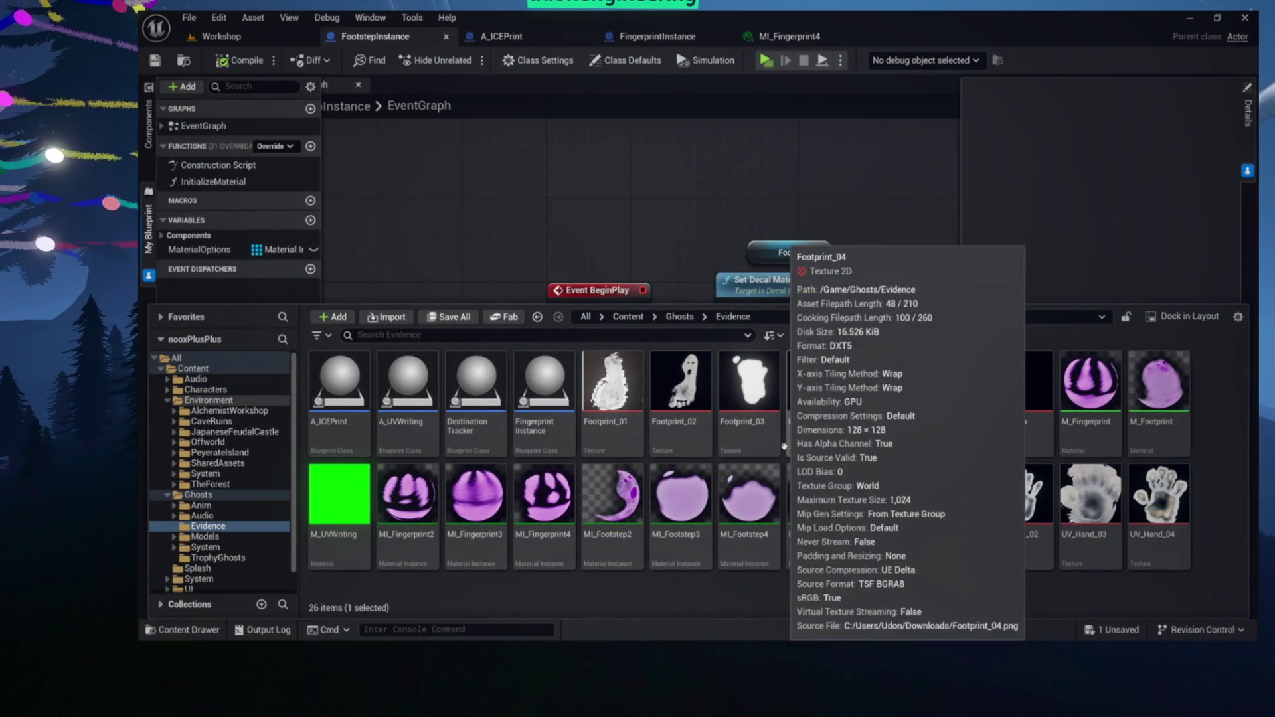
Open FingerprintInstance from Content/Ghosts/Evidence to view its EventGraph
double_click(535, 431)
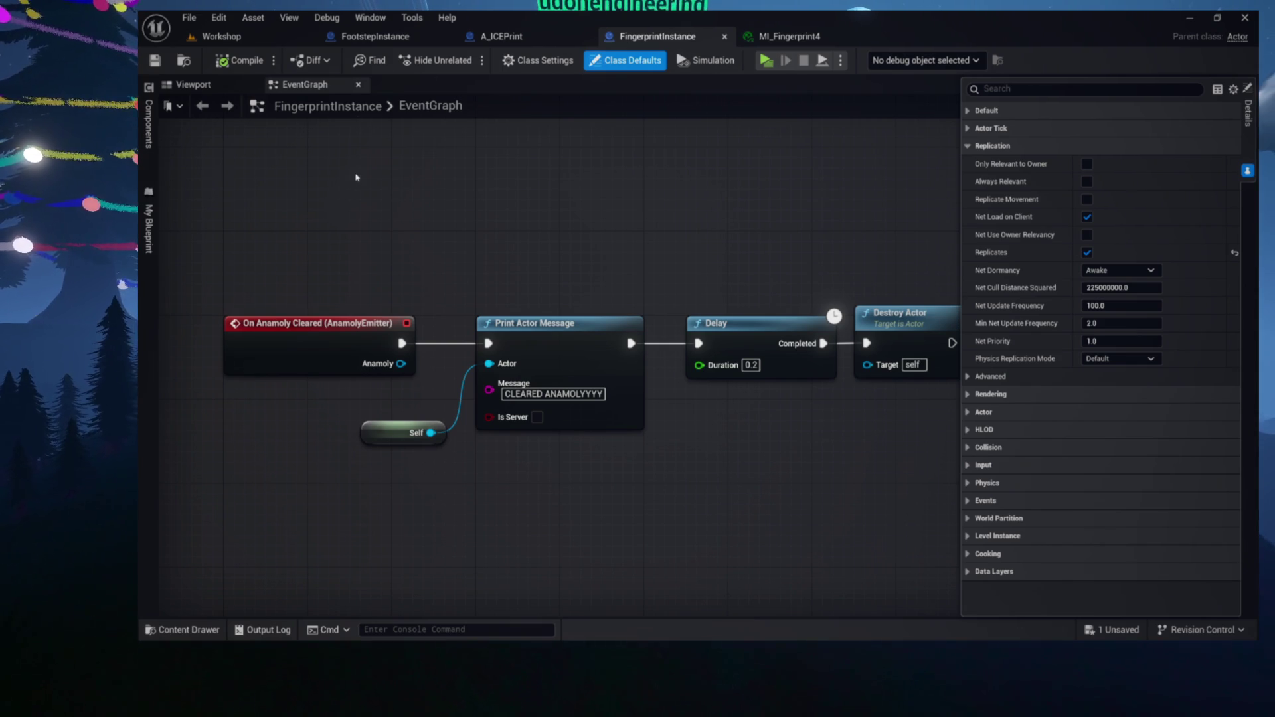
Open FingerprintInstance's Construction Script and select all of its nodes
scroll(341, 206, "down", 5)
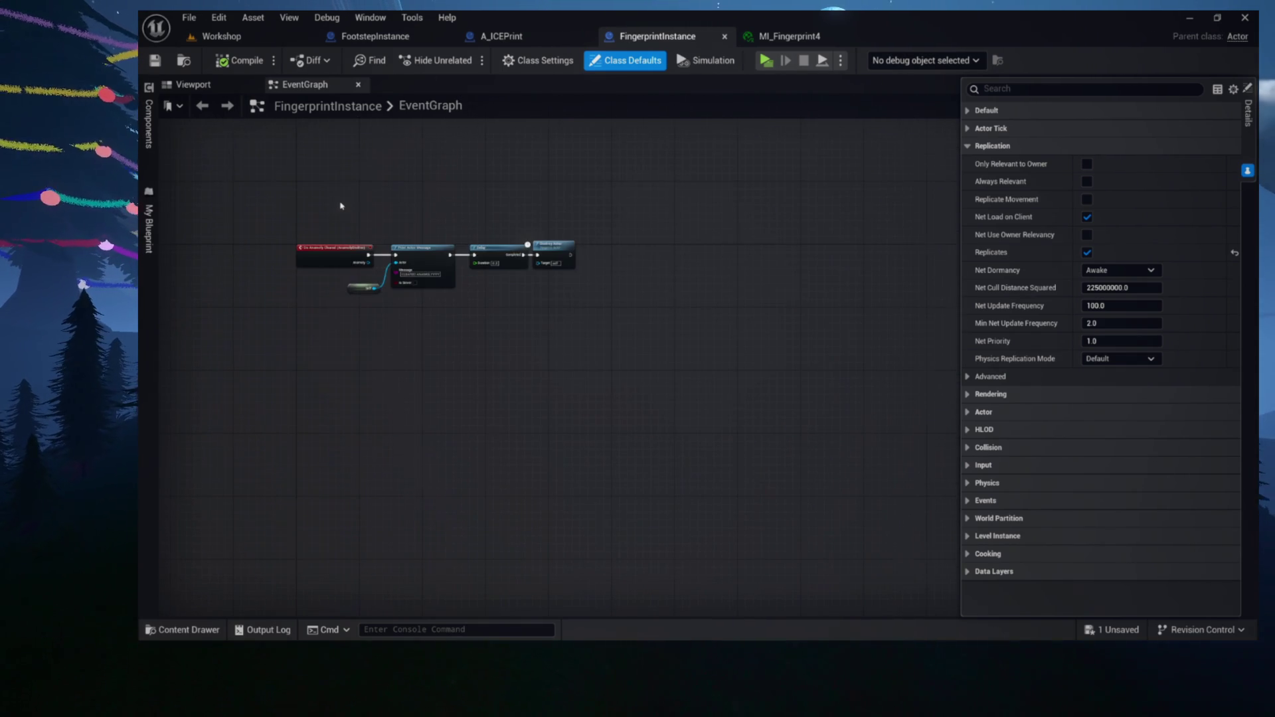
left_click(149, 229)
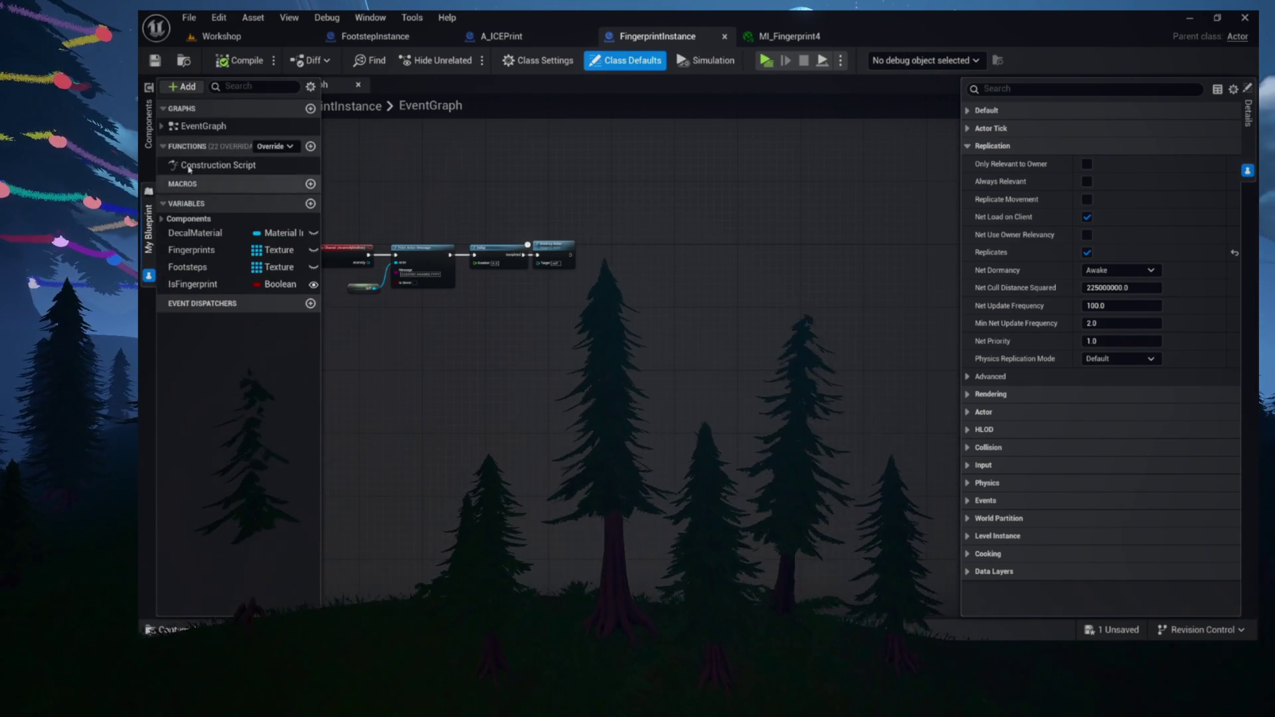
double_click(218, 165)
scroll(429, 294, "down", 3)
mouse_move(707, 214)
left_mouse_down()
mouse_move(744, 332)
mouse_move(484, 480)
left_mouse_up()
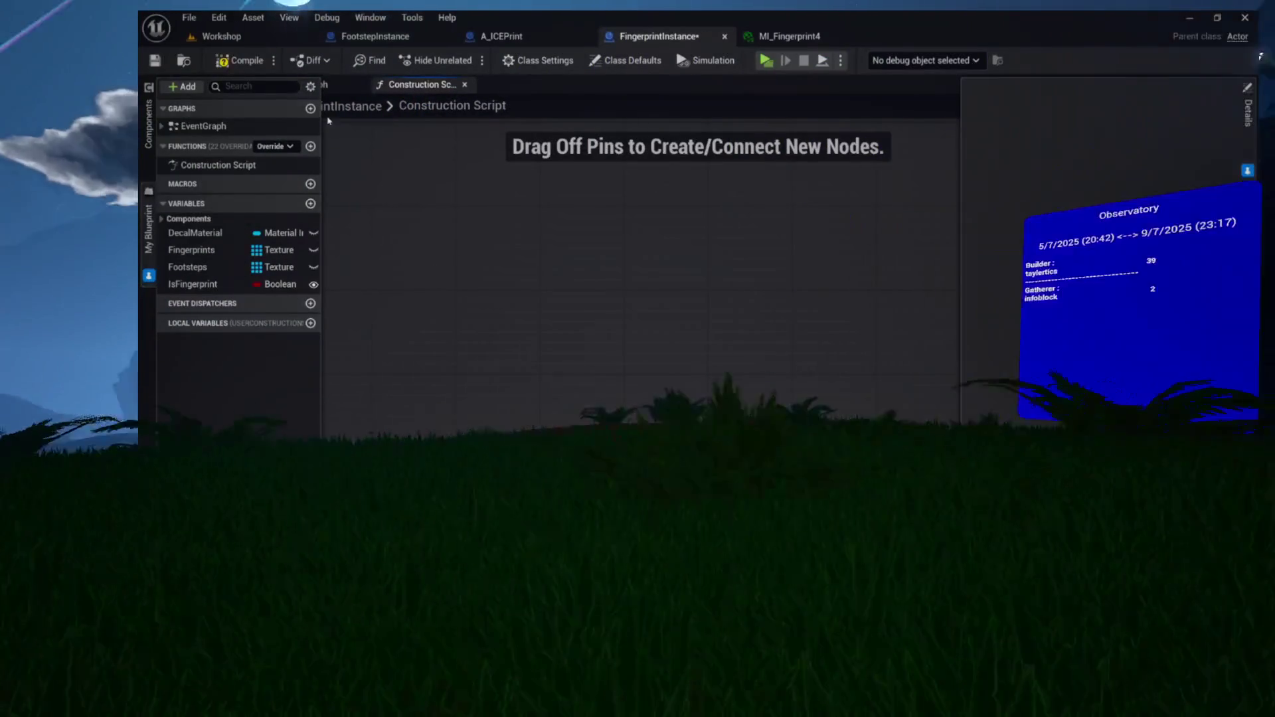
Delete the IsFingerprint, Footsteps, Fingerprints and DecalMaterial variables and compile with Ctrl+S
left_click(192, 284)
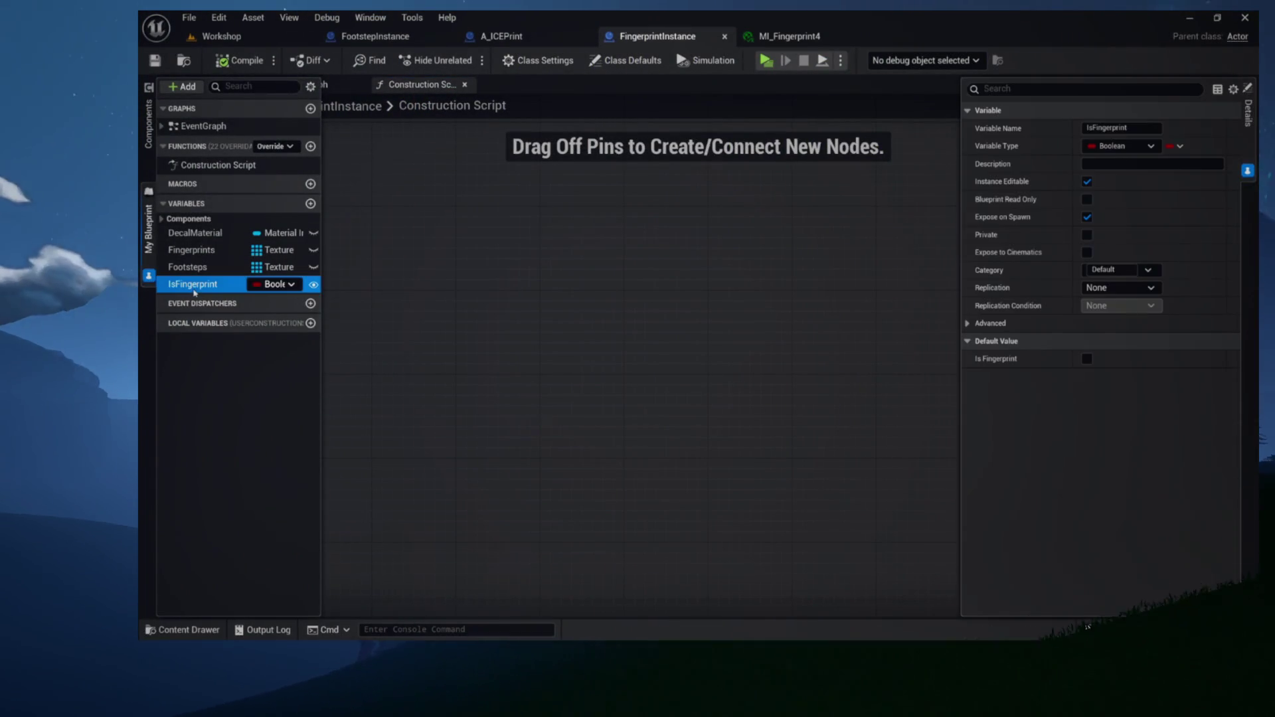
key("Delete")
left_click(192, 265)
key("Delete")
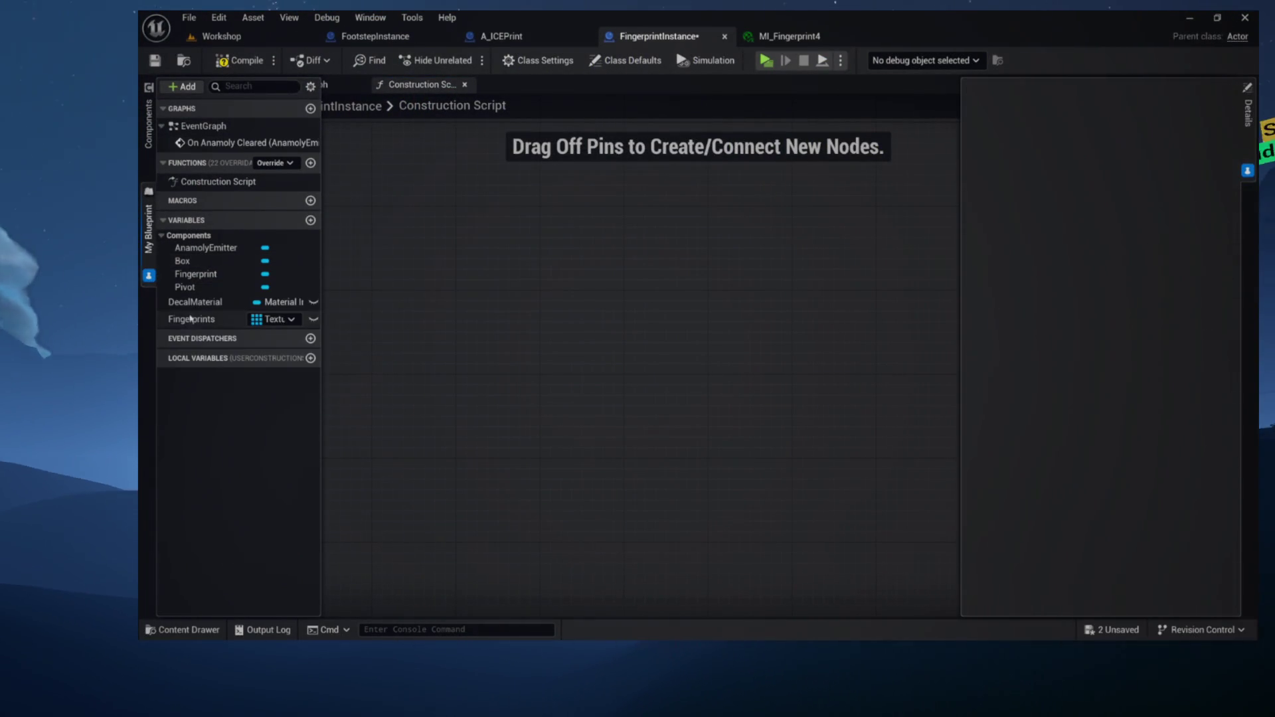
left_click(190, 319)
key("Delete")
left_click(192, 302)
key("Delete")
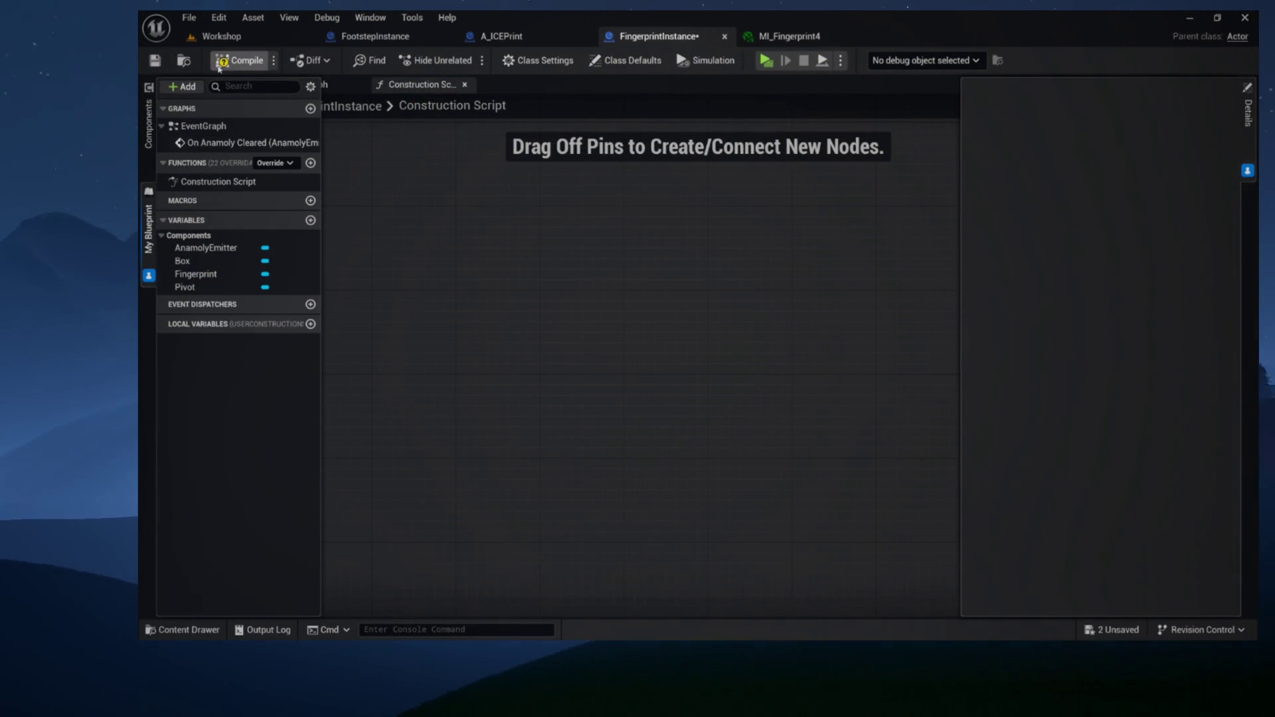
key("ctrl+s")
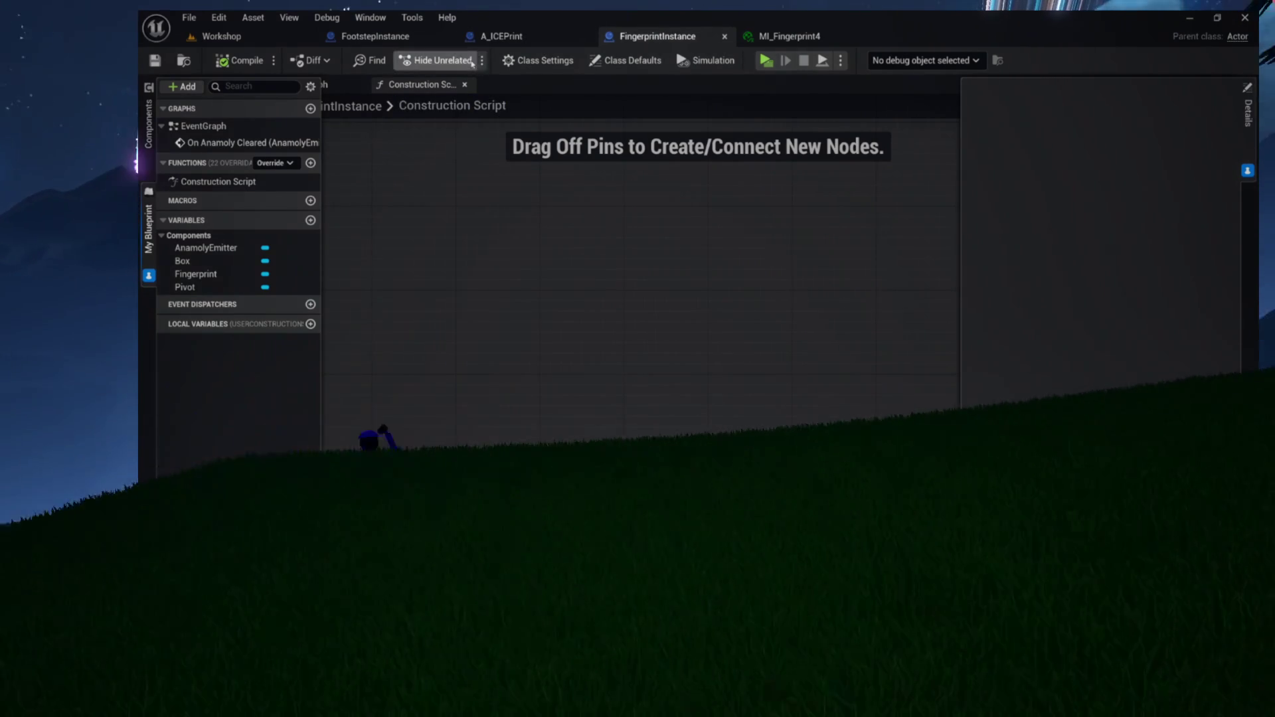
left_click(427, 44)
Copy FootstepInstance's MaterialOptions variable into FingerprintInstance and compile it
left_click_drag(435, 218, 834, 439)
left_click(834, 439)
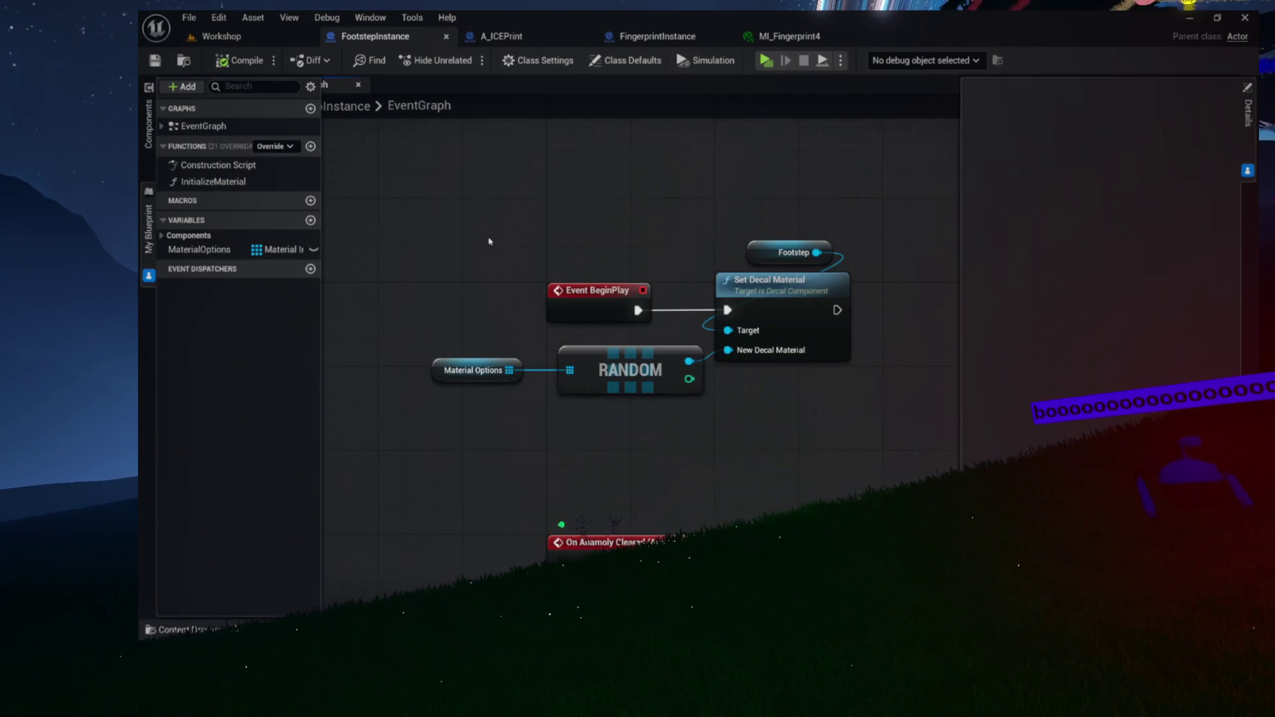
left_click(208, 255)
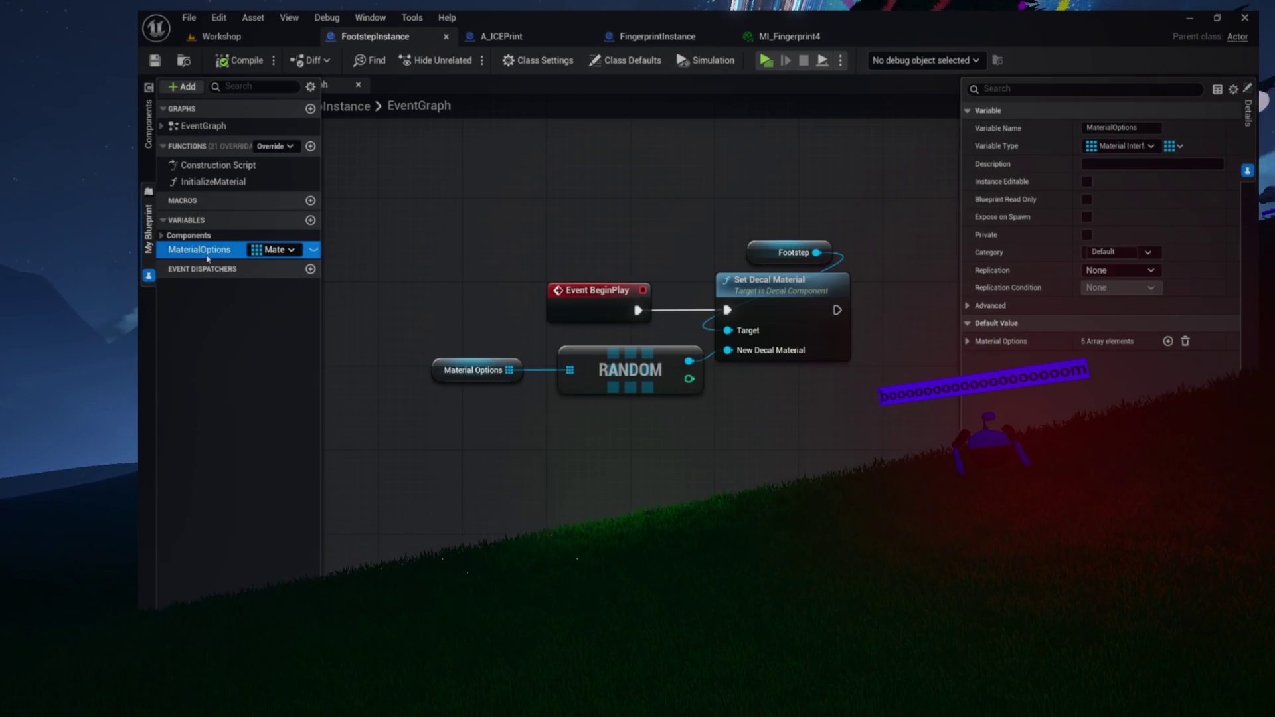
left_click(656, 37)
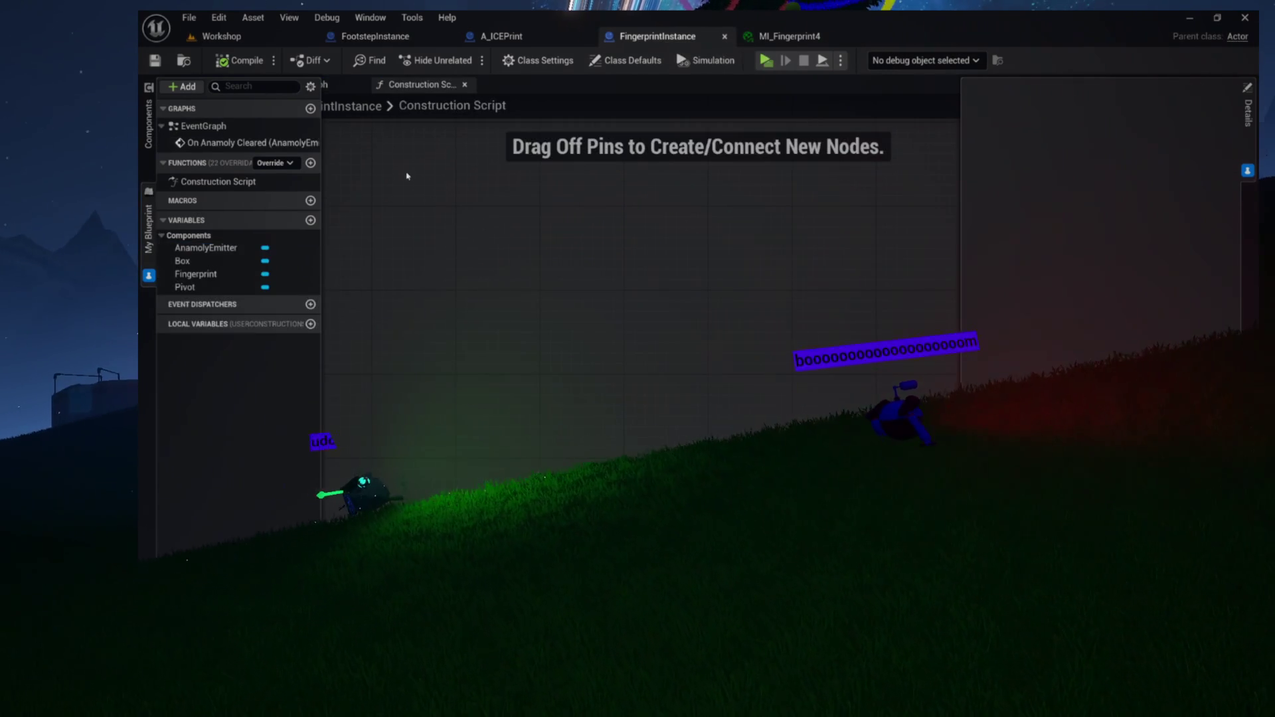
key("ctrl+v")
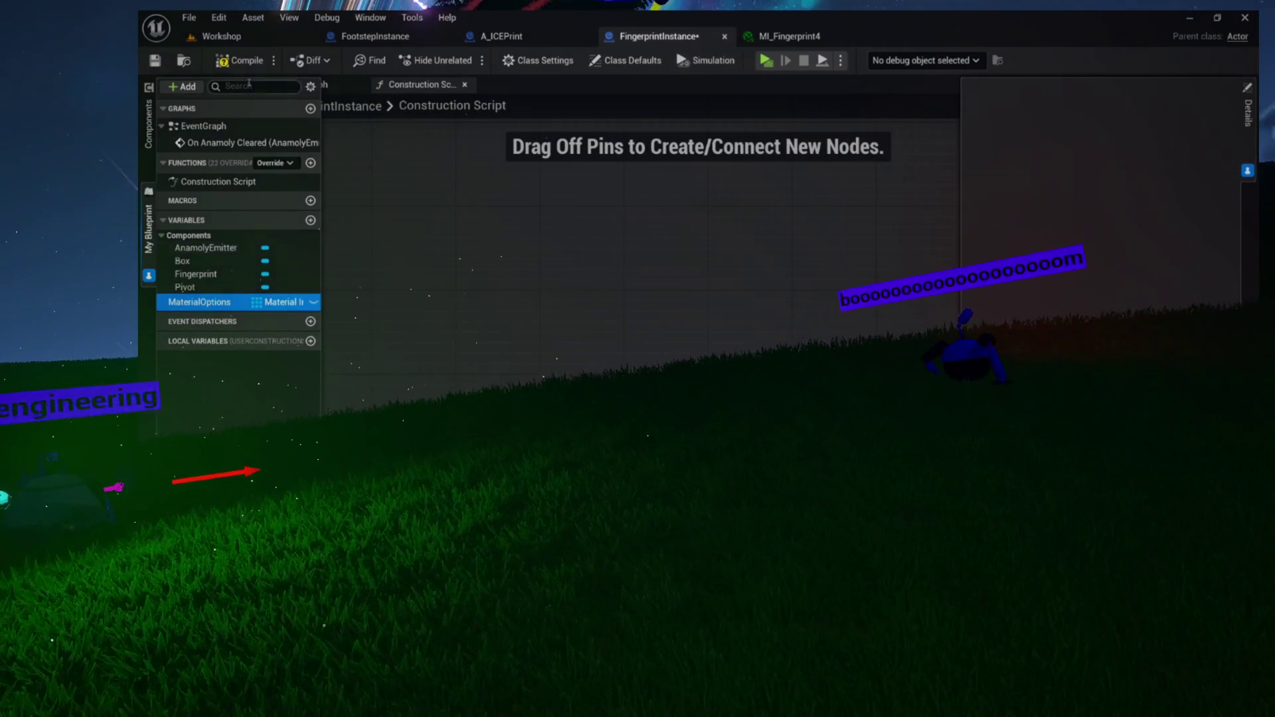
left_click(239, 61)
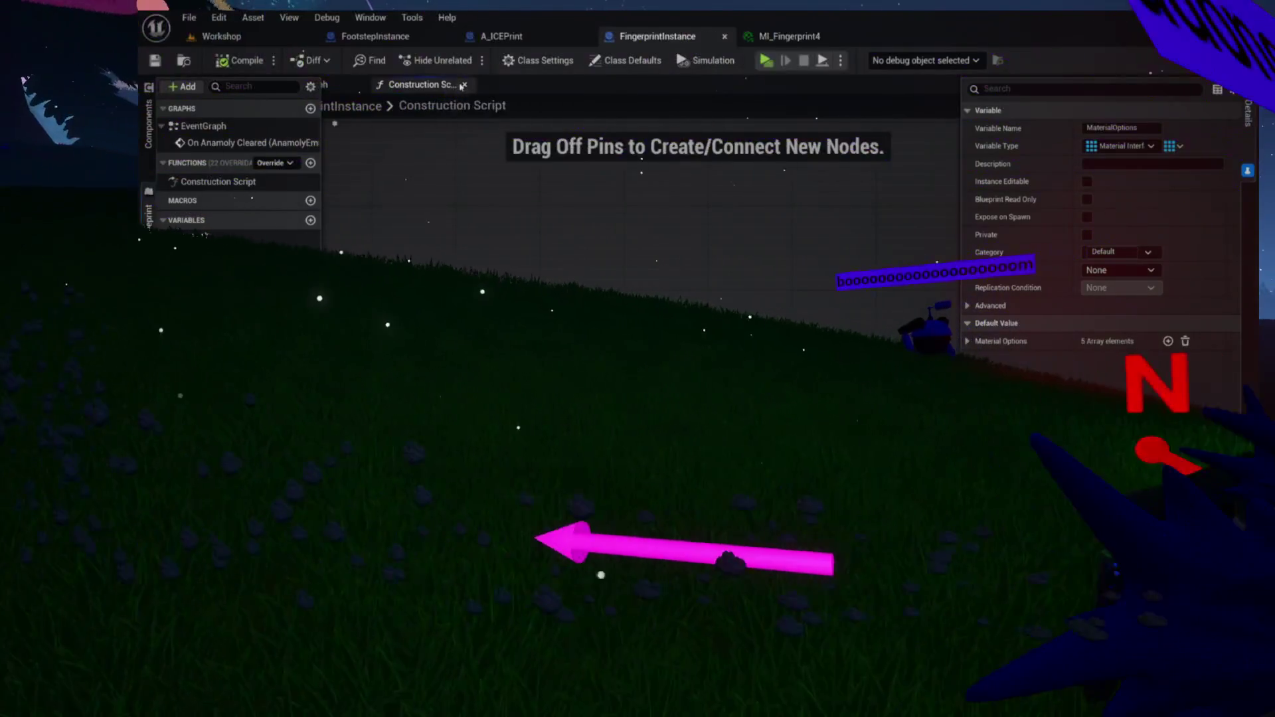
left_click(465, 84)
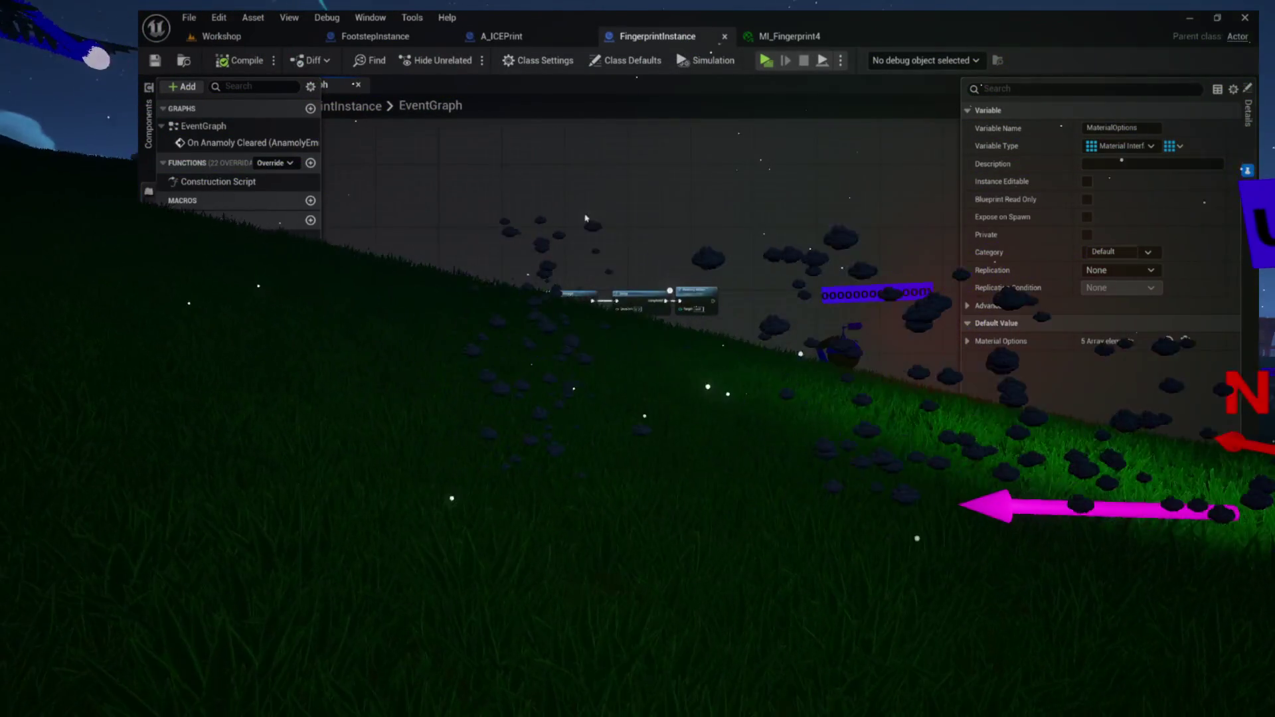
Shift FingerprintInstance's existing event graph nodes down to make room for new logic
scroll(661, 299, "up", 5)
mouse_move(668, 199)
left_mouse_down()
mouse_move(738, 199)
mouse_move(757, 243)
mouse_move(769, 364)
mouse_move(630, 6)
left_mouse_up()
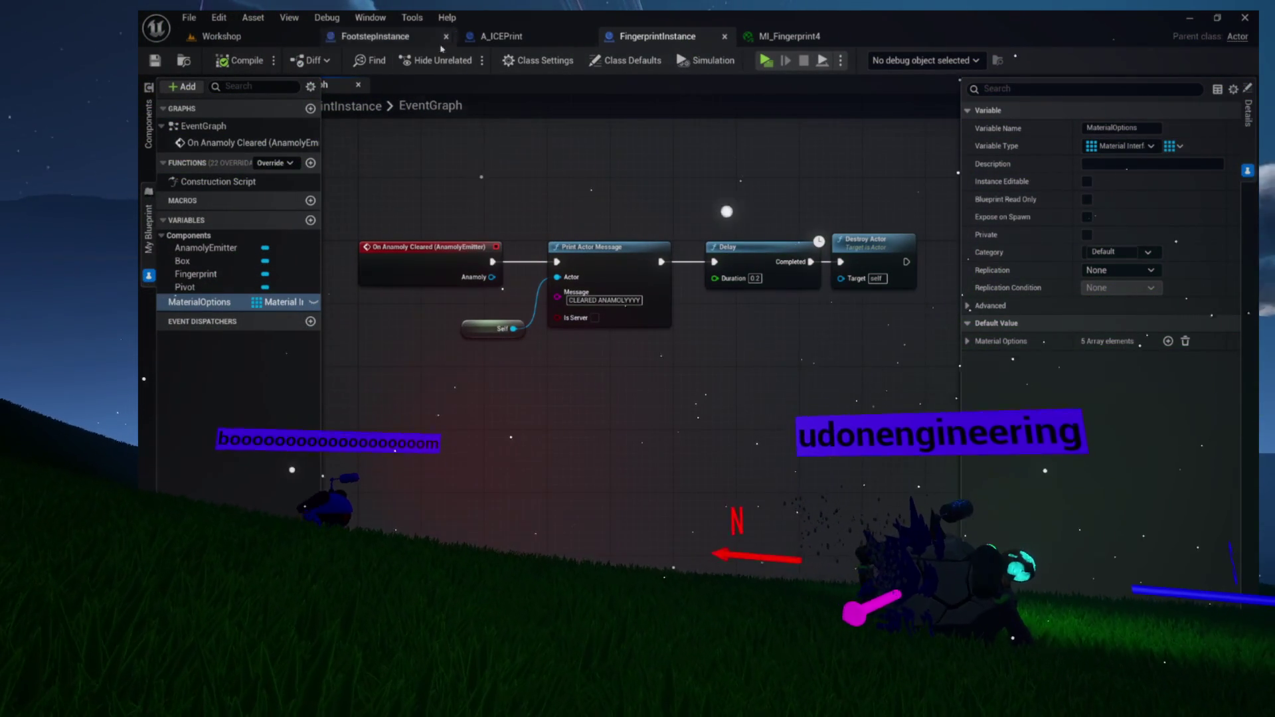
left_click(419, 36)
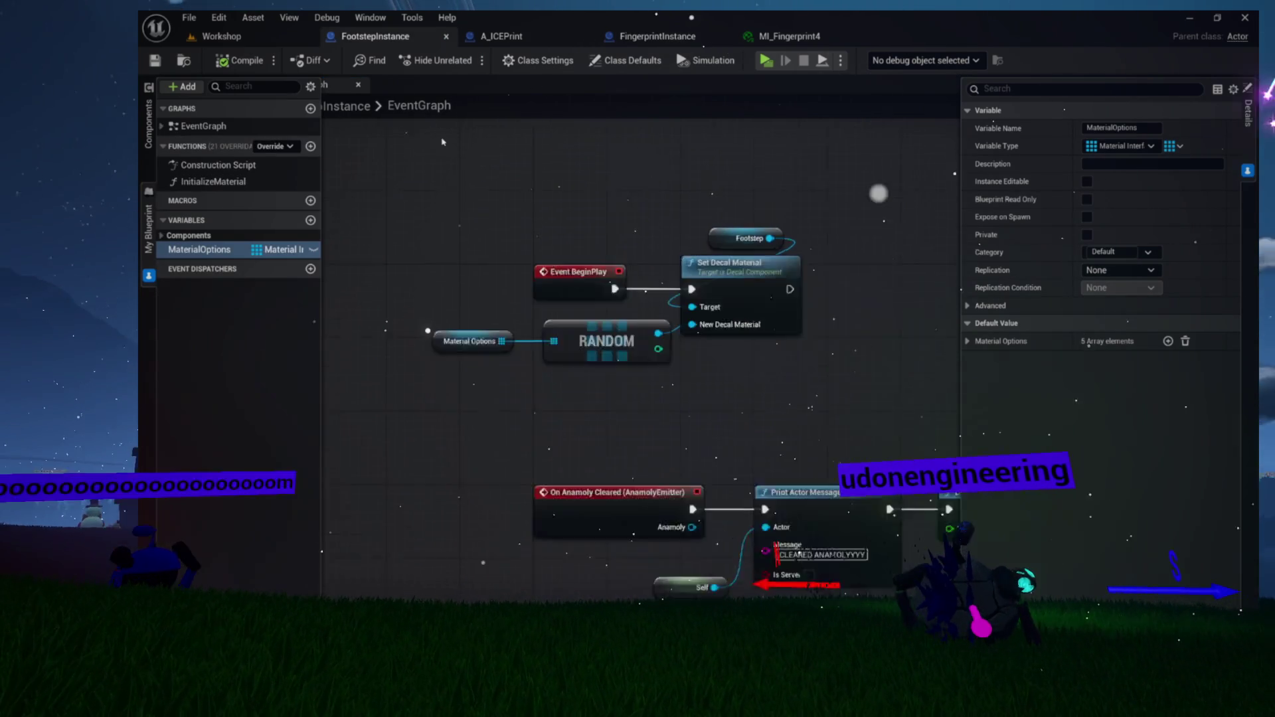
scroll(443, 142, "down", 2)
mouse_move(648, 212)
left_mouse_down()
mouse_move(486, 196)
mouse_move(657, 278)
left_mouse_up()
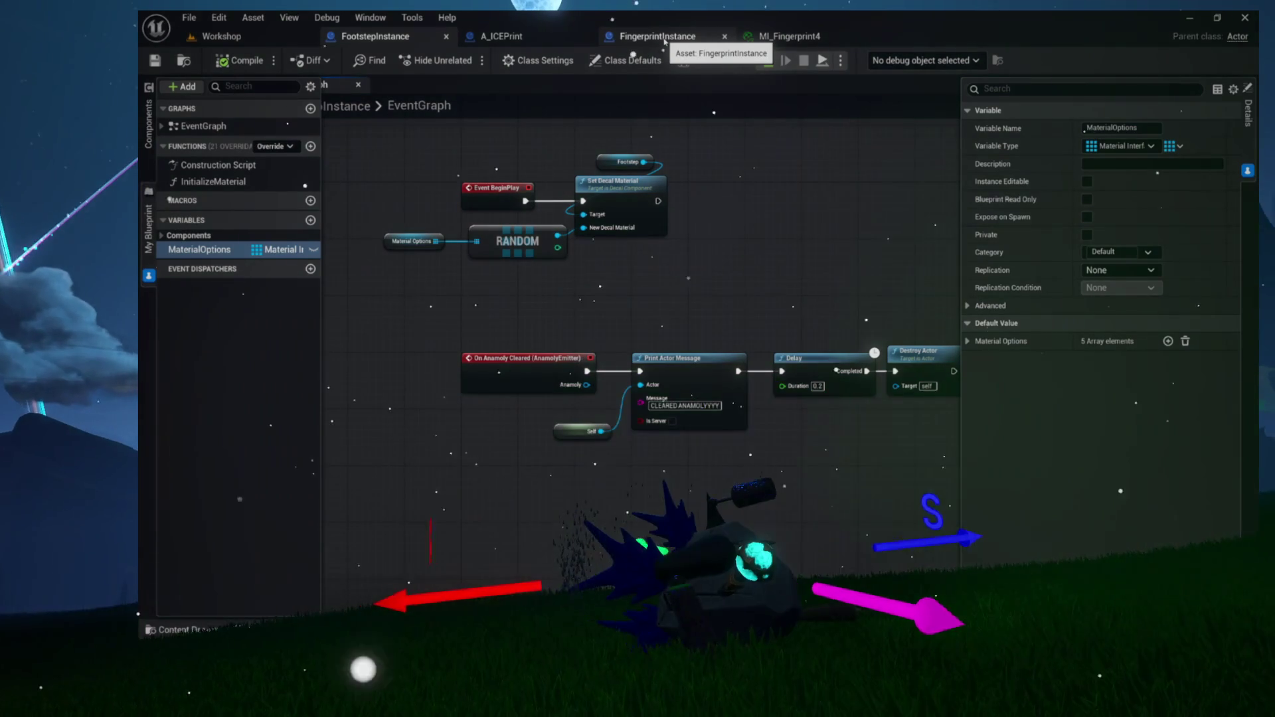
key("ctrl+z")
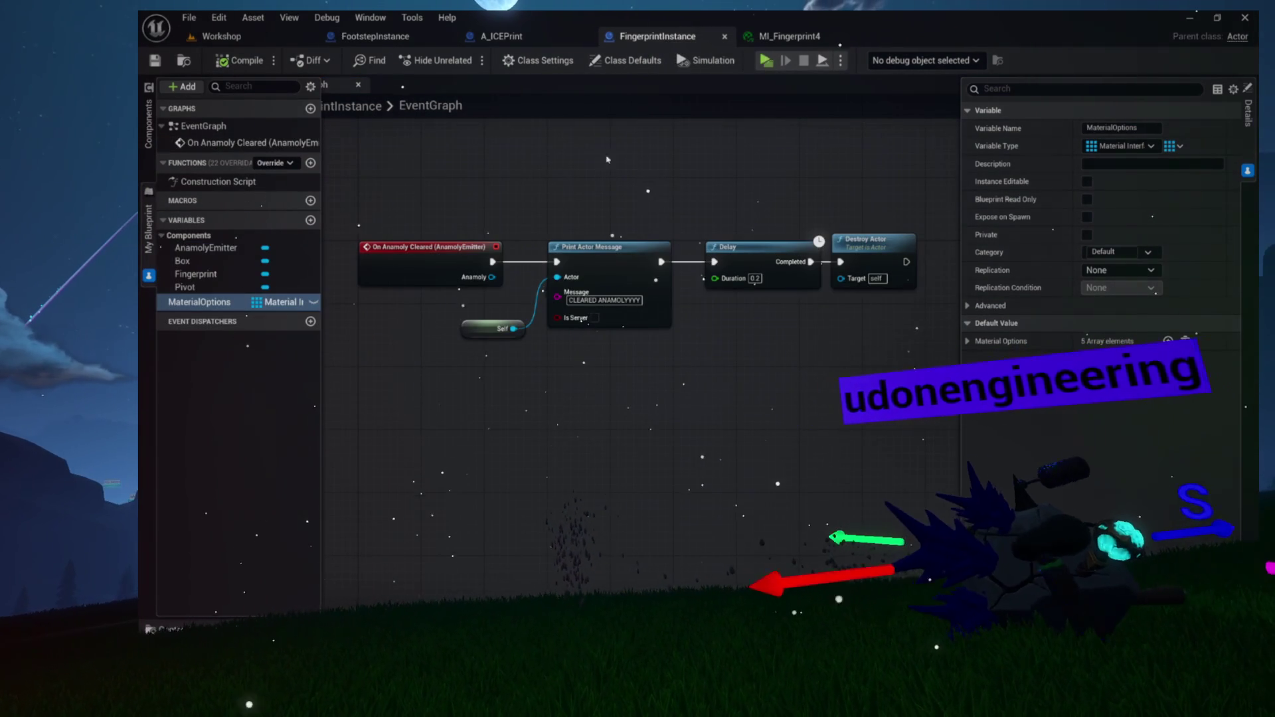
mouse_move(441, 222)
left_mouse_down()
mouse_move(746, 399)
mouse_move(926, 425)
left_mouse_up()
mouse_move(476, 358)
left_mouse_down()
mouse_move(490, 223)
mouse_move(490, 366)
mouse_move(492, 355)
mouse_move(423, 324)
mouse_move(459, 425)
left_mouse_up()
left_click(532, 324)
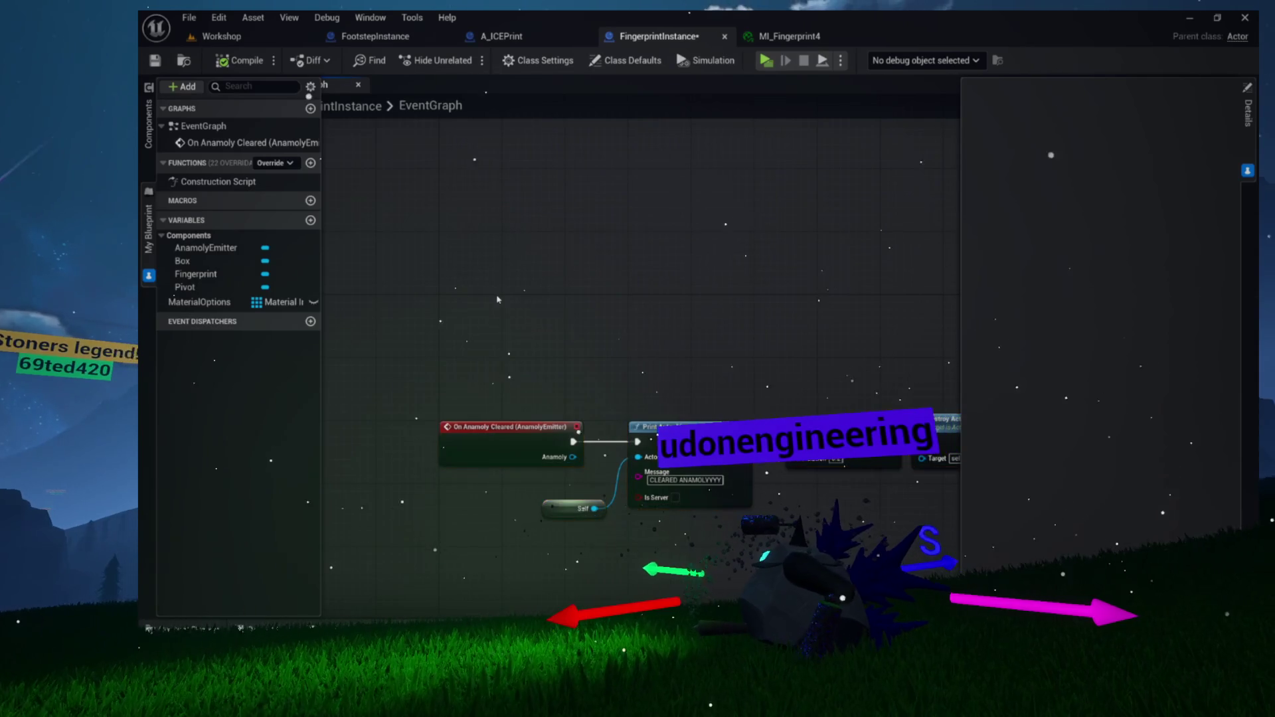
Add an Event BeginPlay node to FingerprintInstance's event graph
scroll(532, 324, "up", 3)
right_click(530, 320)
type("beginpl")
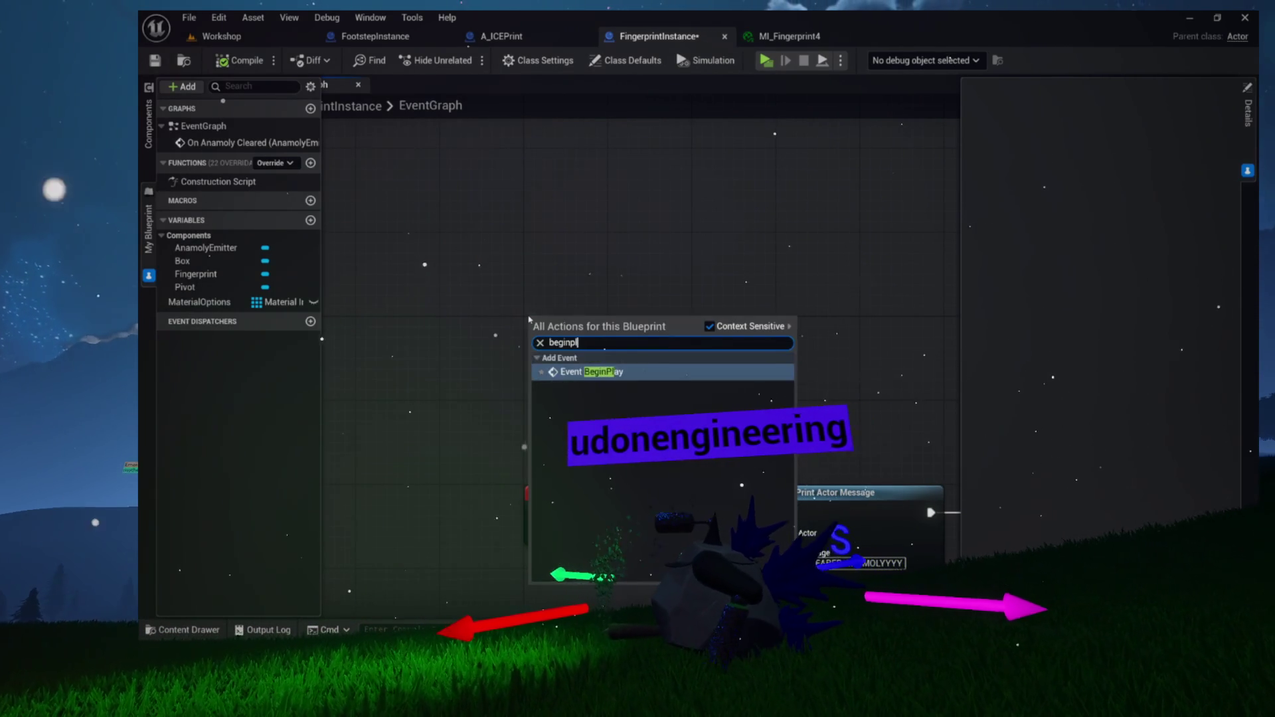
key("Return")
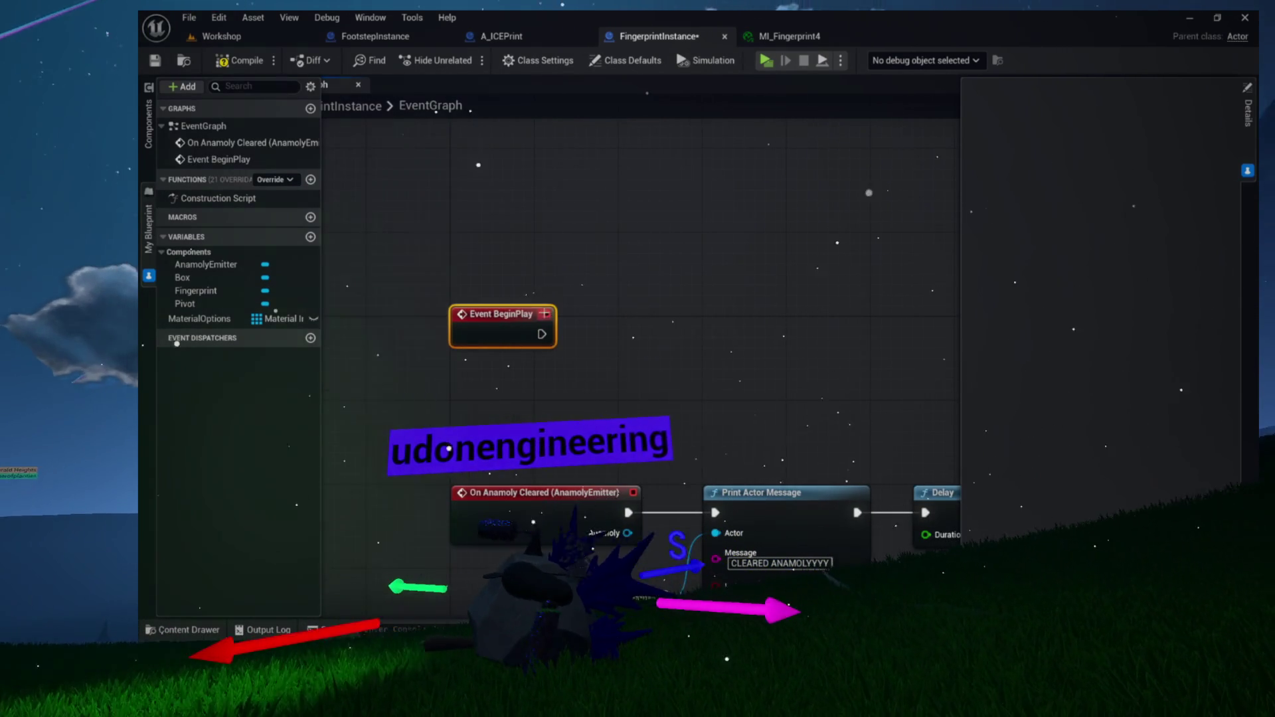
mouse_move(627, 316)
left_mouse_down()
mouse_move(531, 314)
mouse_move(694, 289)
left_mouse_up()
scroll(538, 312, "up", 3)
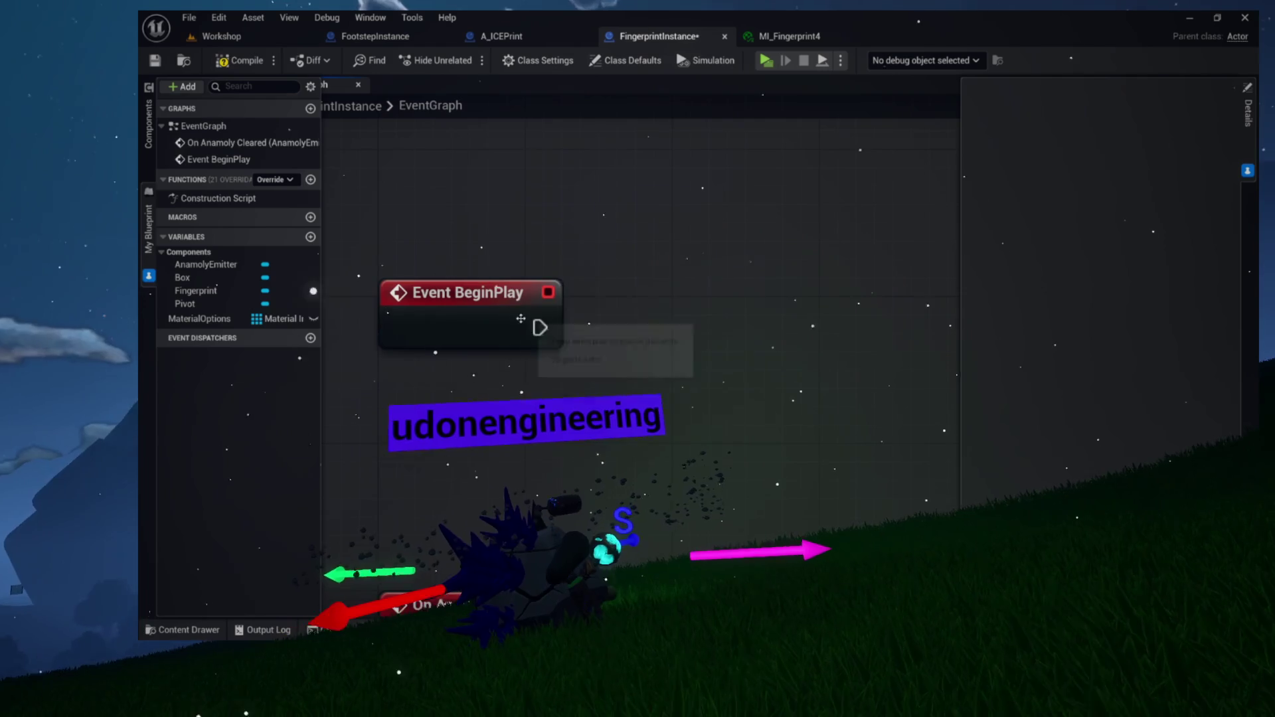
left_click_drag(506, 292, 505, 310)
scroll(620, 299, "up", 1)
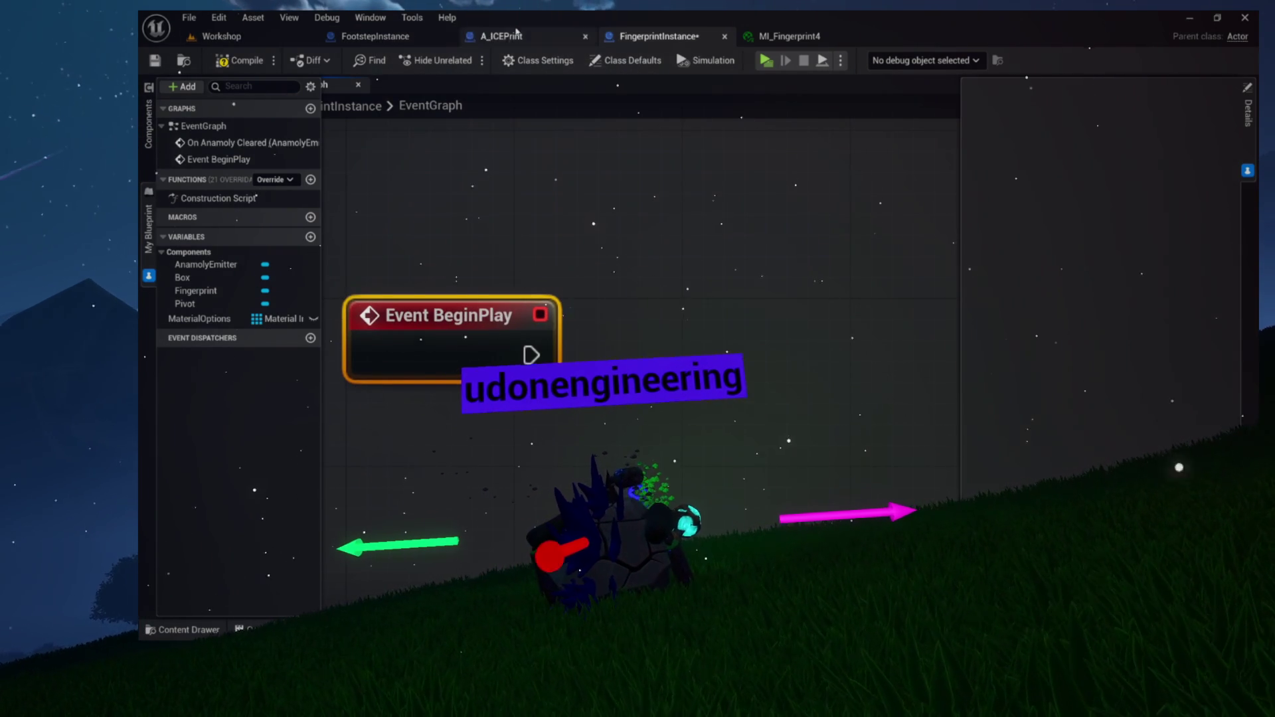
Paste FootstepInstance's random-material and Set Decal Material nodes beside FingerprintInstance's Event BeginPlay
left_click(358, 35)
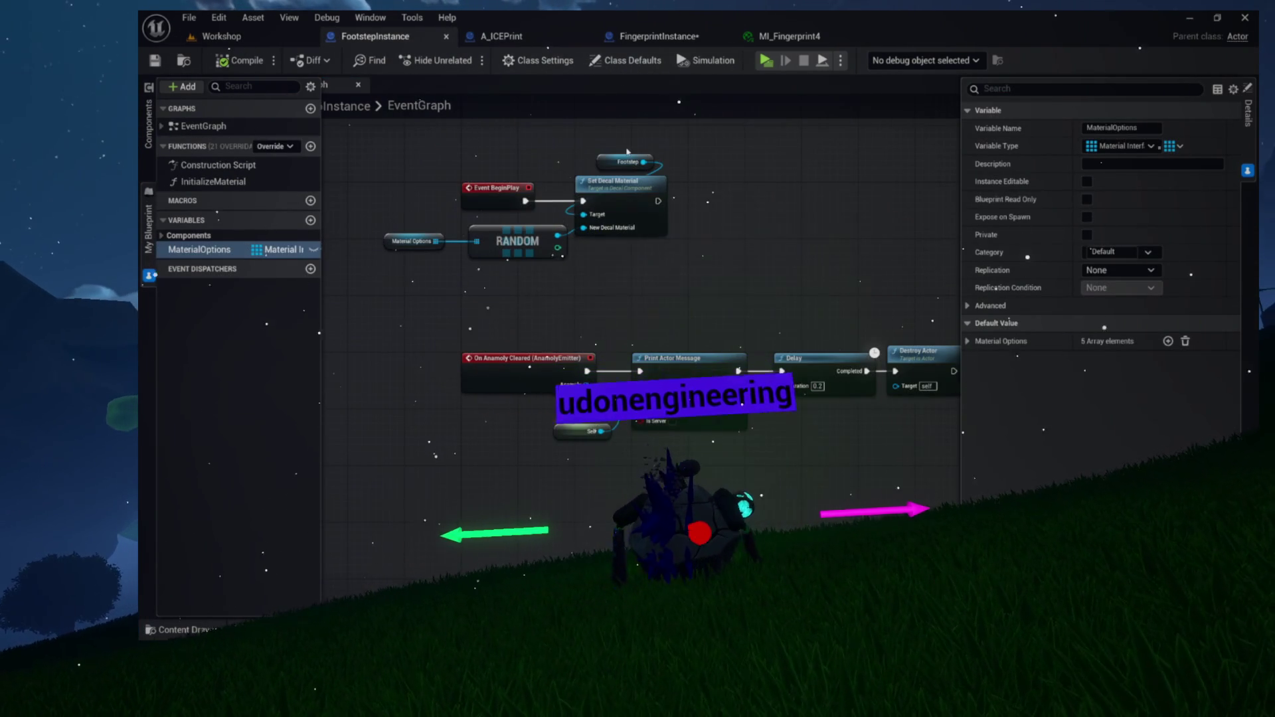
left_click_drag(586, 237, 558, 263)
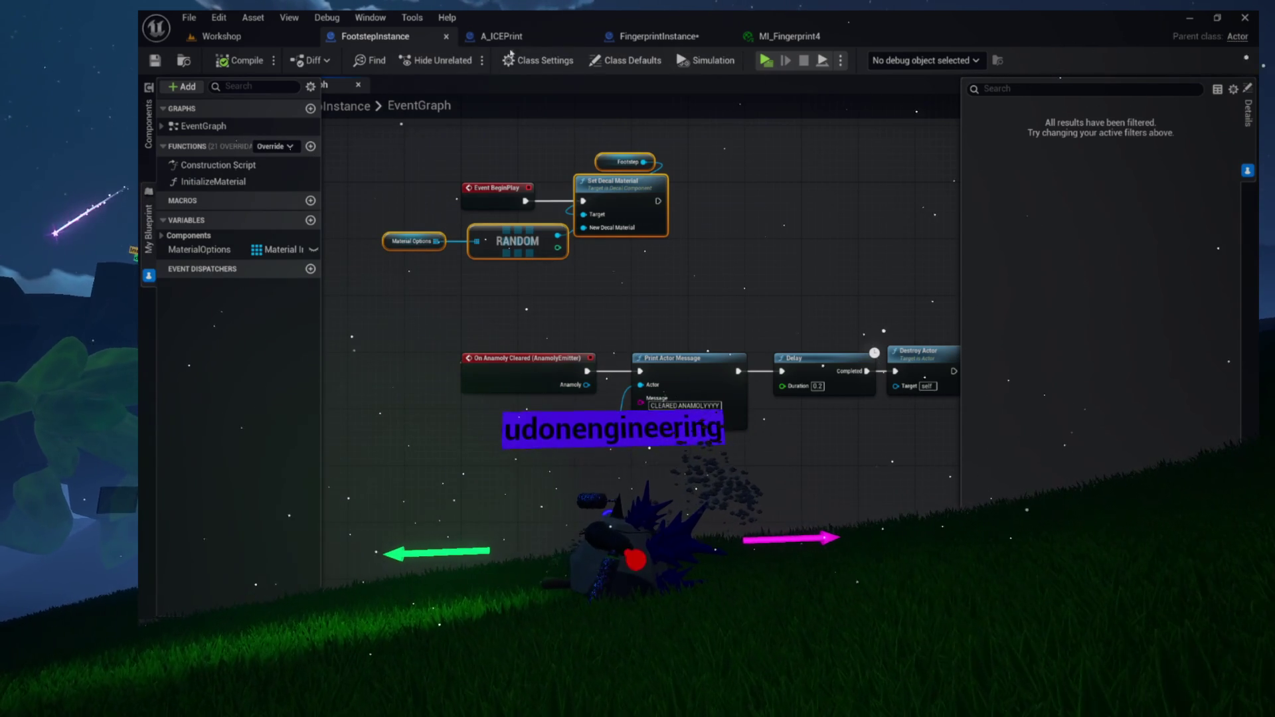
left_click(512, 38)
left_click(644, 37)
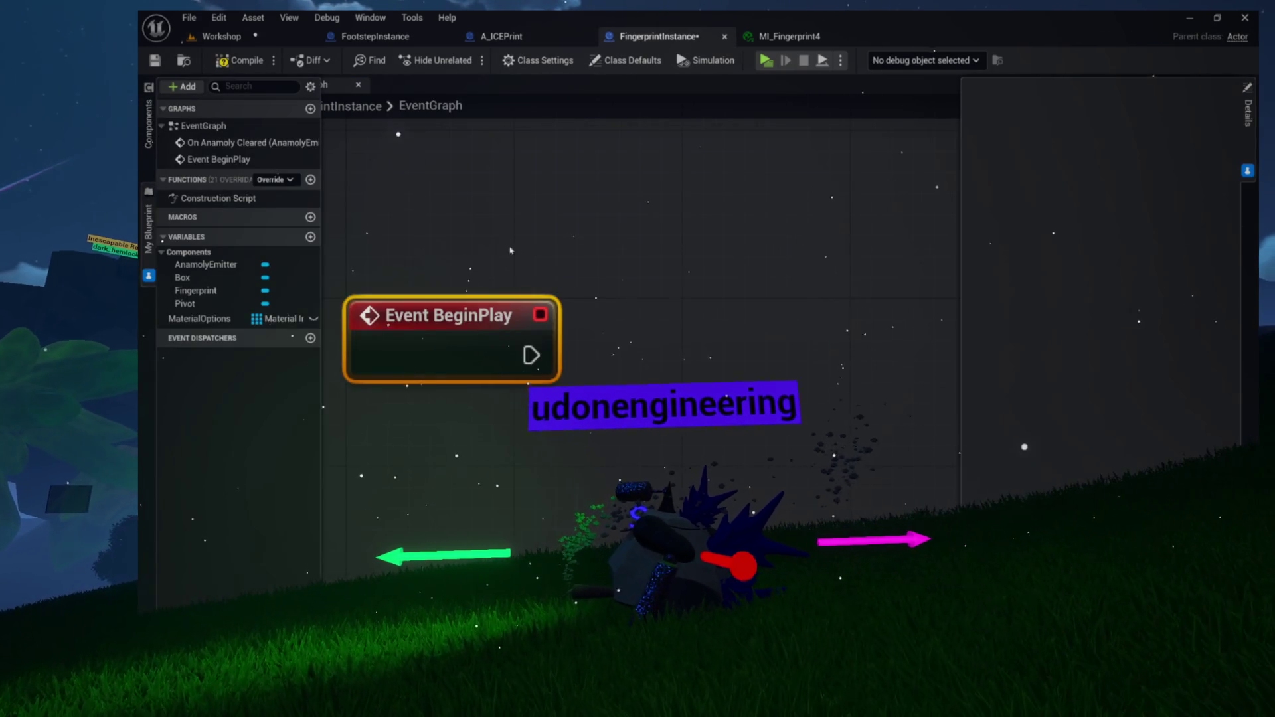
scroll(511, 250, "down", 4)
key("ctrl+v")
mouse_move(640, 304)
left_mouse_down()
mouse_move(633, 336)
mouse_move(531, 358)
left_mouse_up()
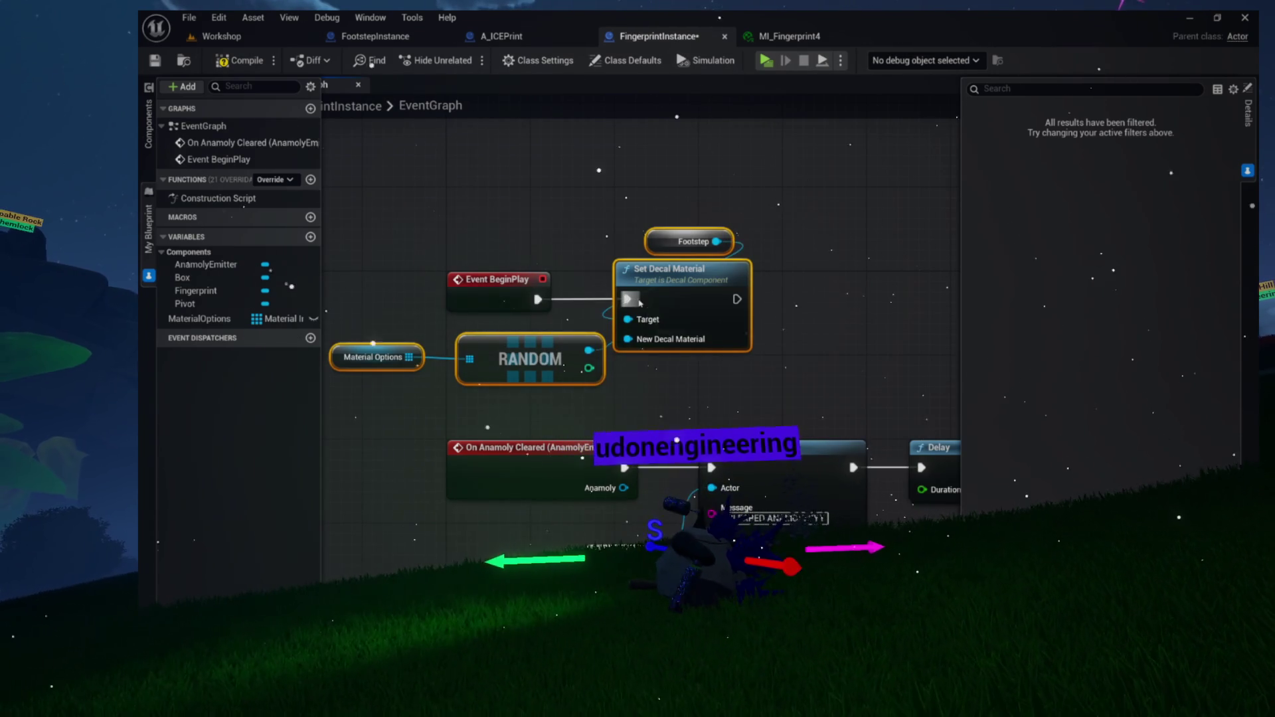
left_click(554, 251)
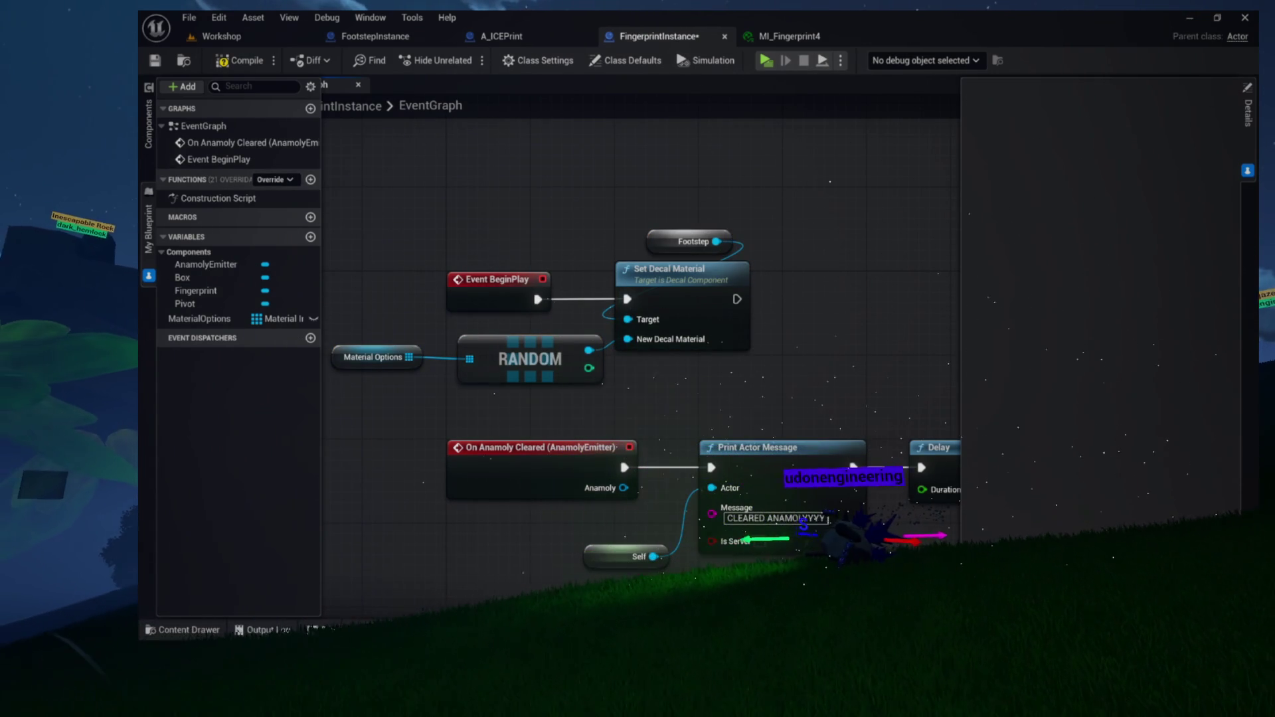
Swap the Footstep reference for a Fingerprint component reference as Set Decal Material's target
left_click(148, 124)
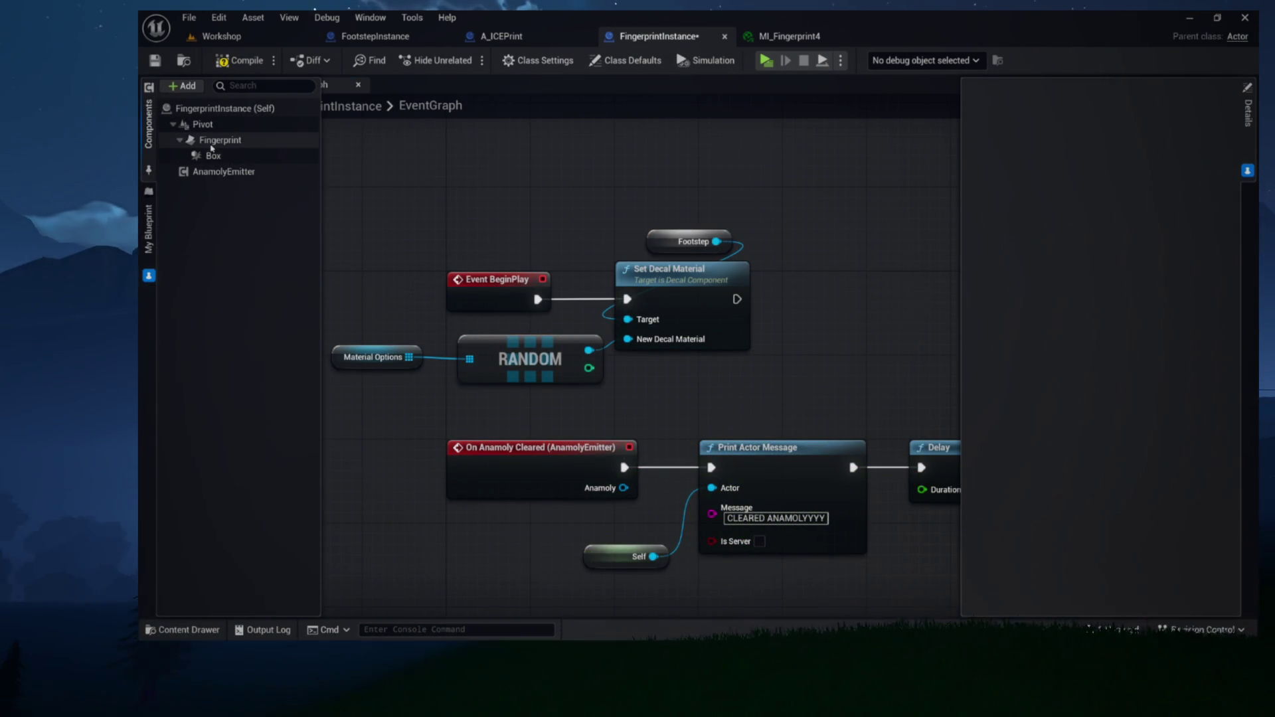
mouse_move(211, 148)
mouse_move(211, 148)
left_mouse_down()
mouse_move(594, 190)
mouse_move(627, 319)
left_mouse_up()
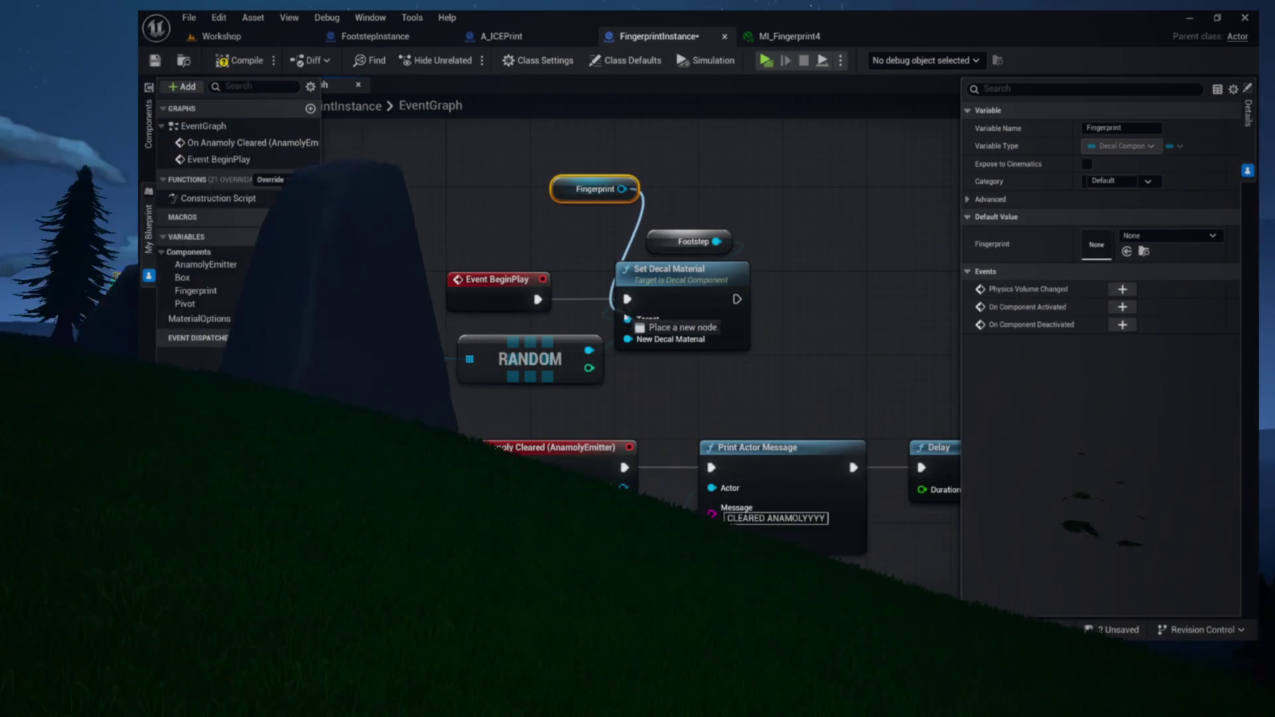
left_click(684, 241)
key("Delete")
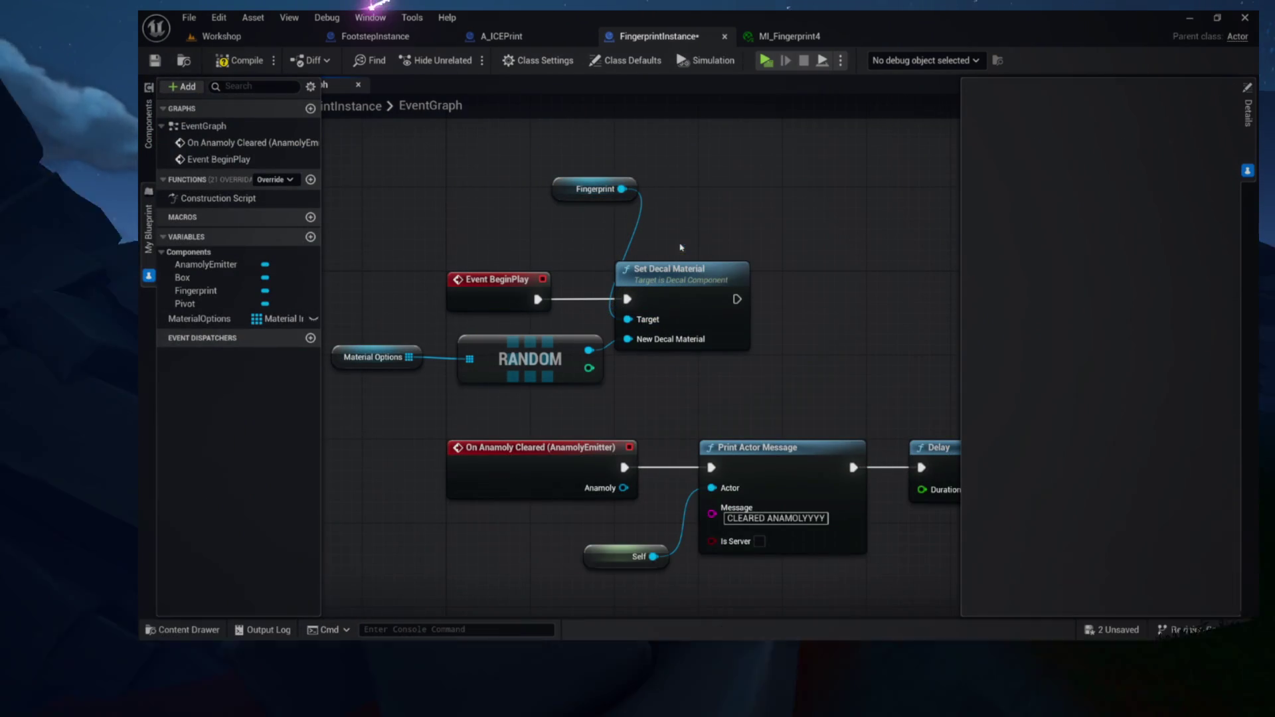
mouse_move(576, 189)
left_mouse_down()
mouse_move(671, 217)
mouse_move(661, 241)
left_mouse_up()
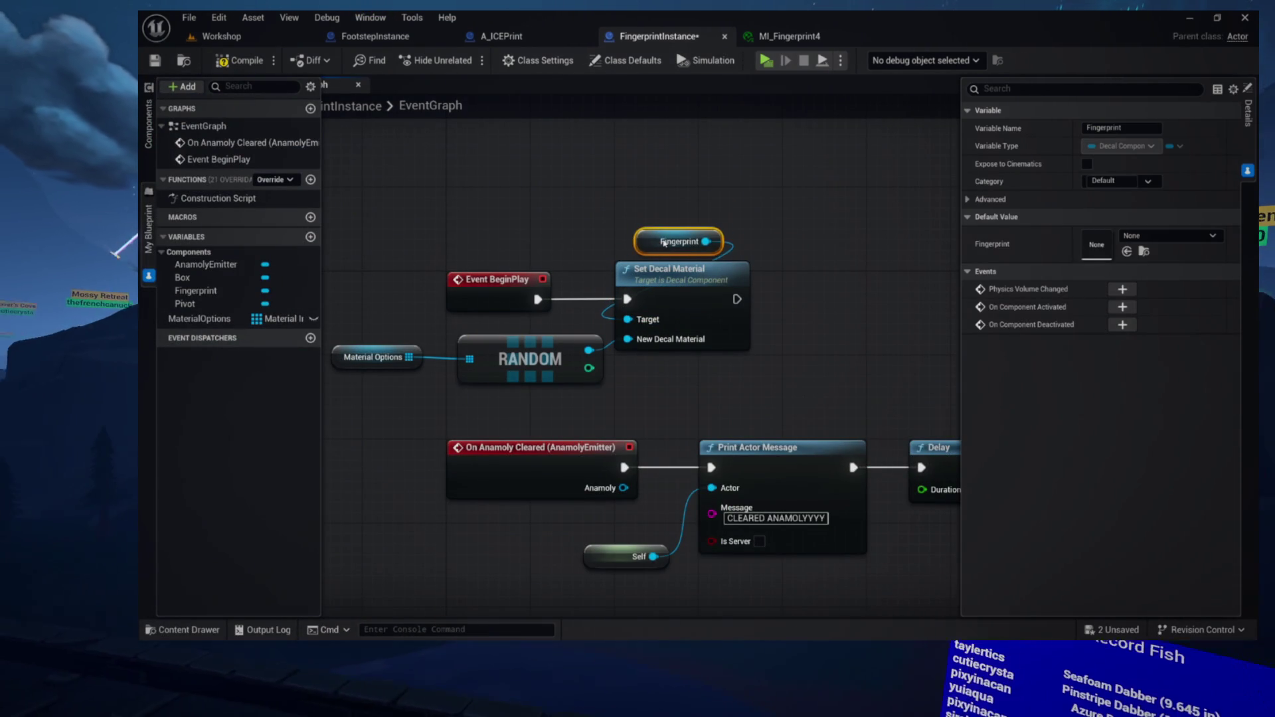
left_click_drag(738, 181, 795, 186)
left_click(558, 377)
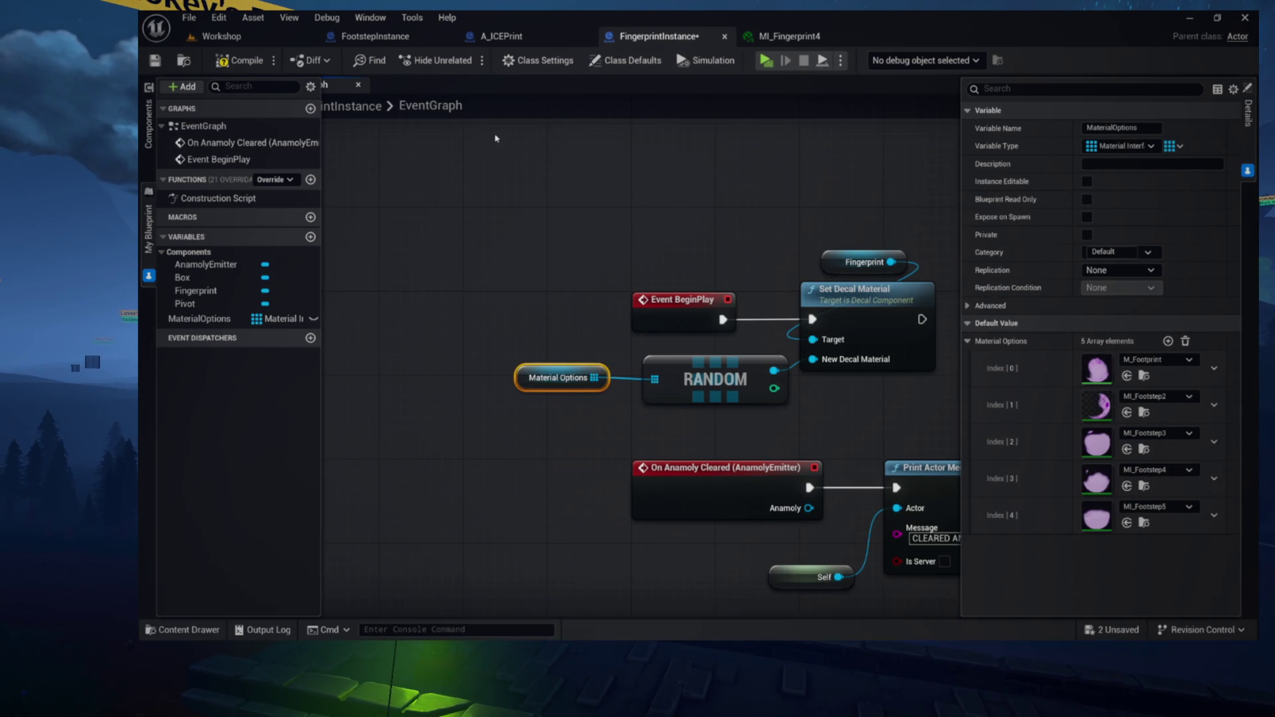
Compile FingerprintInstance and delete Material Options Index [4] (MI_Footstep5), leaving four entries
left_click(239, 59)
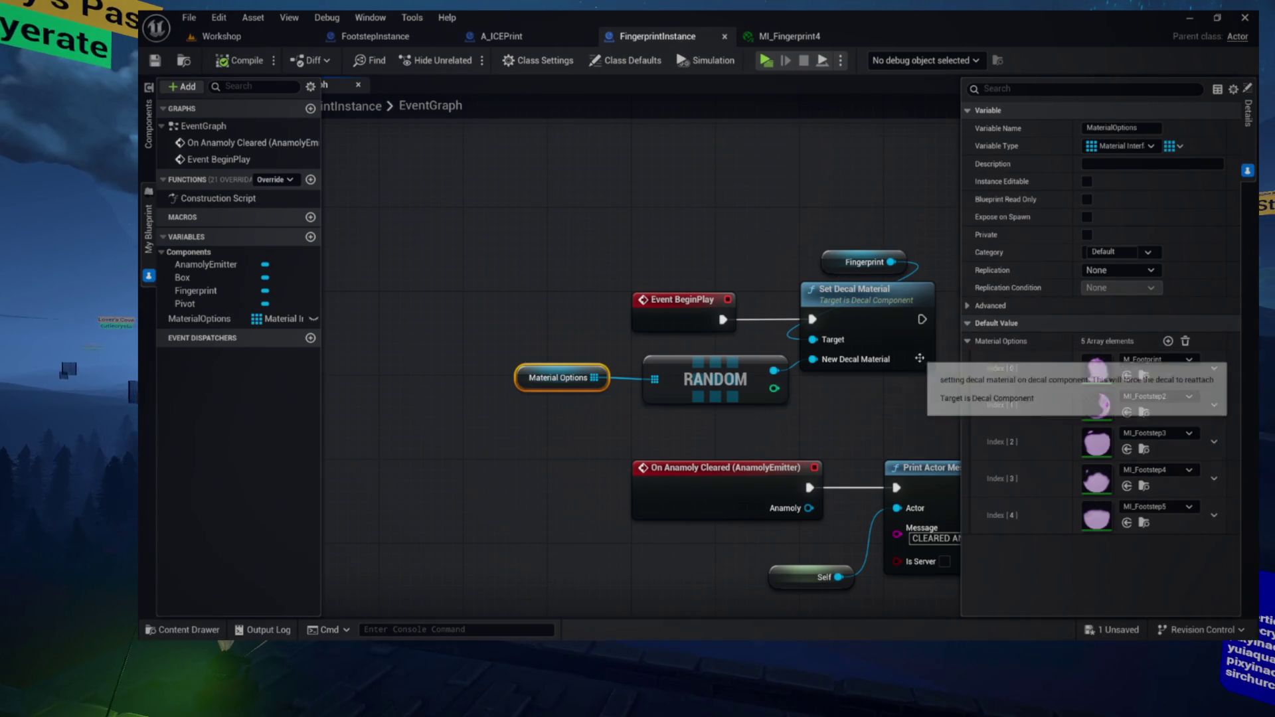
left_click_drag(788, 380, 735, 340)
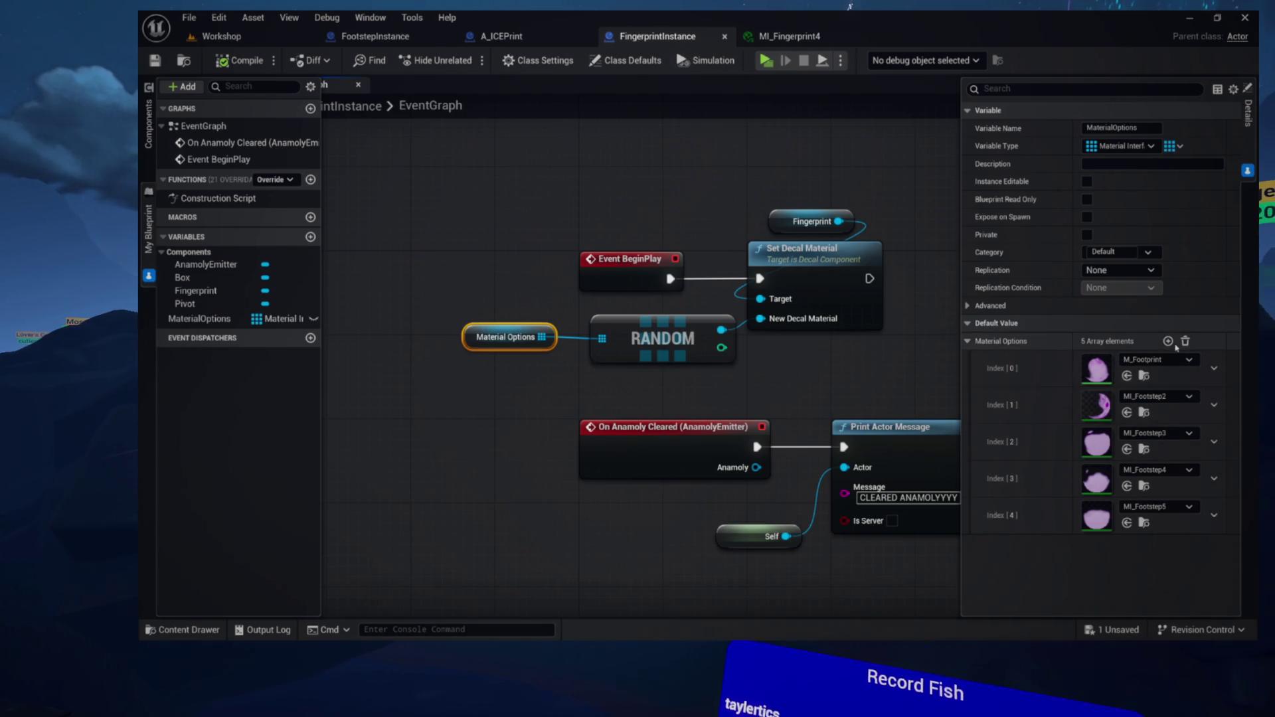
left_click(1212, 516)
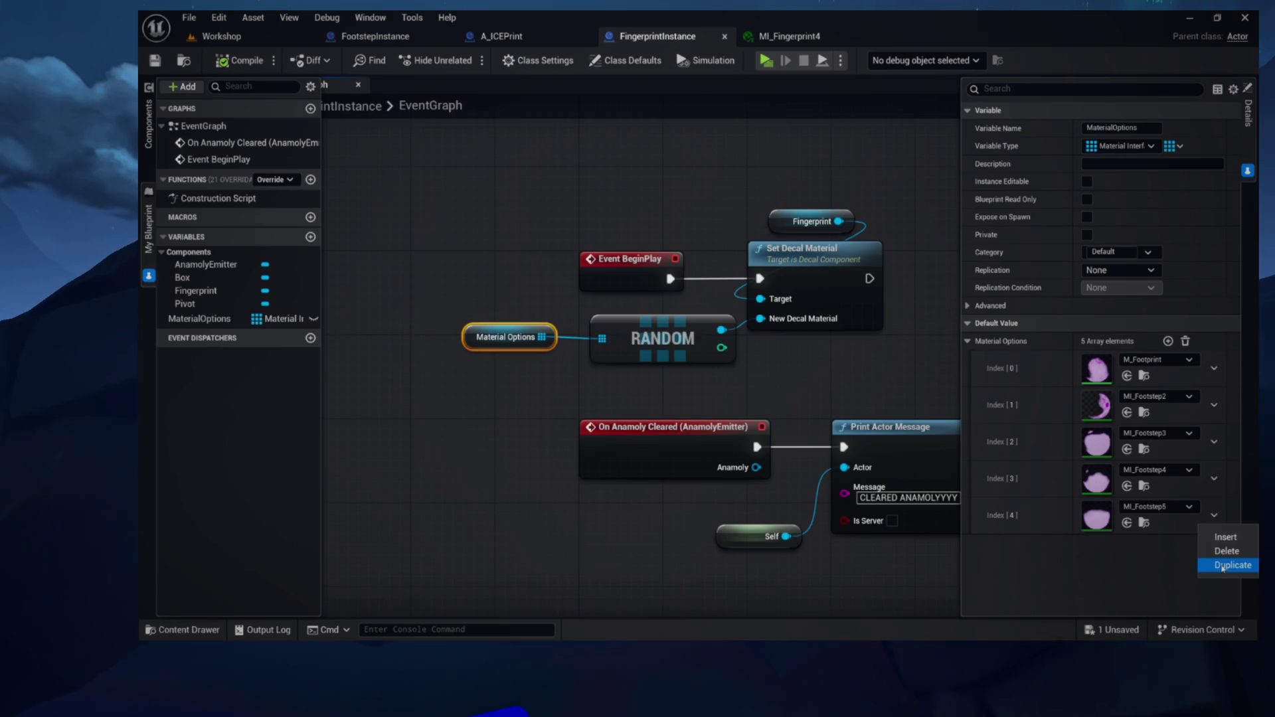
left_click(1231, 548)
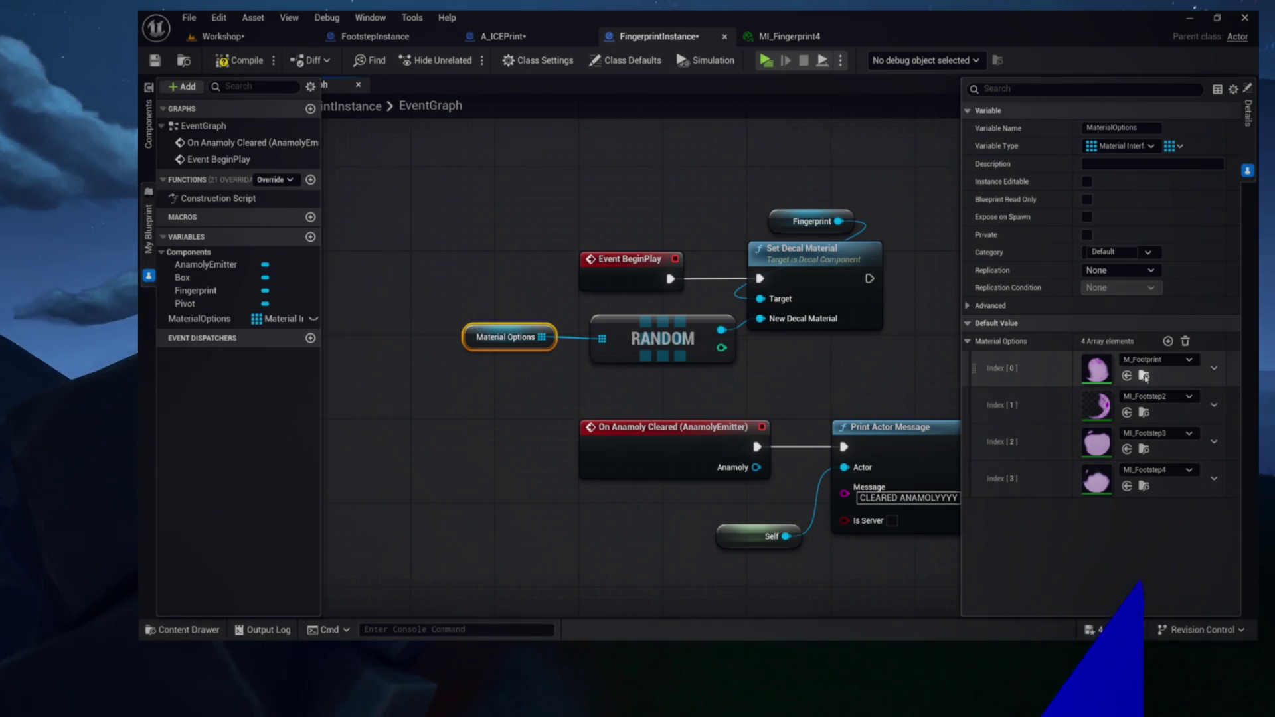
key("ctrl+space")
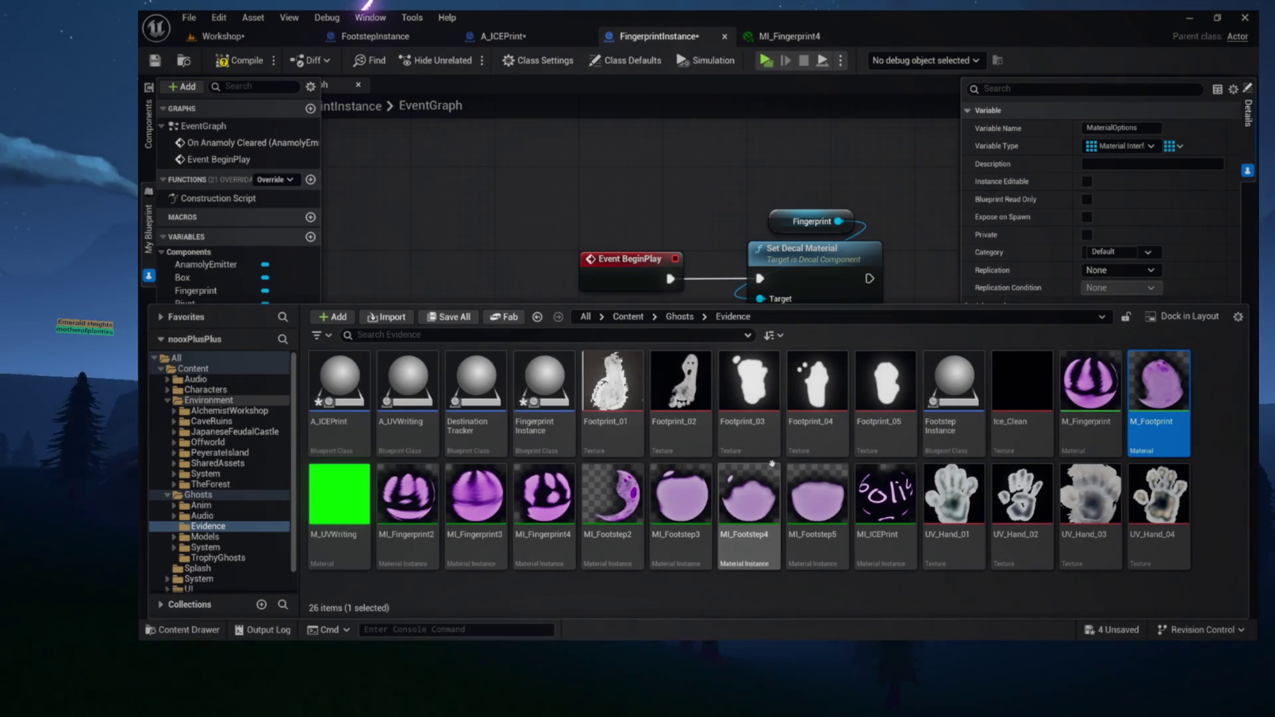
Set Material Options Index [0] to M_Fingerprint and preview MI_Fingerprint2
left_click_drag(1089, 385, 1097, 369)
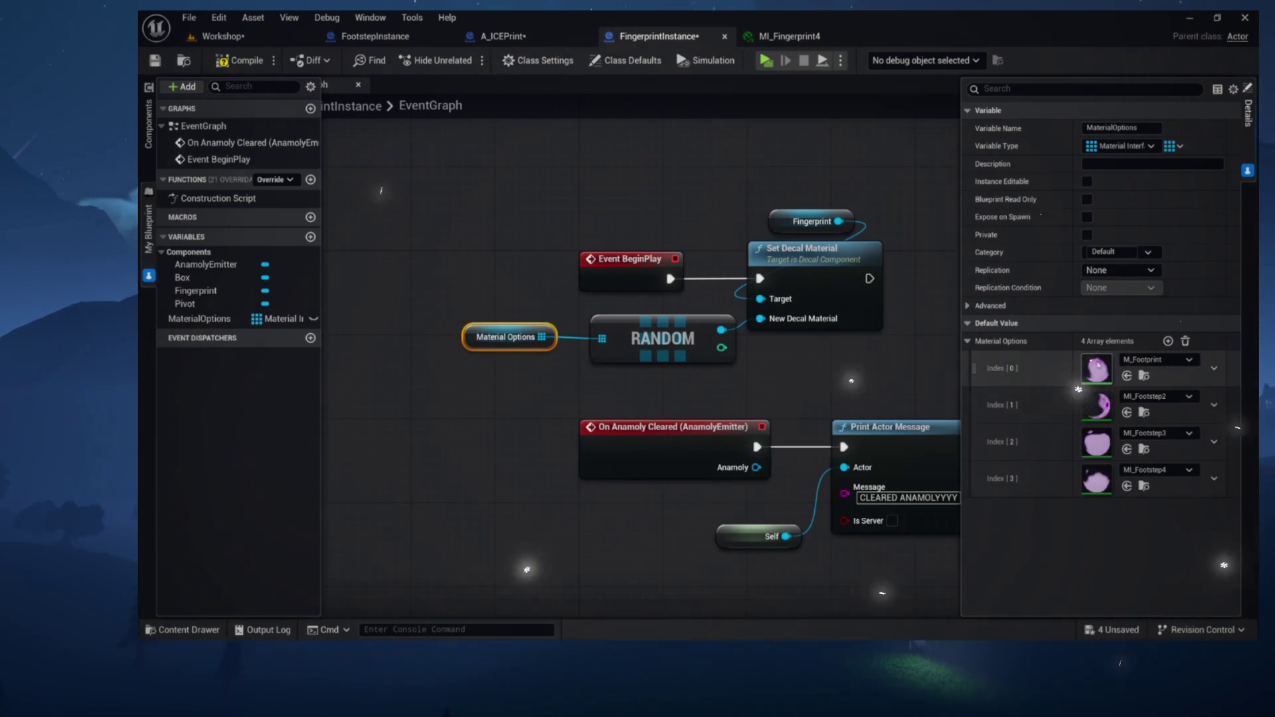
key("ctrl+space")
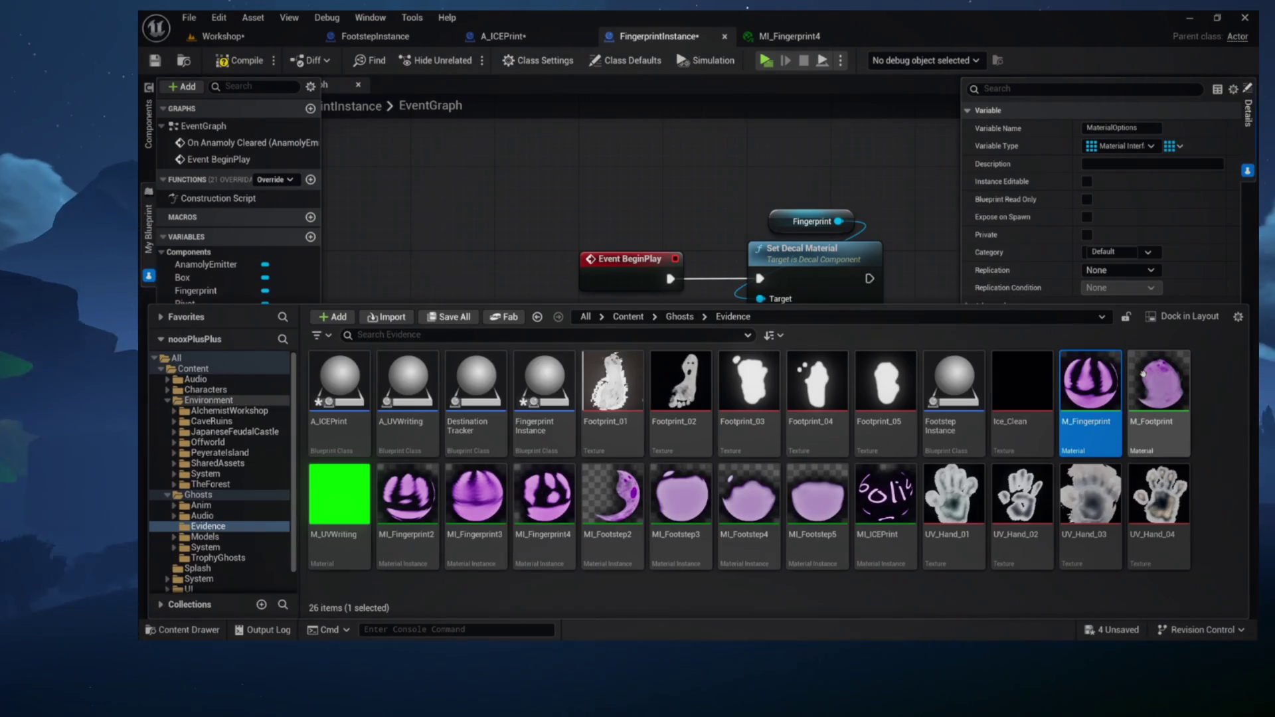
double_click(408, 498)
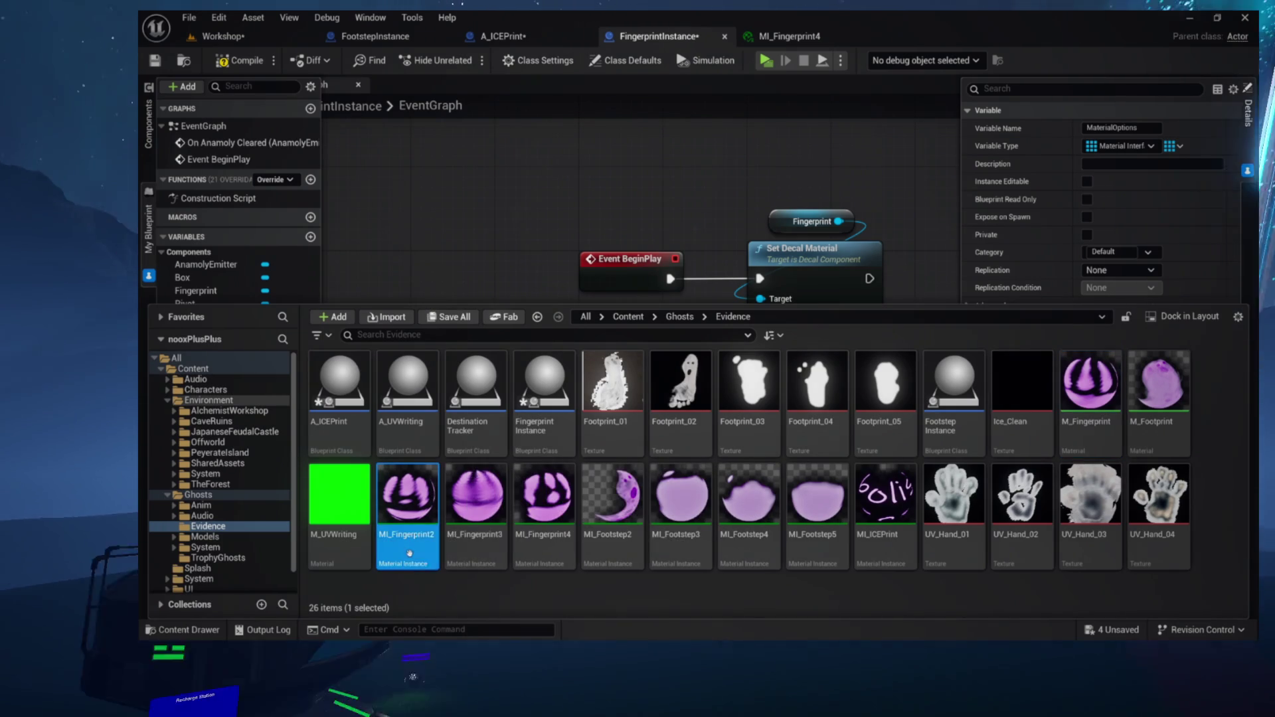
key("ctrl+space")
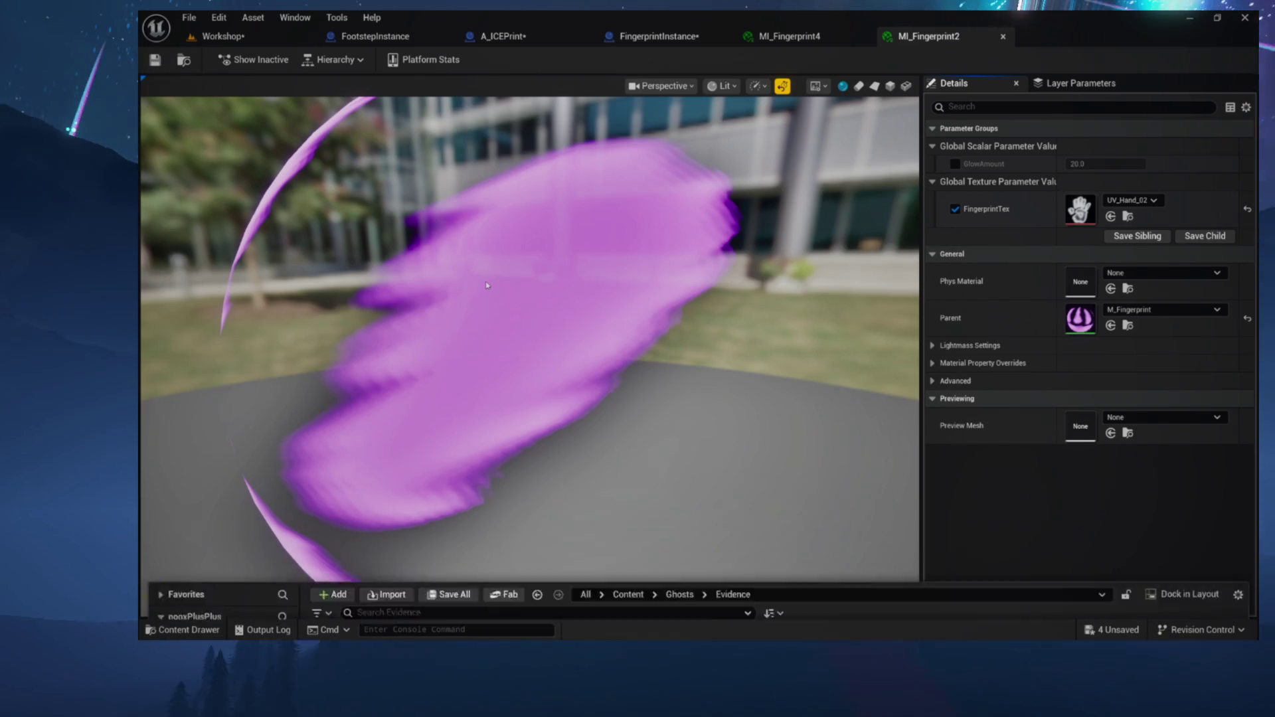
left_click(502, 35)
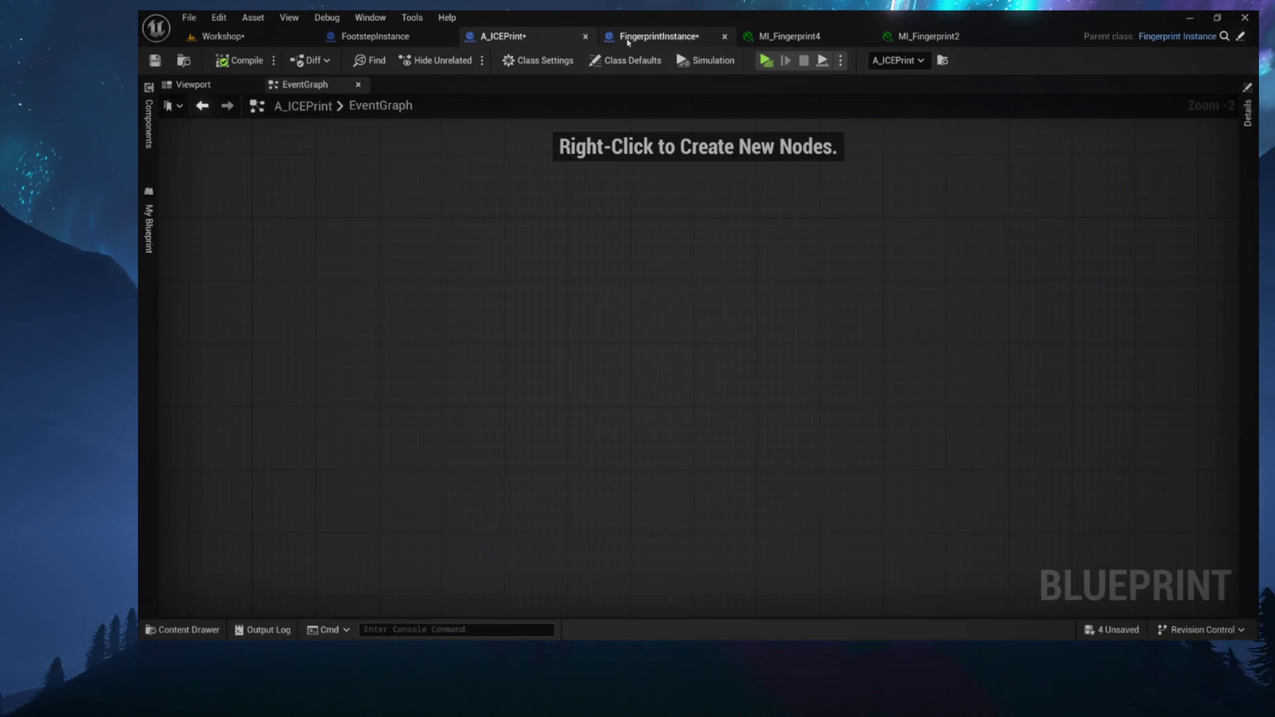
left_click(624, 36)
Set Index [1] to MI_Fingerprint2, keeping MI_Fingerprint3 and MI_Fingerprint4 after it
left_click(1127, 413)
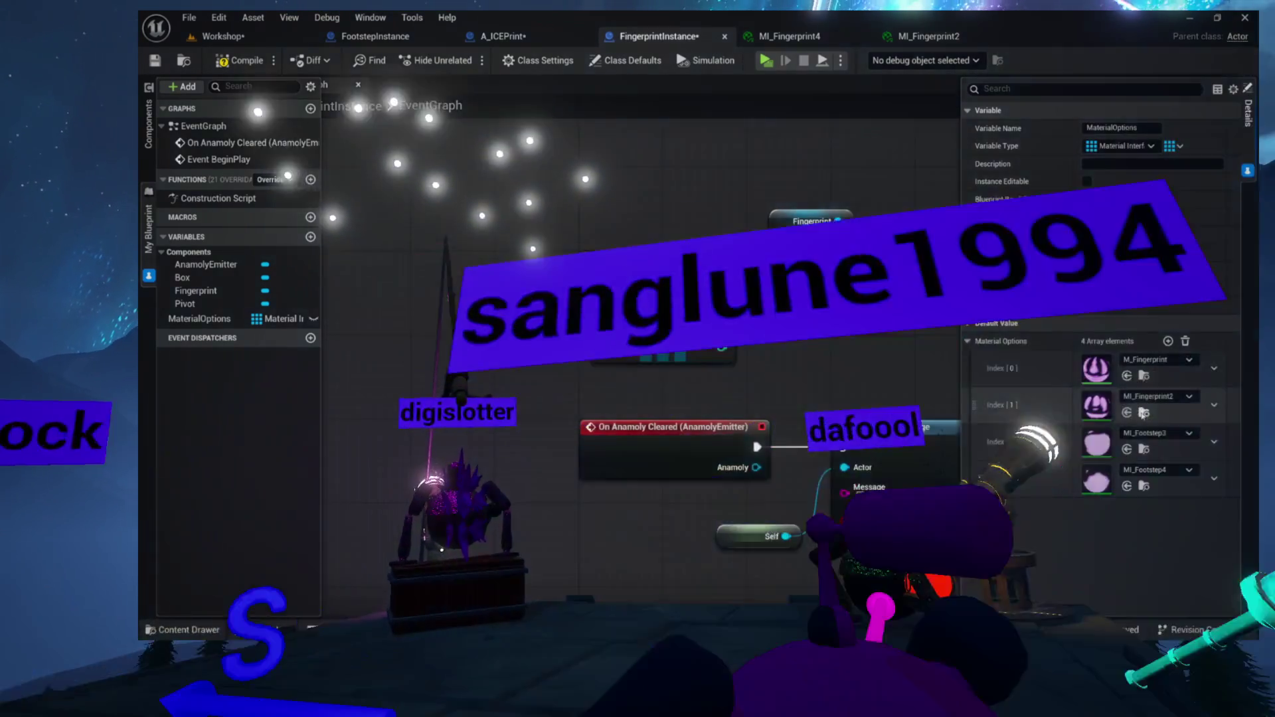
key("ctrl+space")
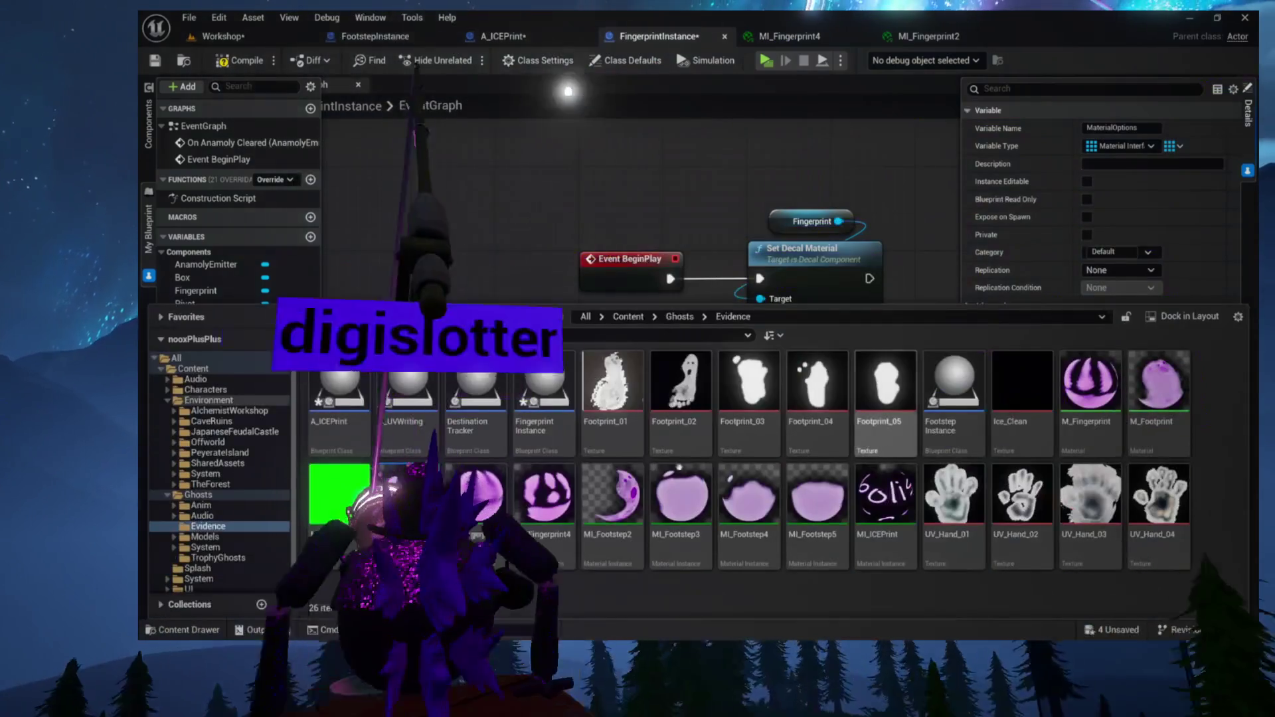
left_click_drag(475, 494, 503, 496)
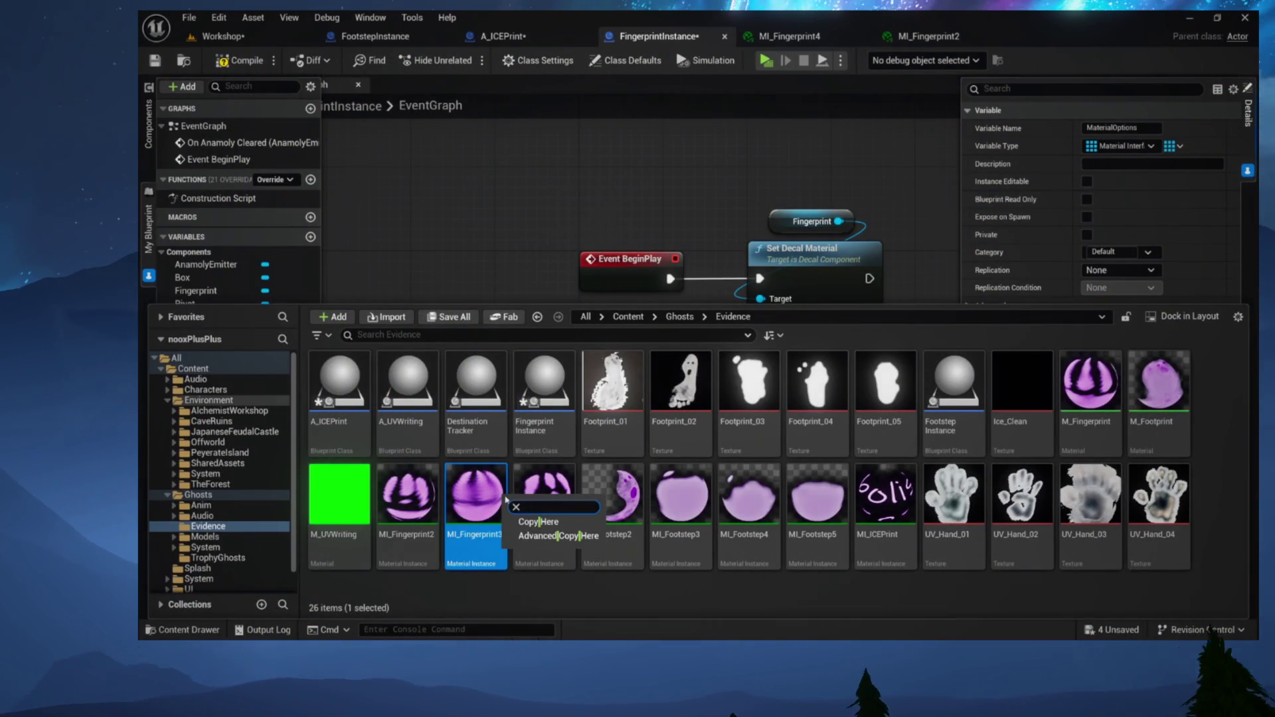
key("ctrl+space")
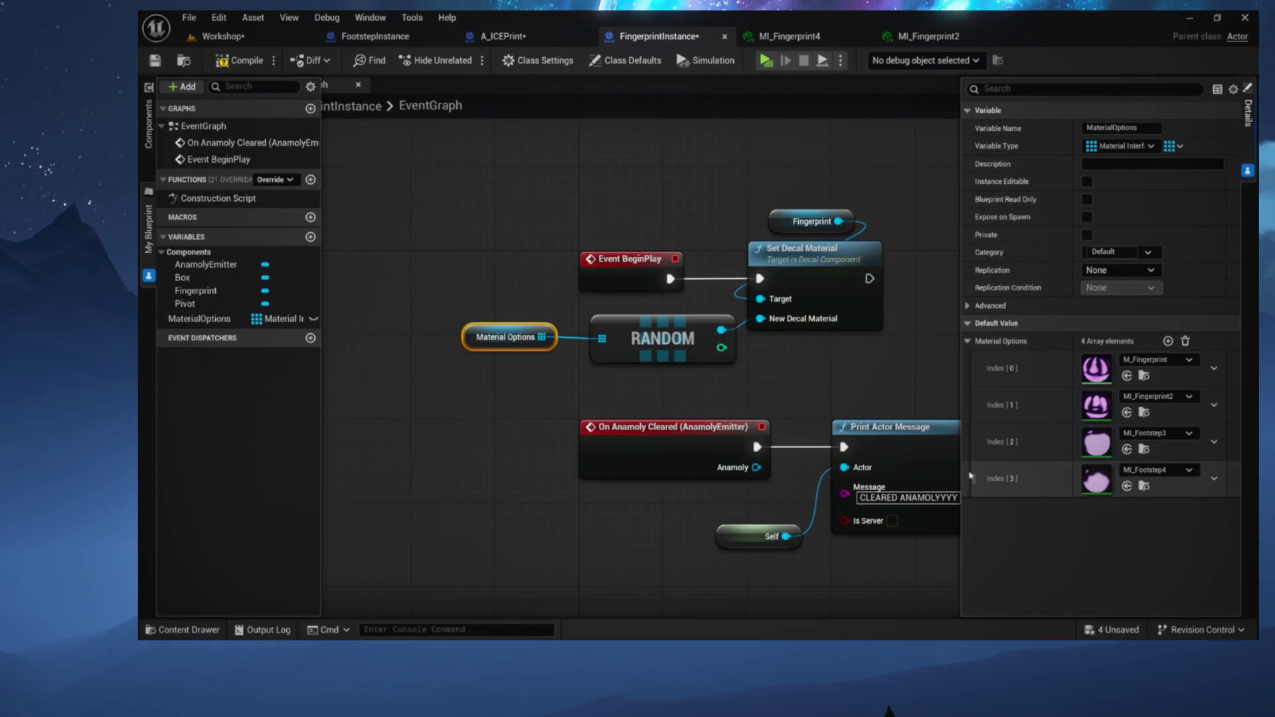
key("ctrl+space")
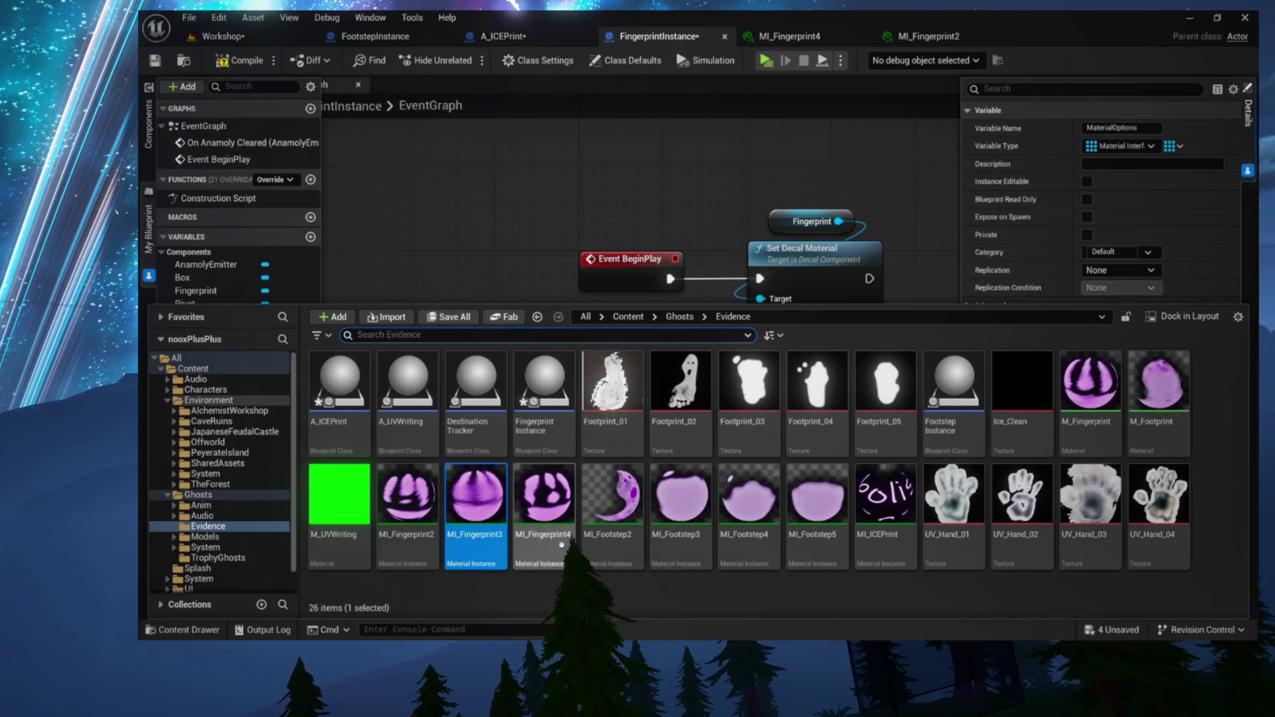
key("ctrl+space")
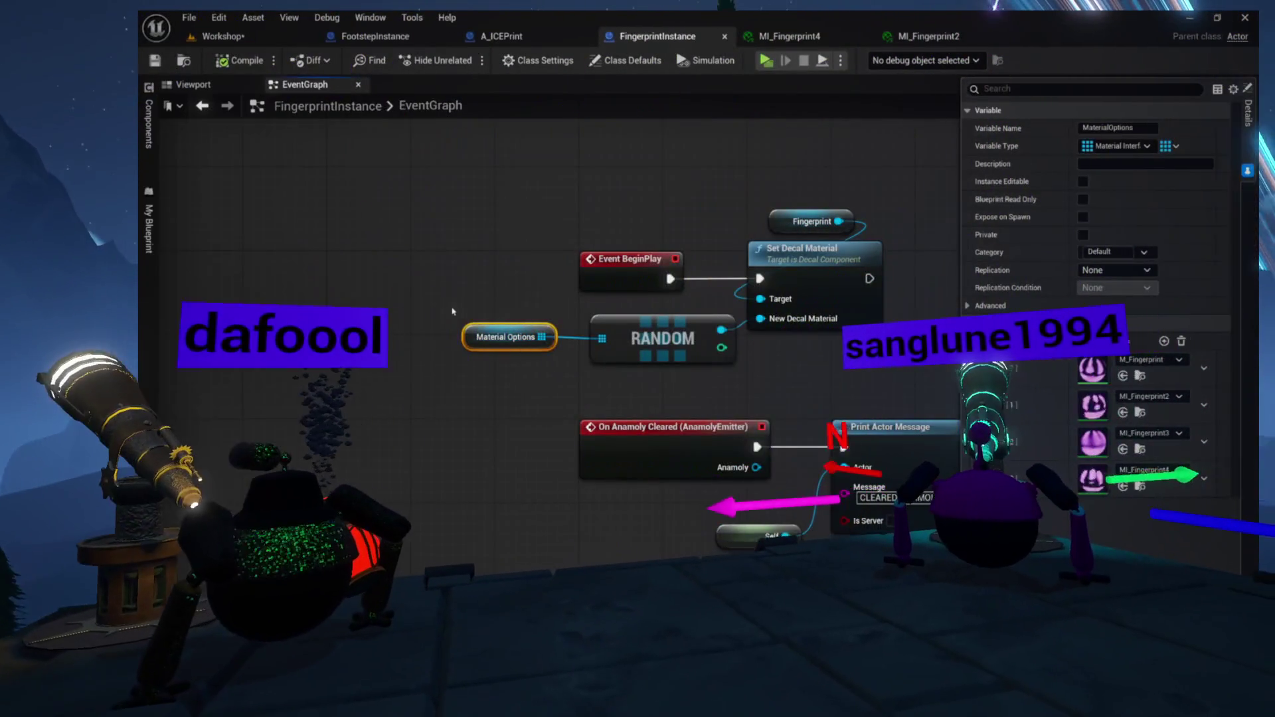
Show A_ICEPrint's EventGraph and its Pivot, Fingerprint, Box and AnamolyEmitter components
mouse_move(564, 239)
left_mouse_down()
mouse_move(434, 279)
mouse_move(441, 240)
mouse_move(337, 257)
left_mouse_up()
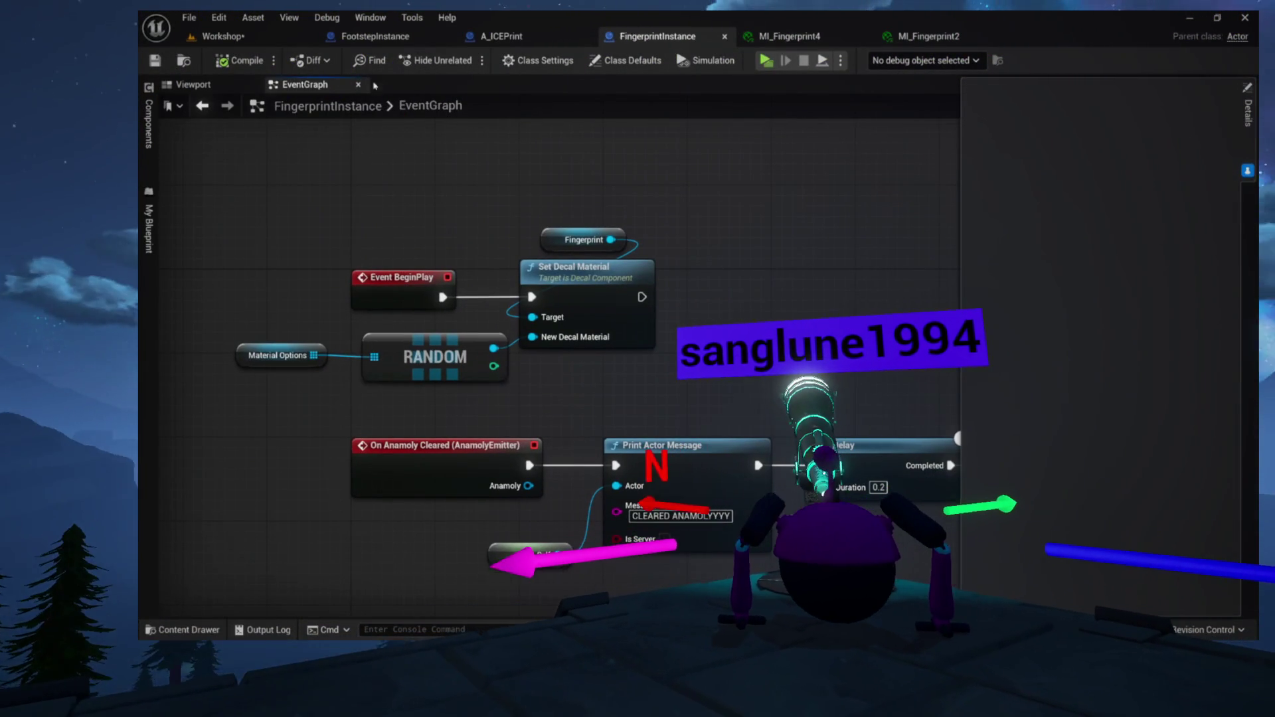
left_click(526, 40)
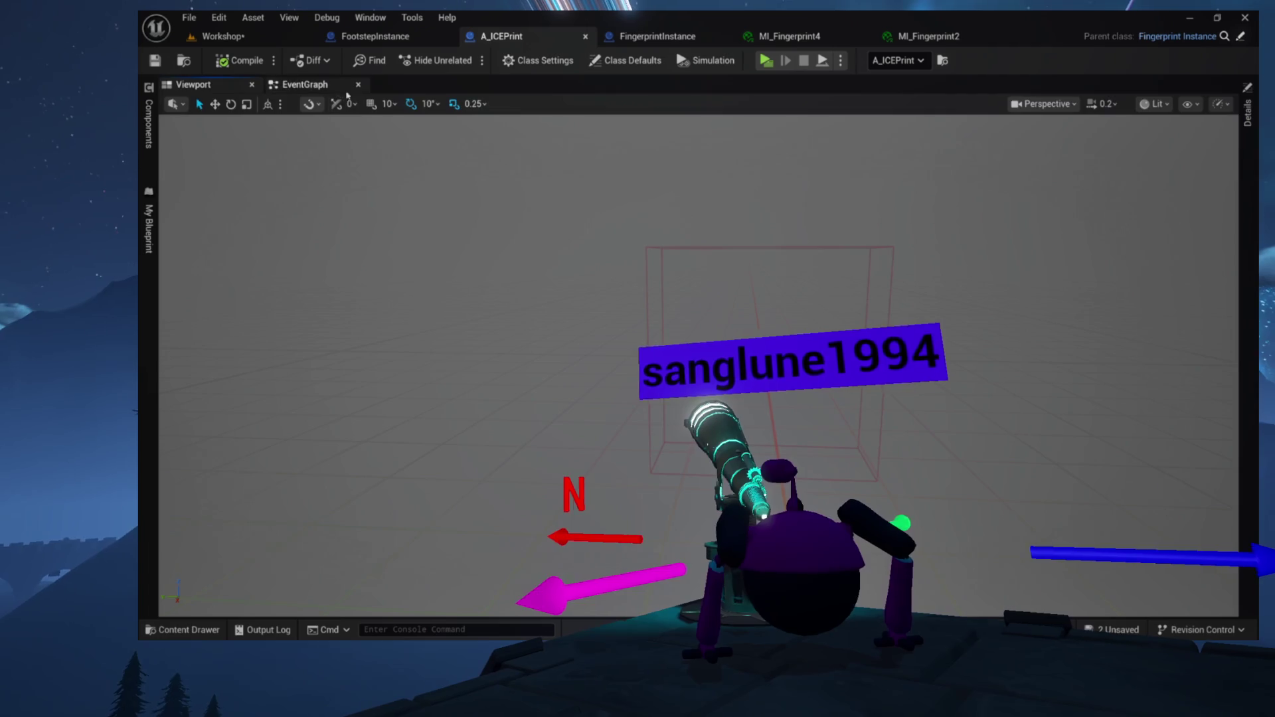
left_click(306, 85)
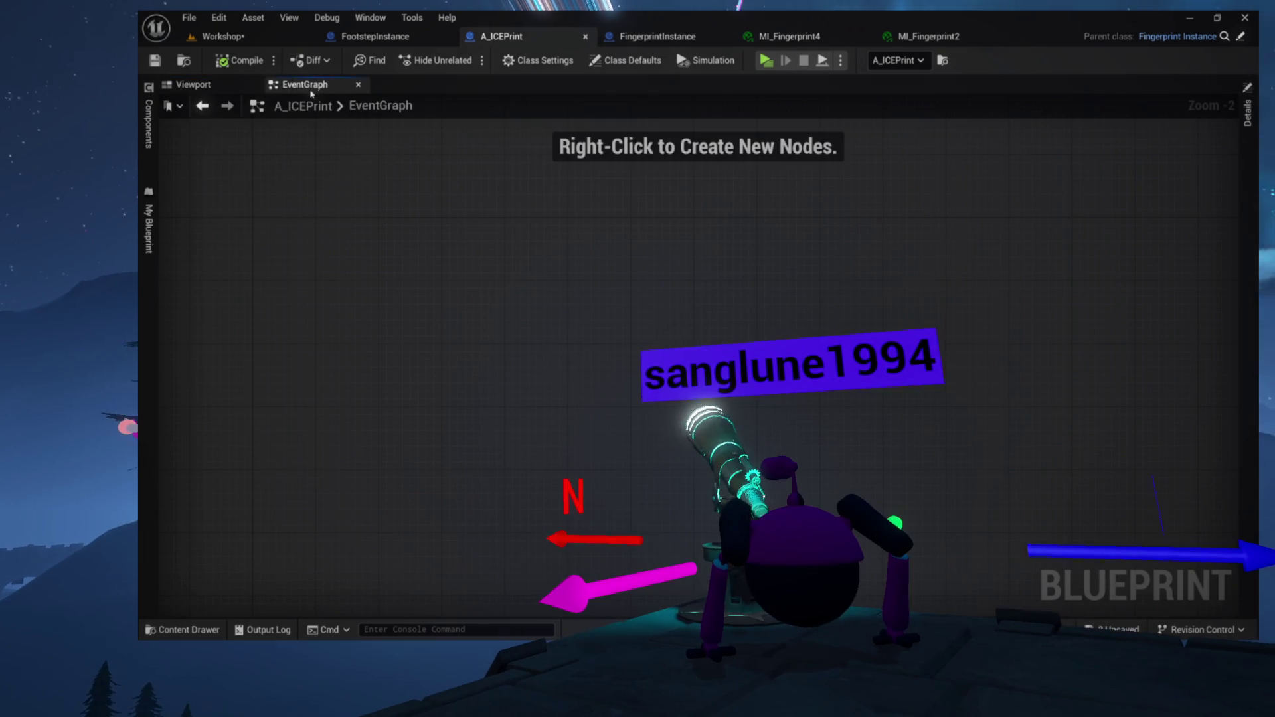
left_click(146, 136)
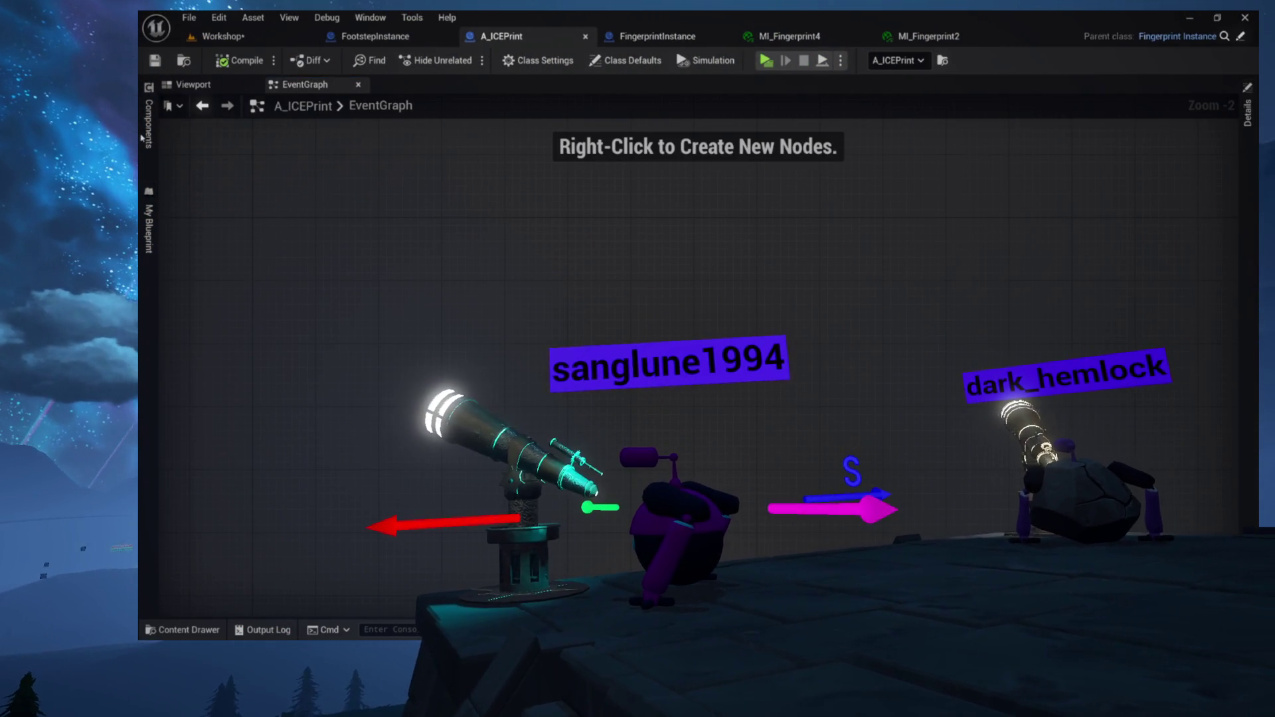
left_click(150, 136)
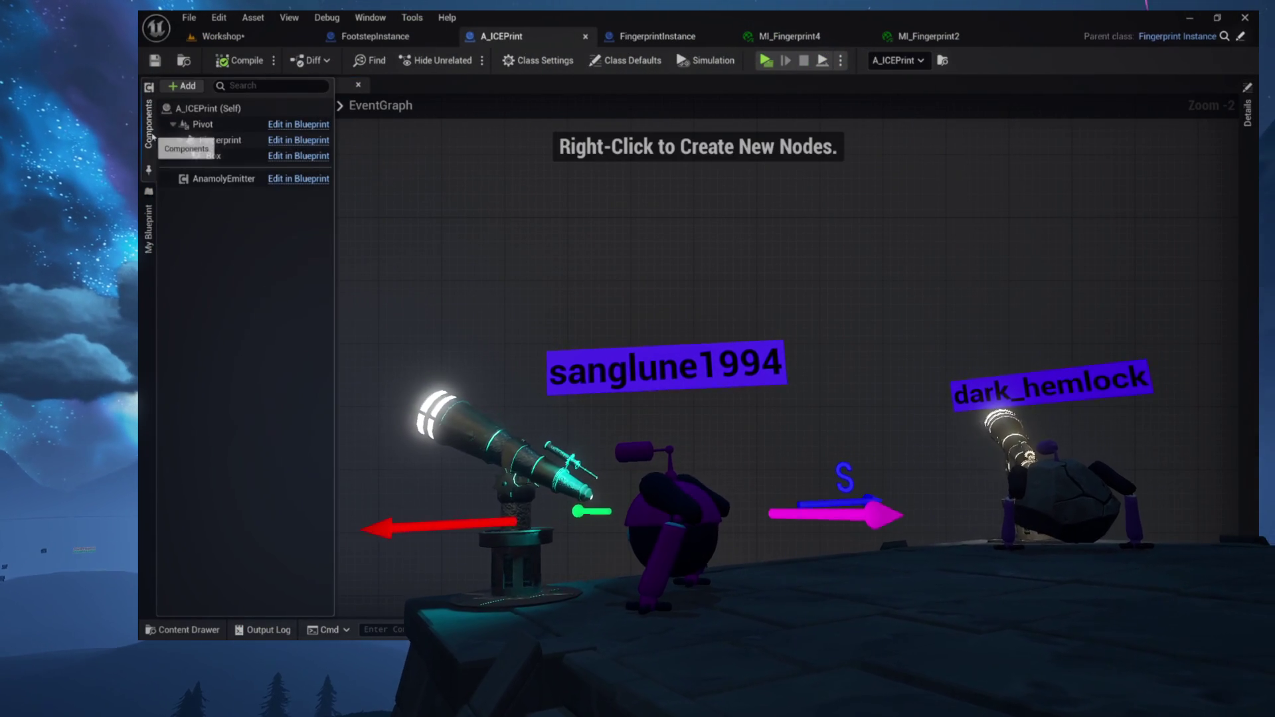
Review A_ICEPrint's graphs, variables and component list, then close the list to see the graph
left_click(149, 229)
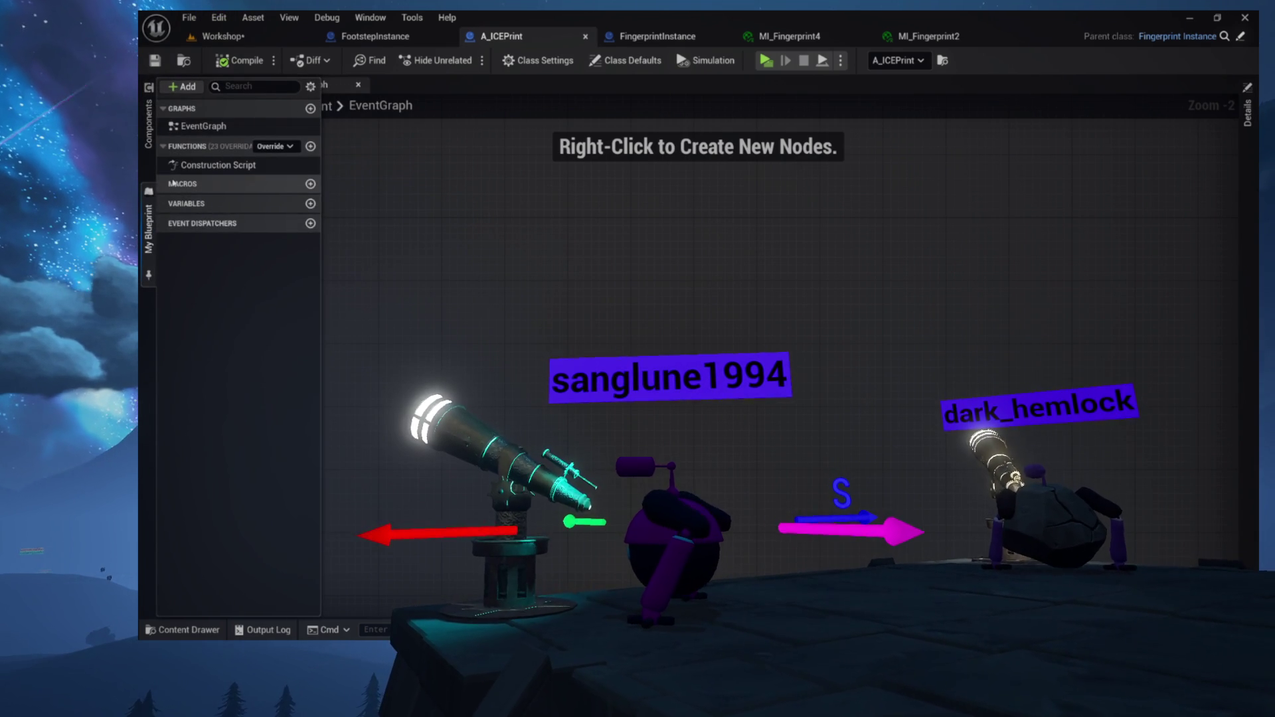
left_click(149, 123)
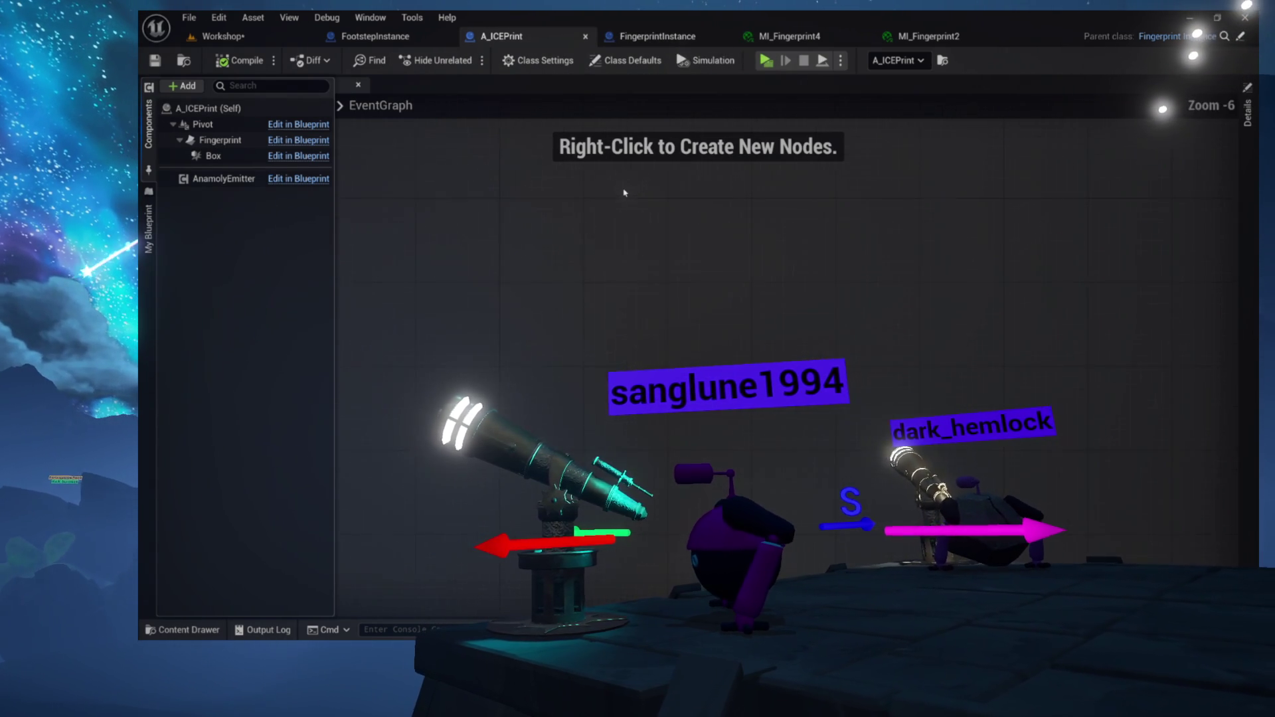
scroll(624, 193, "up", 1)
left_click(638, 209)
scroll(644, 219, "up", 2)
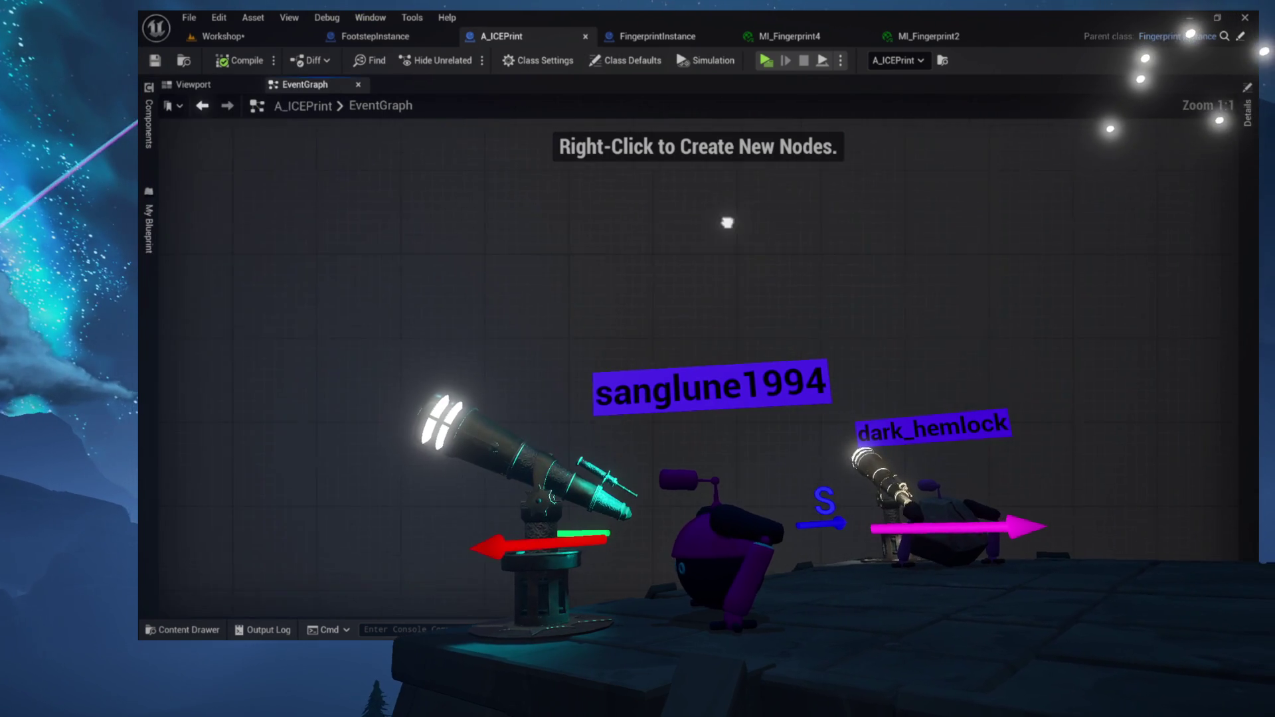
Add an Event BeginPlay node to the empty EventGraph, then return to the Workshop level
right_click(319, 265)
type("begin")
key("Return")
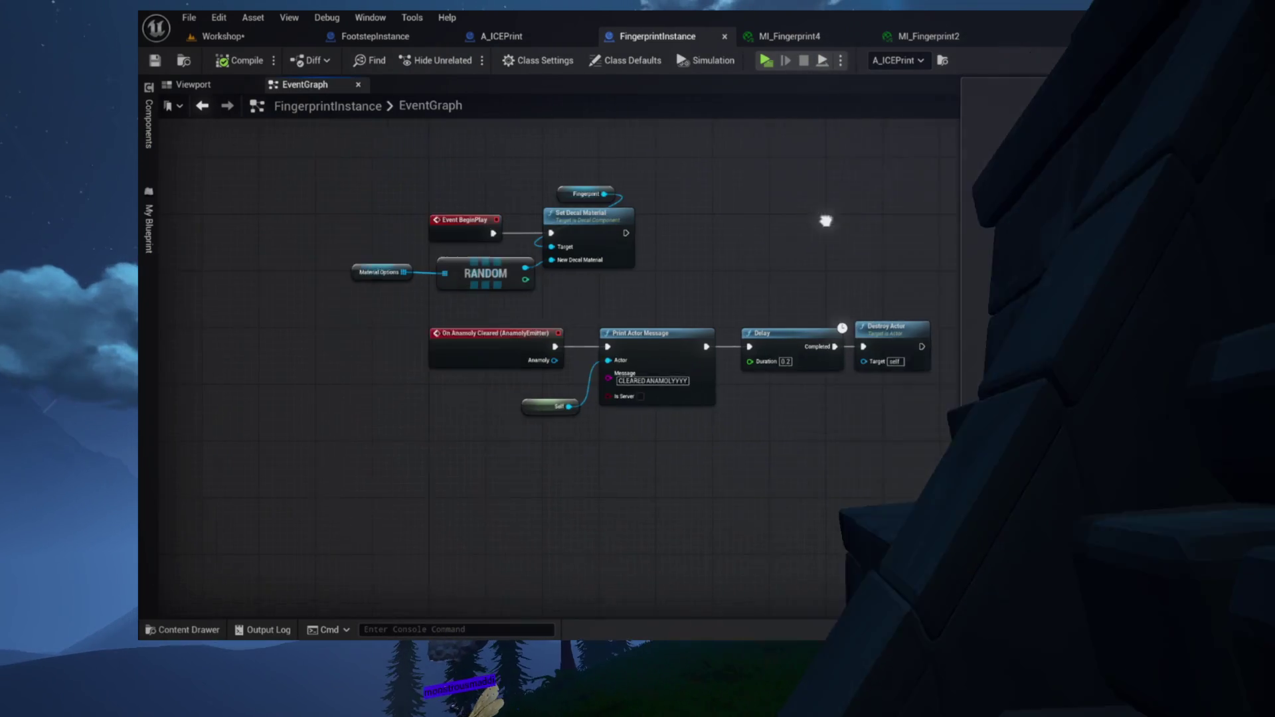
scroll(398, 213, "up", 2)
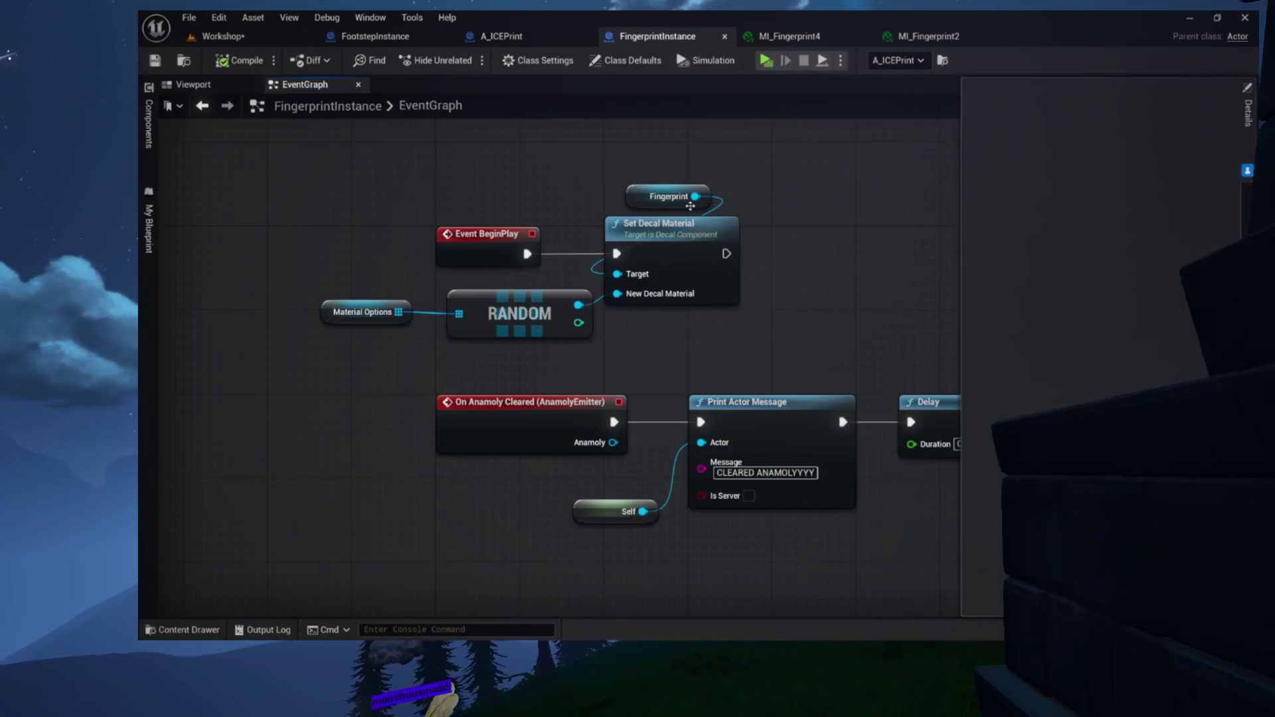
left_click(721, 328)
left_click(539, 39)
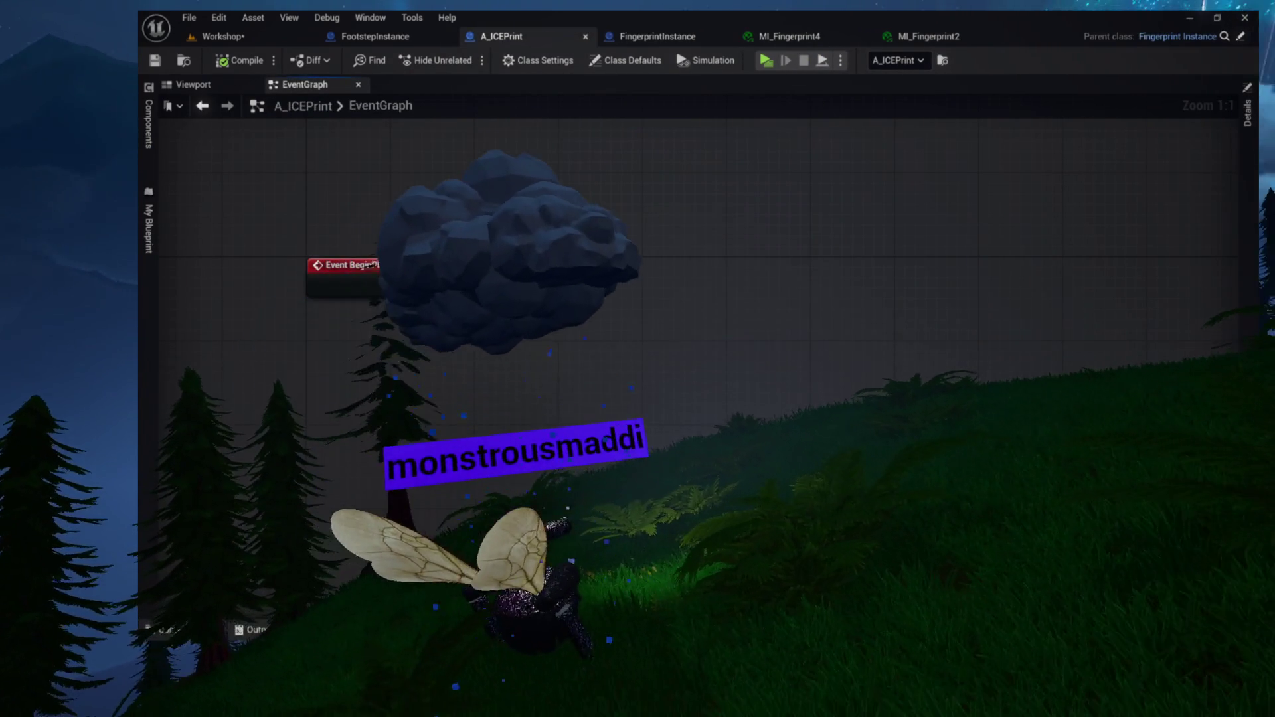
left_click(214, 37)
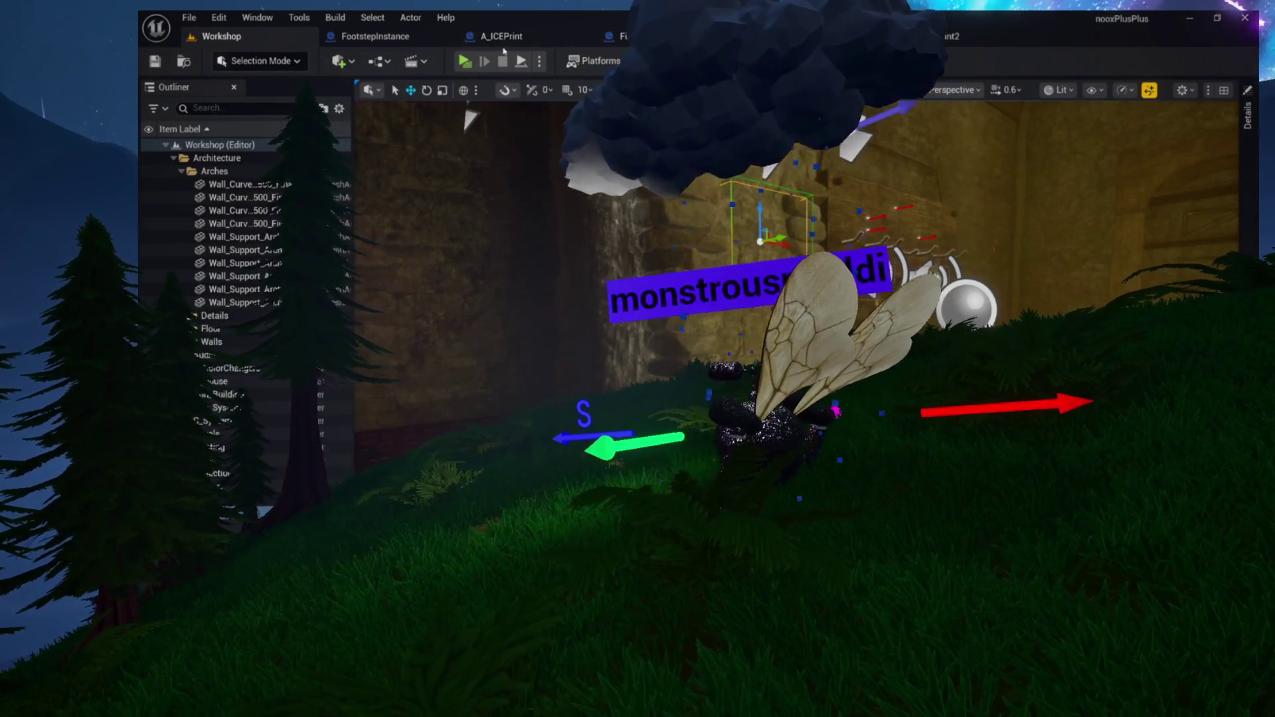
Launch the Workshop level as a Standalone Game and start playing from the title menu
left_click(528, 36)
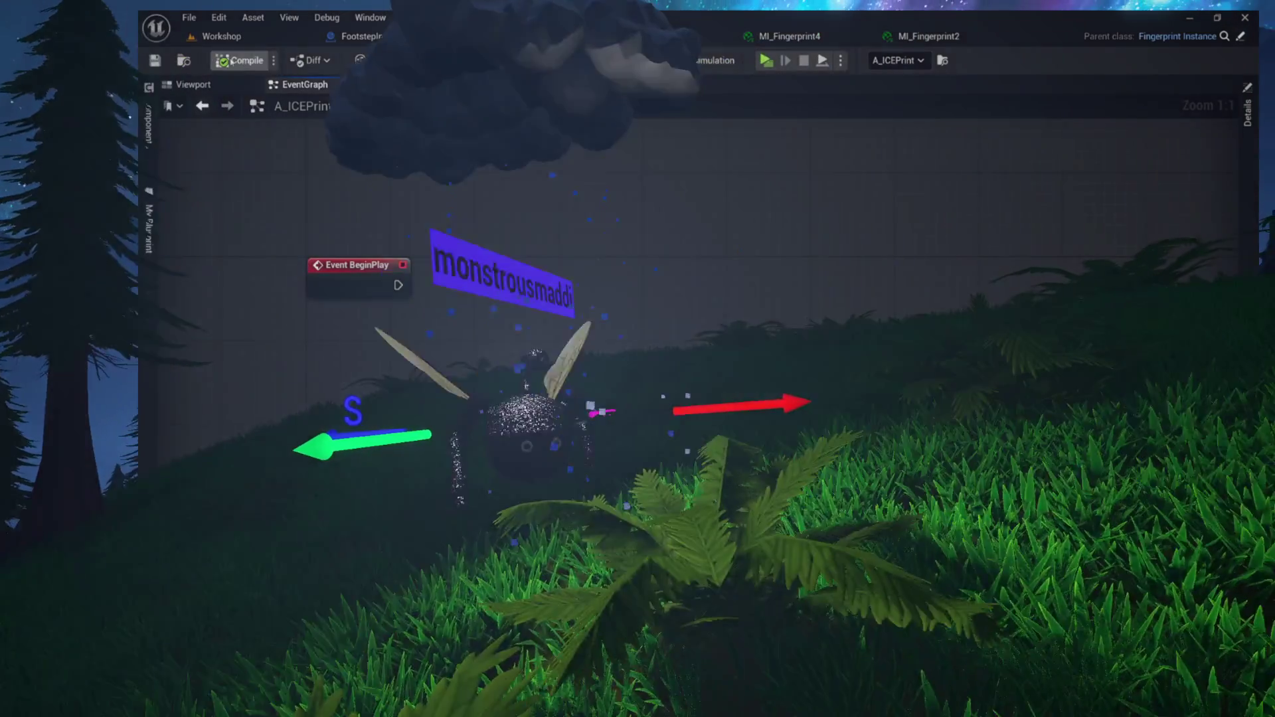
left_click(214, 36)
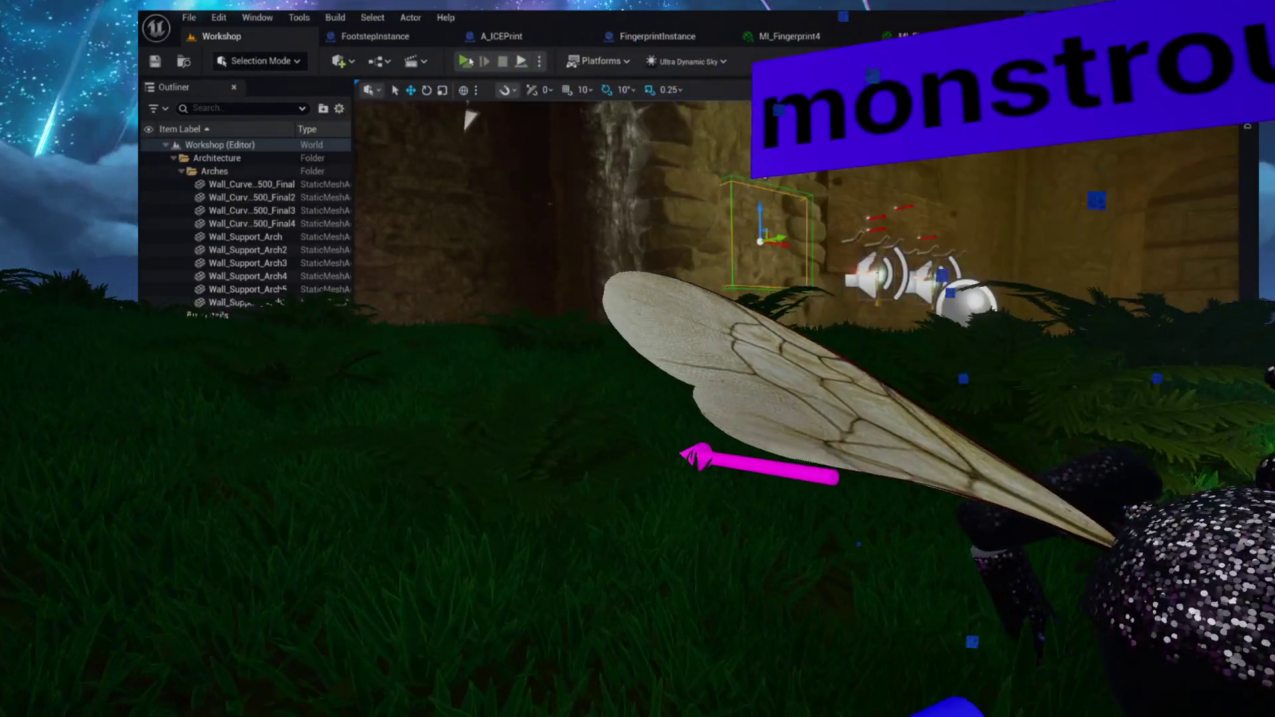
left_click(466, 61)
left_click(407, 296)
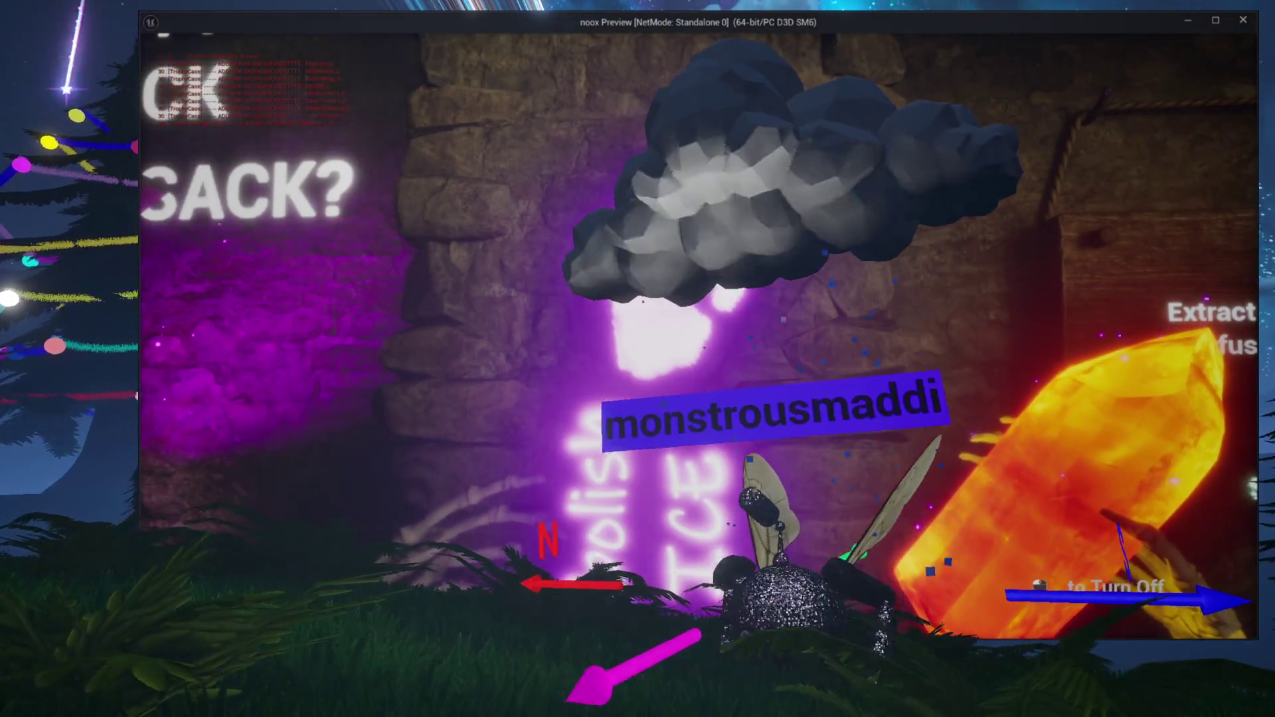
Stop the preview, relaunch the standalone game with Alt+P and start playing
key("Escape")
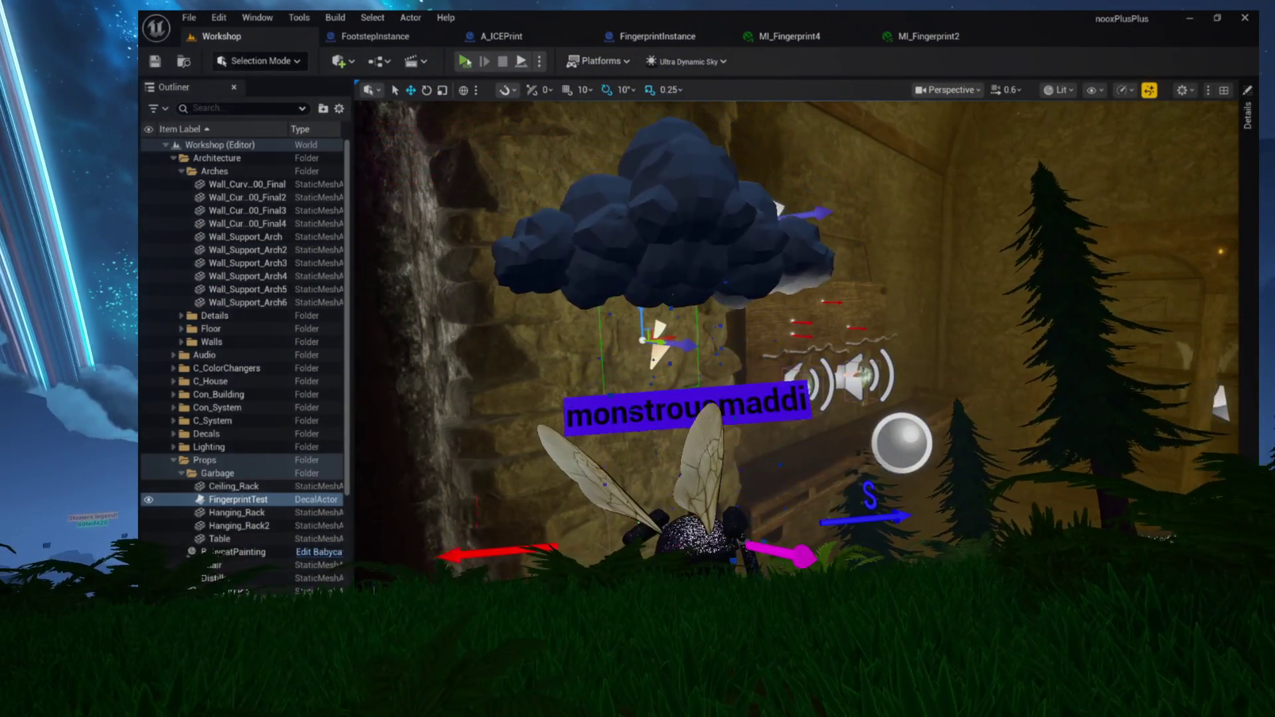
key("alt+p")
left_click(433, 279)
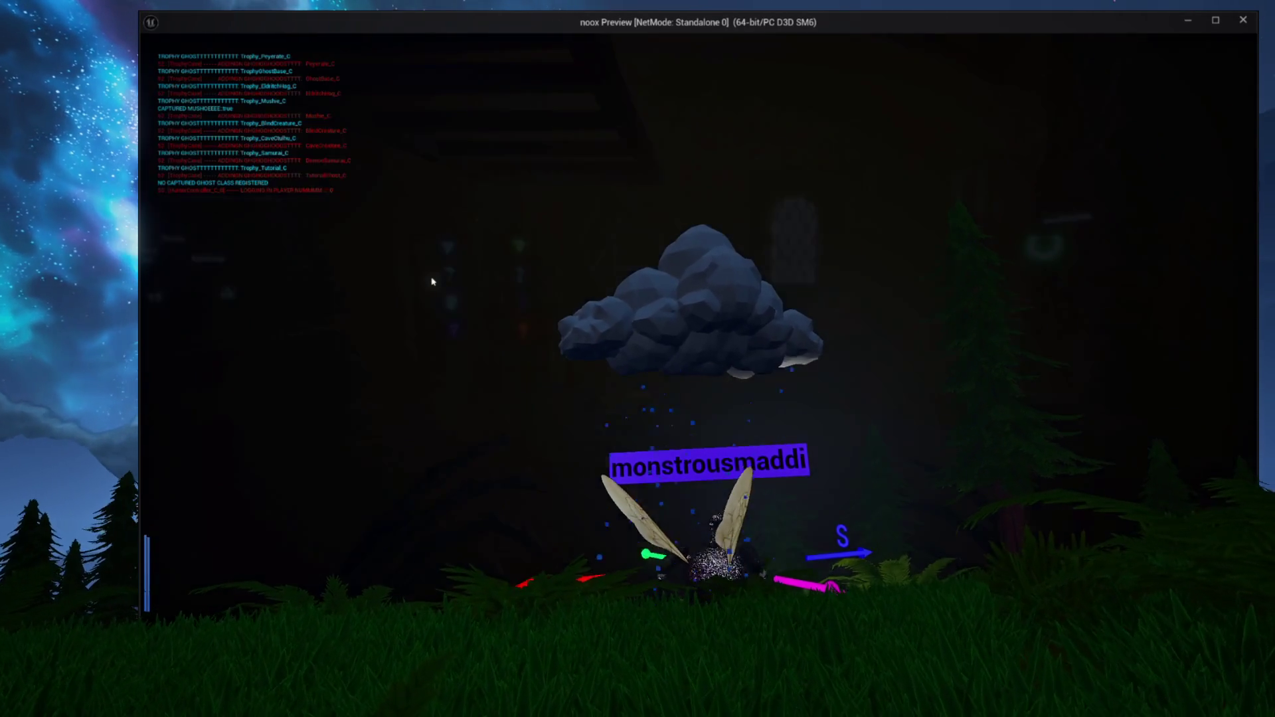
Look around the room to the glowing handprint on the wall, then close the preview
key("a")
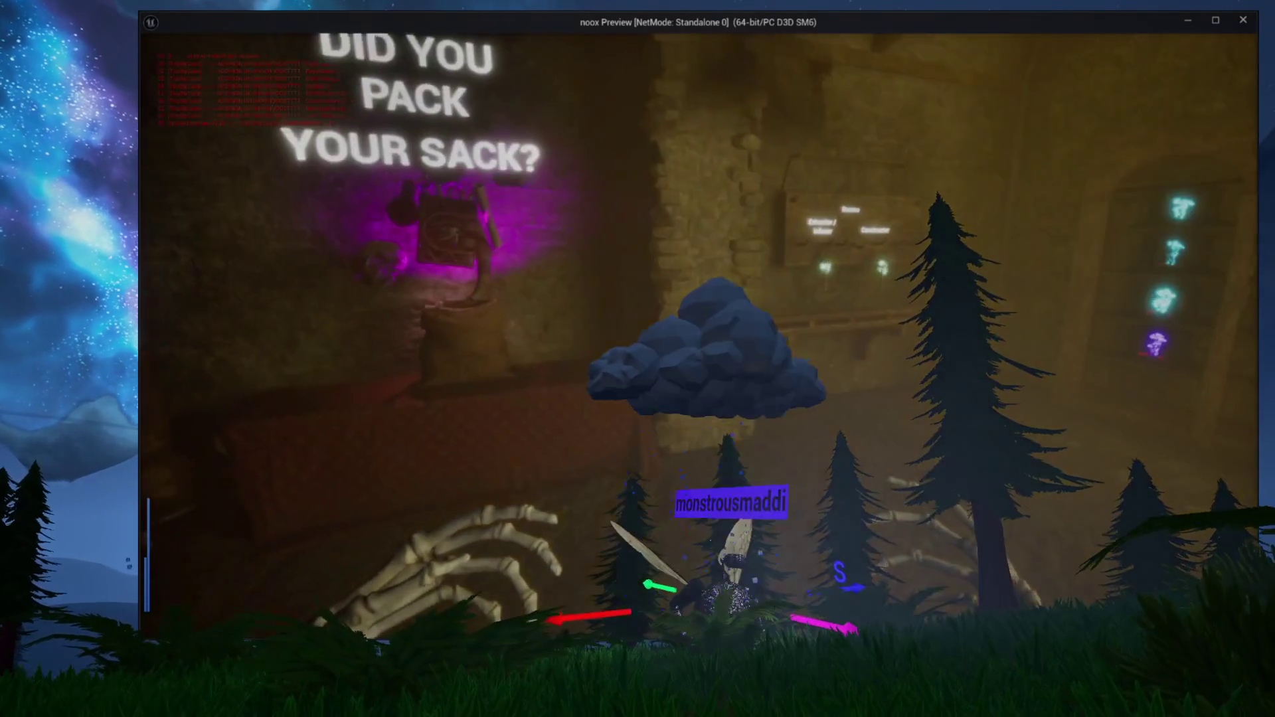
key("d")
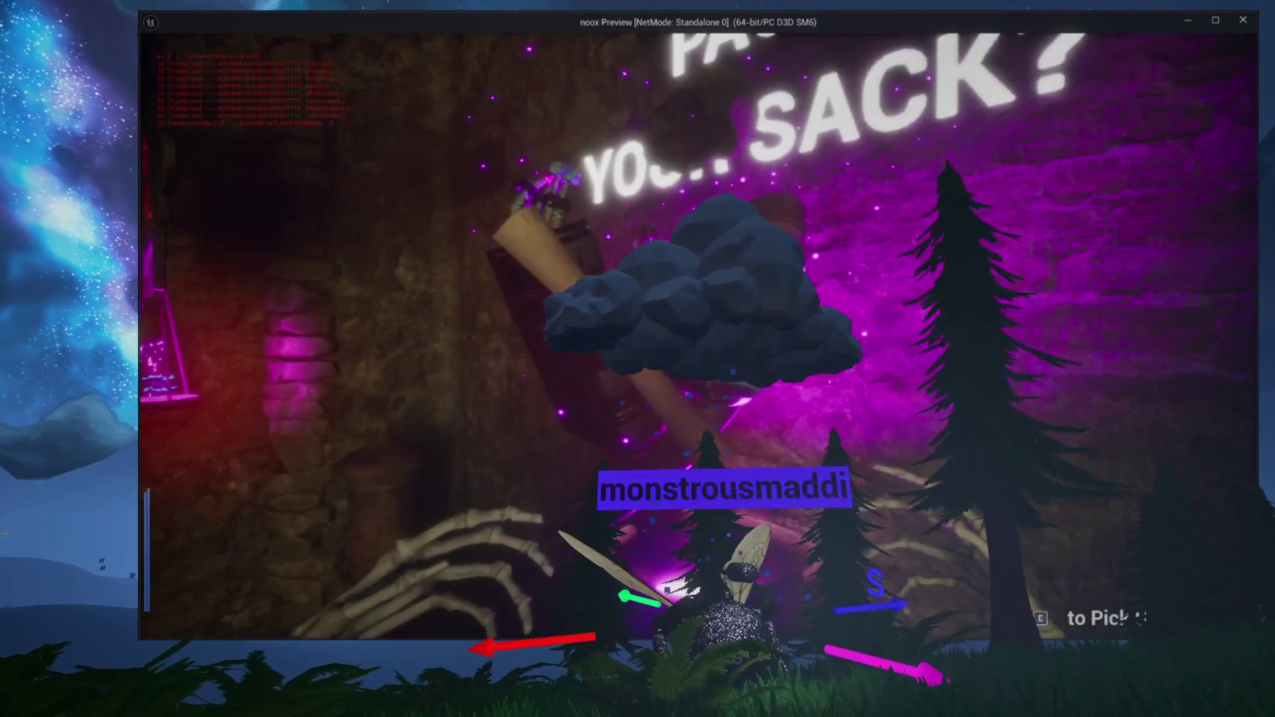
key("s")
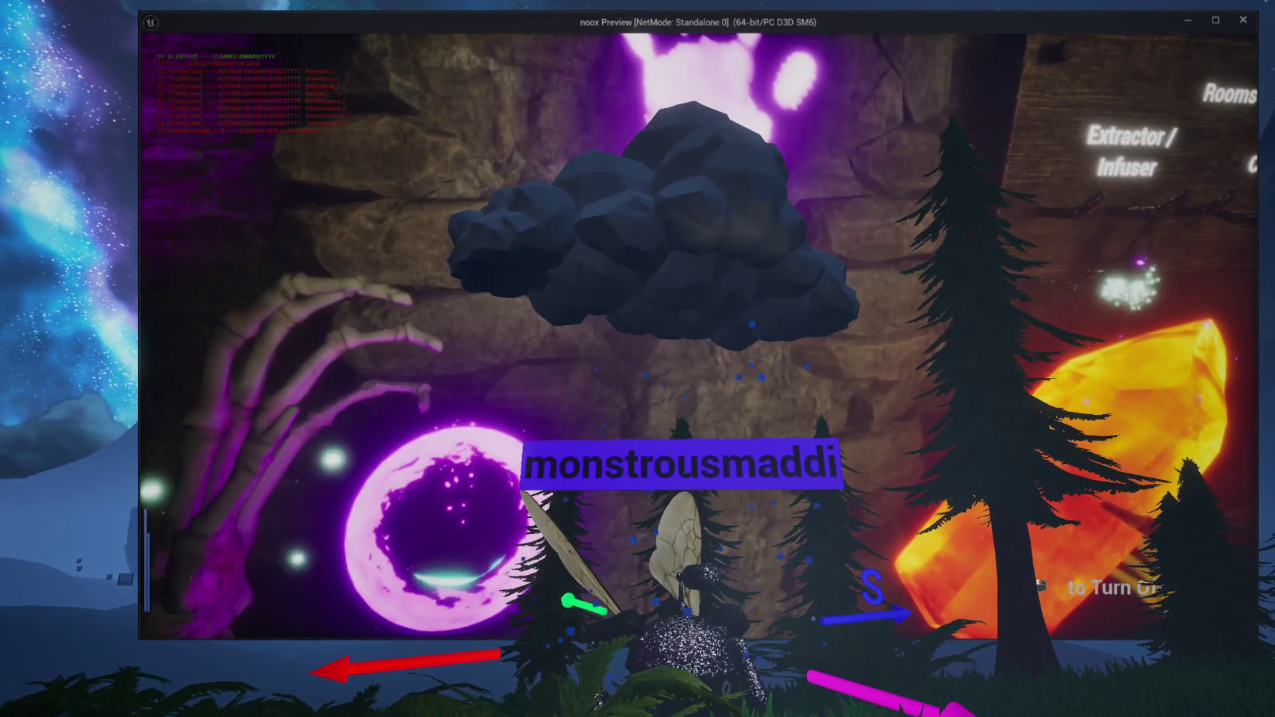
key("a")
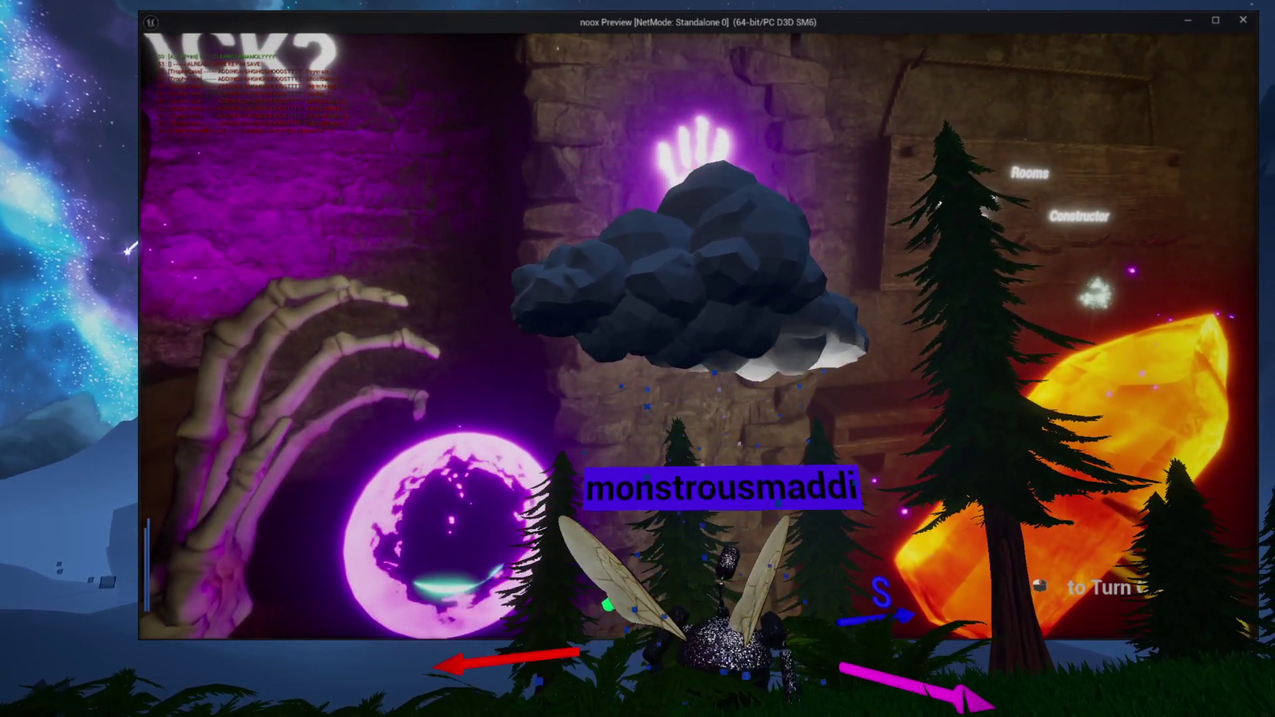
key("a")
key("a")
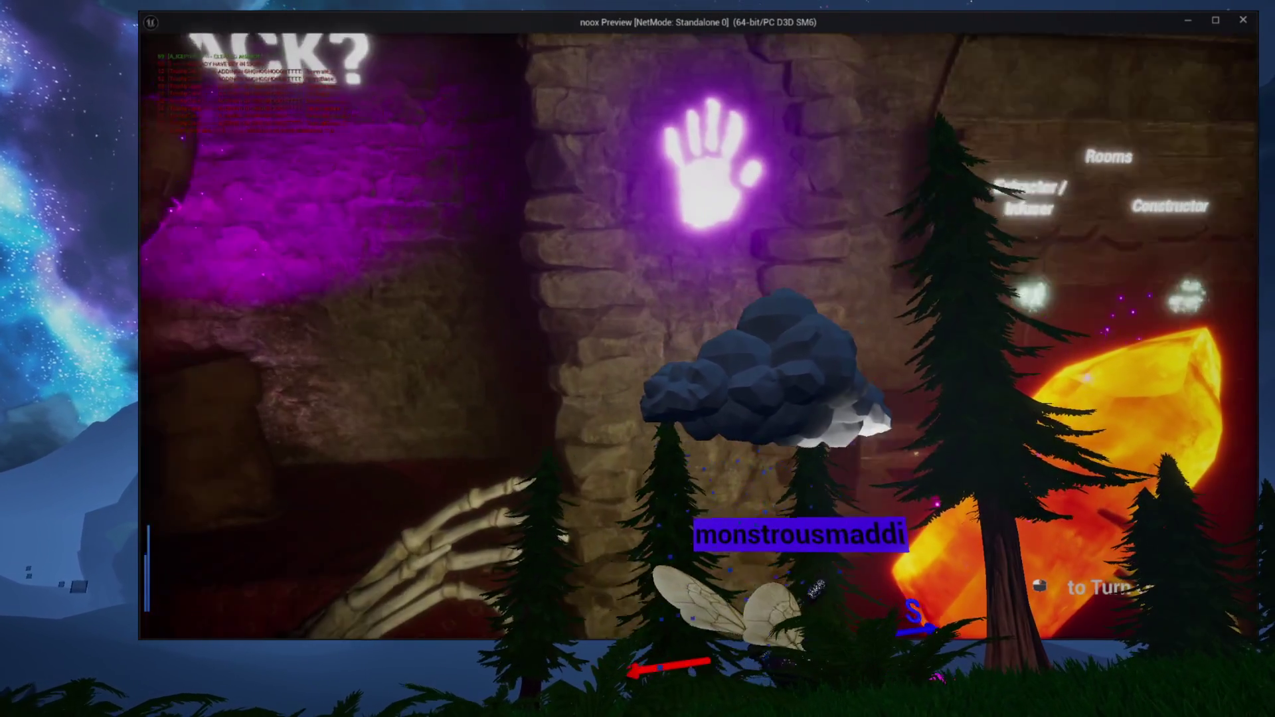
key("Escape")
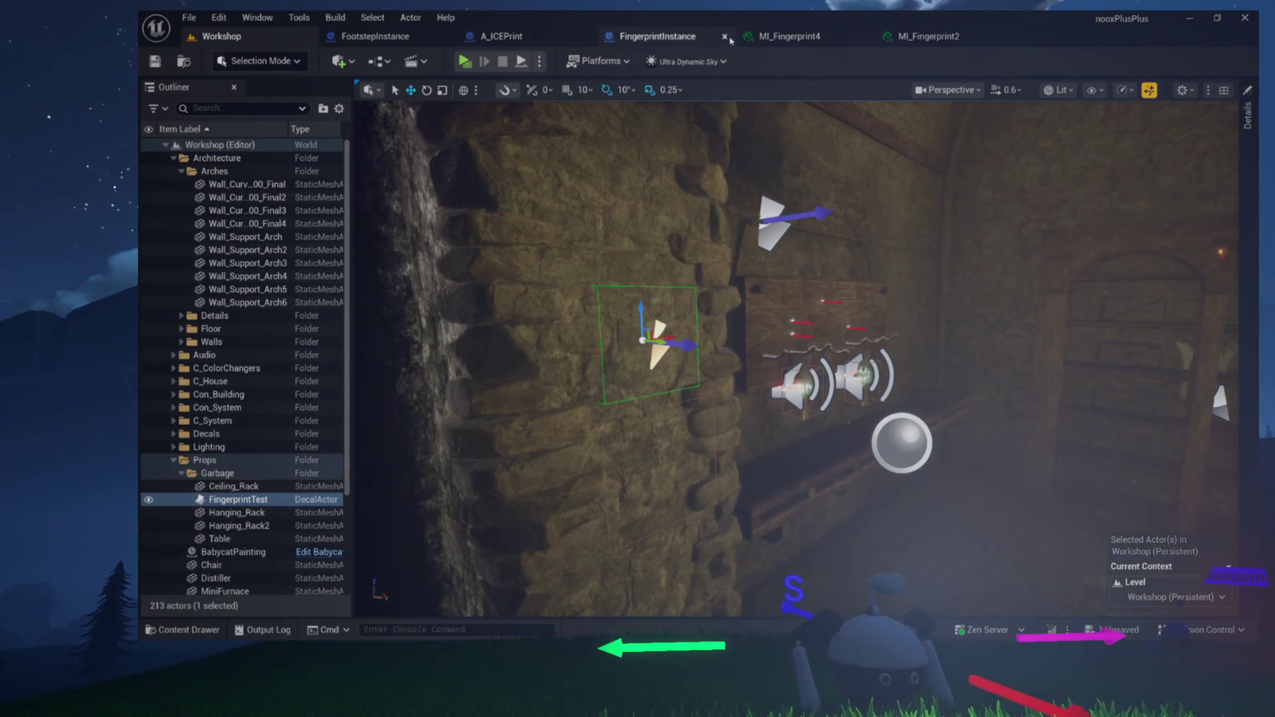
Close the MI_Fingerprint4 and MI_Fingerprint2 editors and save the unsaved Tutorial asset
left_click(725, 37)
left_click(726, 37)
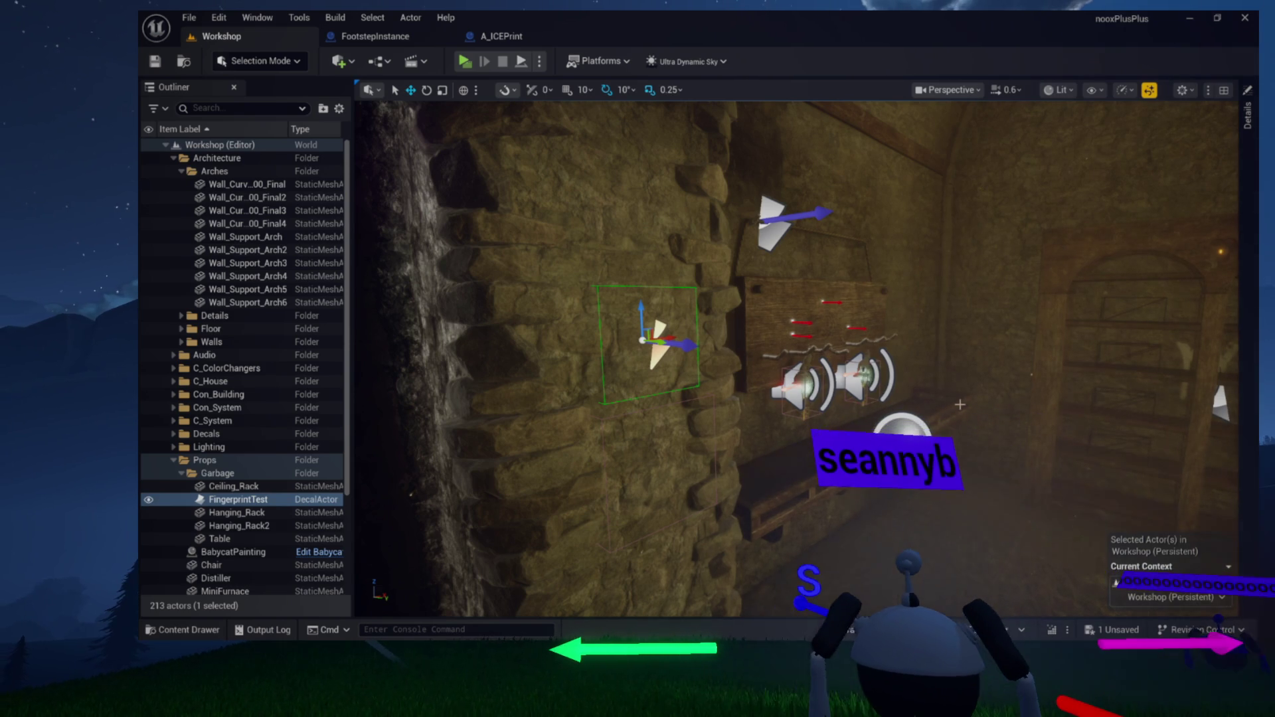
left_click(1115, 632)
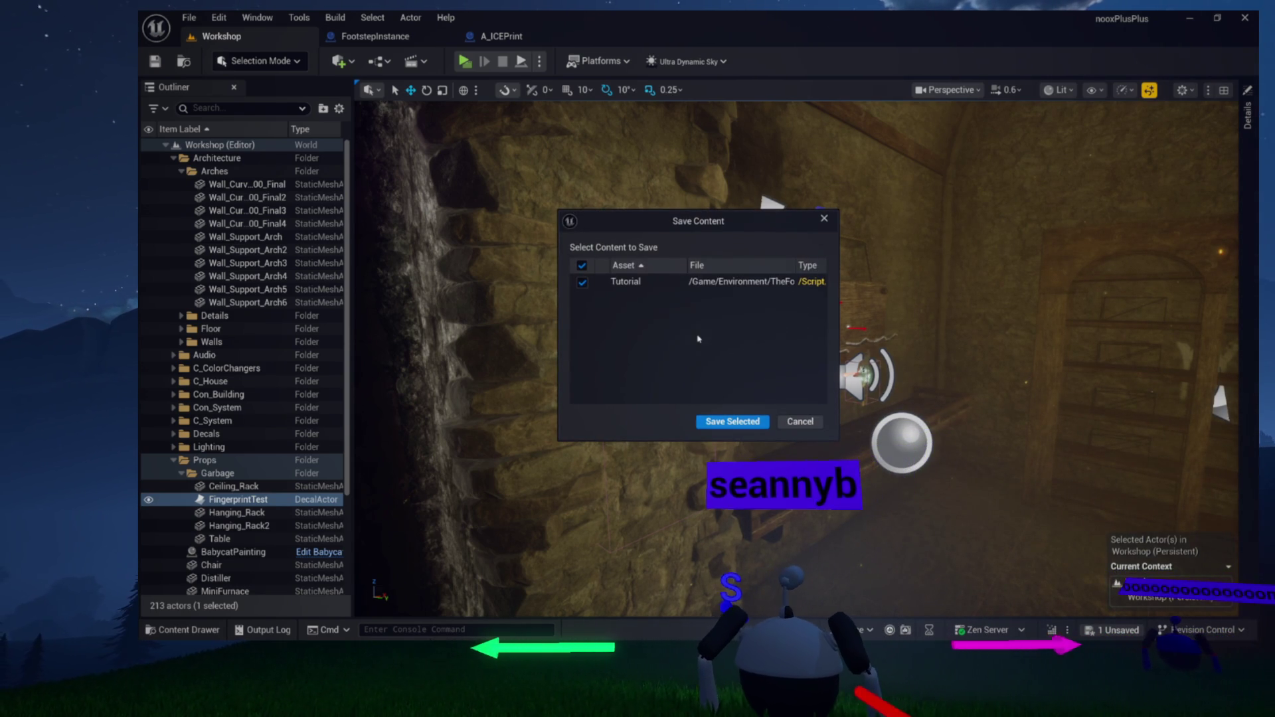
left_click(710, 425)
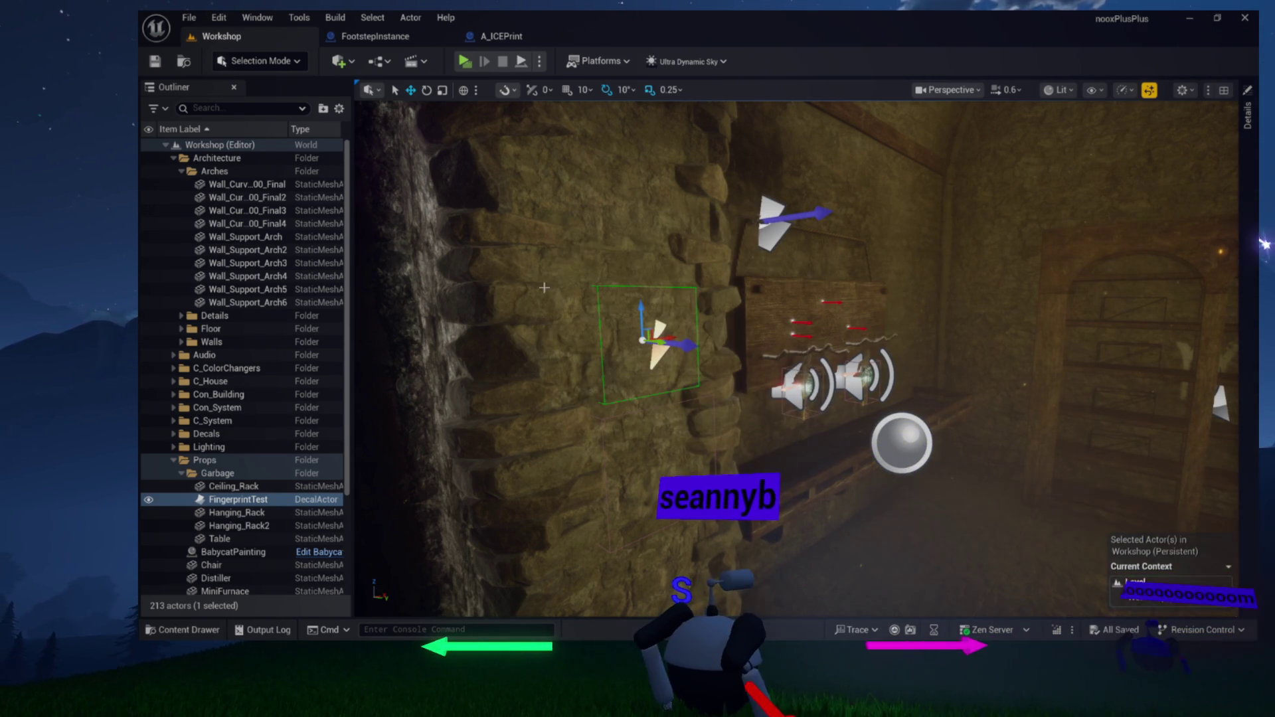
Collapse the Arches, Architecture, Garbage and Props folders in the Outliner
left_click(181, 171)
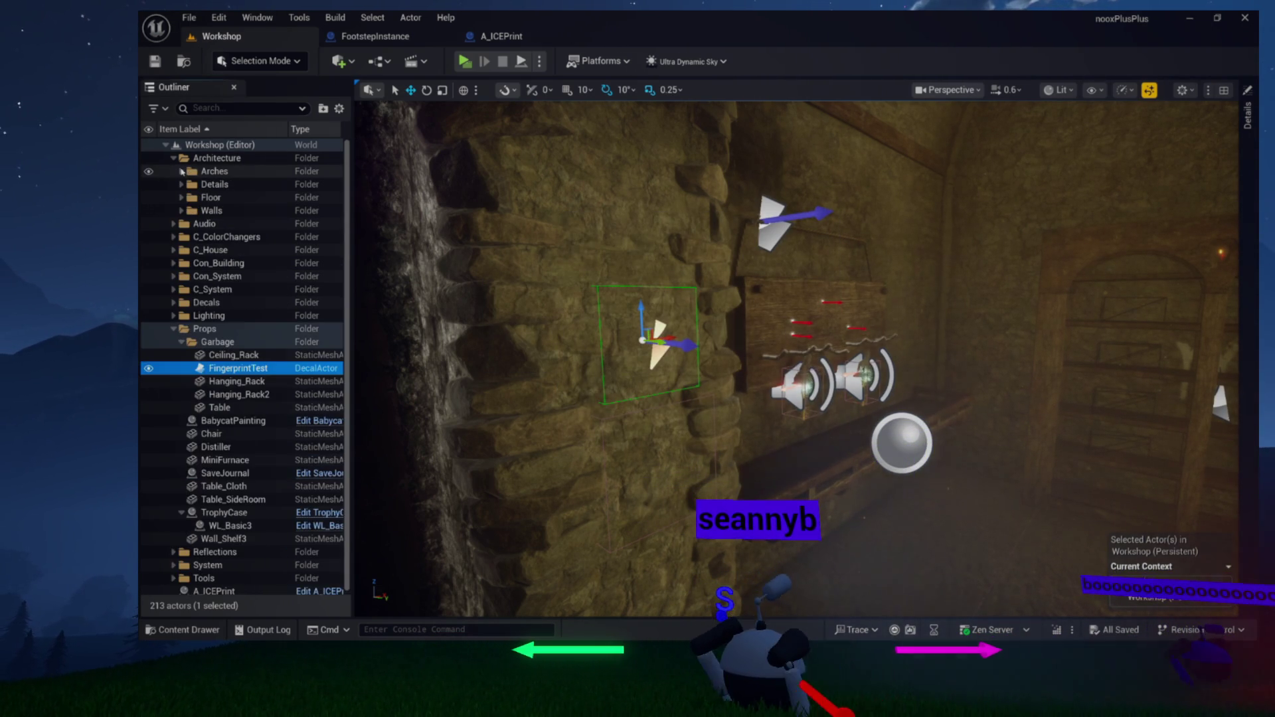
left_click(172, 158)
left_click(182, 289)
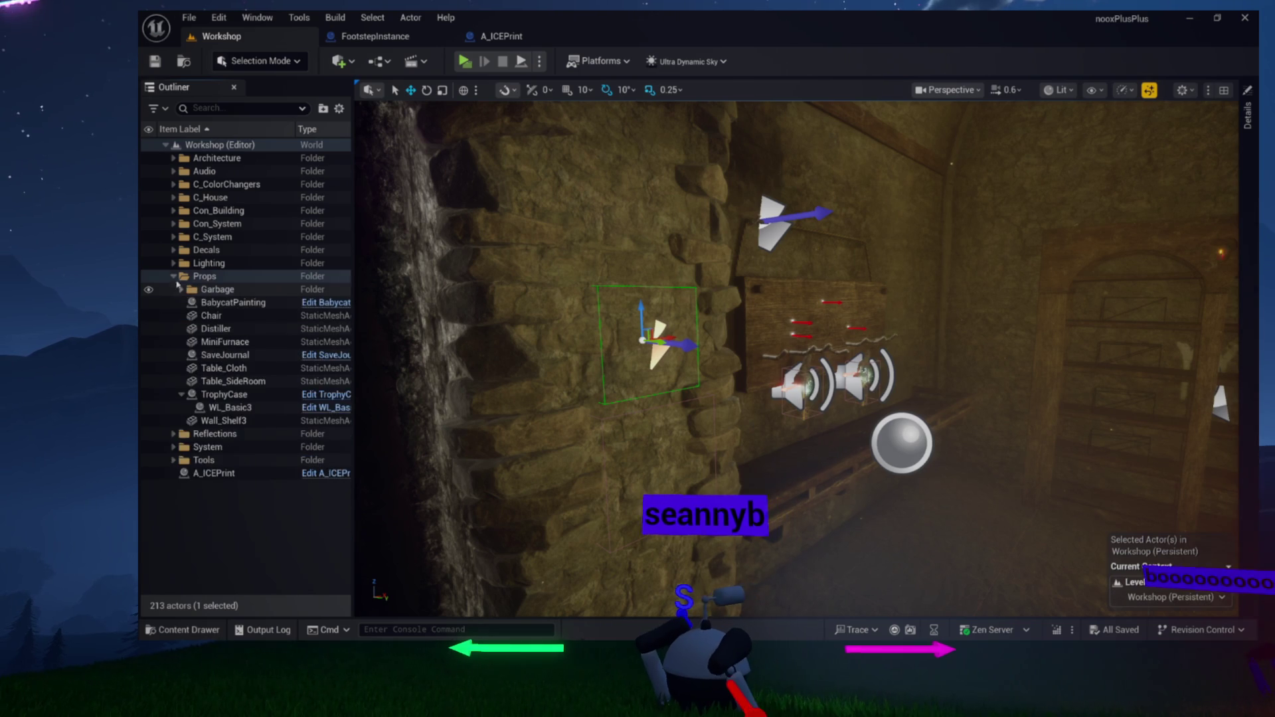
left_click(173, 276)
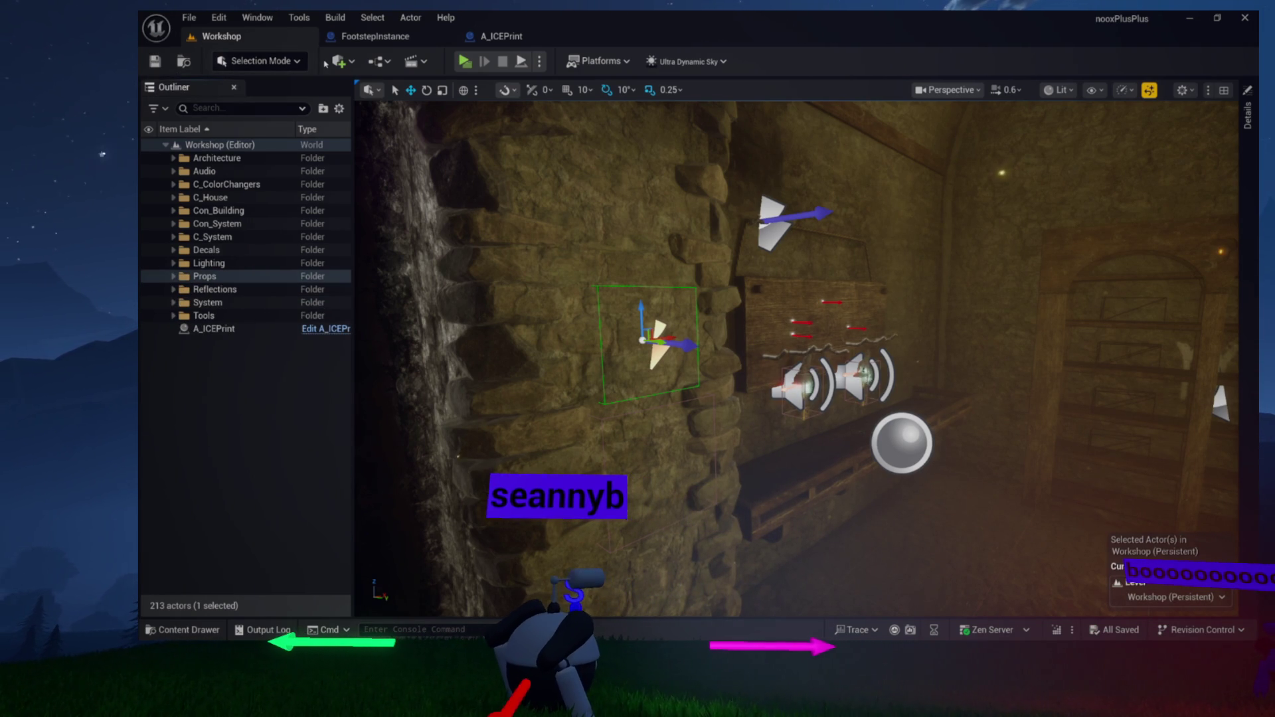
Close the A_ICEPrint and FootstepInstance blueprint editors and bring up the content assets
left_click(522, 37)
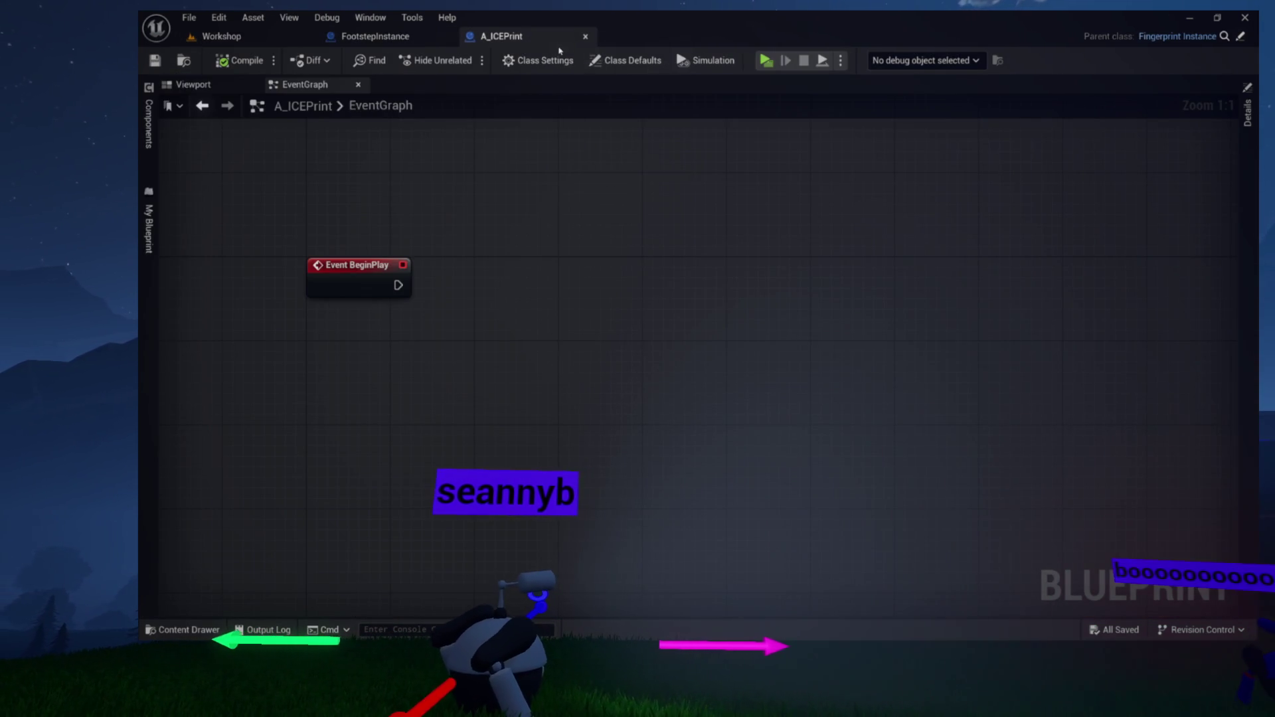
left_click(584, 38)
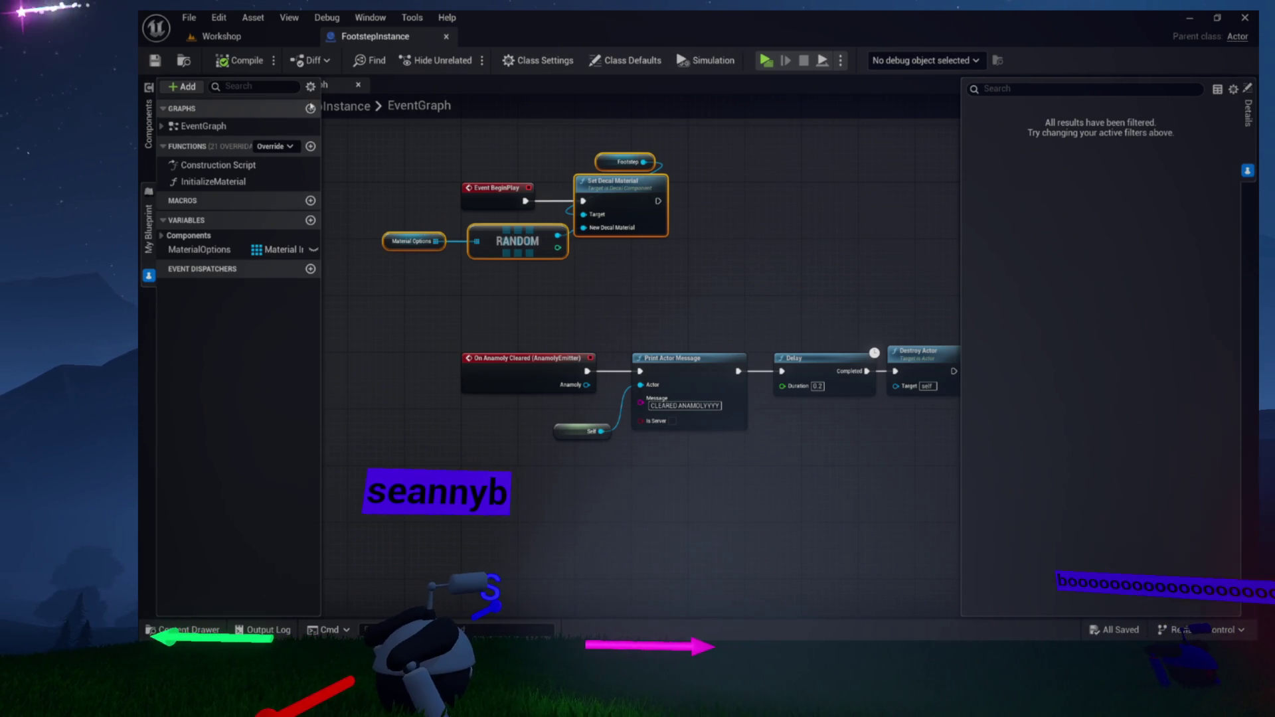
left_click(437, 150)
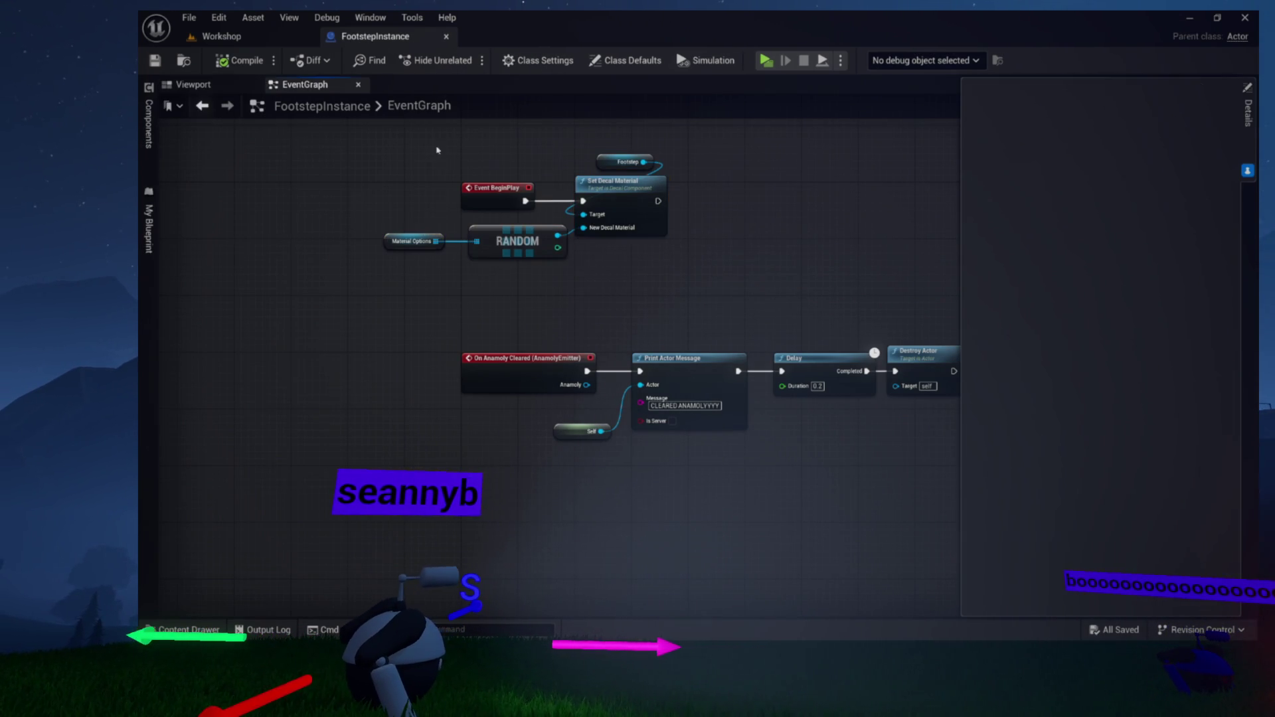
left_click(446, 37)
left_click(188, 629)
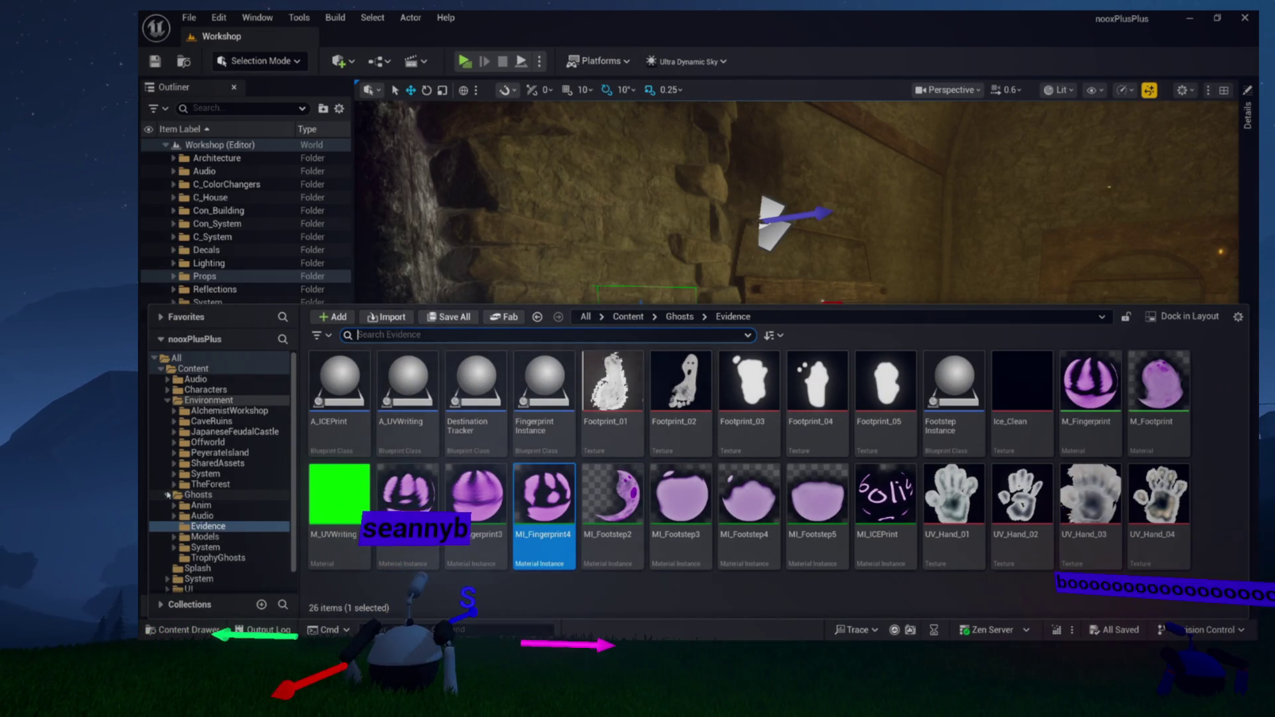
Browse Ghosts' Models, Evidence and System folders, then into System > AI > Tasks
left_click(168, 495)
left_click(166, 401)
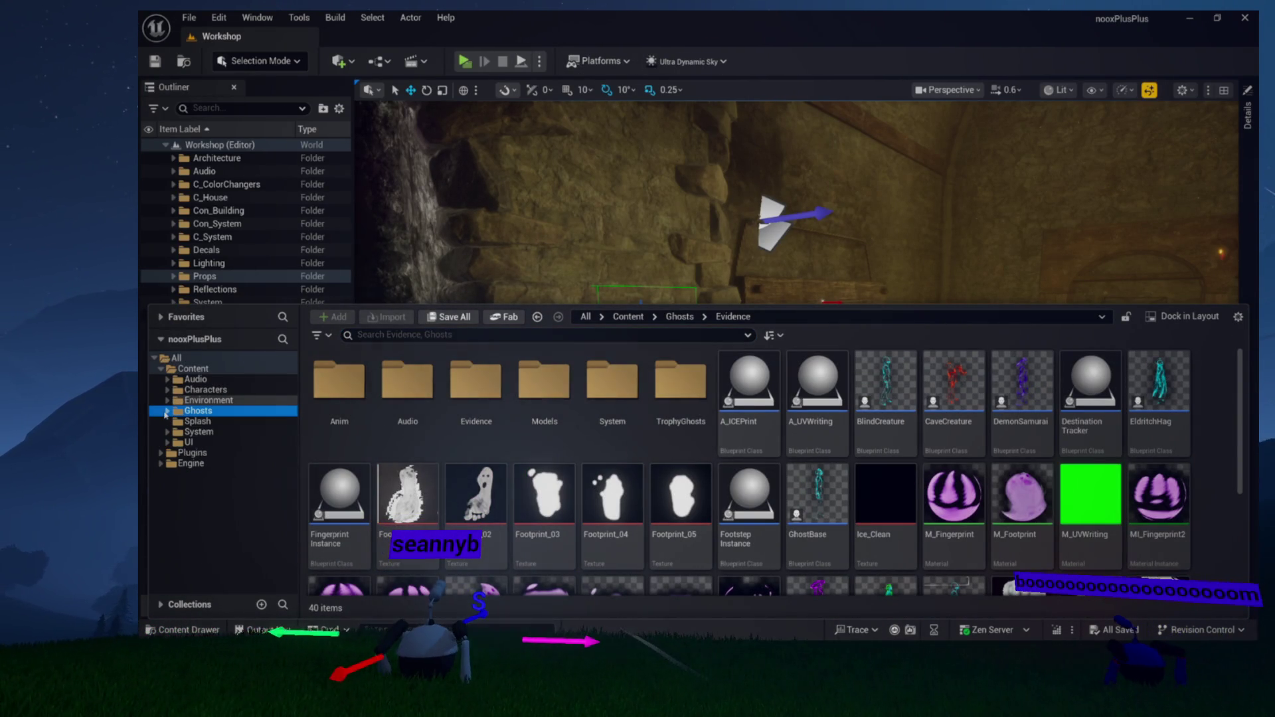
left_click(203, 453)
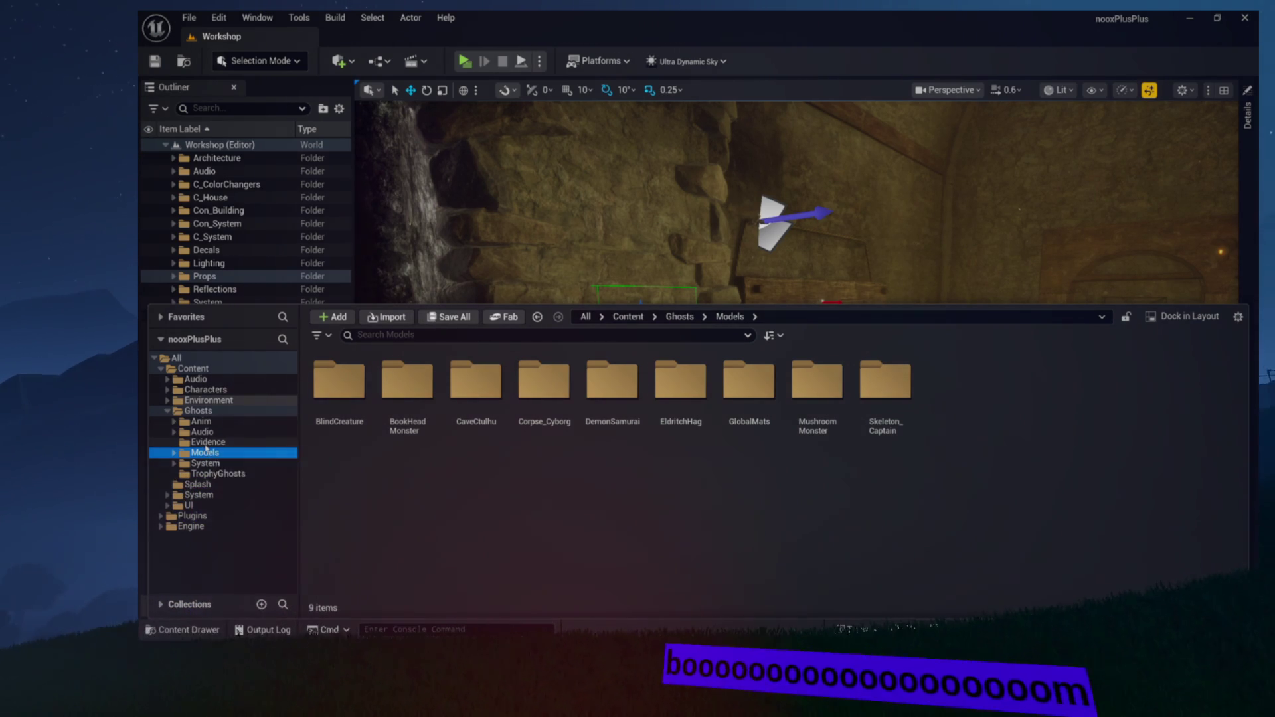
left_click(288, 441)
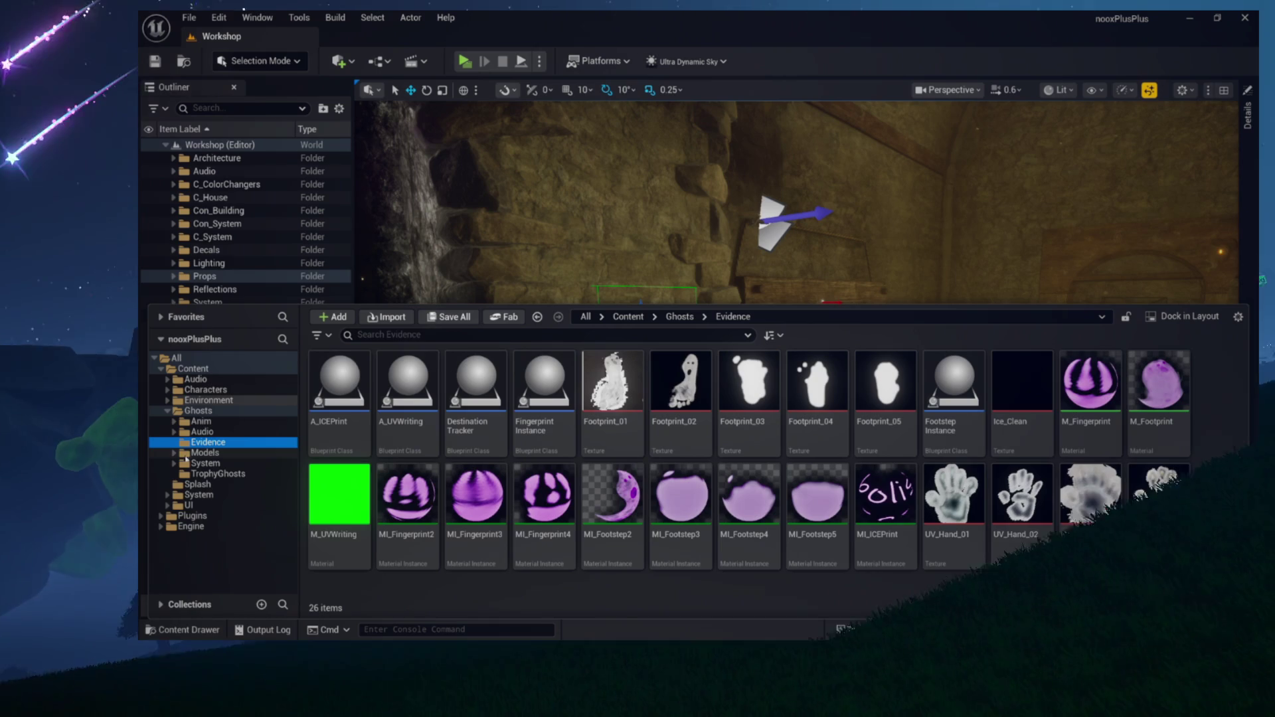
left_click(202, 464)
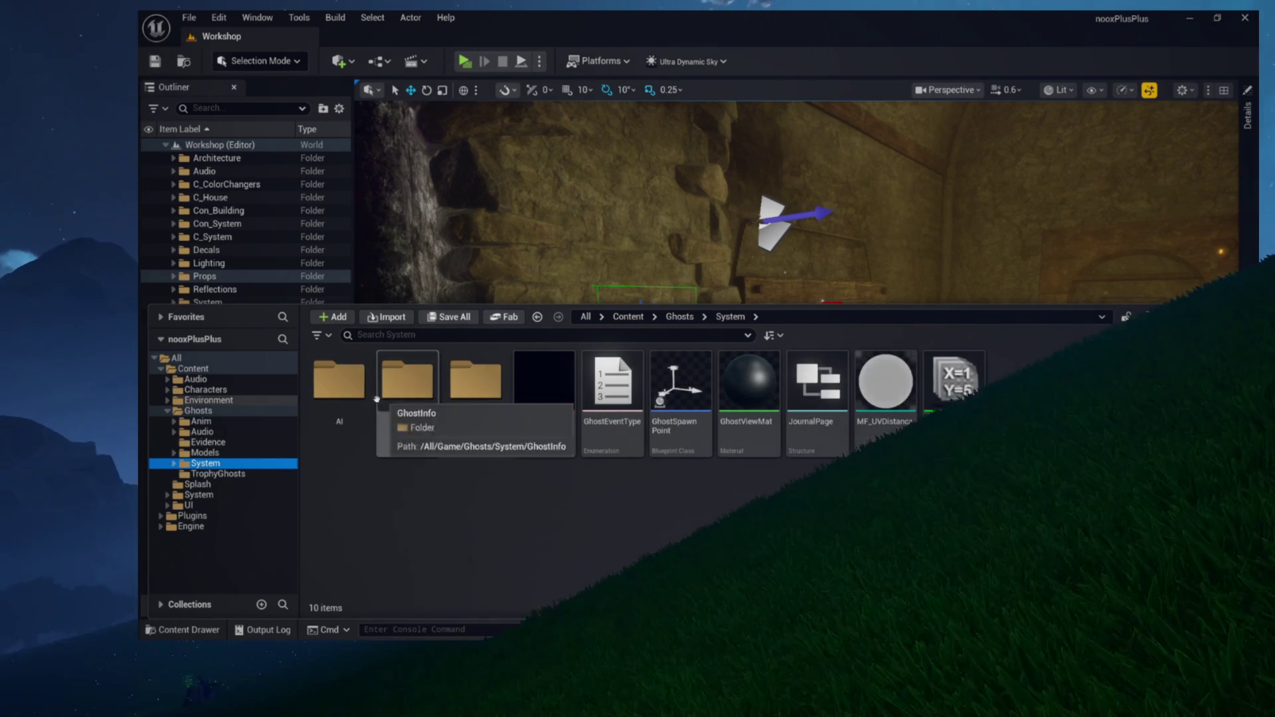
double_click(342, 388)
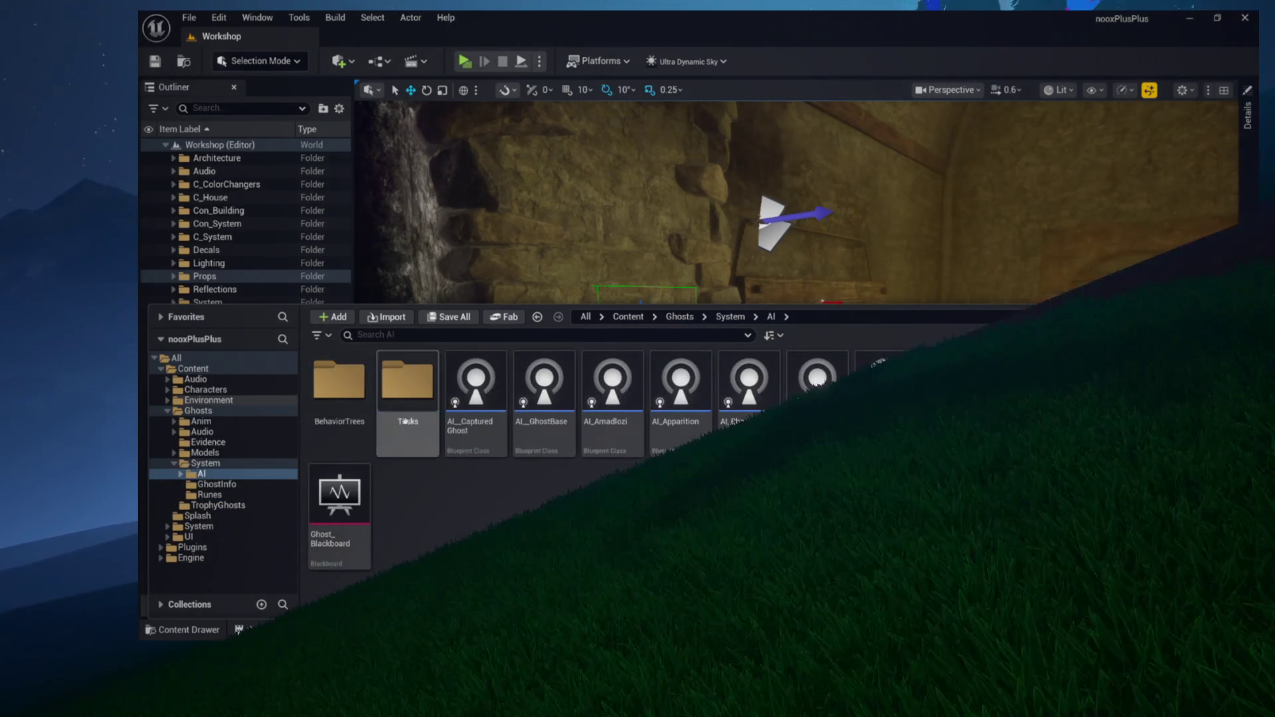
double_click(407, 381)
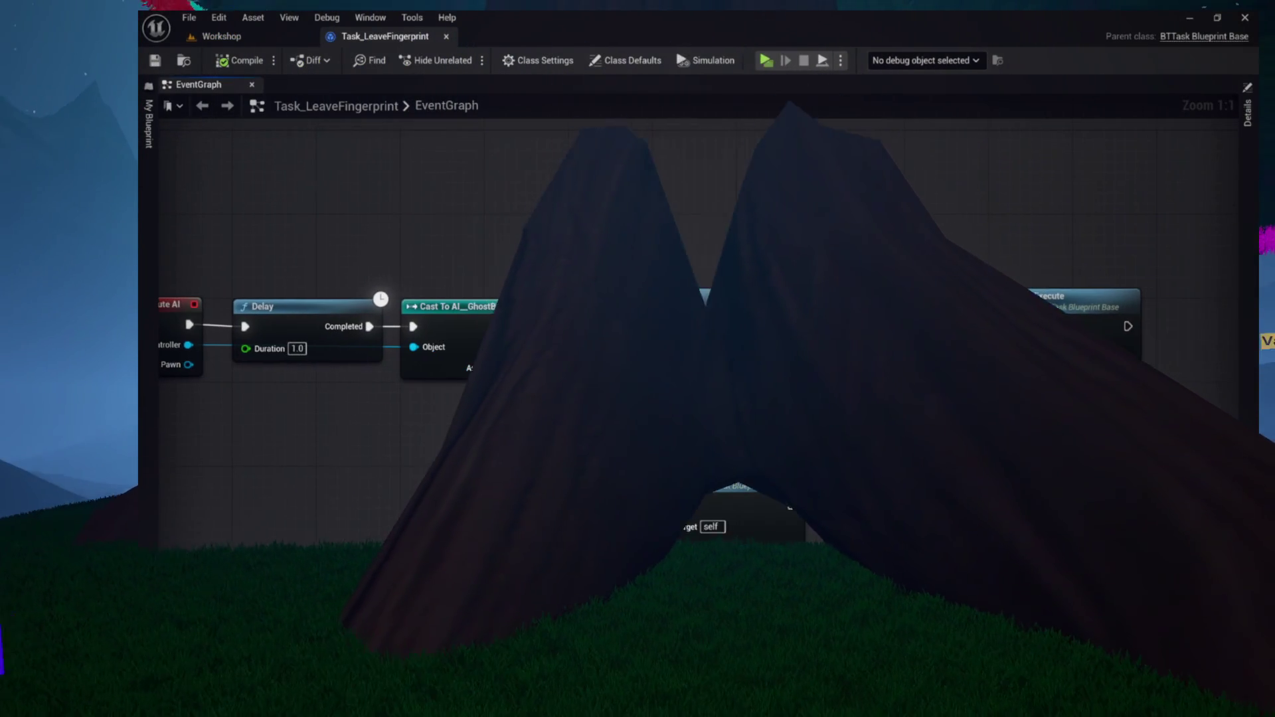
Open Leave UVEvidence from Task_LeaveFingerprint, then GhostBase's own LeaveUVEvidence function graph
mouse_move(512, 222)
left_mouse_down()
mouse_move(669, 371)
mouse_move(726, 528)
mouse_move(698, 364)
left_mouse_up()
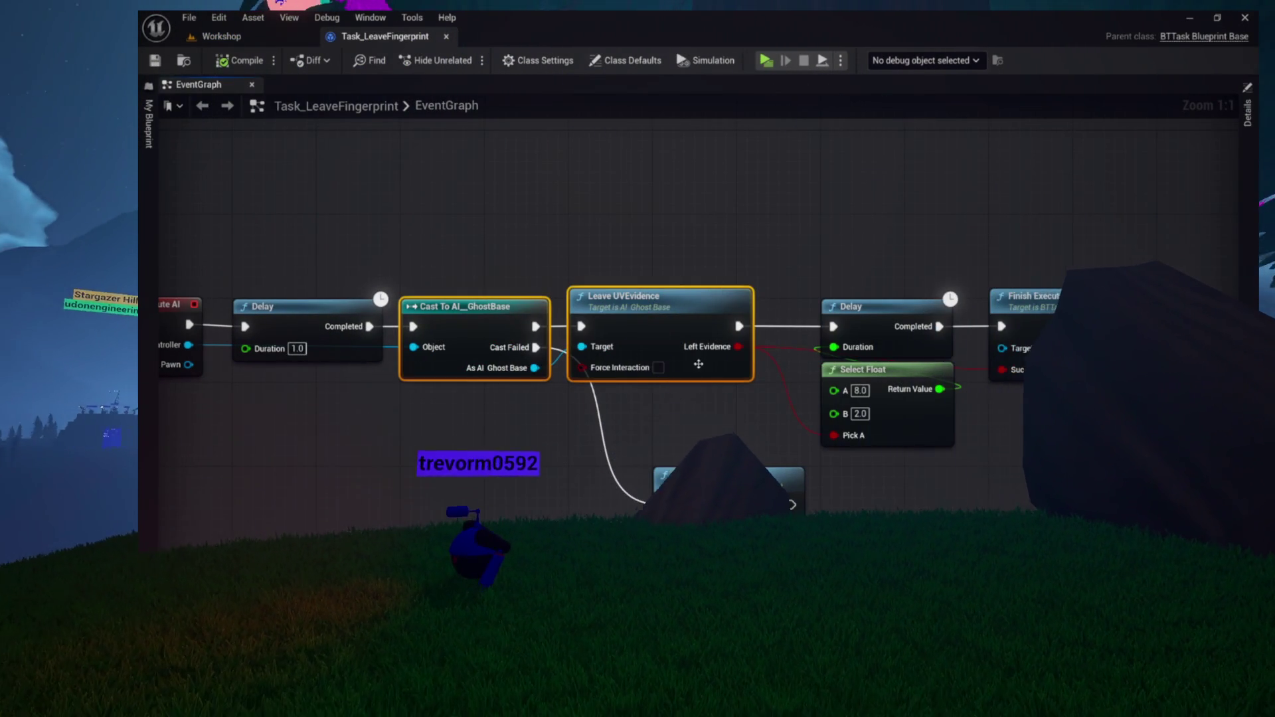
double_click(699, 364)
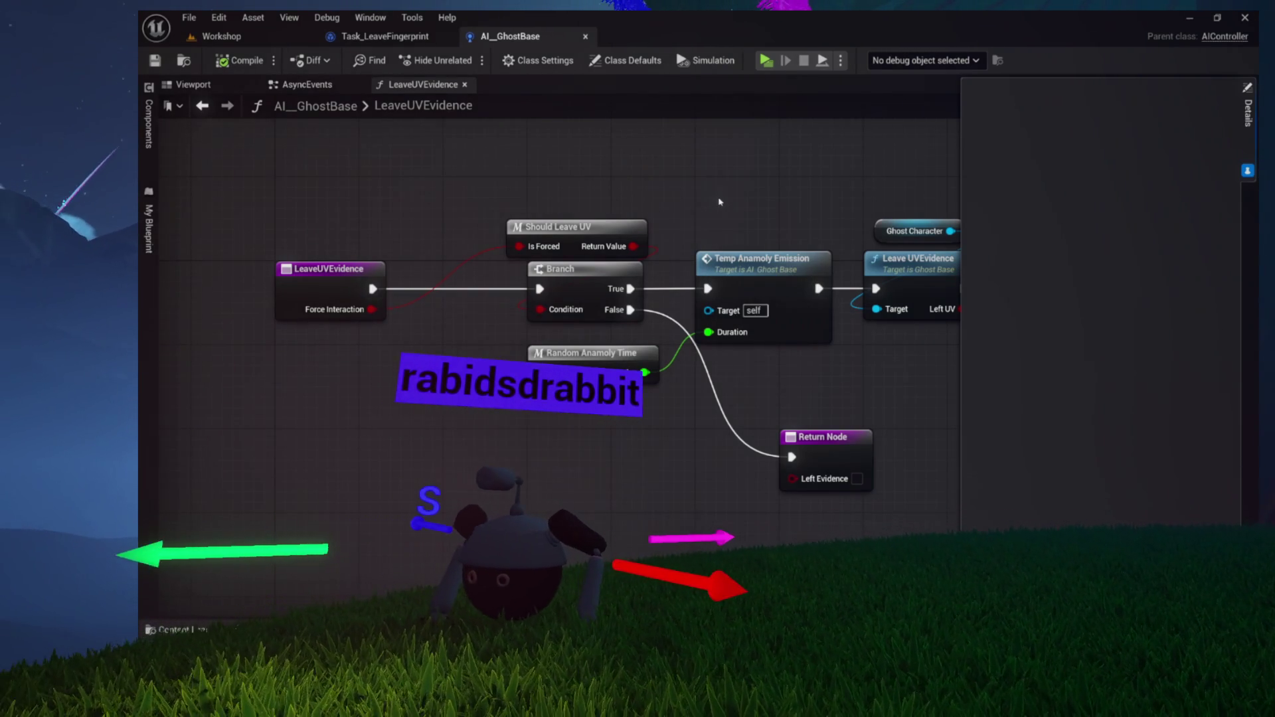
mouse_move(598, 213)
left_mouse_down()
mouse_move(367, 220)
mouse_move(401, 213)
mouse_move(664, 372)
left_mouse_up()
left_click(660, 365)
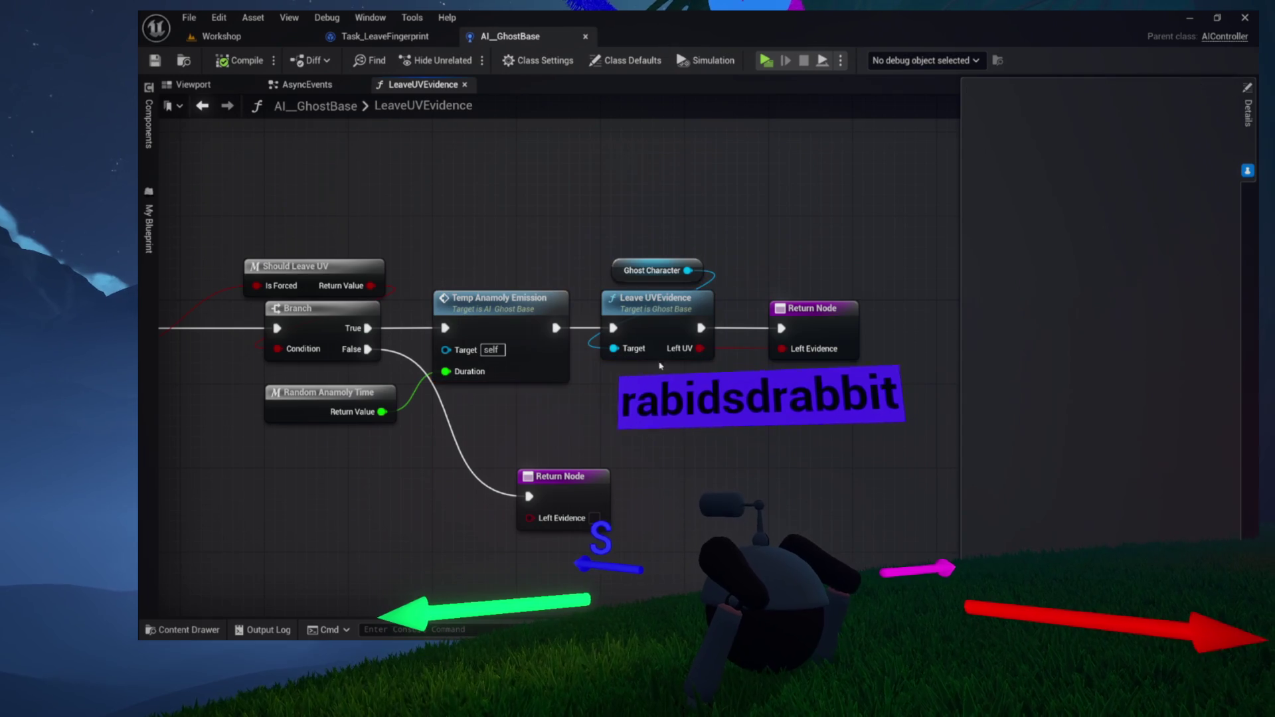
double_click(661, 324)
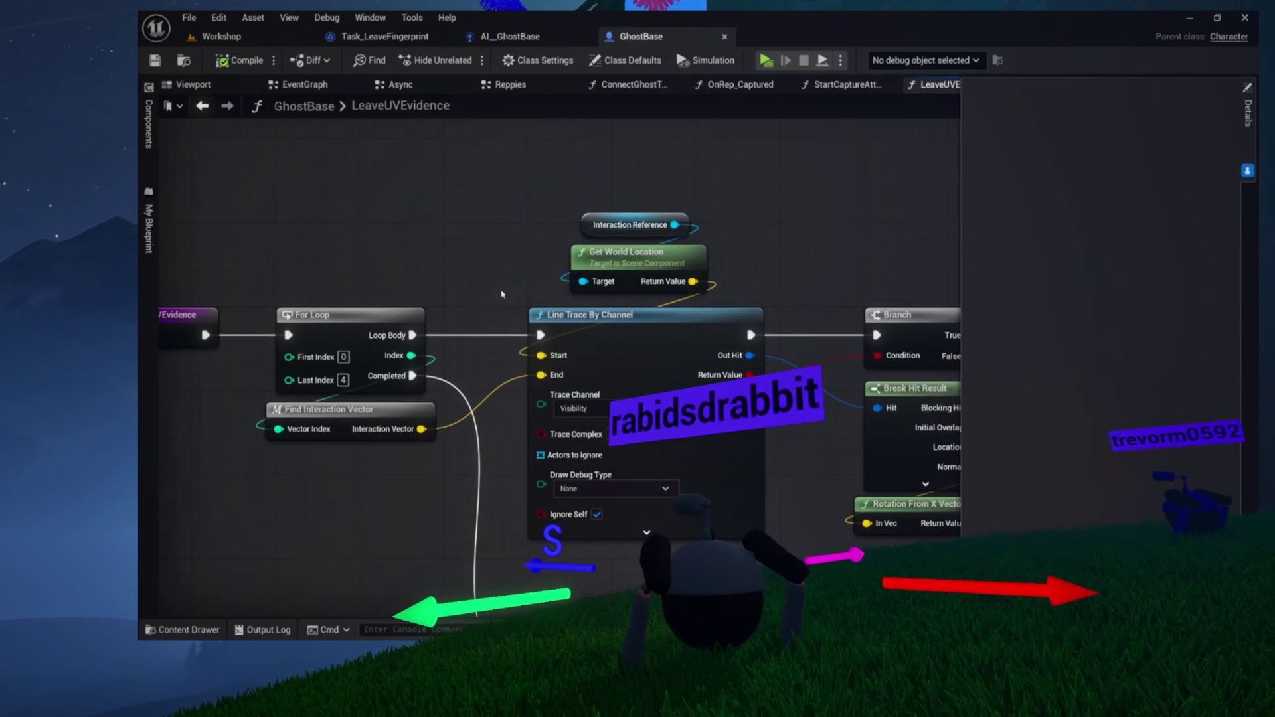
Inspect both trace-and-spawn rows in LeaveUVEvidence and browse to the Fingerprint Instance class asset
mouse_move(859, 222)
left_mouse_down()
mouse_move(404, 216)
mouse_move(427, 177)
mouse_move(565, 284)
left_mouse_up()
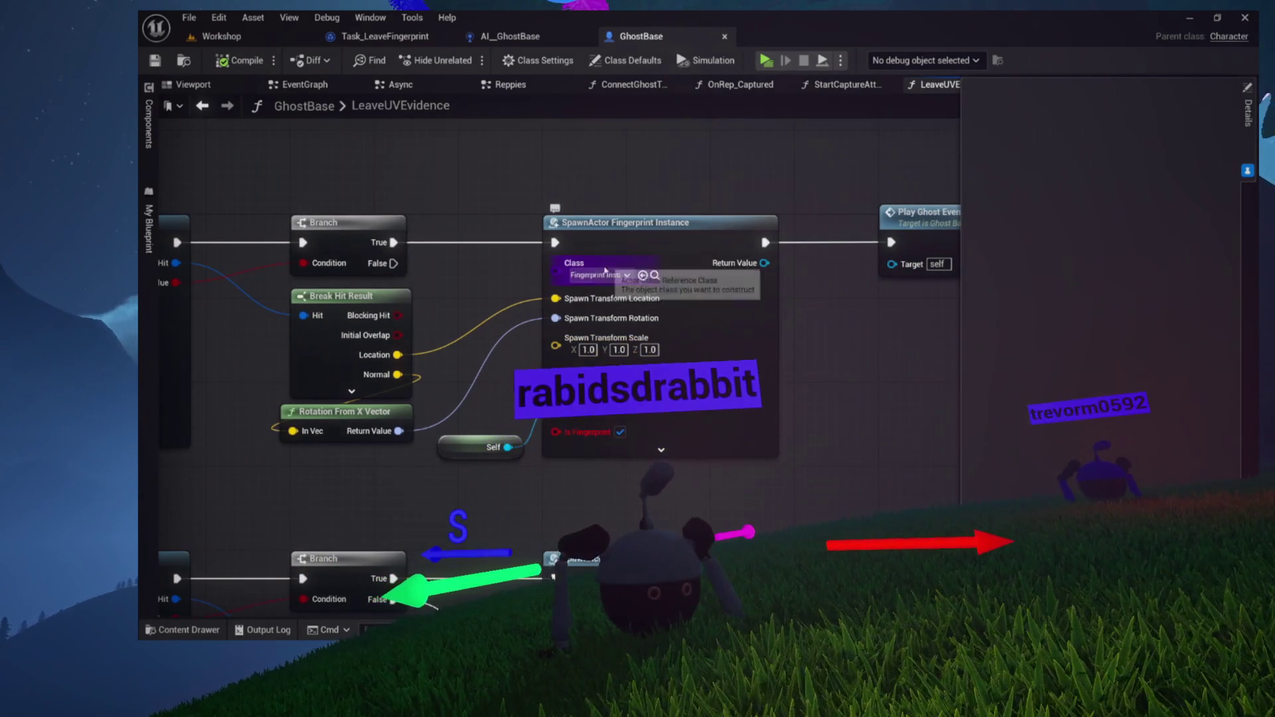
left_click_drag(526, 350, 527, 210)
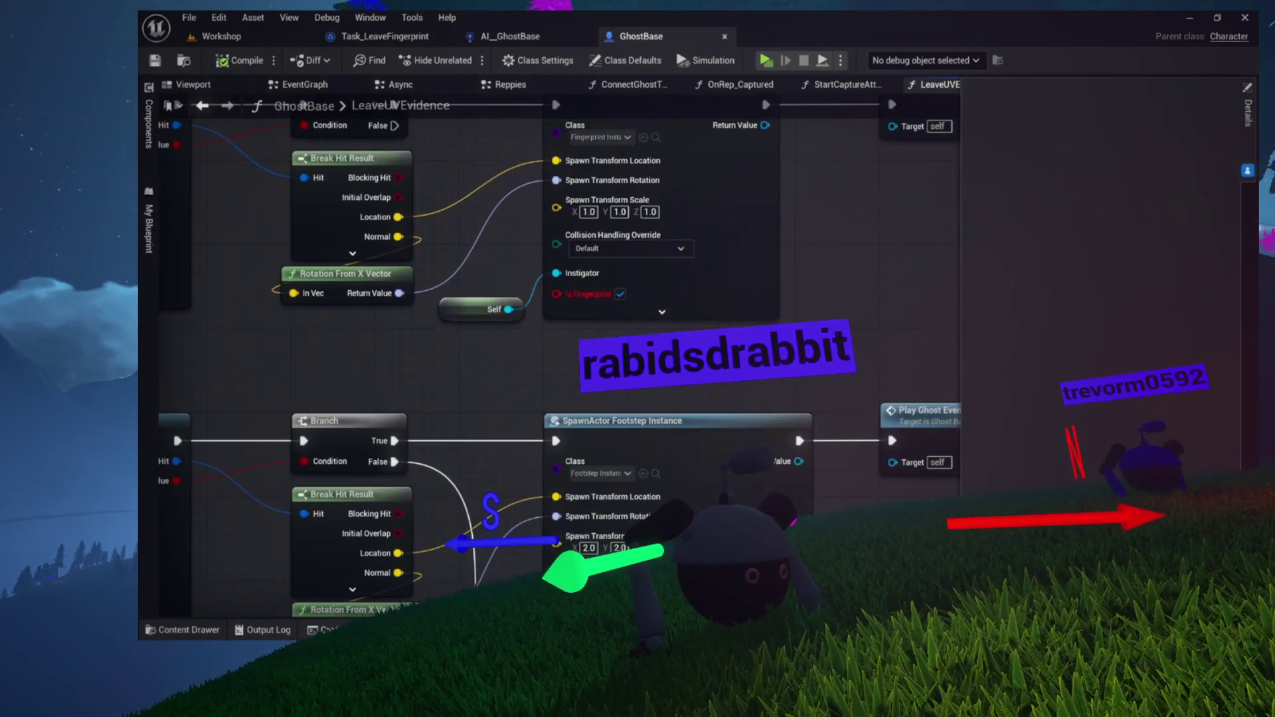
scroll(527, 350, "down", 2)
scroll(527, 350, "down", 4)
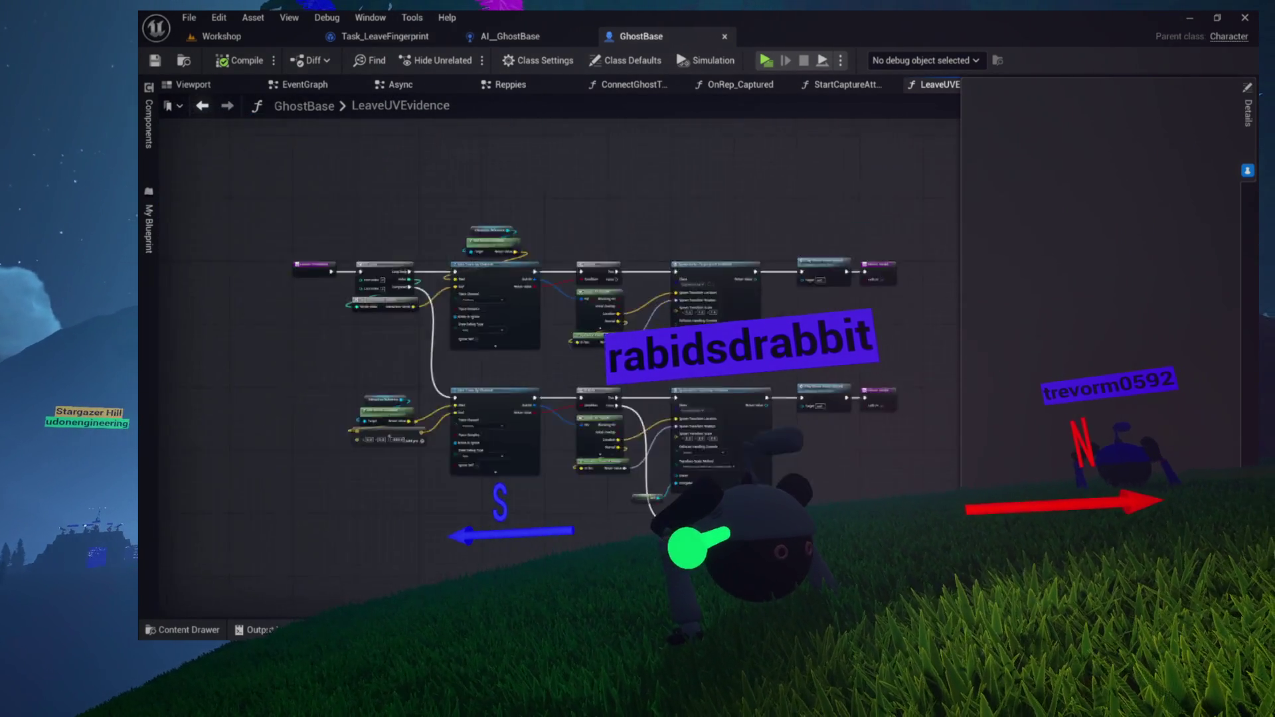
scroll(473, 373, "up", 5)
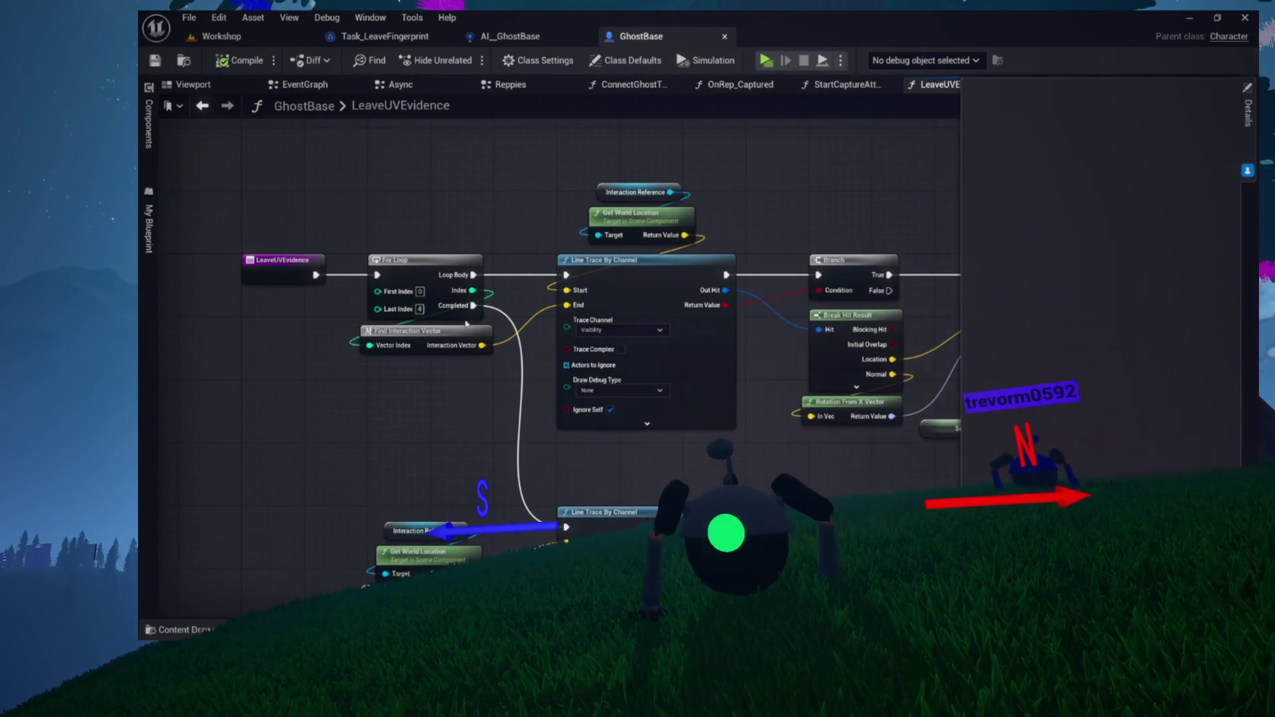
mouse_move(588, 460)
left_mouse_down()
mouse_move(580, 399)
mouse_move(528, 353)
mouse_move(505, 346)
mouse_move(601, 442)
mouse_move(426, 332)
mouse_move(360, 330)
mouse_move(250, 301)
mouse_move(256, 265)
mouse_move(434, 289)
mouse_move(319, 245)
mouse_move(276, 412)
mouse_move(290, 479)
left_mouse_up()
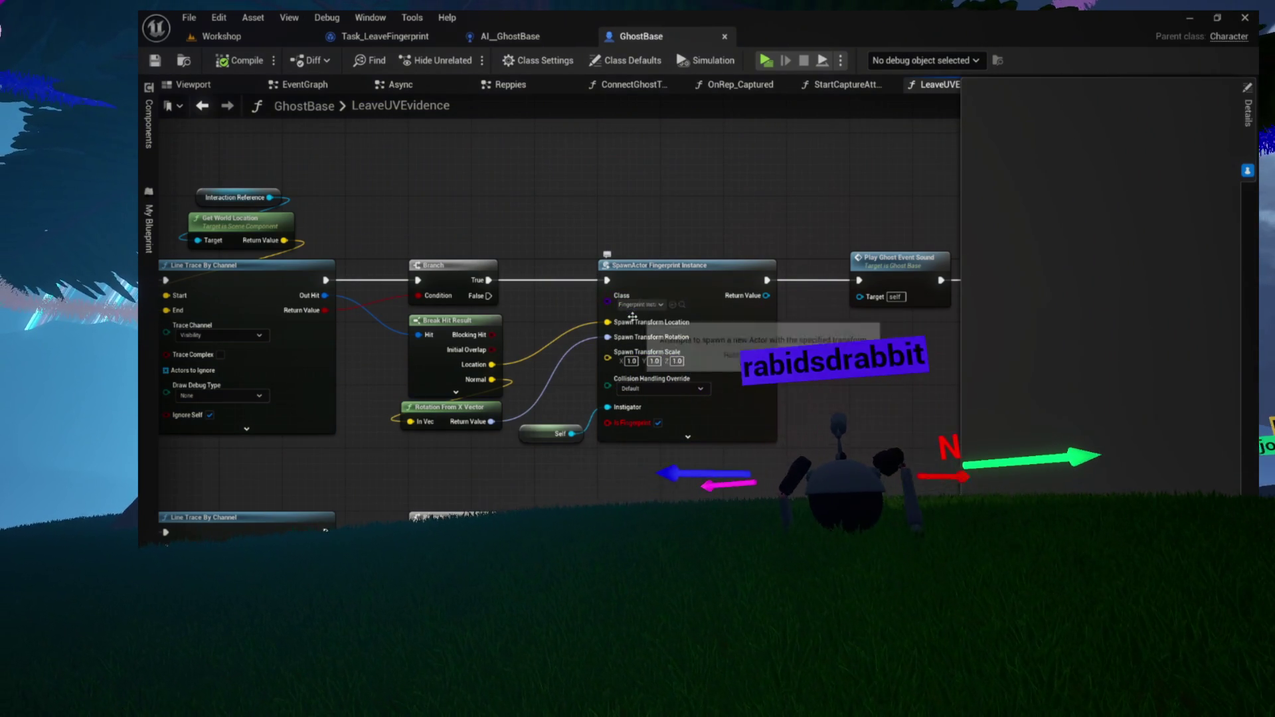
left_click(683, 305)
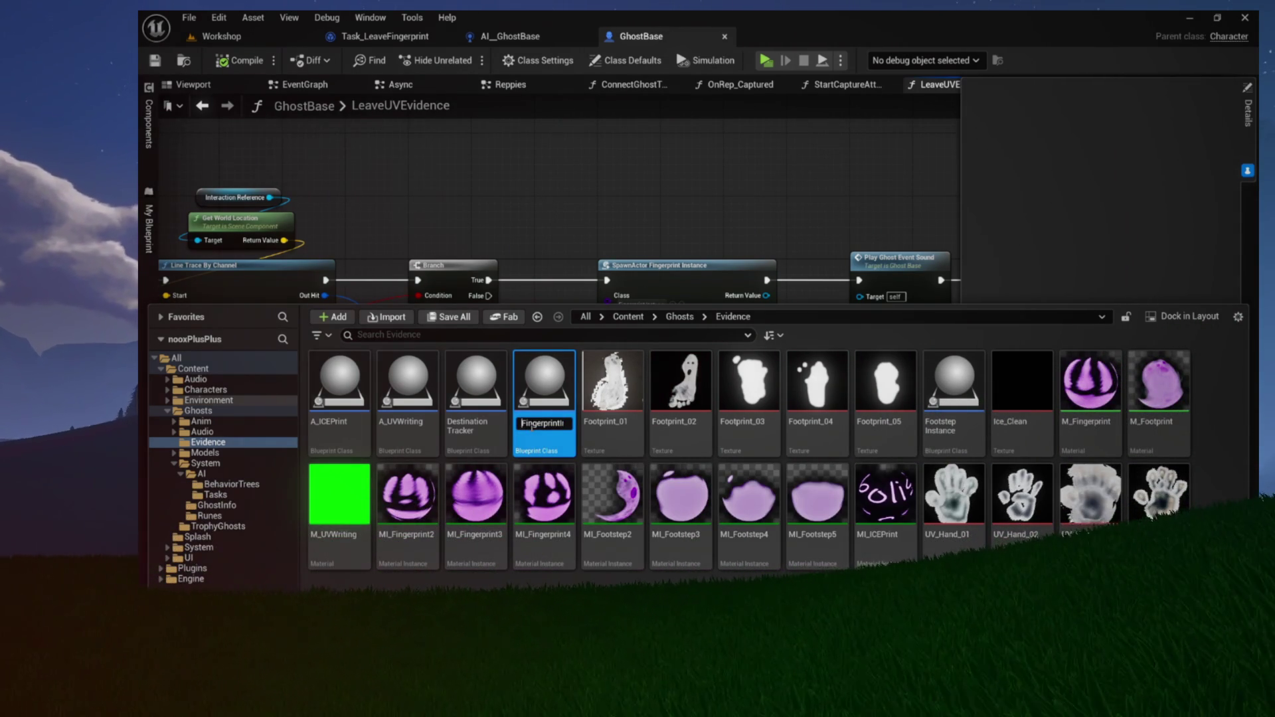
Confirm the A_FingerprintInstance name, rename Footstep Instance to A_FootstepInstance, and open it
key("Return")
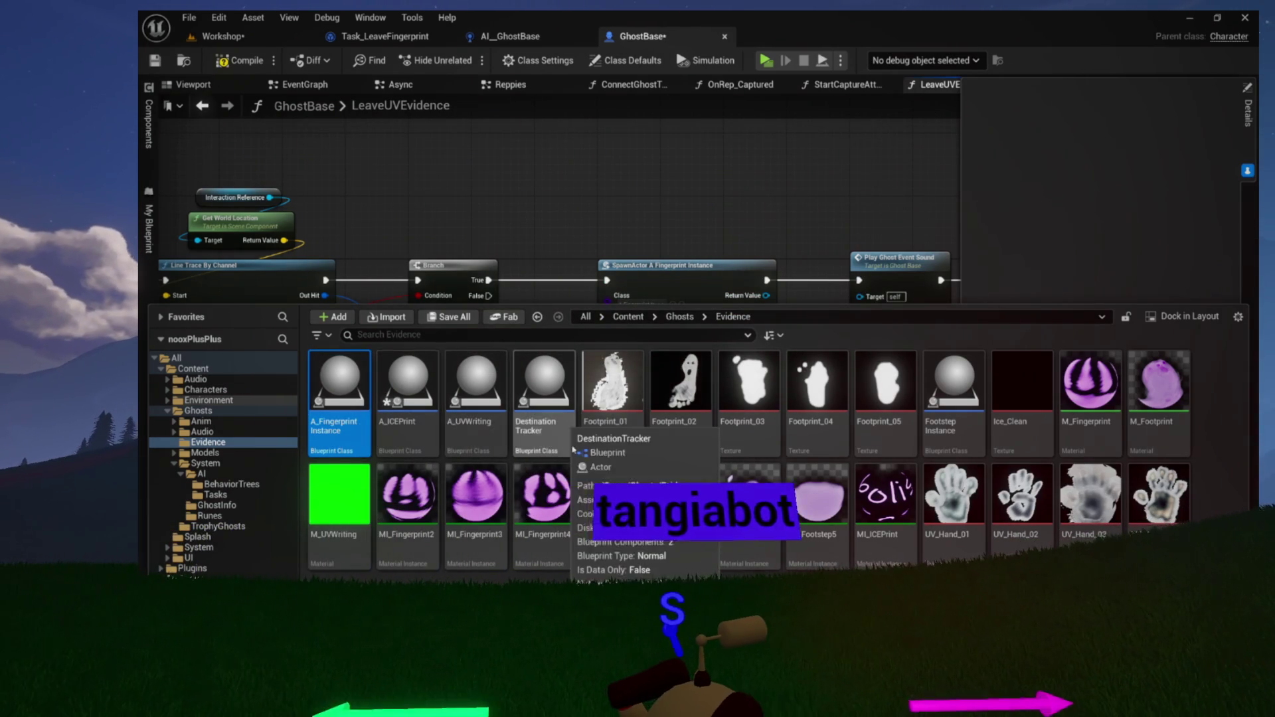
left_click(956, 425)
key("F2")
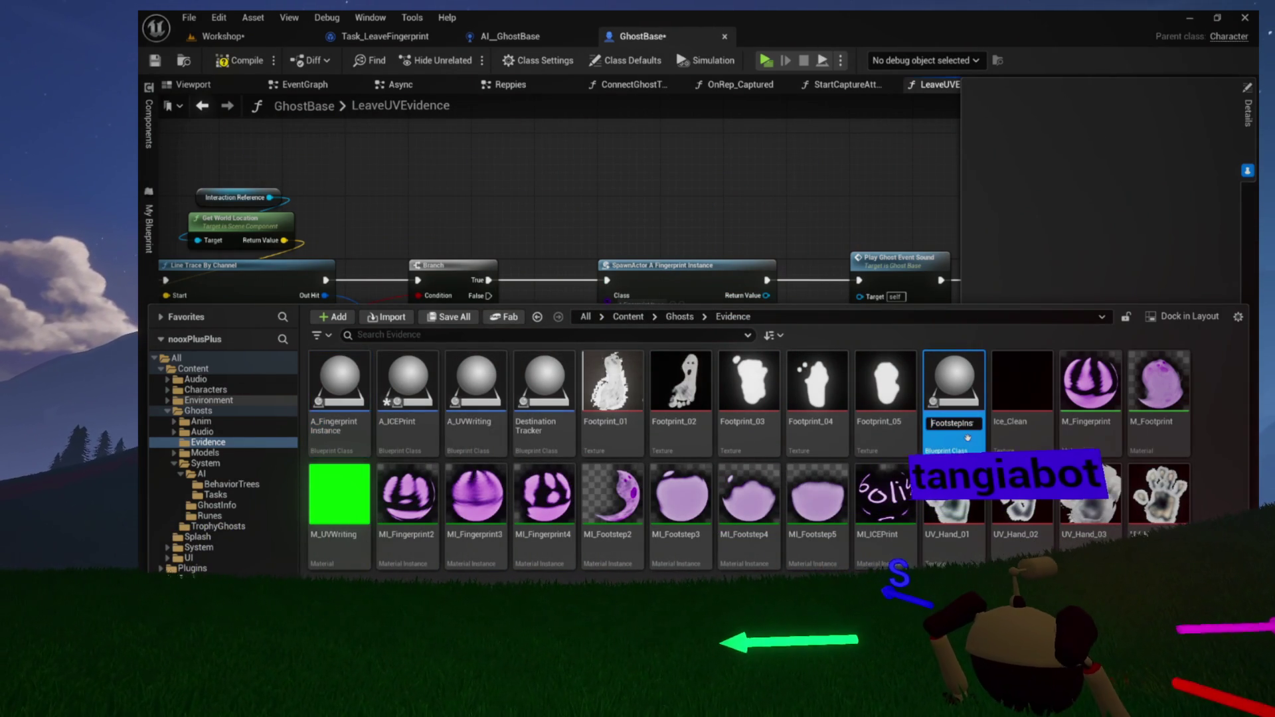
type("A_")
key("Return")
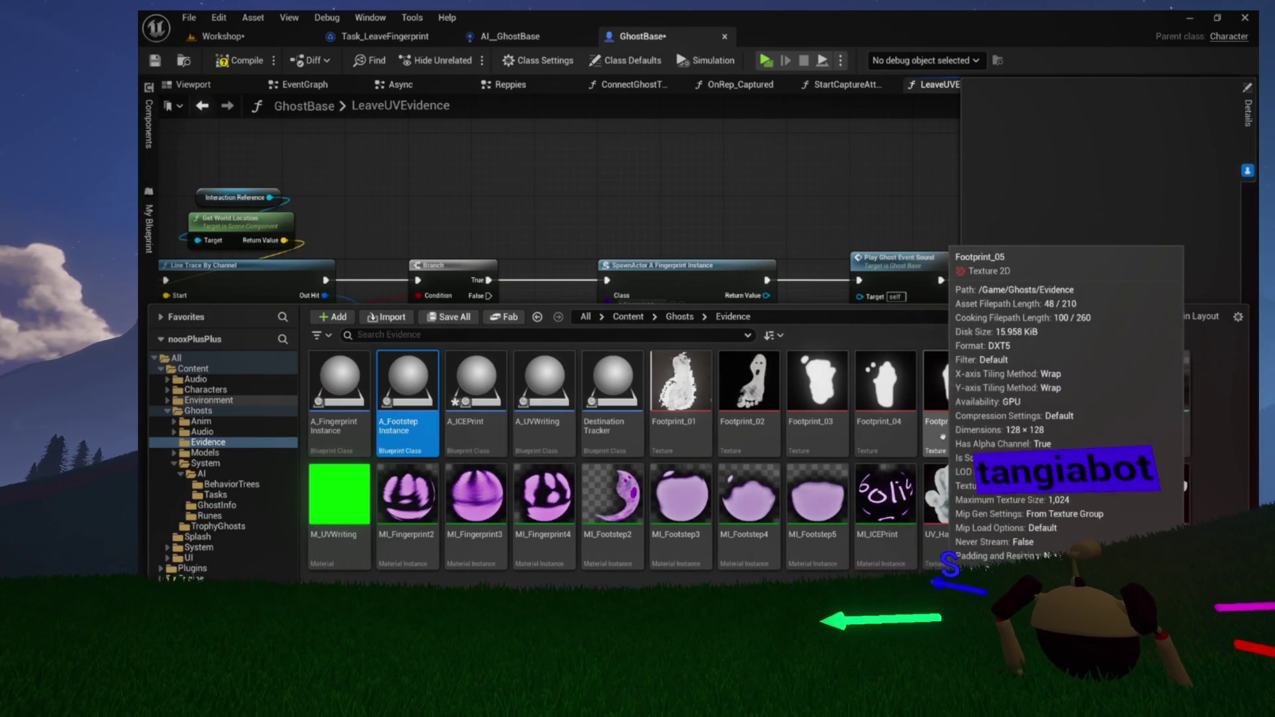
double_click(411, 444)
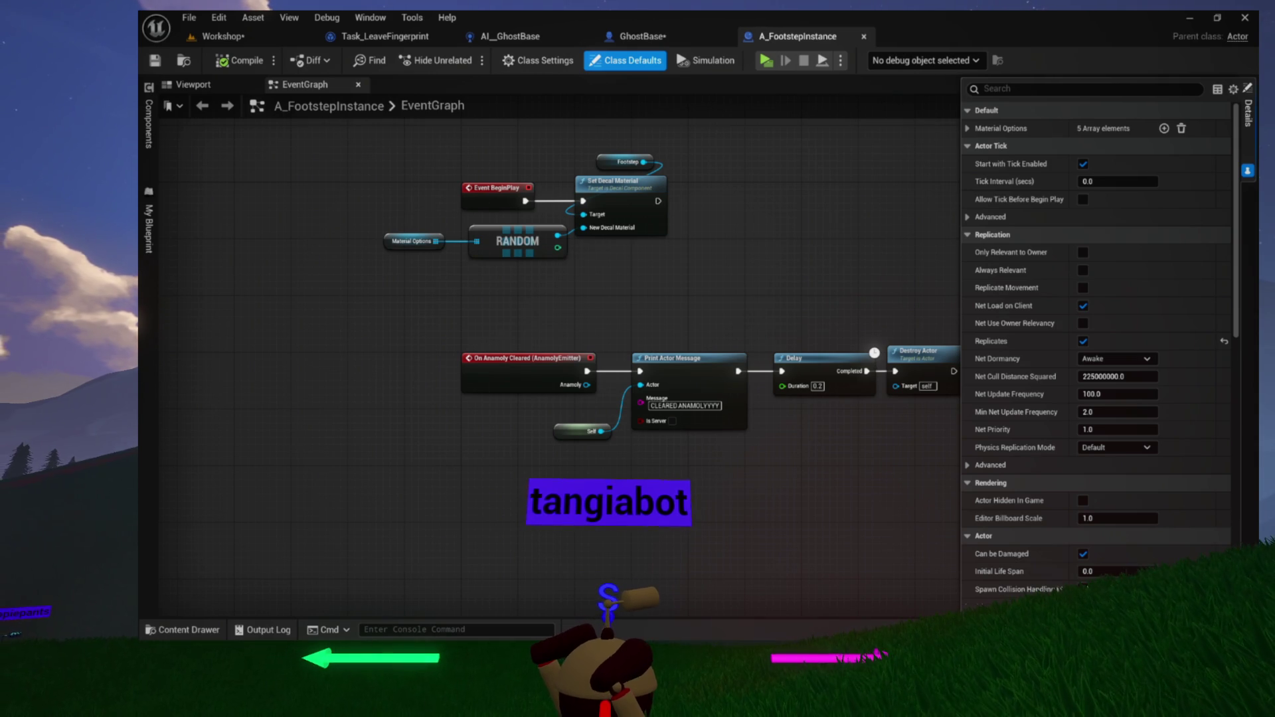
Compile and save the GhostBase blueprint with Ctrl+S
left_click_drag(364, 307, 435, 330)
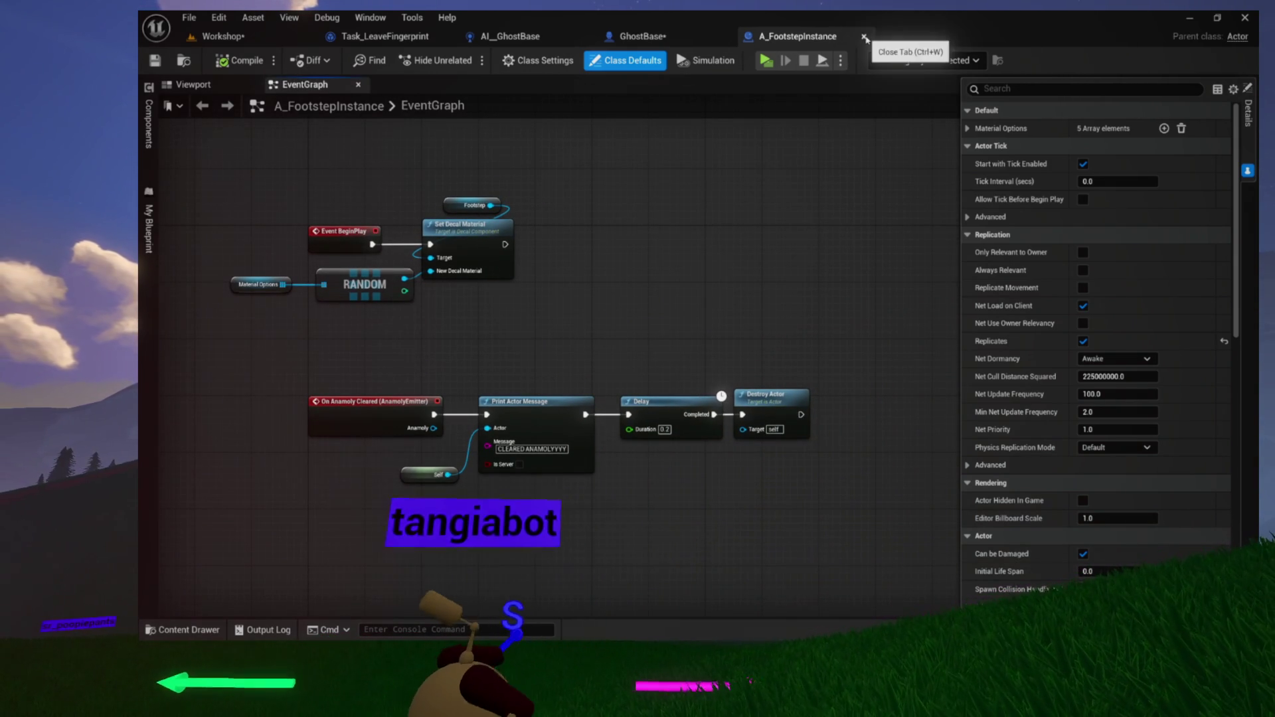
left_click(638, 36)
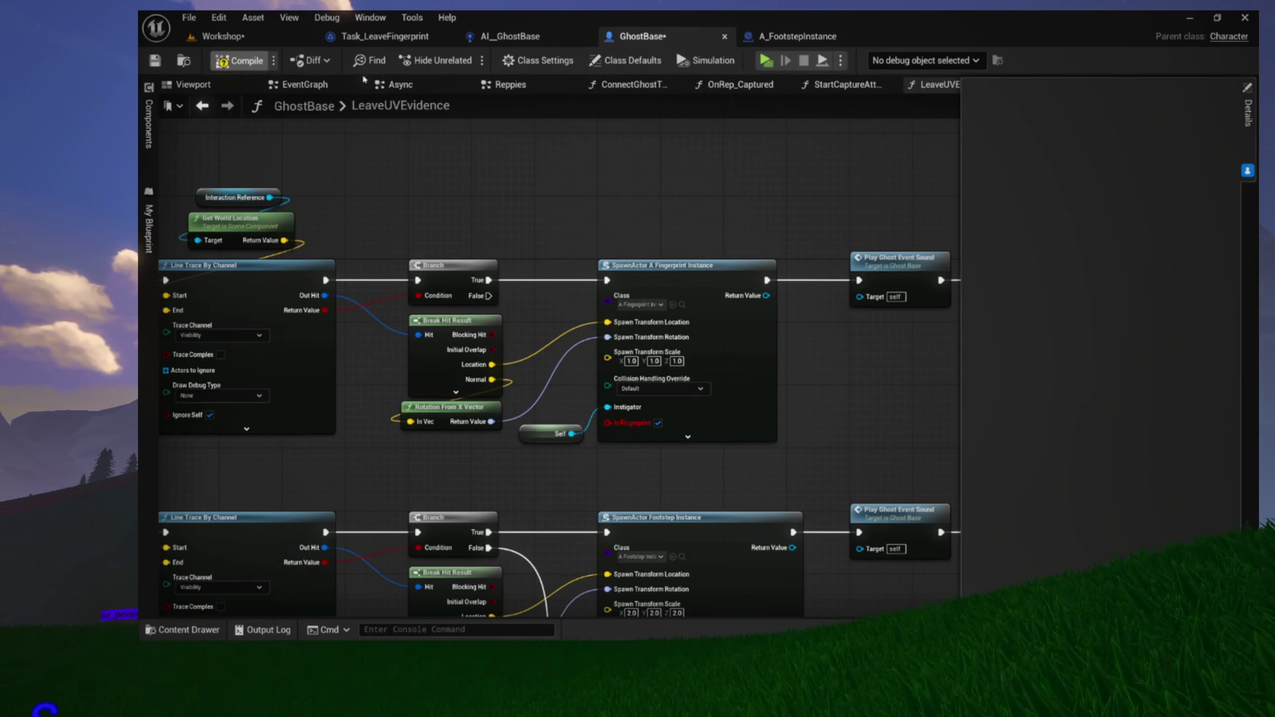
key("ctrl+s")
In AI_GhostBase, check the Output Log messages, then return to the LeaveUVEvidence function graph
left_click(515, 40)
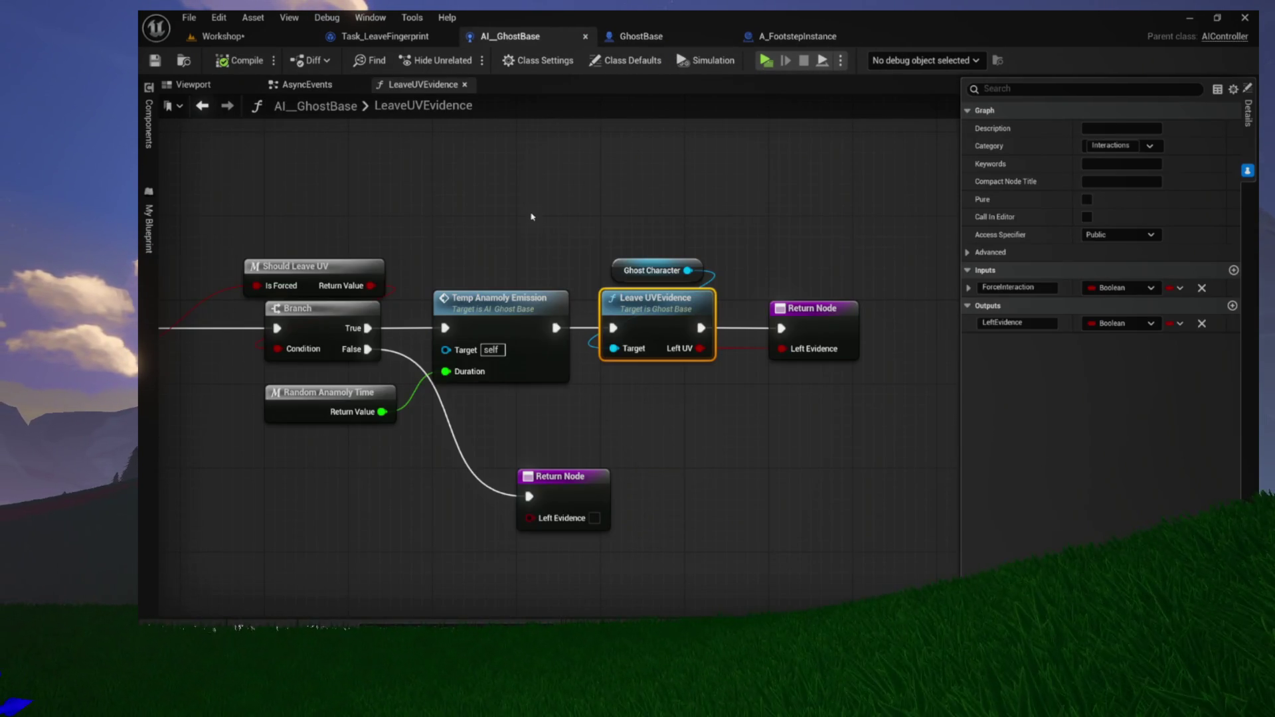
left_click(276, 617)
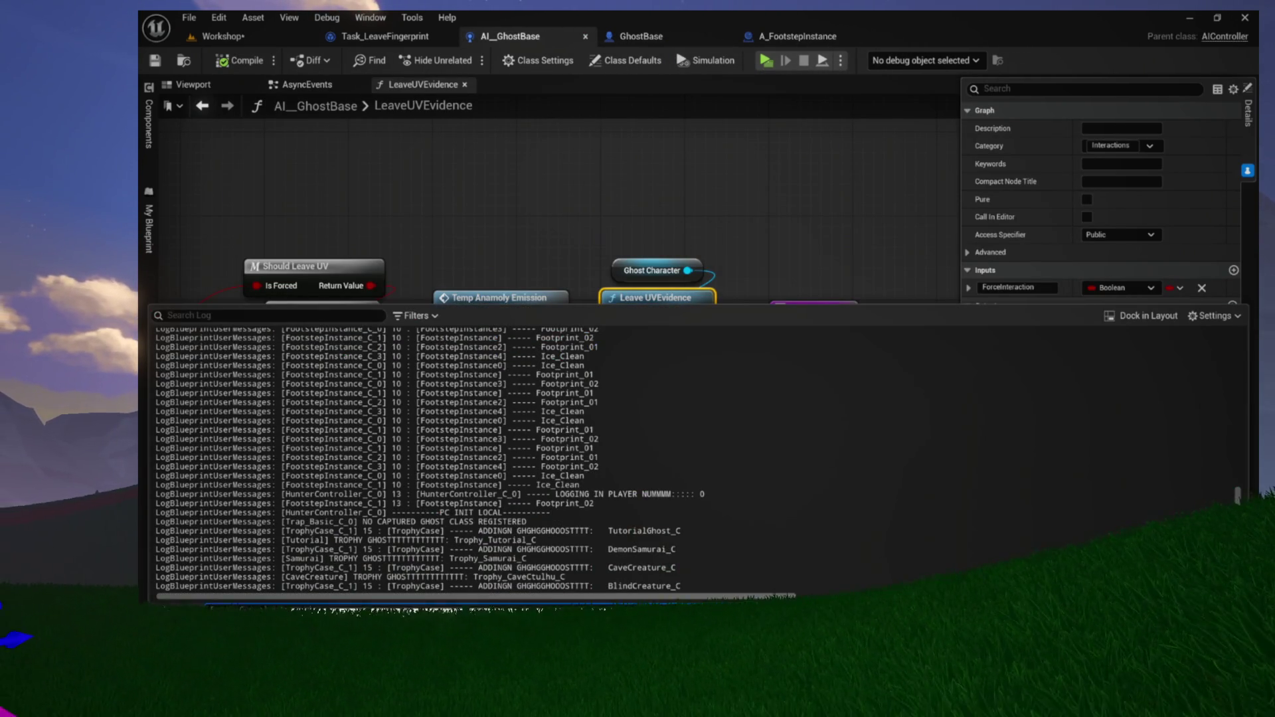
key("ctrl+space")
key("ctrl+space")
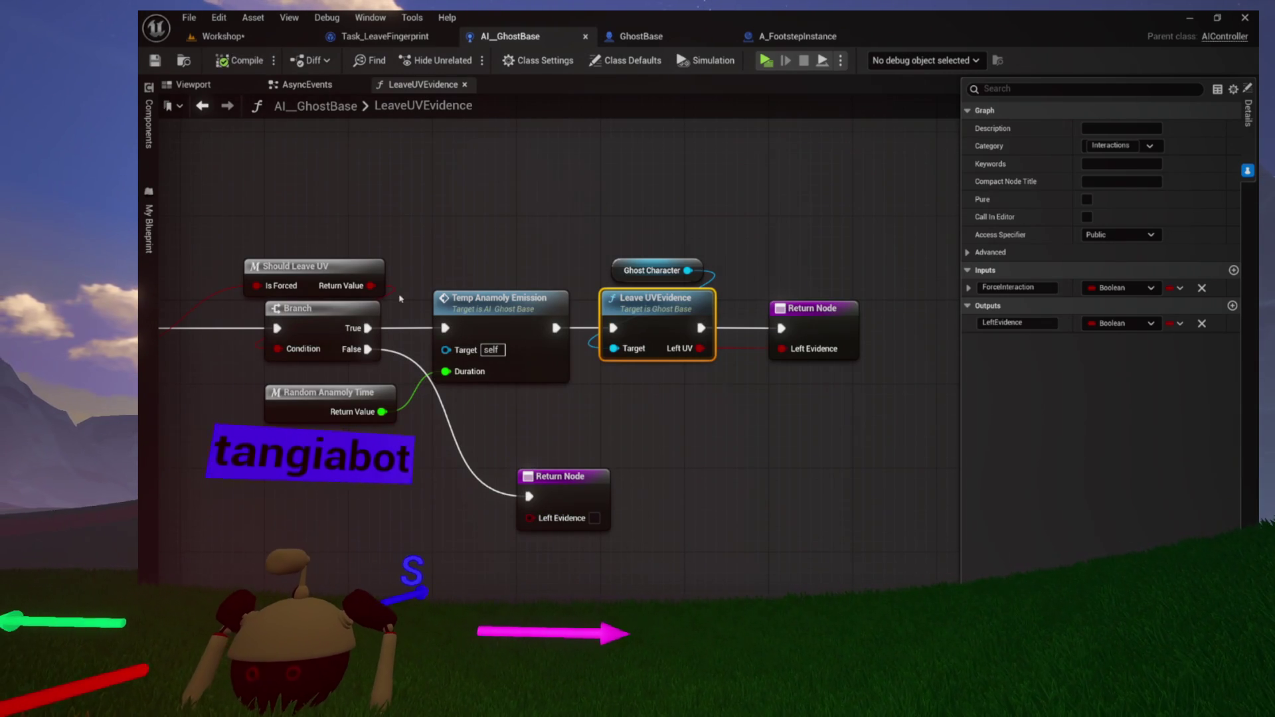
left_click(365, 537)
mouse_move(365, 537)
left_mouse_down()
mouse_move(414, 477)
mouse_move(492, 428)
left_mouse_up()
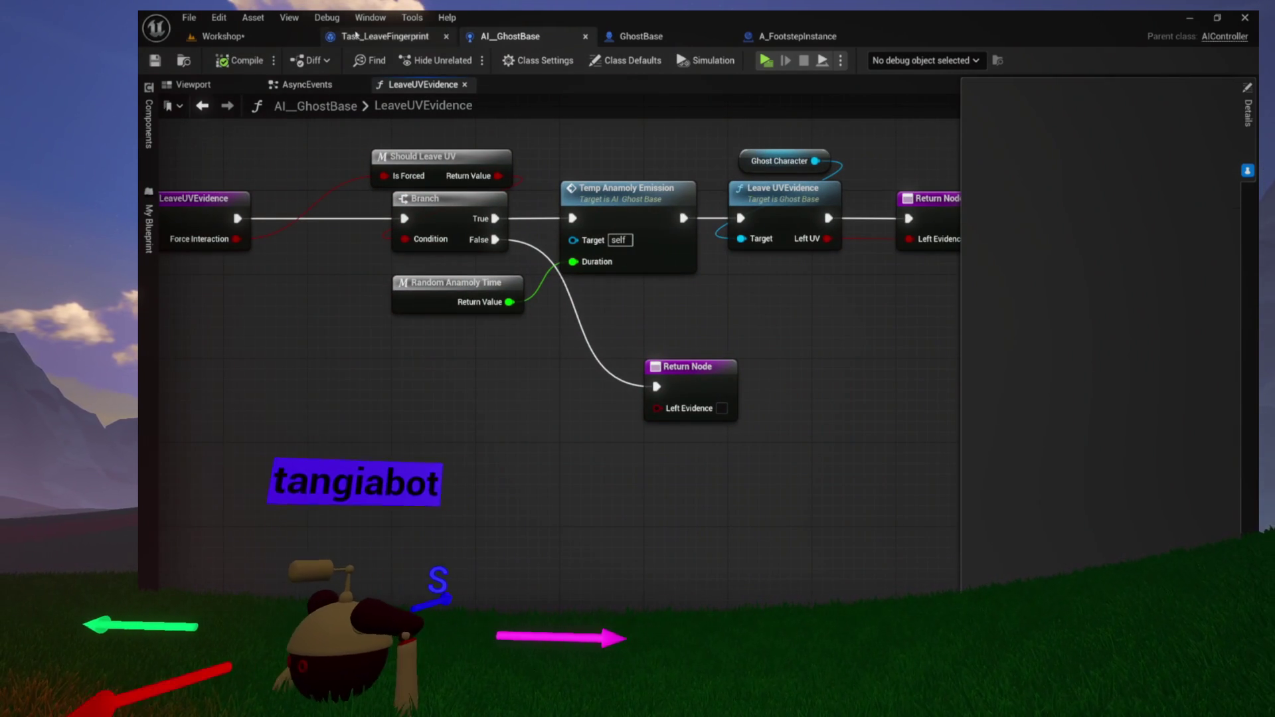
left_click(308, 85)
mouse_move(729, 488)
left_mouse_down()
mouse_move(844, 486)
mouse_move(886, 425)
left_mouse_up()
key("alt+Left")
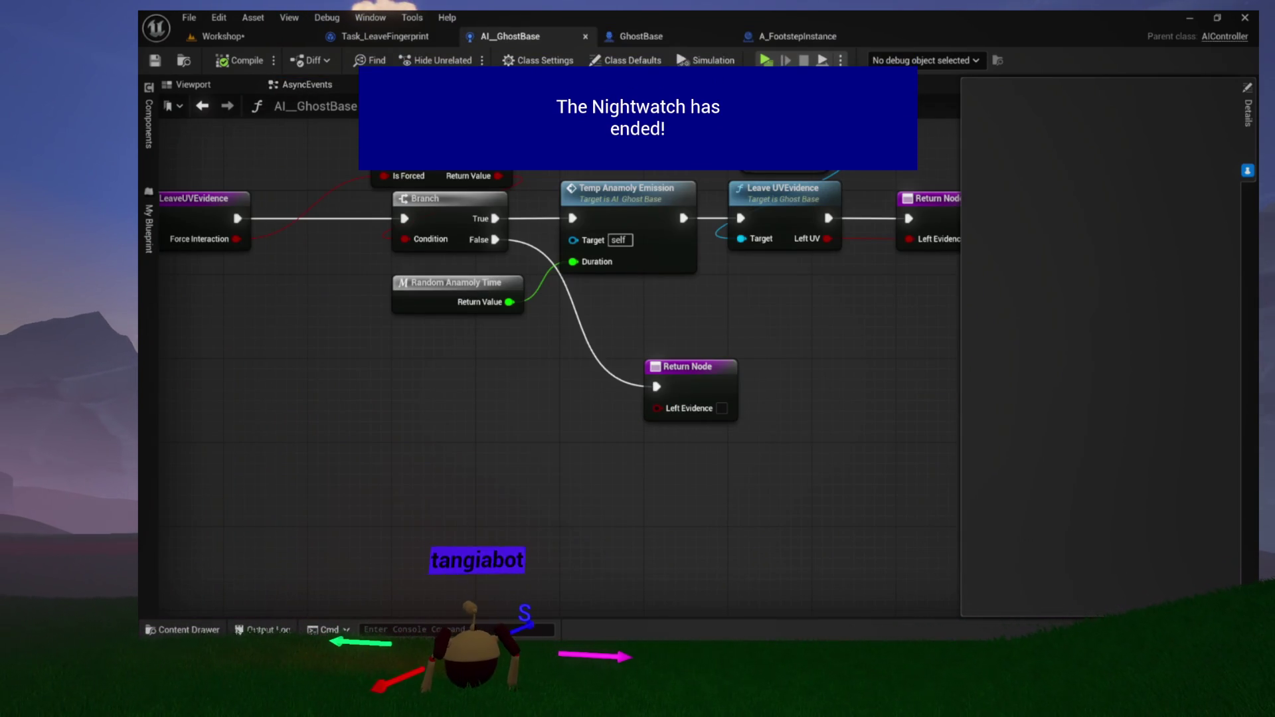
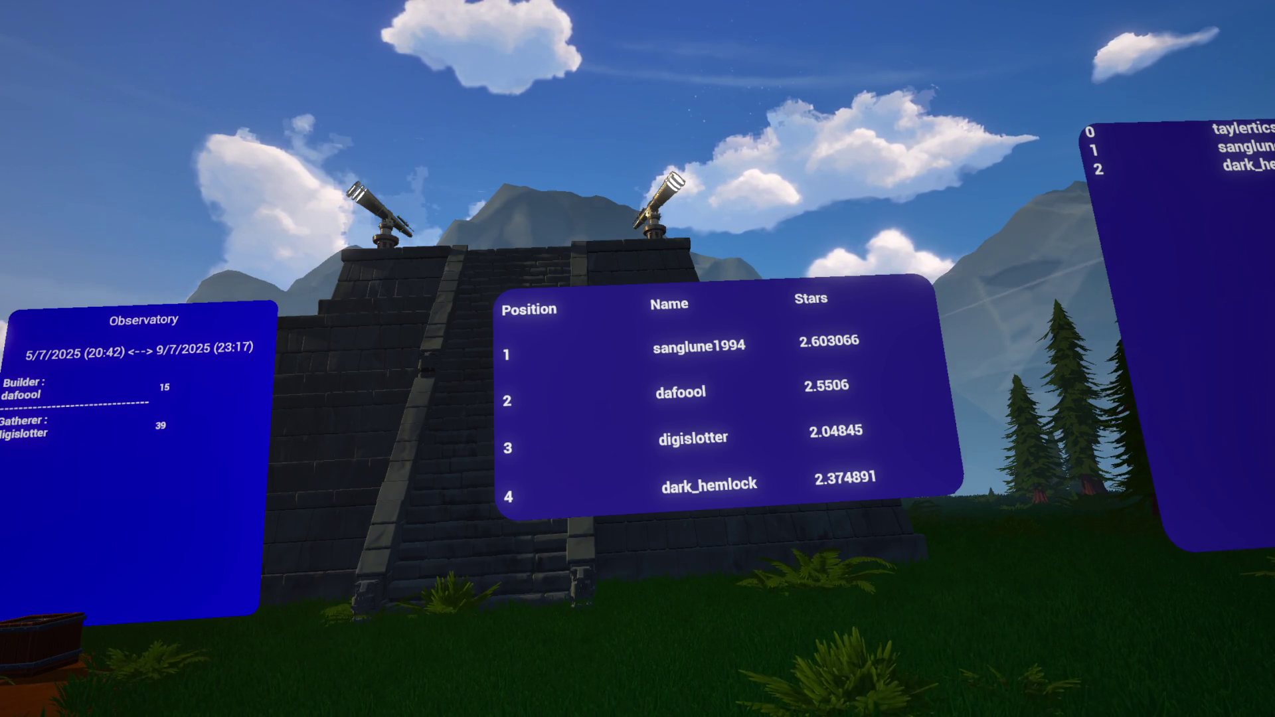
Walk through the ferns up to the name-list leaderboard panel, then back away
key("s")
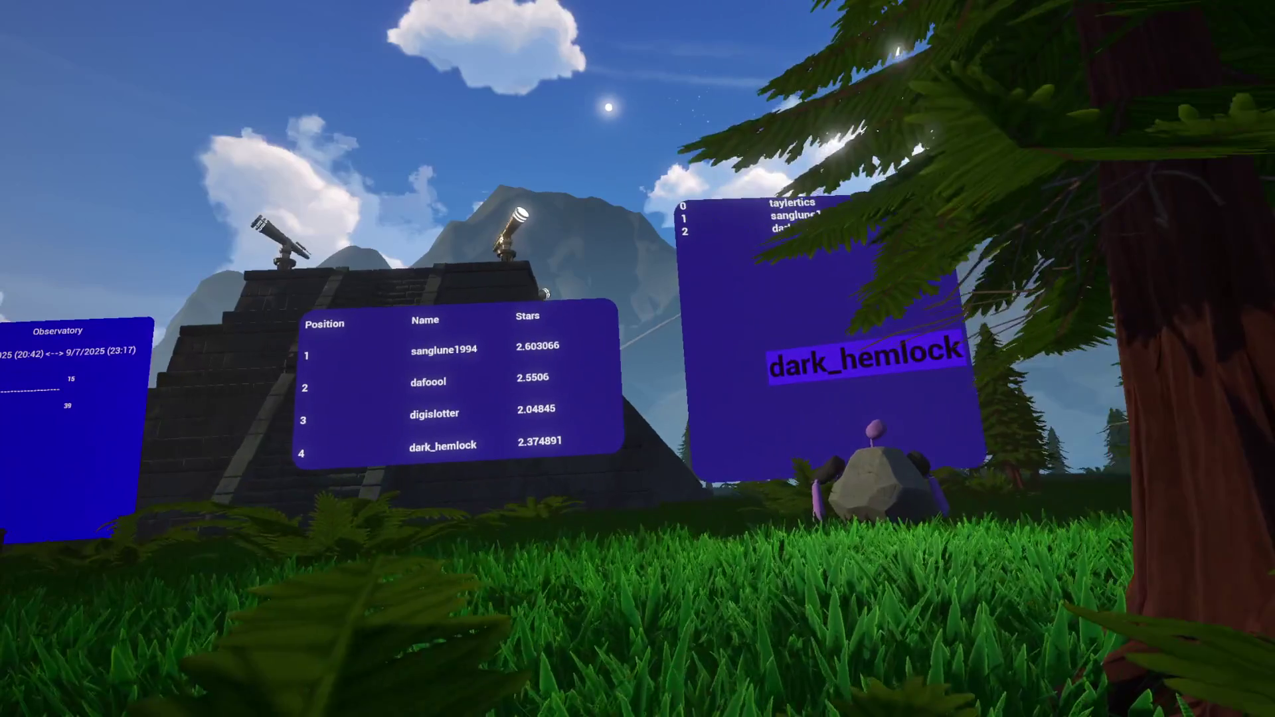
key("w")
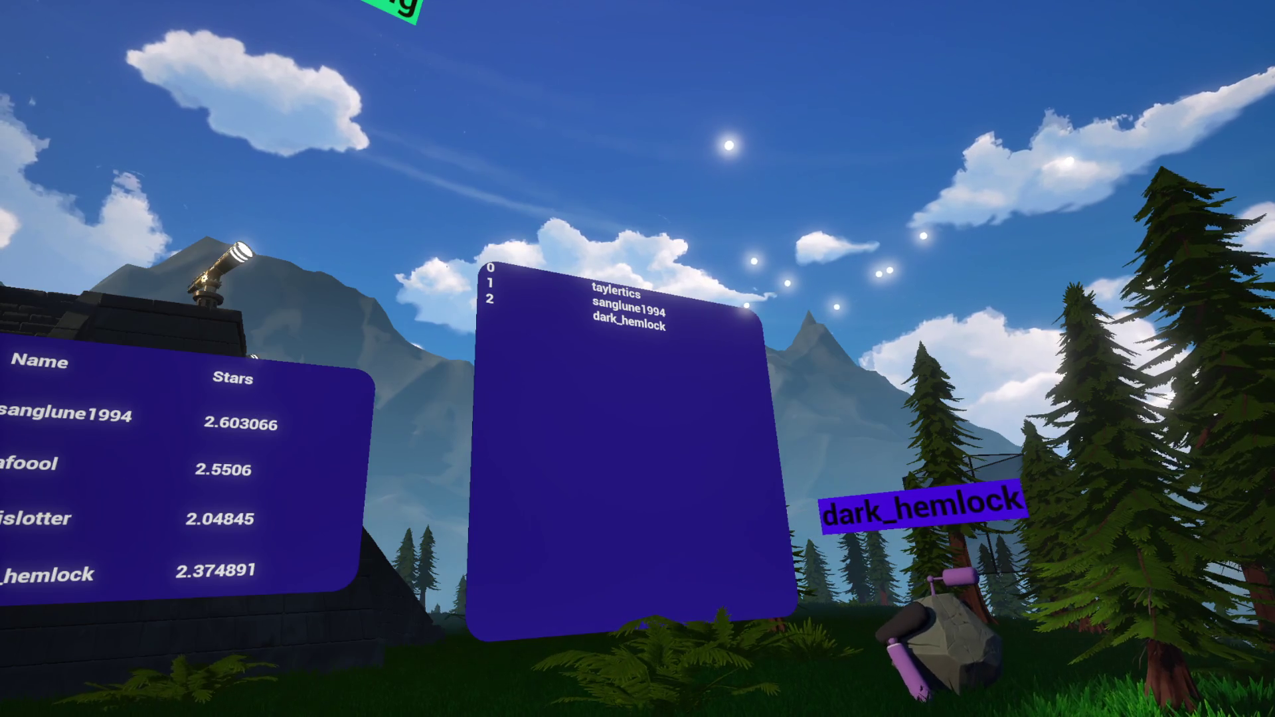
key("w")
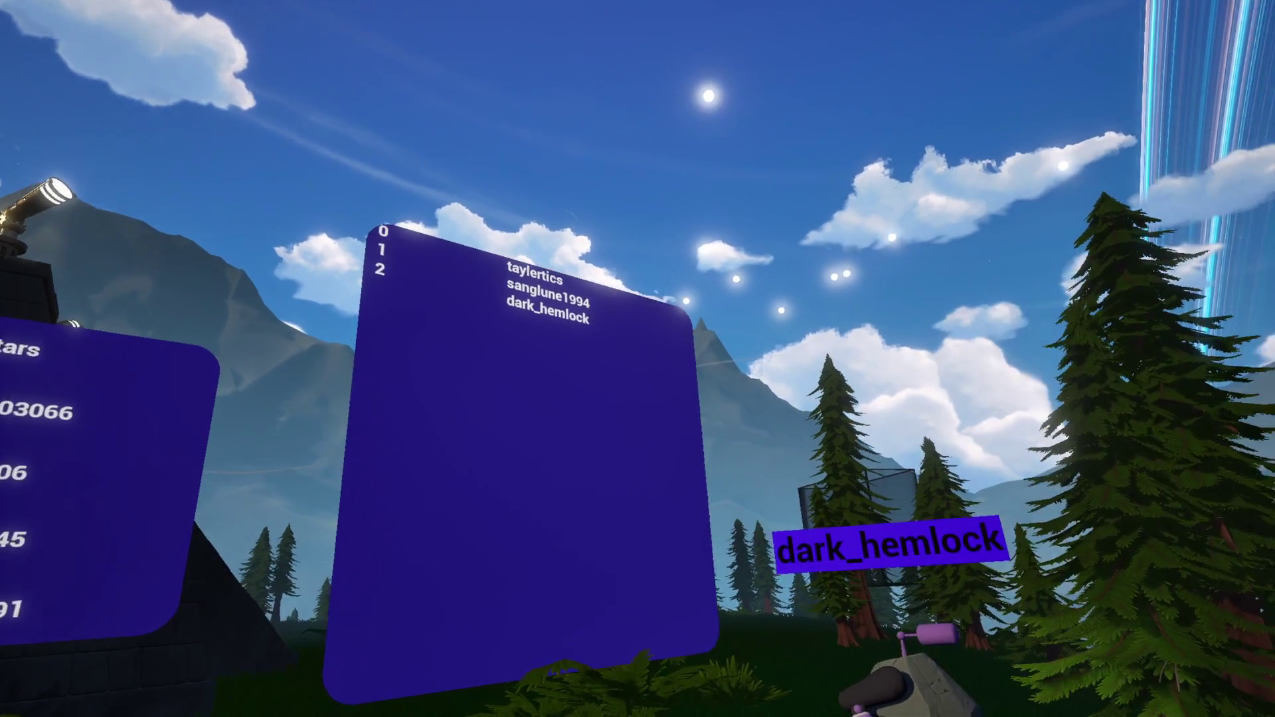
key("w")
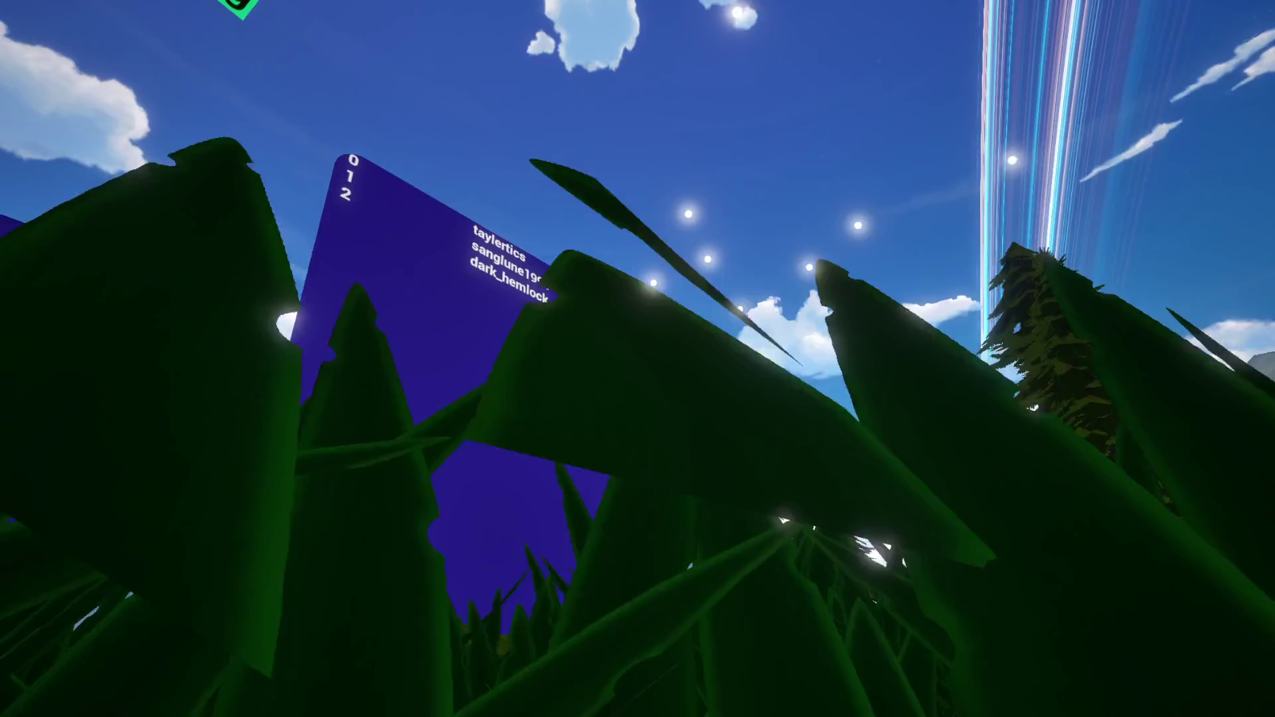
key("s")
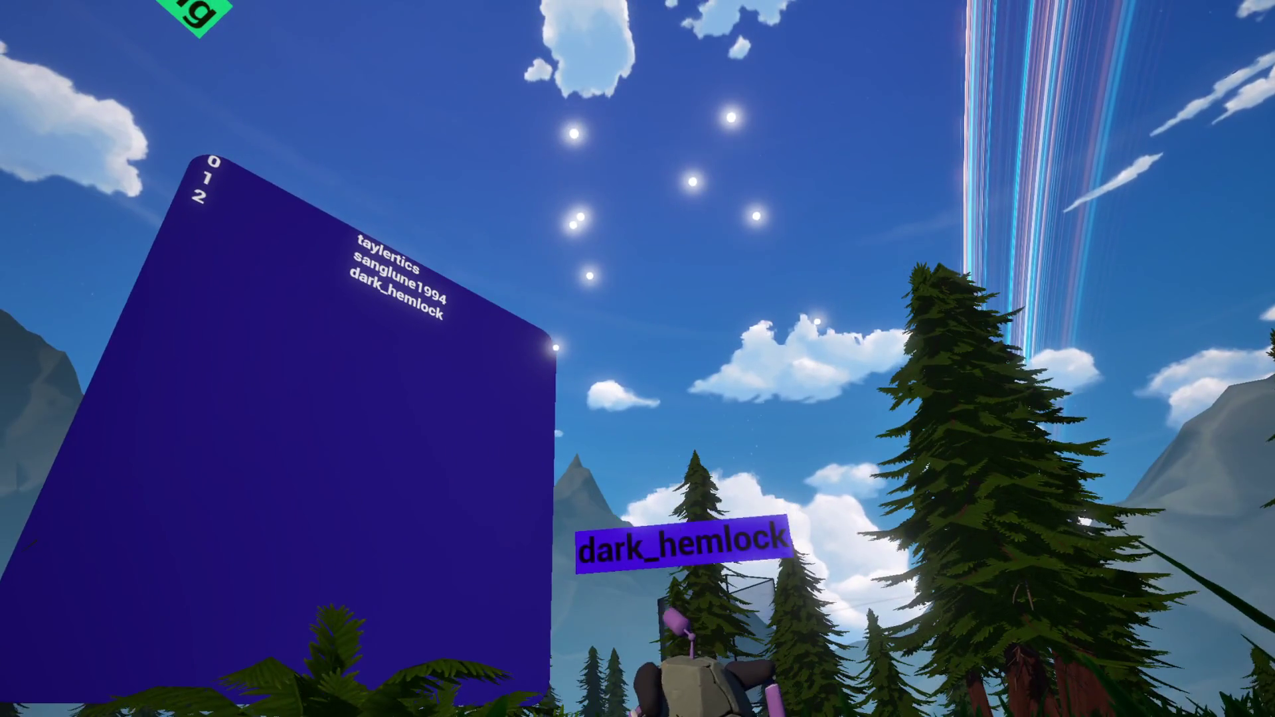
Turn right past the trees until the view faces the pine forest and mountains
key("Right")
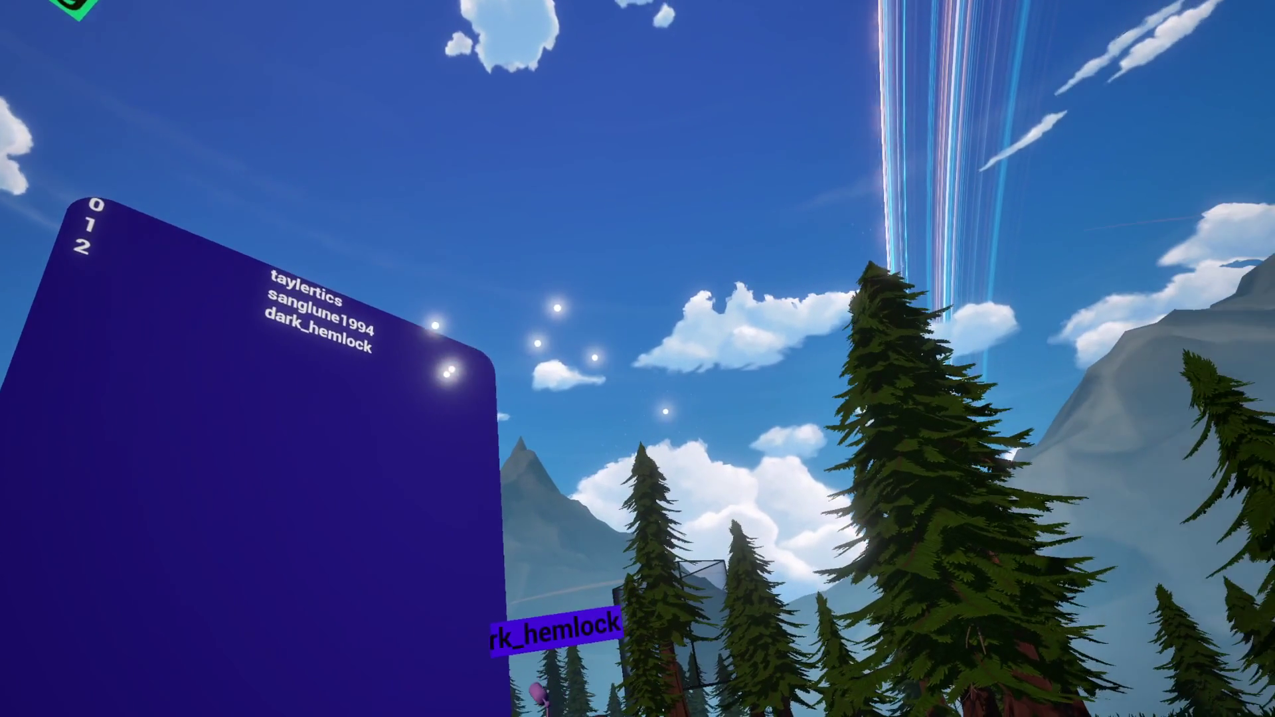
key("w")
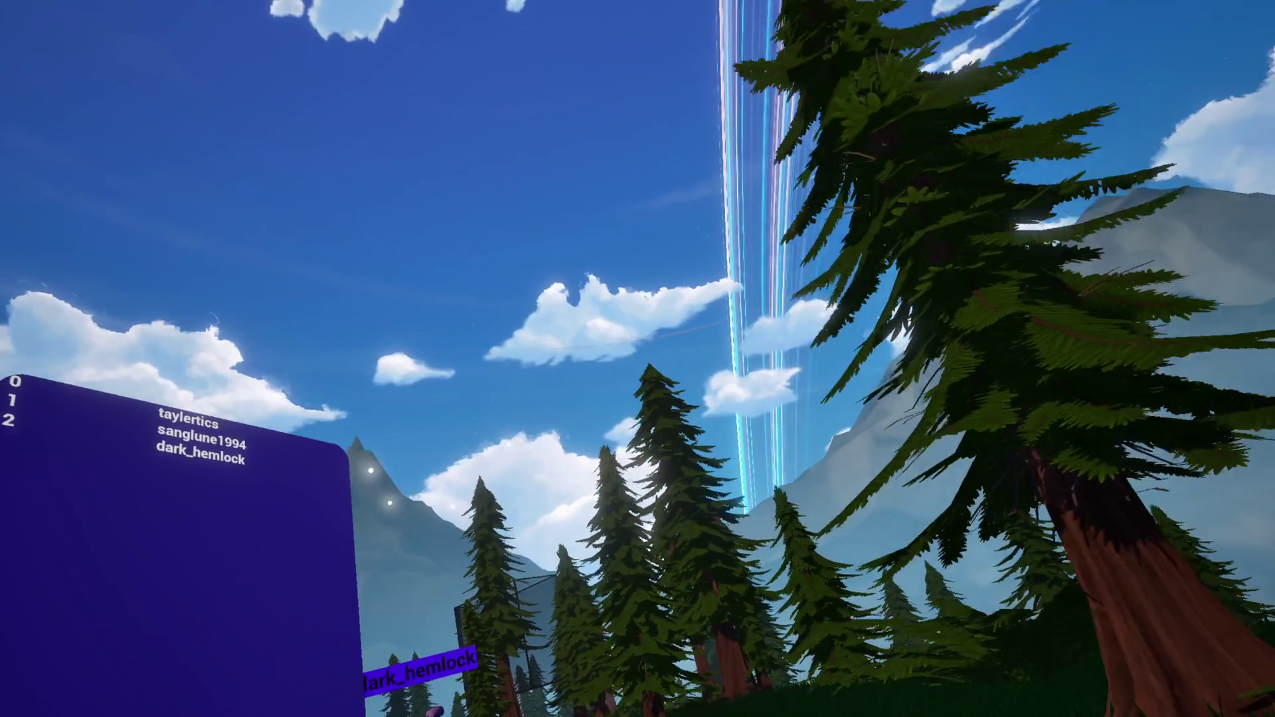
key("s")
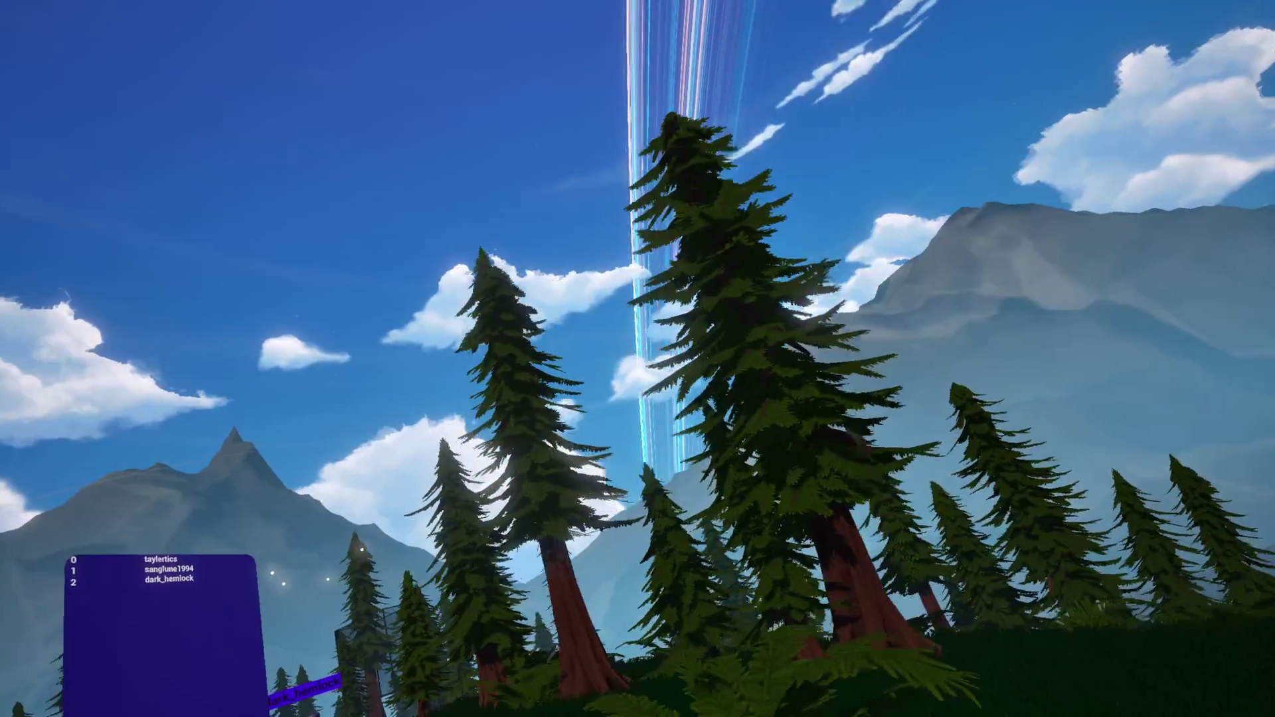
key("Right")
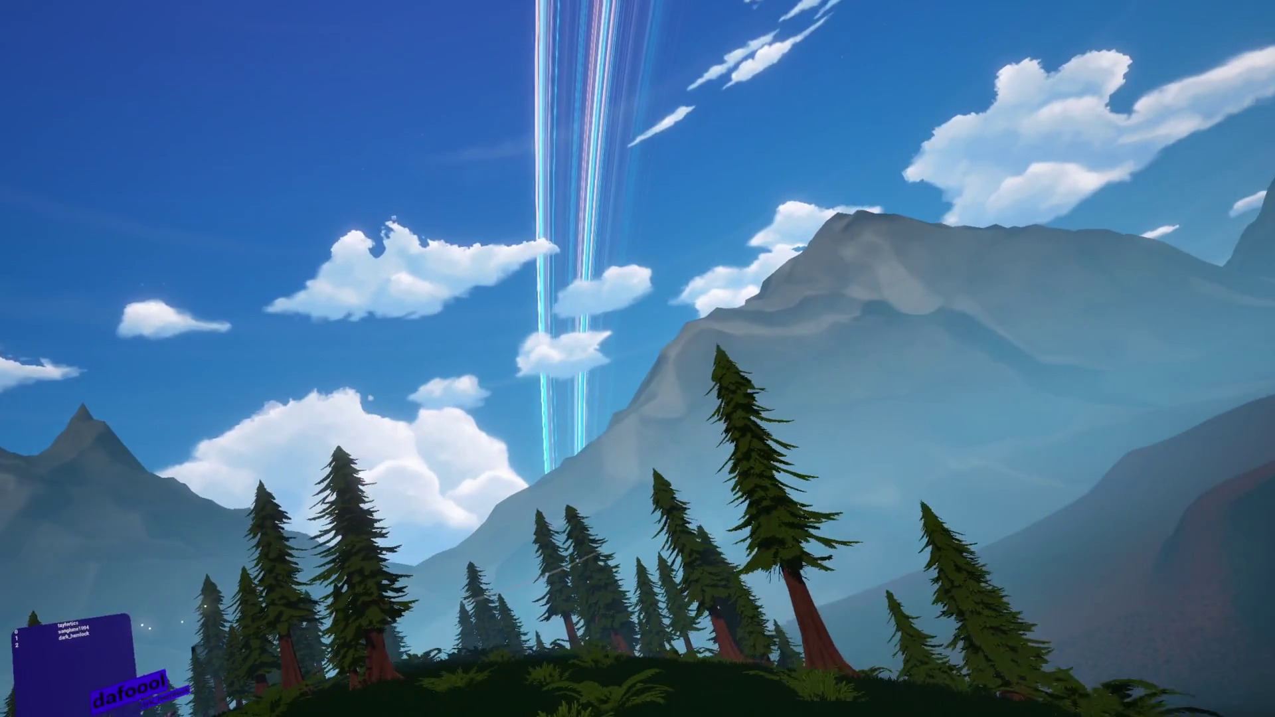
key("Right")
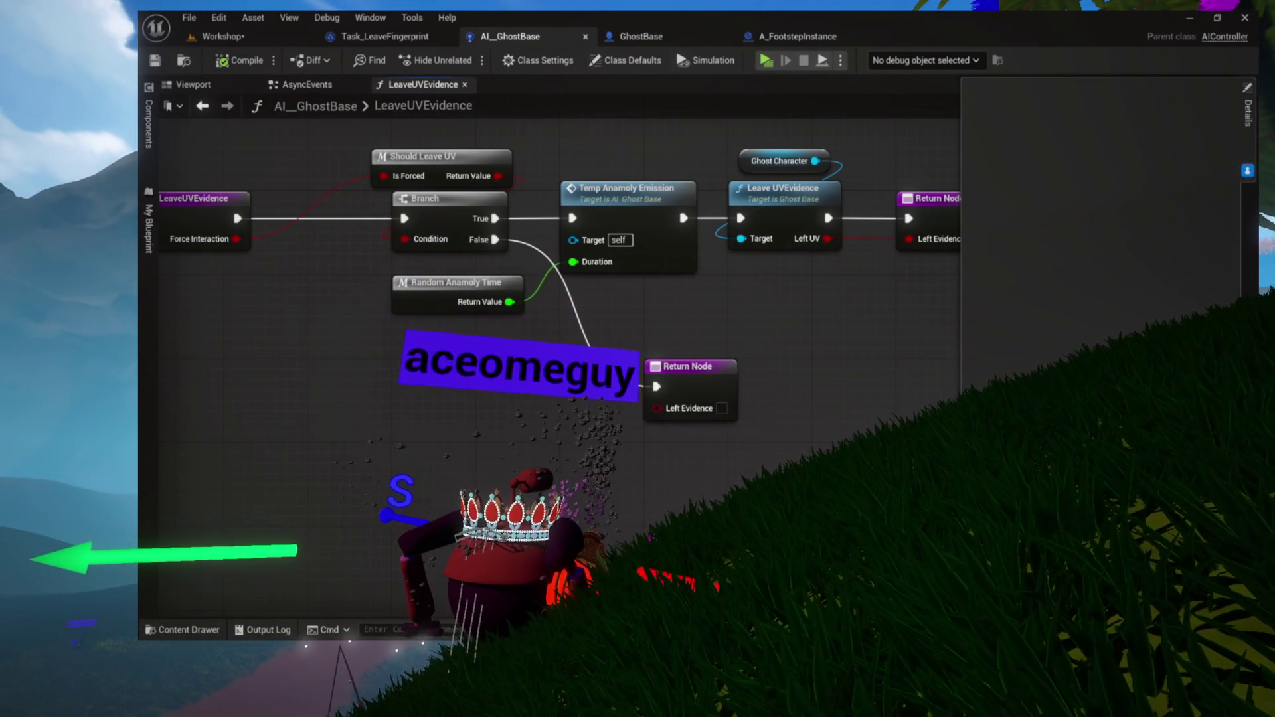
Inspect the Workshop's A_ICEPrint actor and the A_FootstepInstance blueprint, then return to GhostBase's LeaveUVEvidence graph
mouse_move(589, 430)
left_mouse_down()
mouse_move(560, 523)
mouse_move(449, 528)
left_mouse_up()
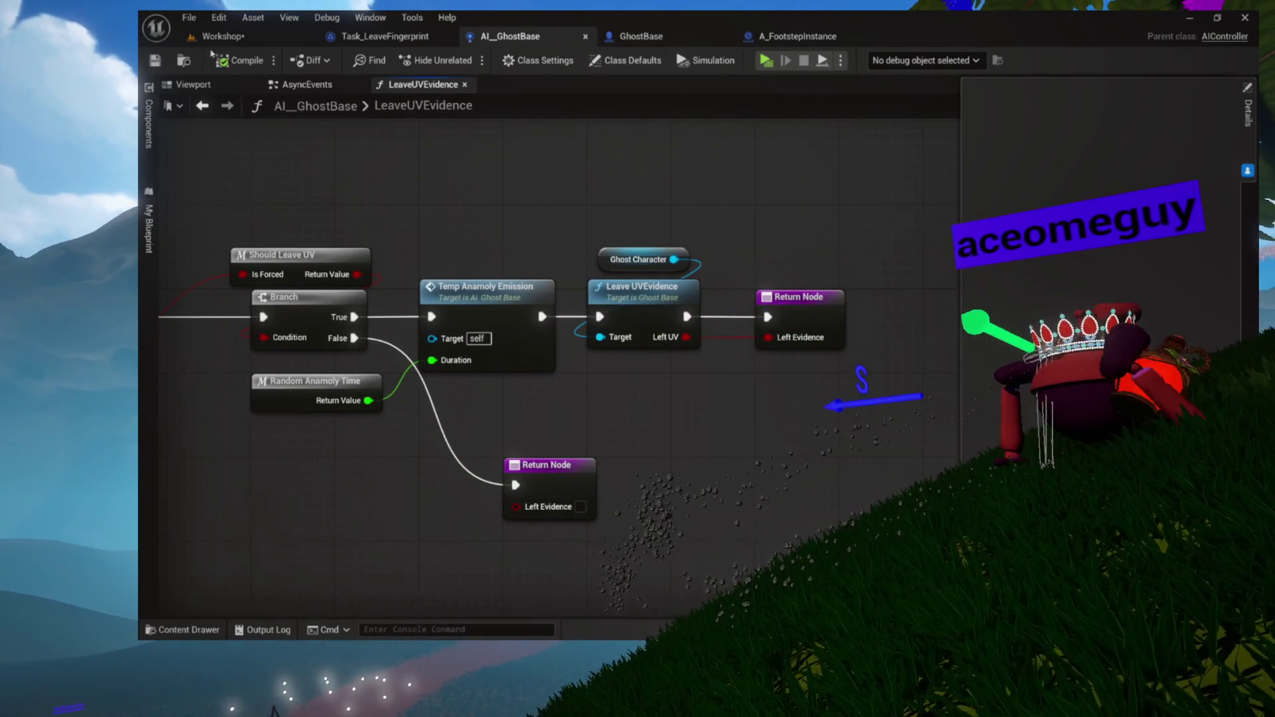
left_click(216, 37)
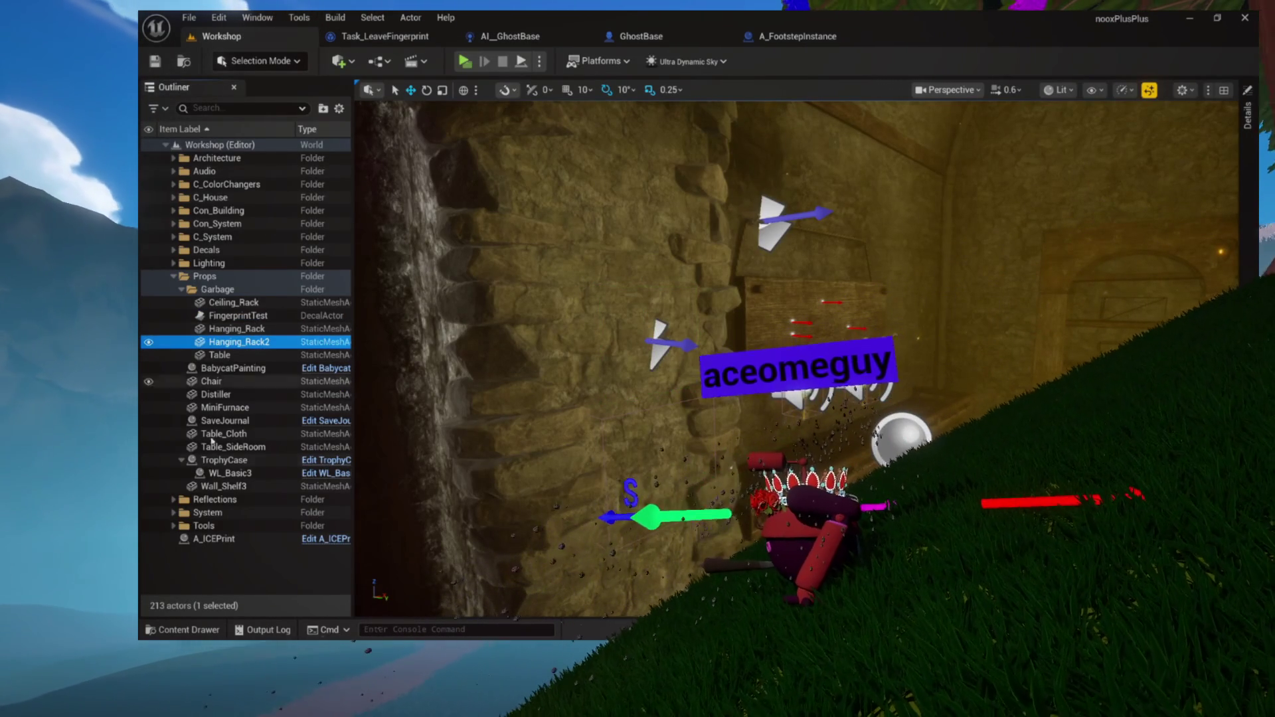
left_click(209, 540)
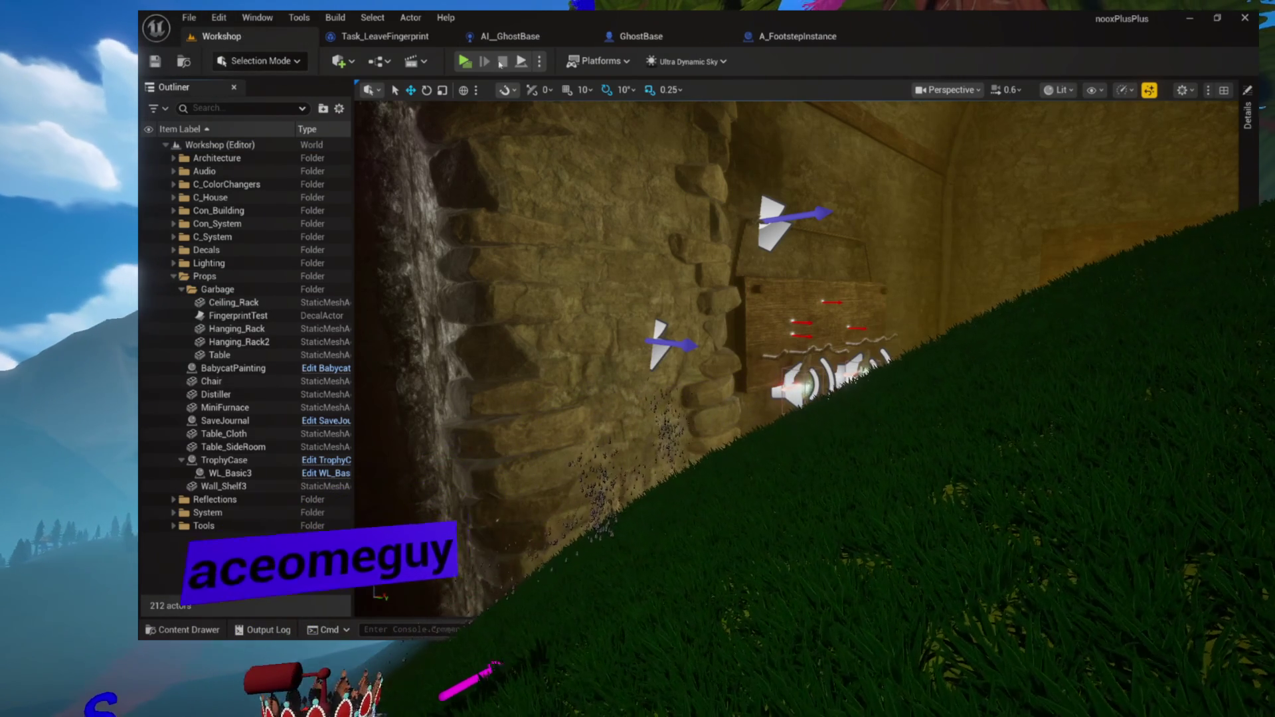
left_click(807, 37)
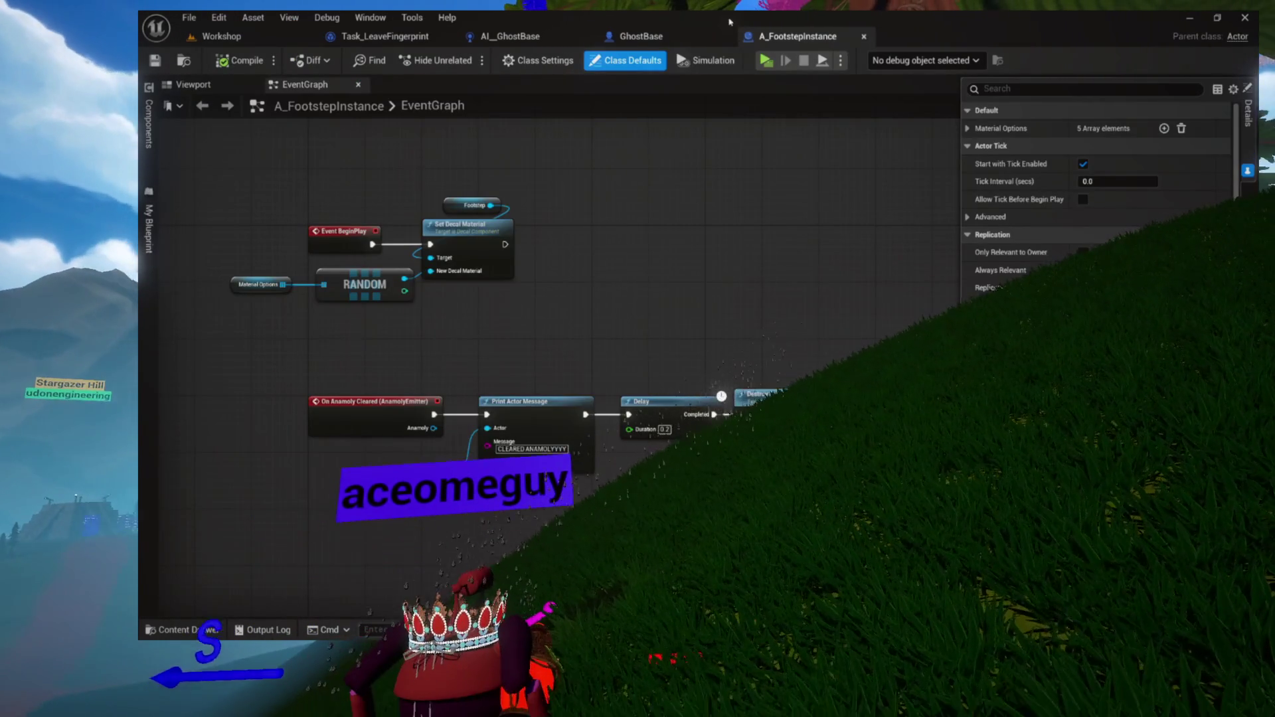
left_click(659, 37)
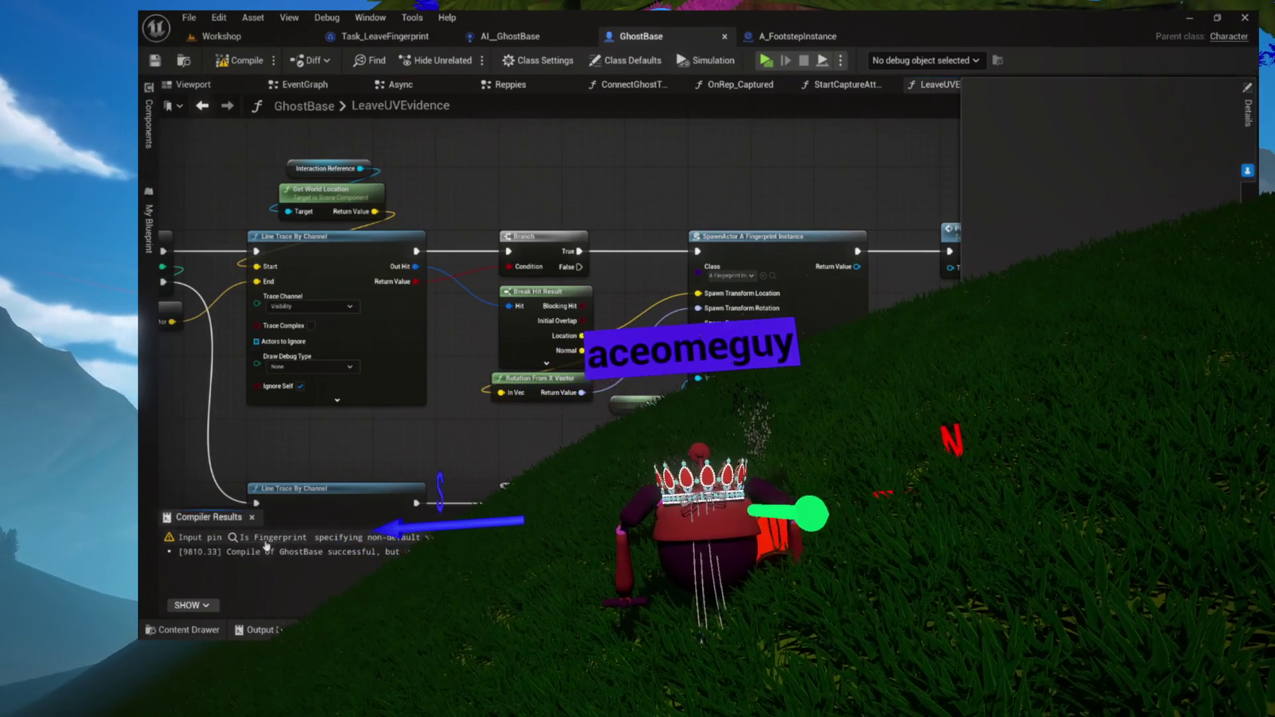
Jump to the SpawnActor node flagged by the compiler warning, briefly opening and closing the Content Drawer
left_click(265, 537)
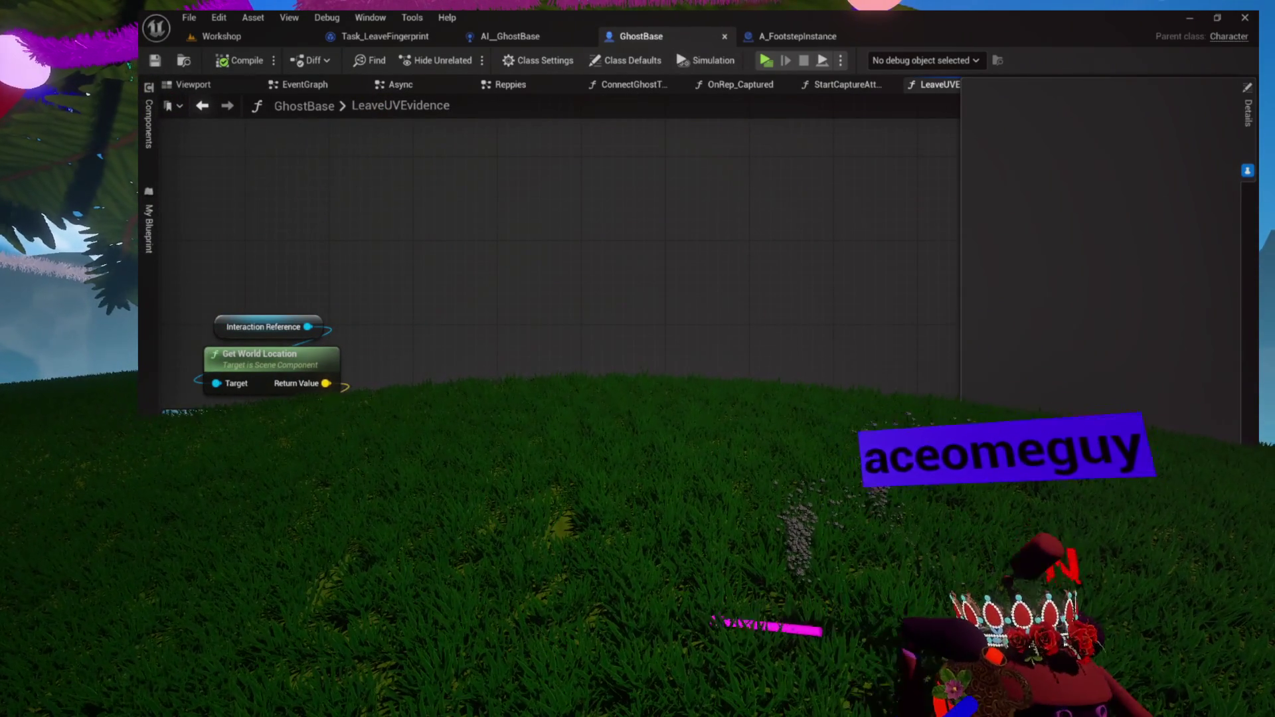
key("ctrl+space")
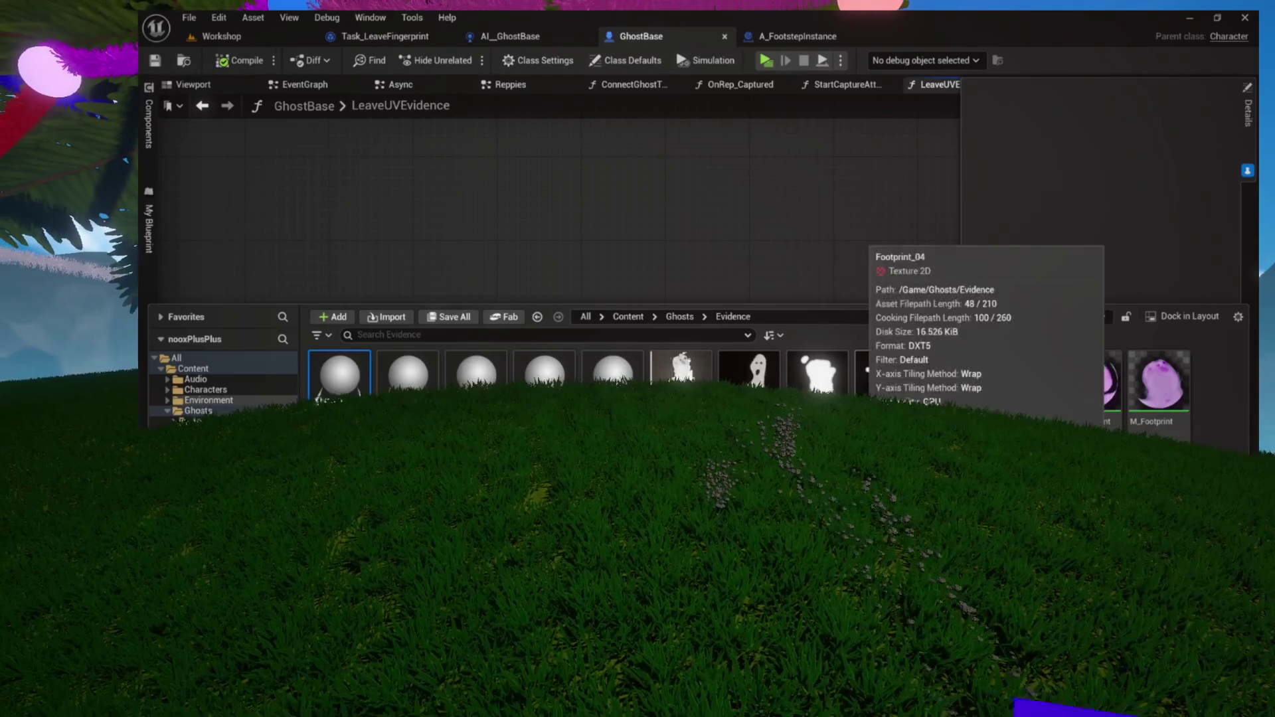
left_click(865, 304)
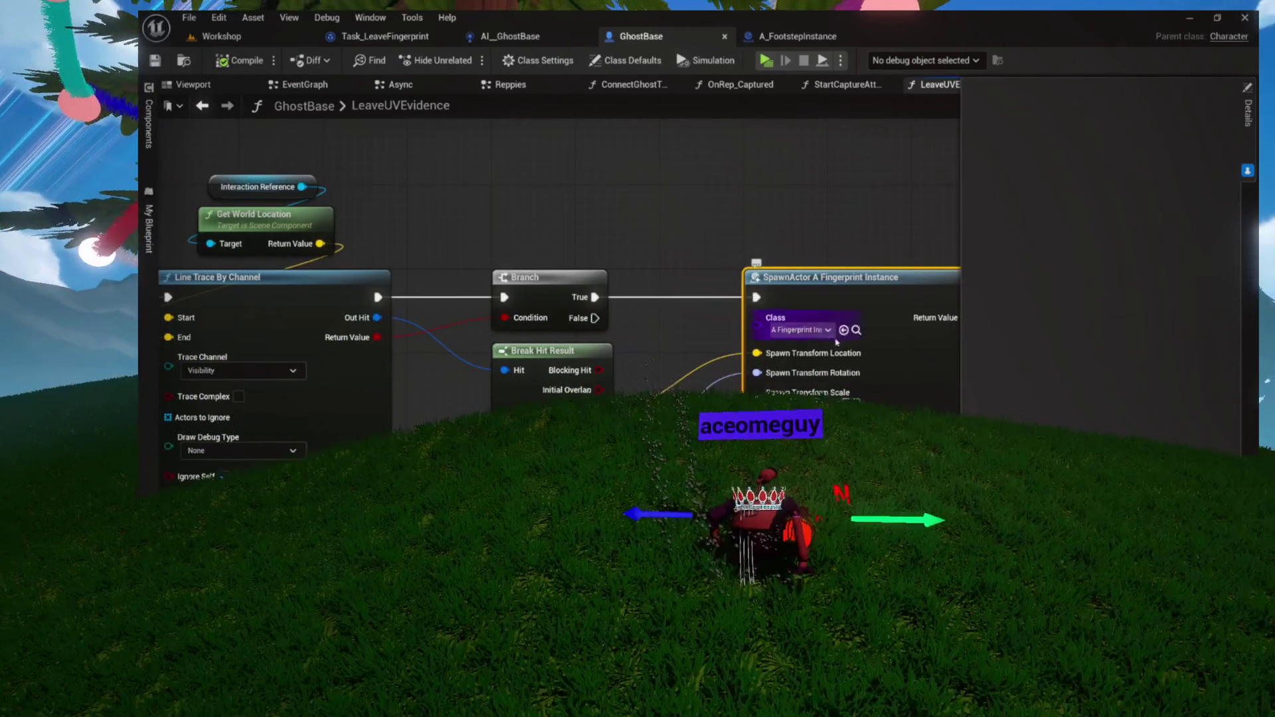
Add a Select node by searching 'sel' and move it clear of SpawnActor
type("sele")
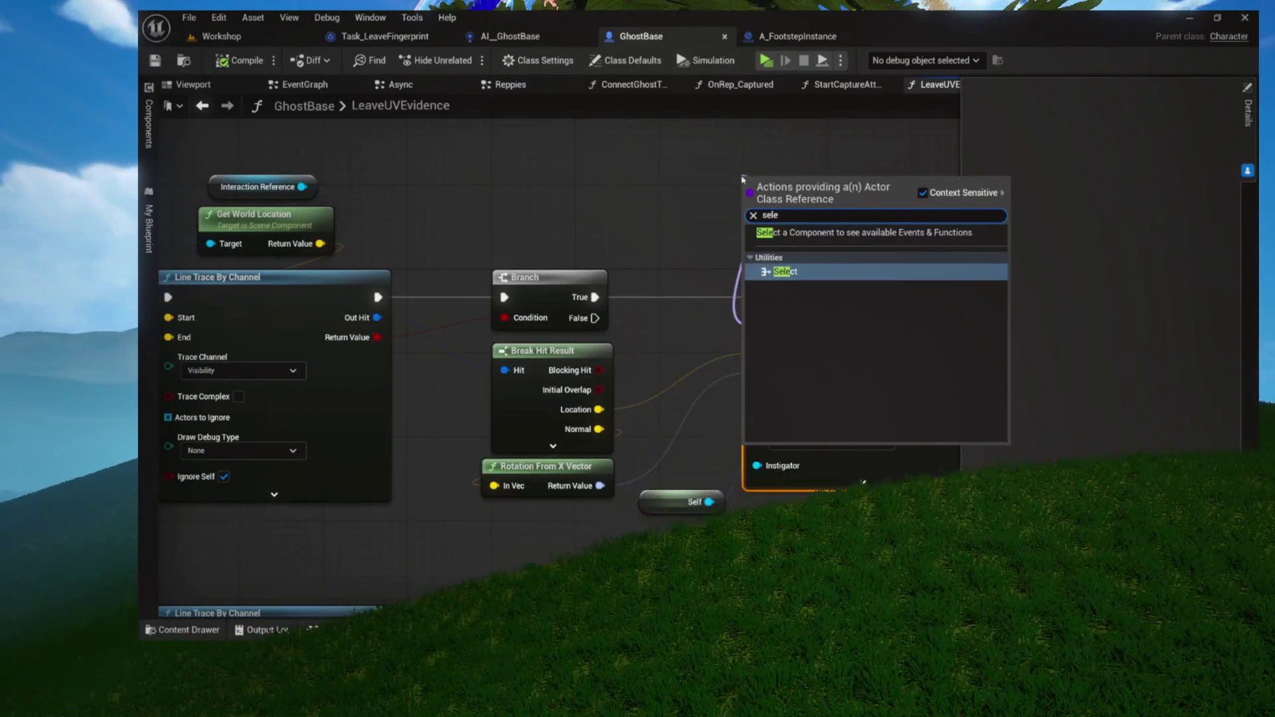
key("Return")
mouse_move(743, 180)
left_mouse_down()
mouse_move(535, 251)
mouse_move(423, 259)
mouse_move(465, 239)
mouse_move(379, 214)
left_mouse_up()
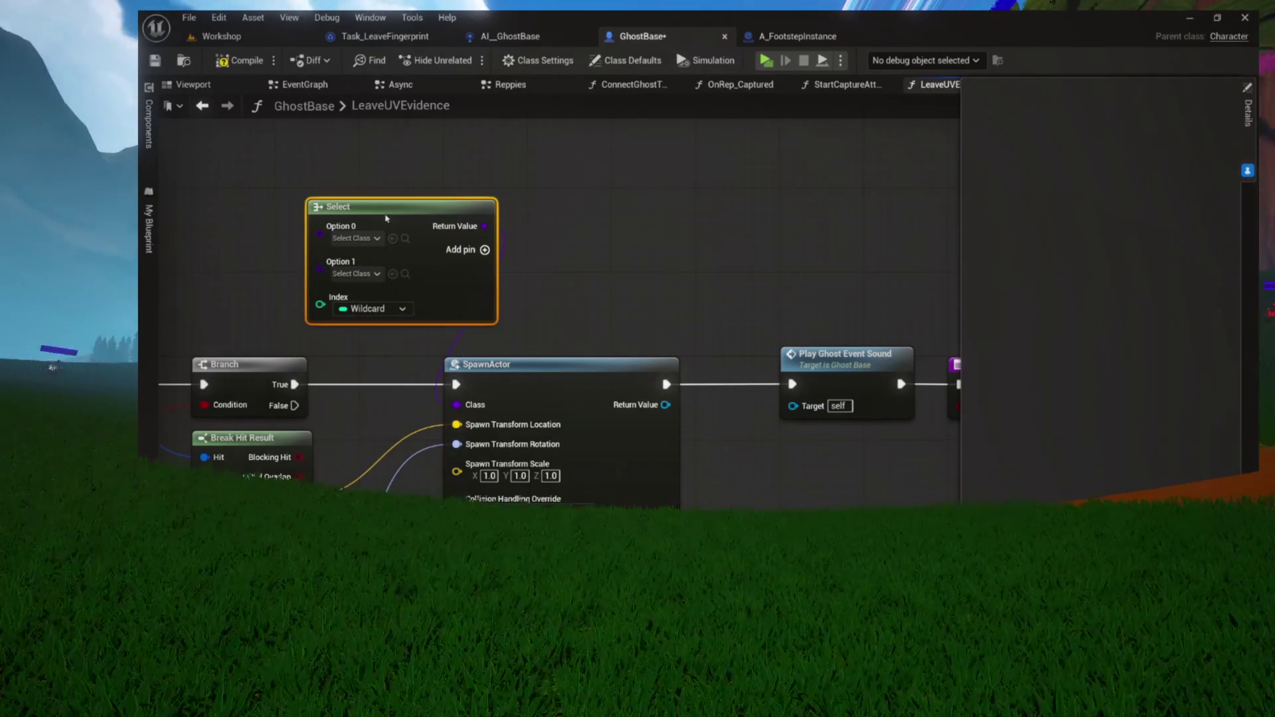
mouse_move(603, 223)
left_mouse_down()
mouse_move(425, 220)
mouse_move(502, 239)
mouse_move(417, 282)
mouse_move(371, 267)
left_mouse_up()
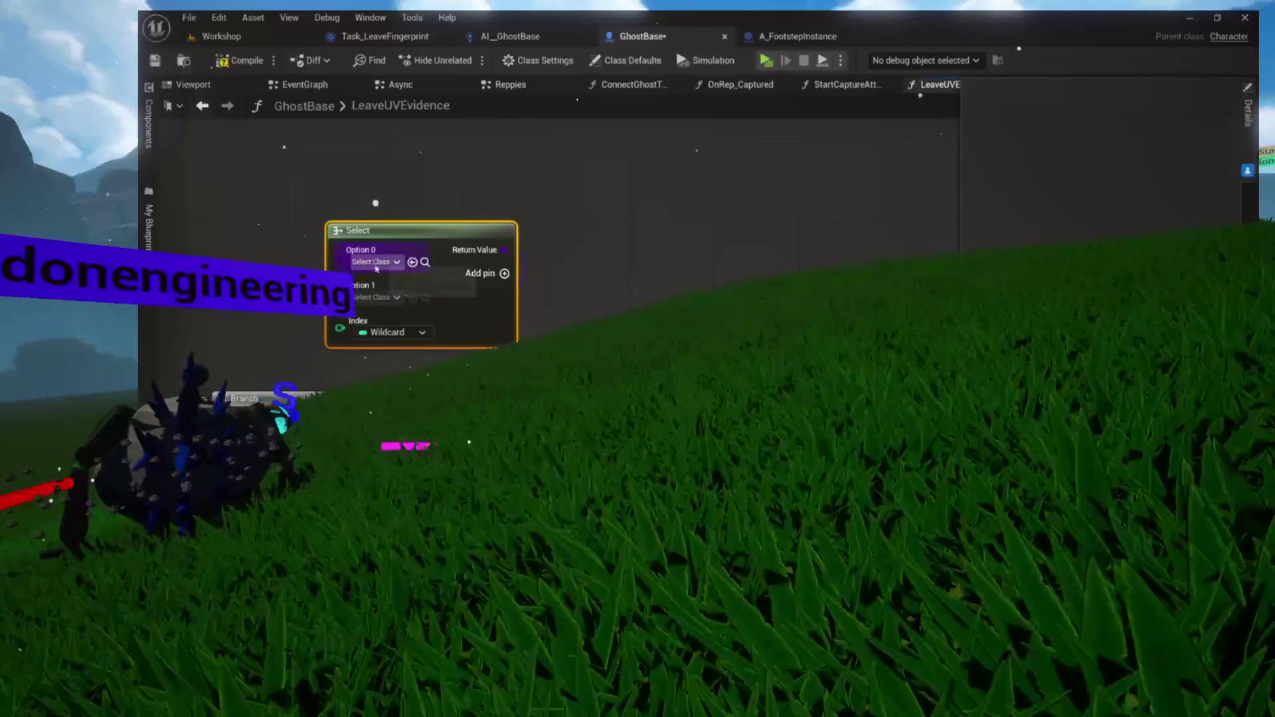
Set the Select node's options to A_Fingerprint Instance and A_ICEPrint
left_click(371, 262)
left_click(408, 267)
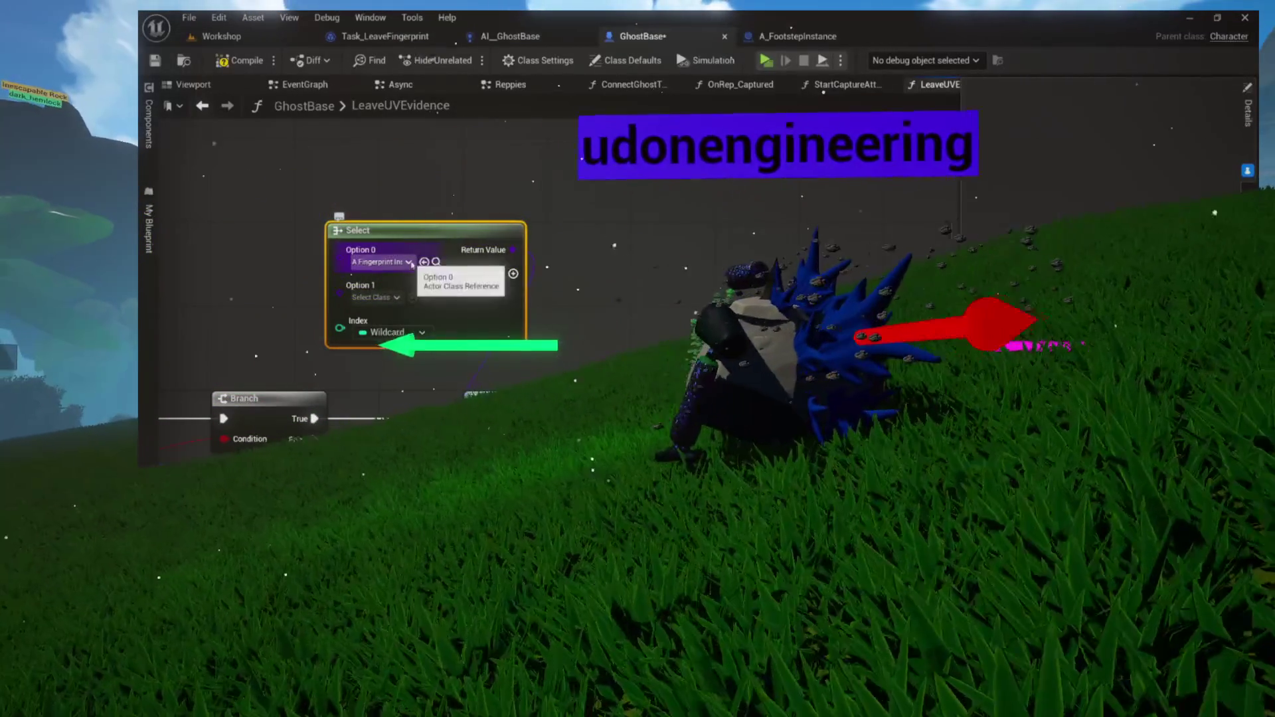
left_click(437, 261)
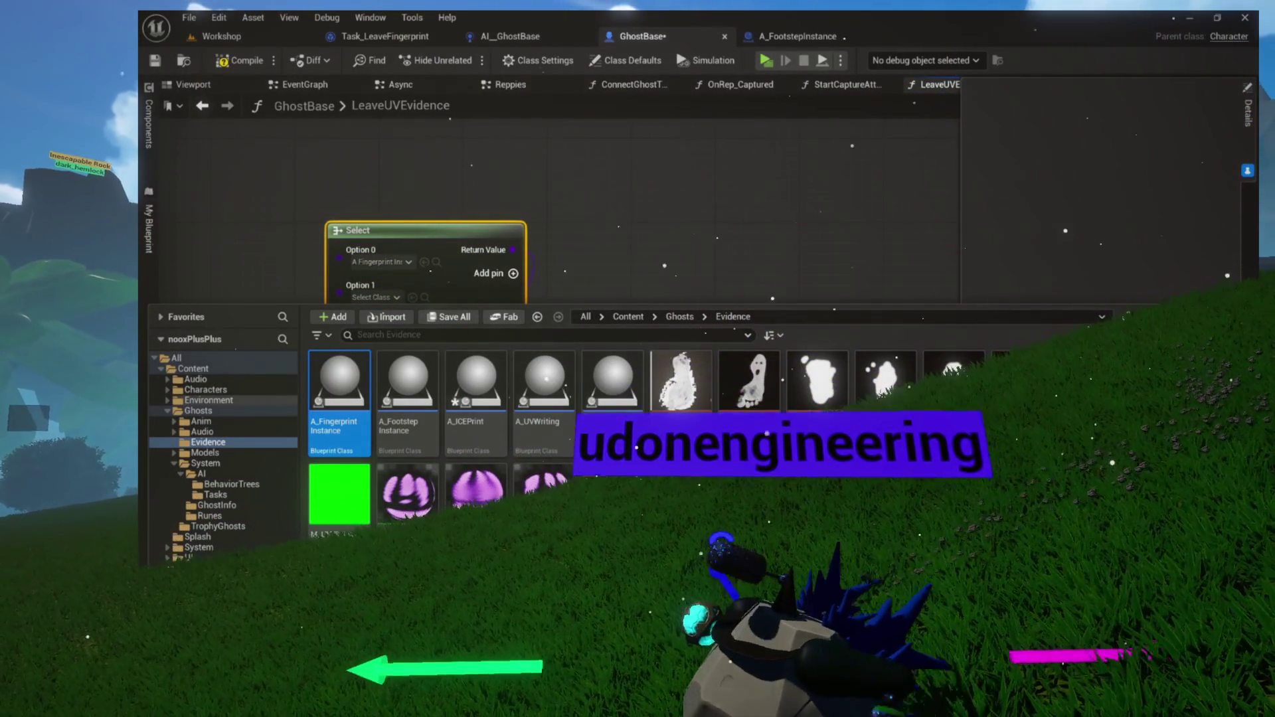
left_click(467, 430)
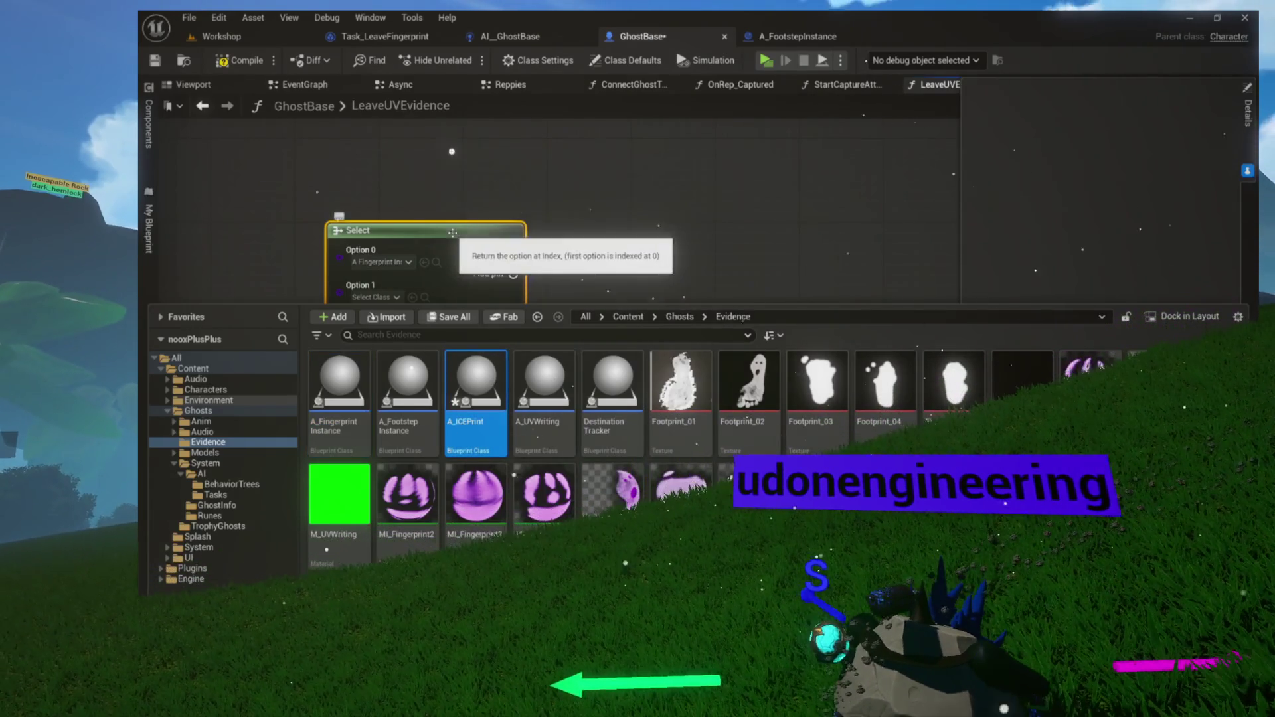
left_click(454, 220)
left_click(413, 287)
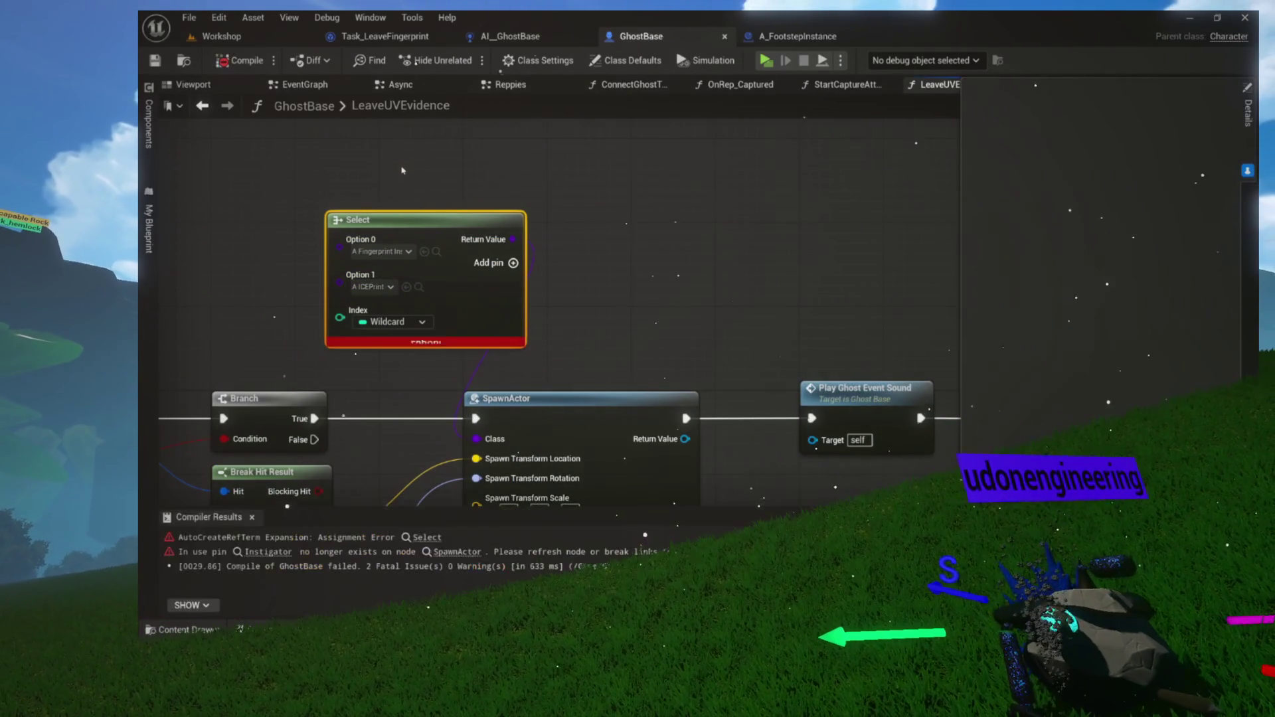
Remove SpawnActor's orphaned Instigator pin, recompile GhostBase, and drag off the Select node's Index pin
left_click_drag(524, 245, 483, 265)
left_click_drag(574, 292, 462, 485)
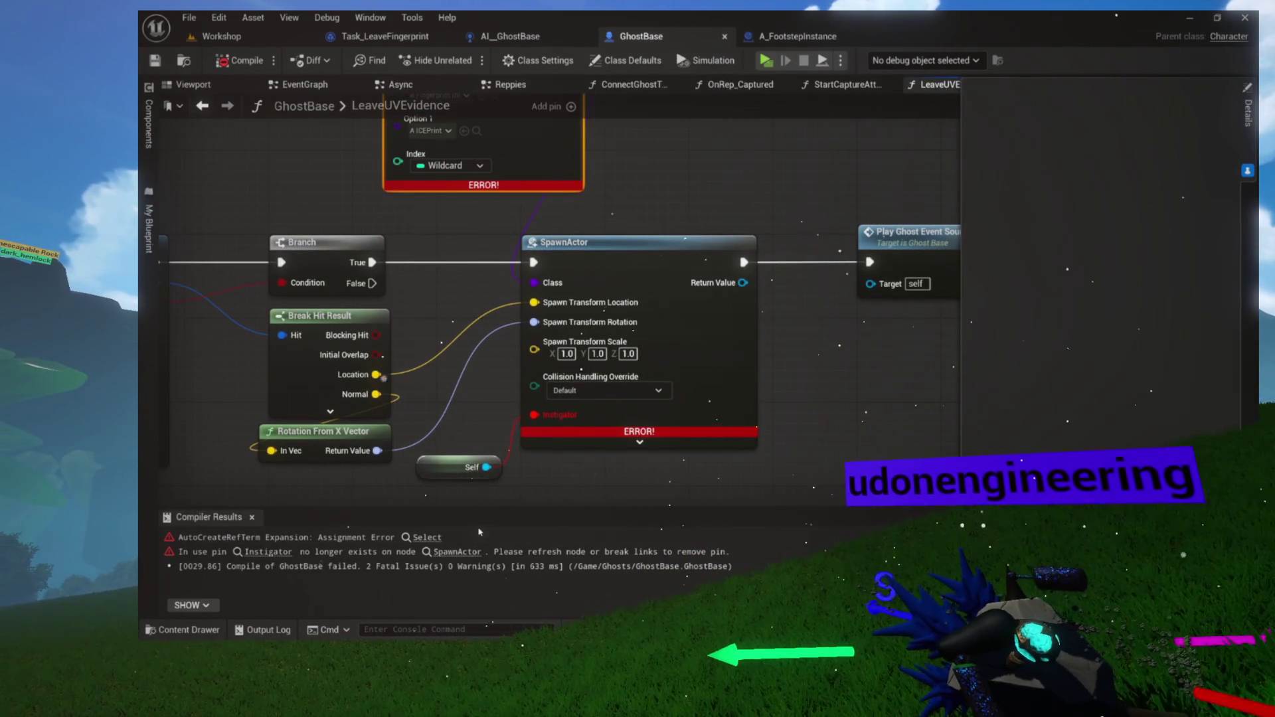
left_click(534, 414, "alt")
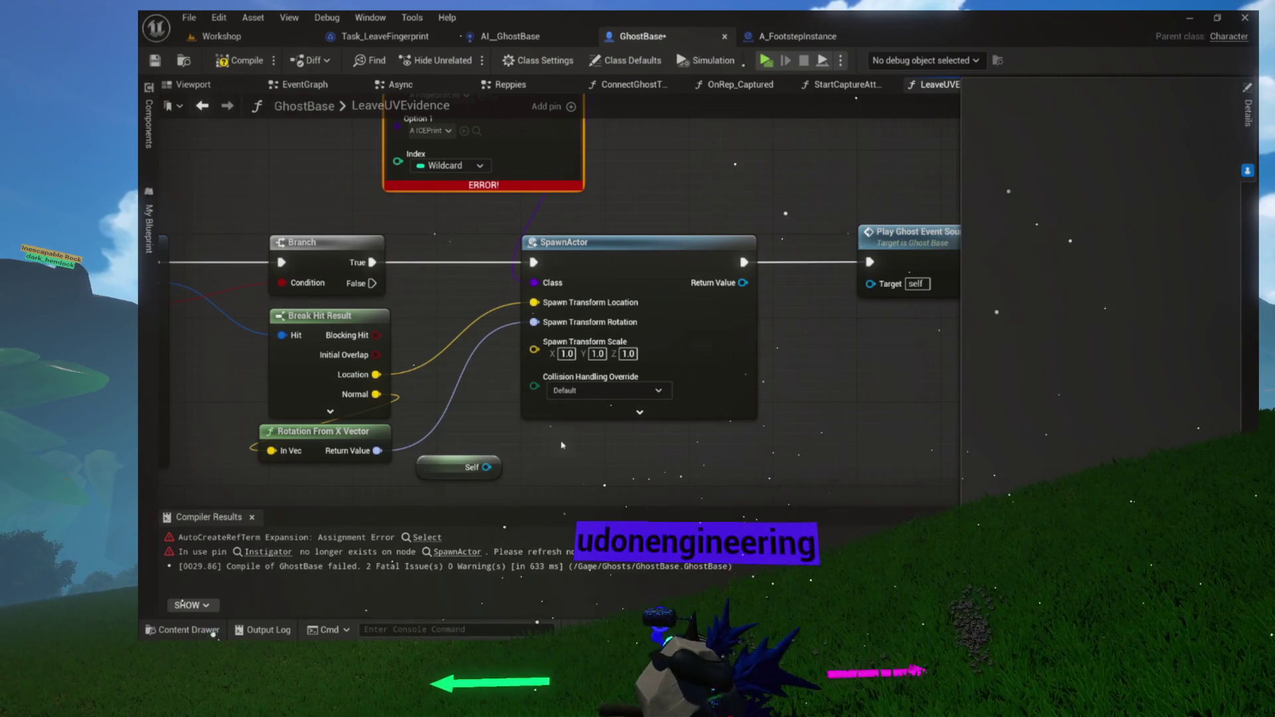
left_click_drag(561, 445, 555, 506)
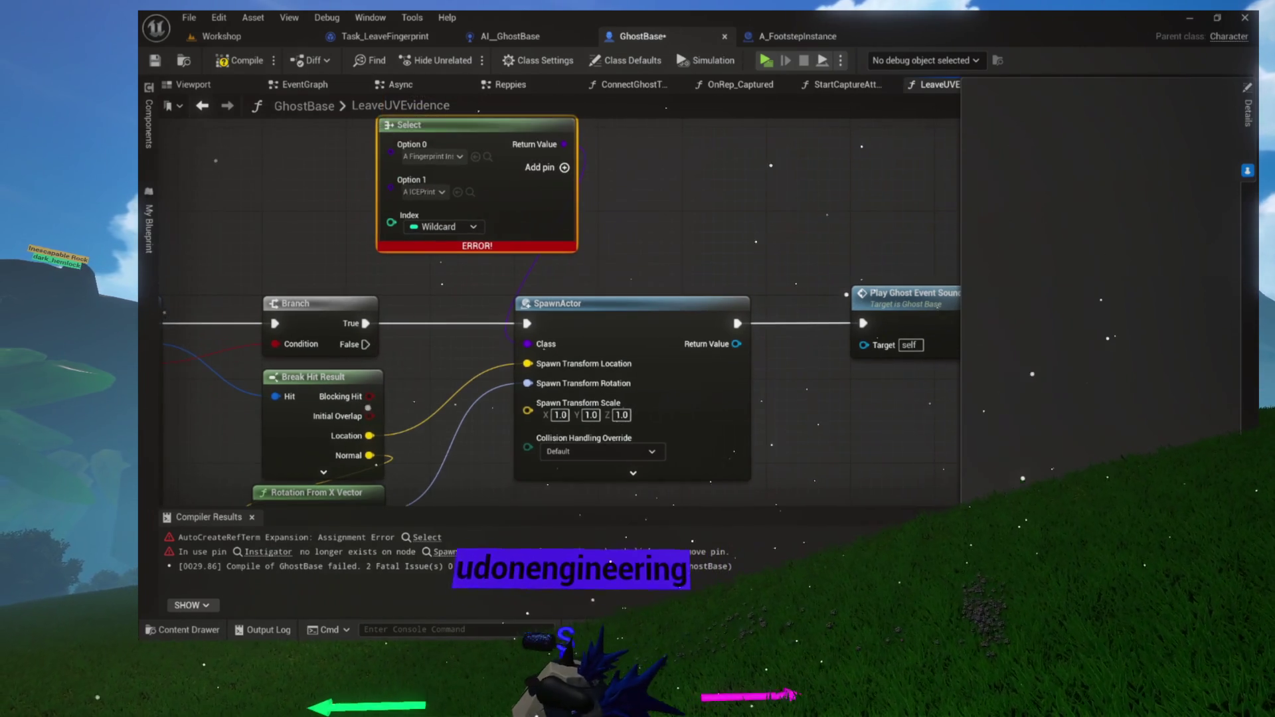
left_click(243, 64)
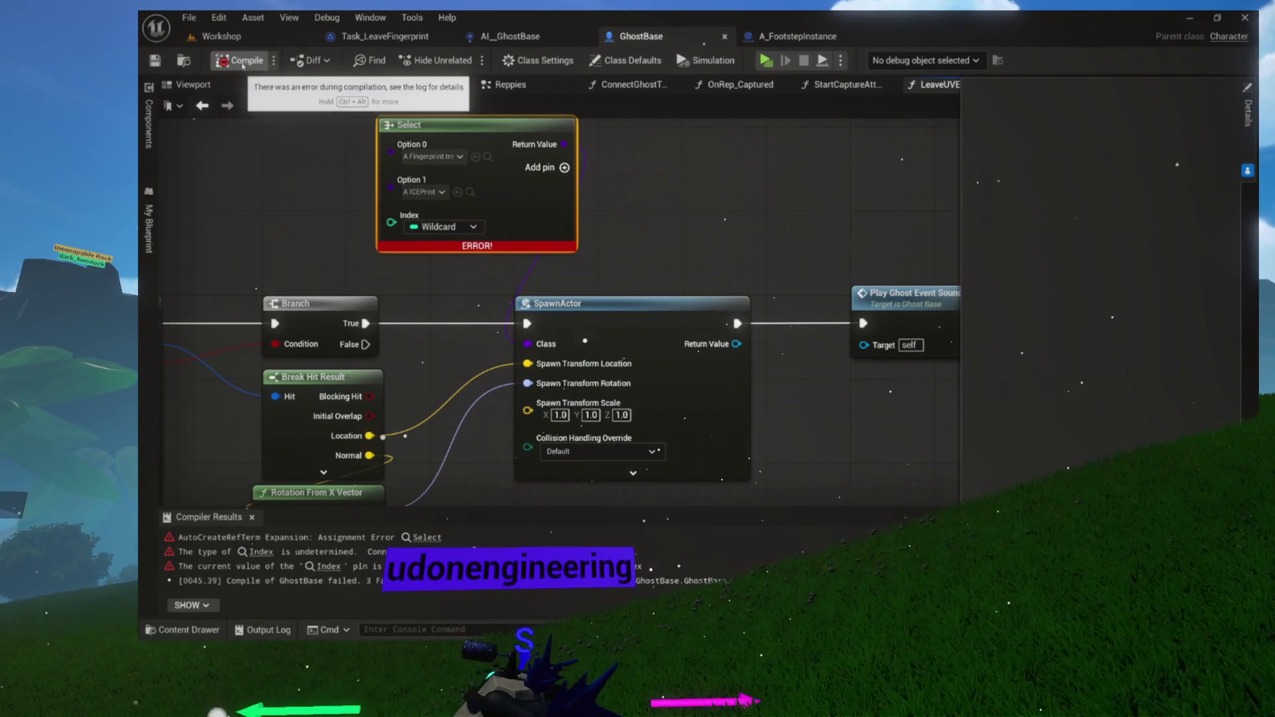
mouse_move(327, 237)
left_mouse_down()
mouse_move(333, 294)
mouse_move(496, 350)
mouse_move(383, 279)
left_mouse_up()
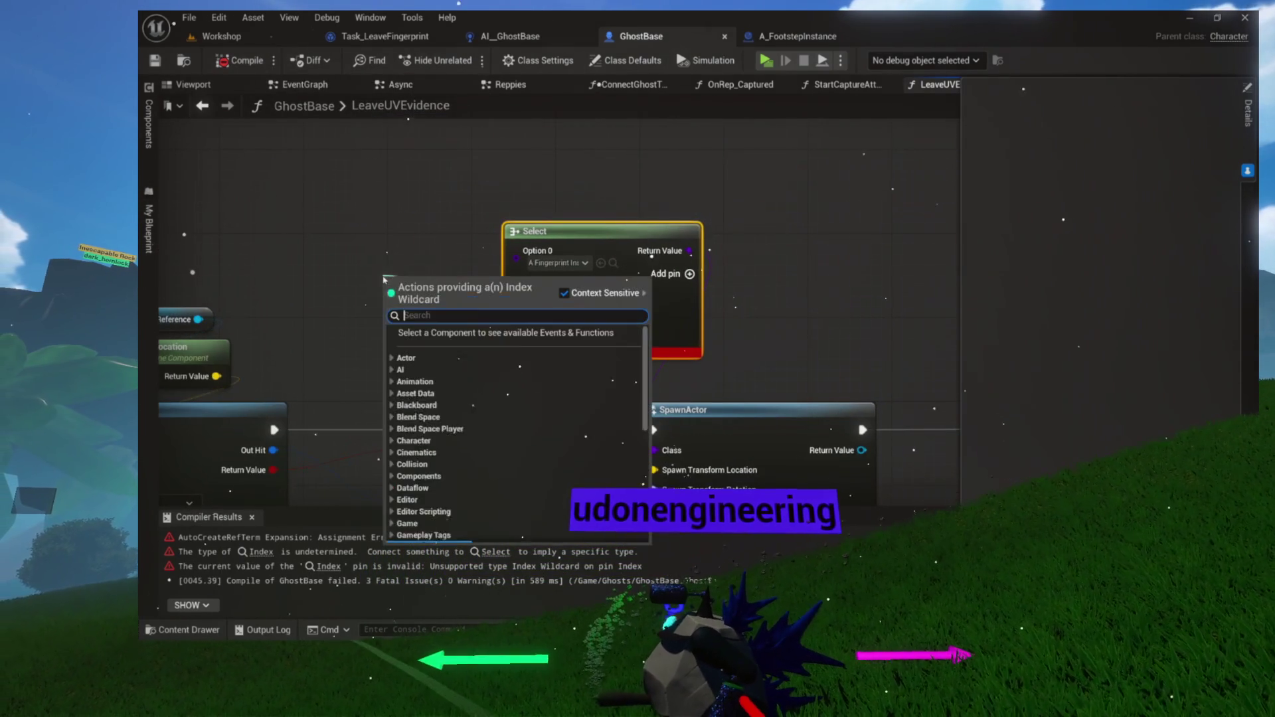
Make the Select node's Index a Boolean fed by a Greater comparison node
left_click(407, 245)
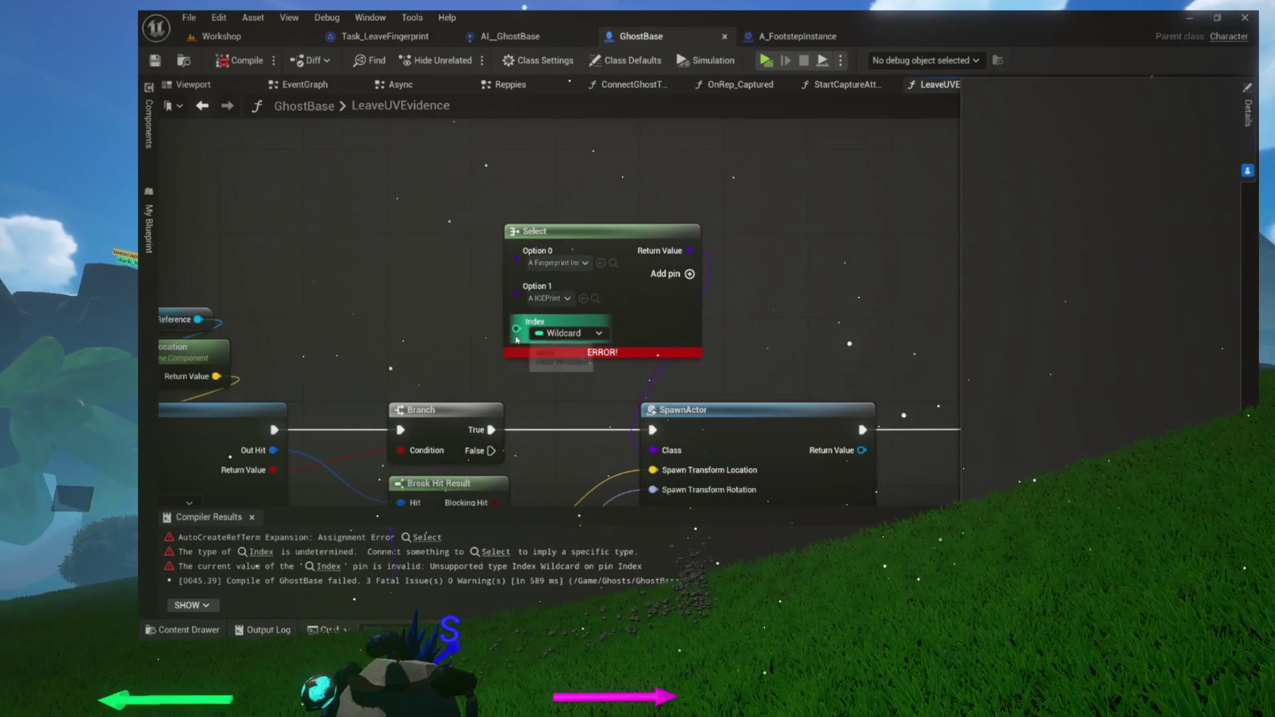
left_click(546, 334)
left_click(572, 370)
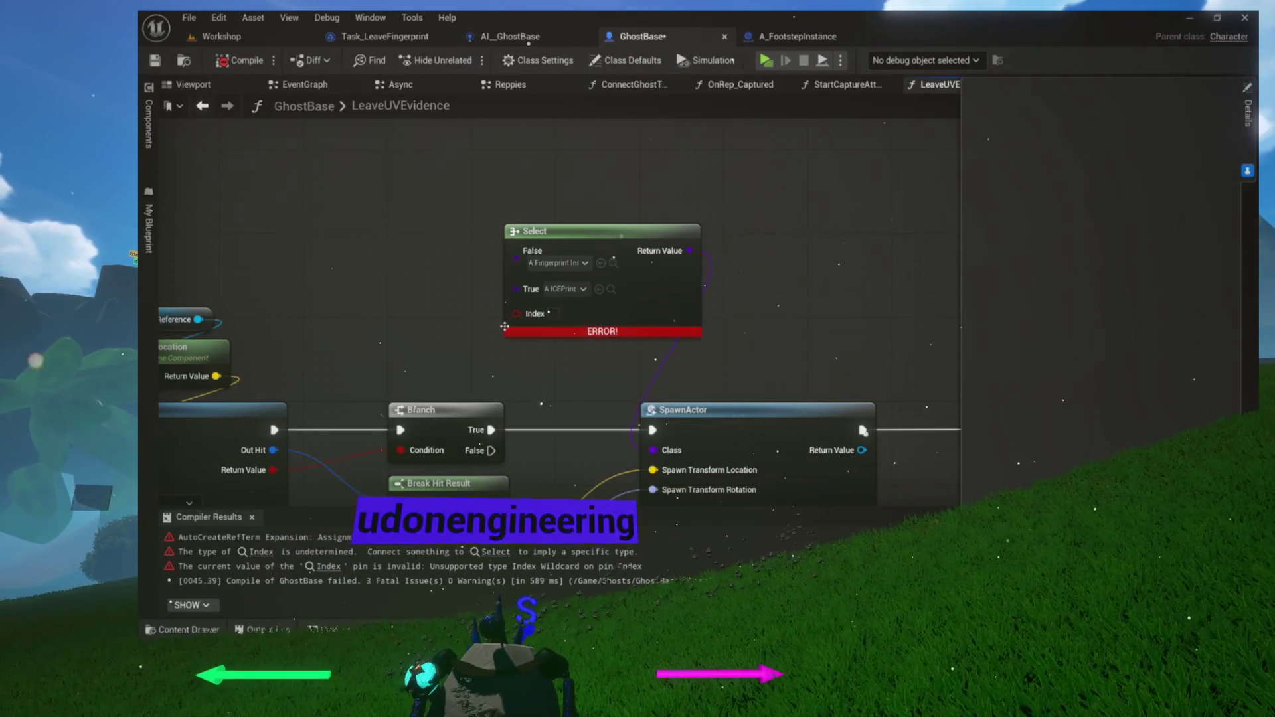
left_click_drag(411, 270, 411, 270)
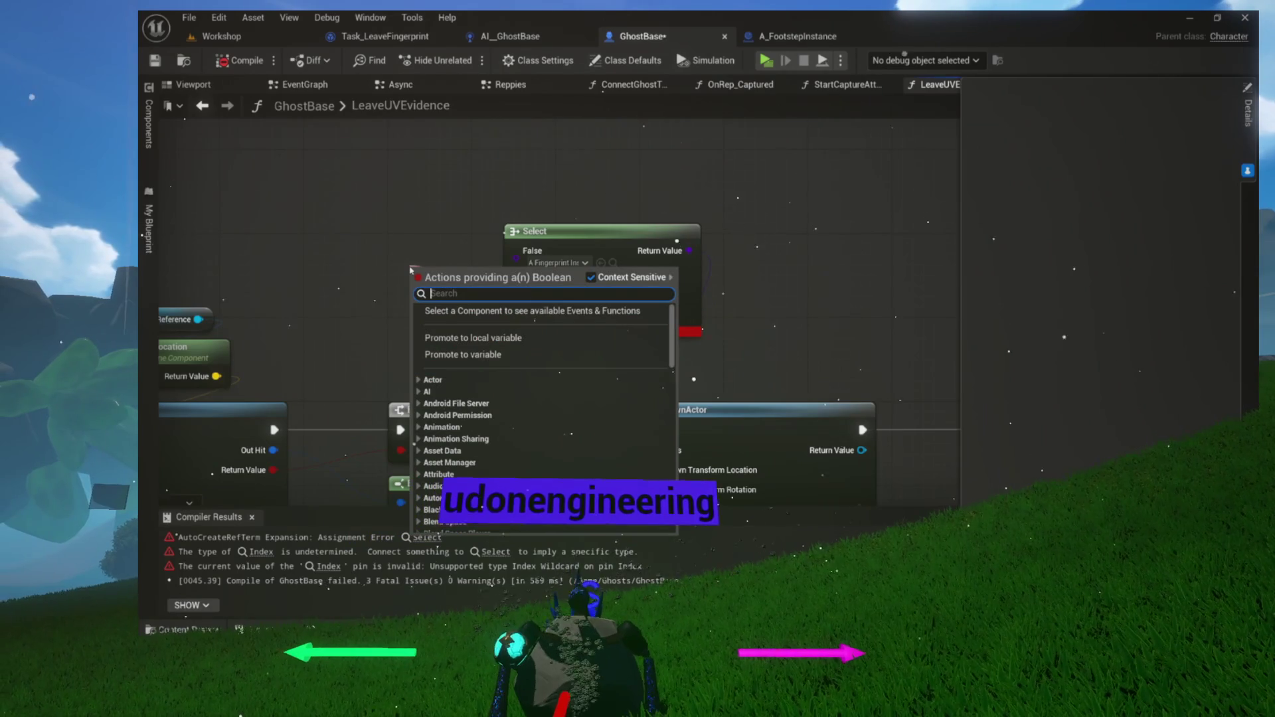
type("greater")
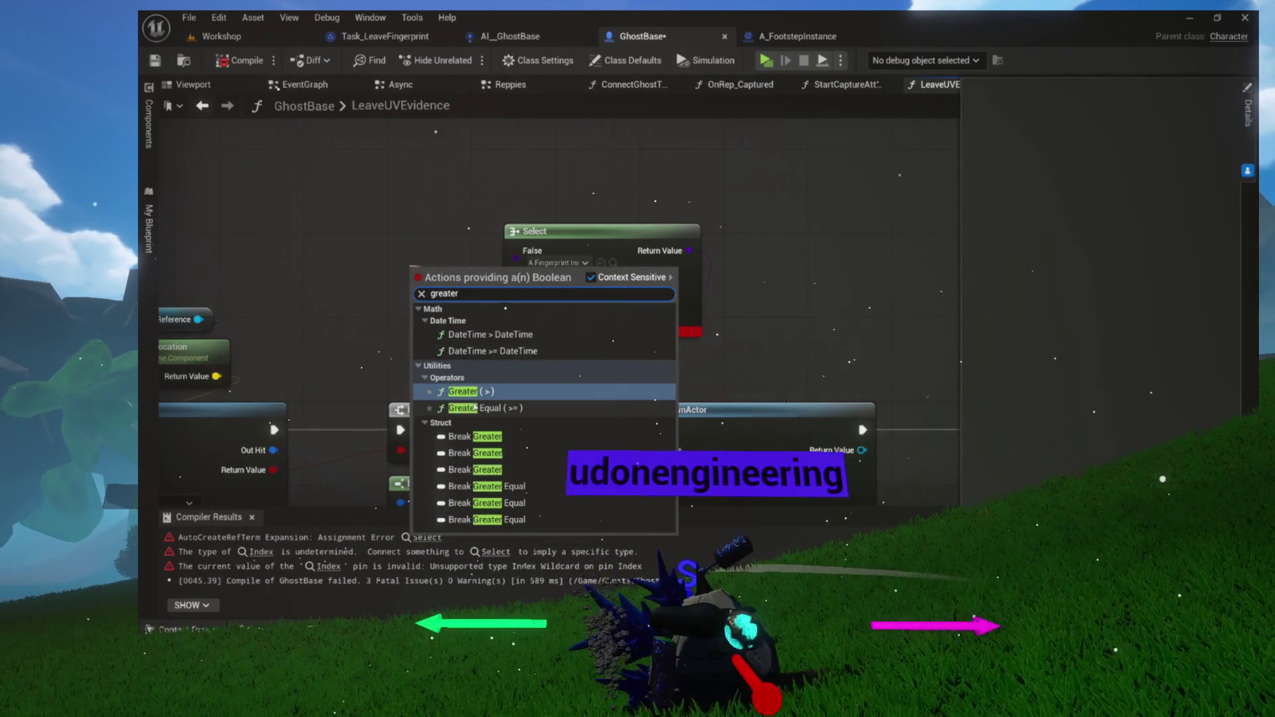
left_click(475, 394)
mouse_move(517, 332)
left_mouse_down()
mouse_move(463, 318)
mouse_move(408, 269)
left_mouse_up()
Plug a Random Float node into the comparison, testing whether it exceeds 0.9
right_click(383, 228)
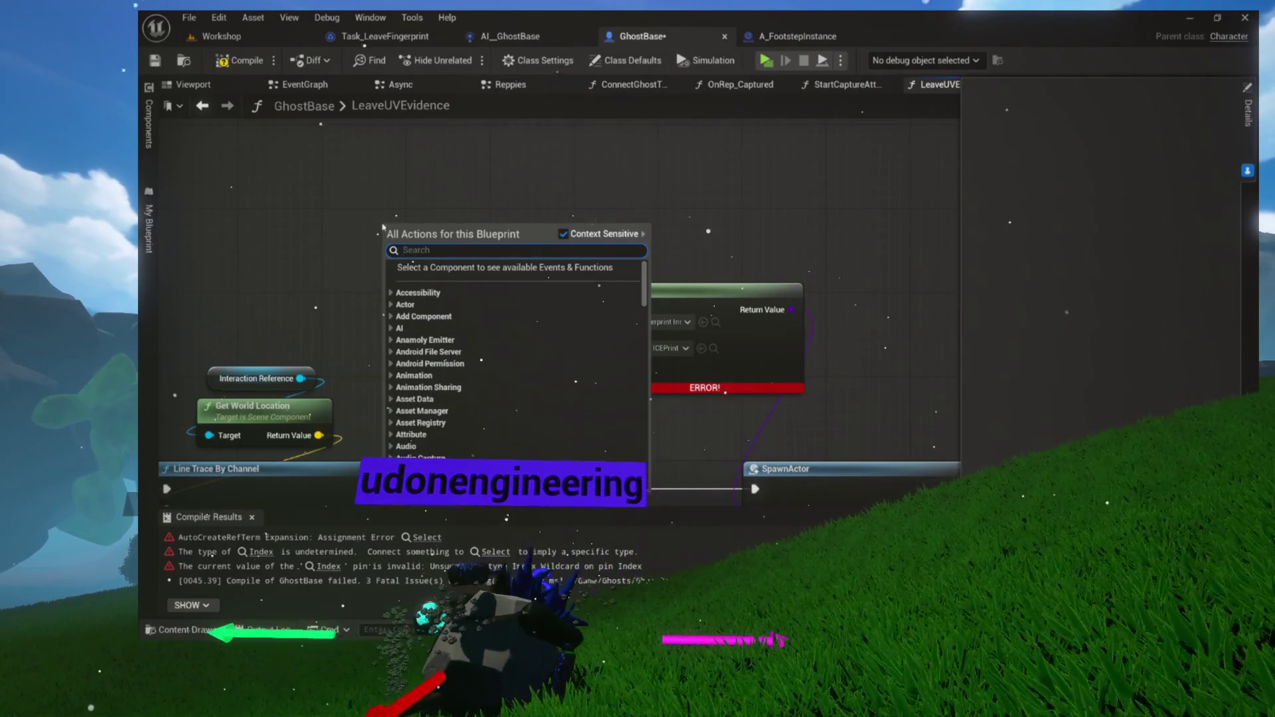
type("random")
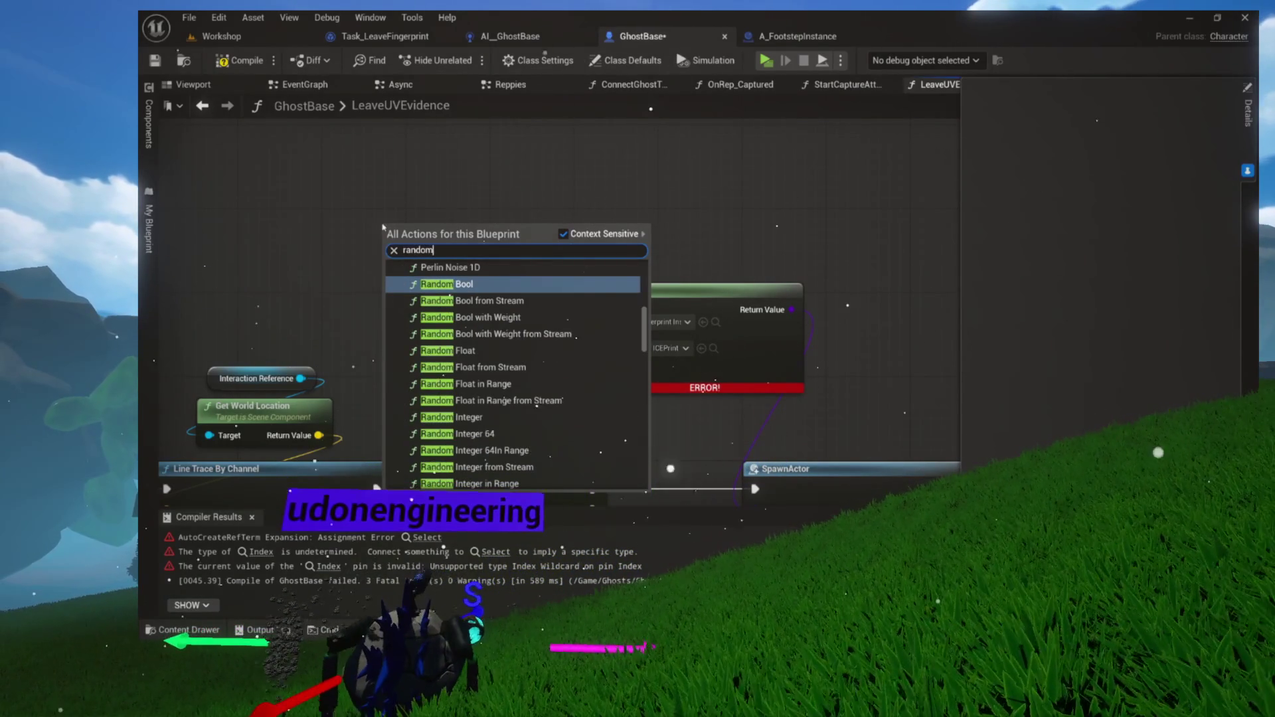
type(" float")
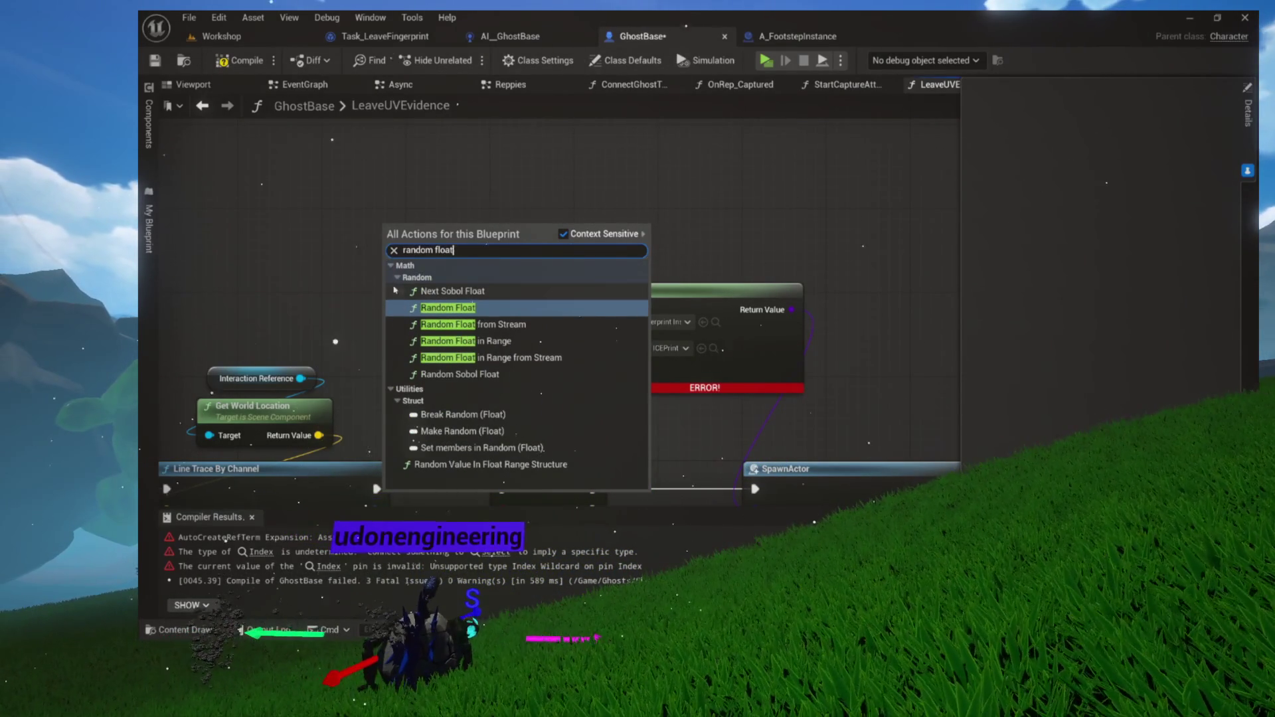
left_click(429, 308)
left_click_drag(457, 246, 456, 306)
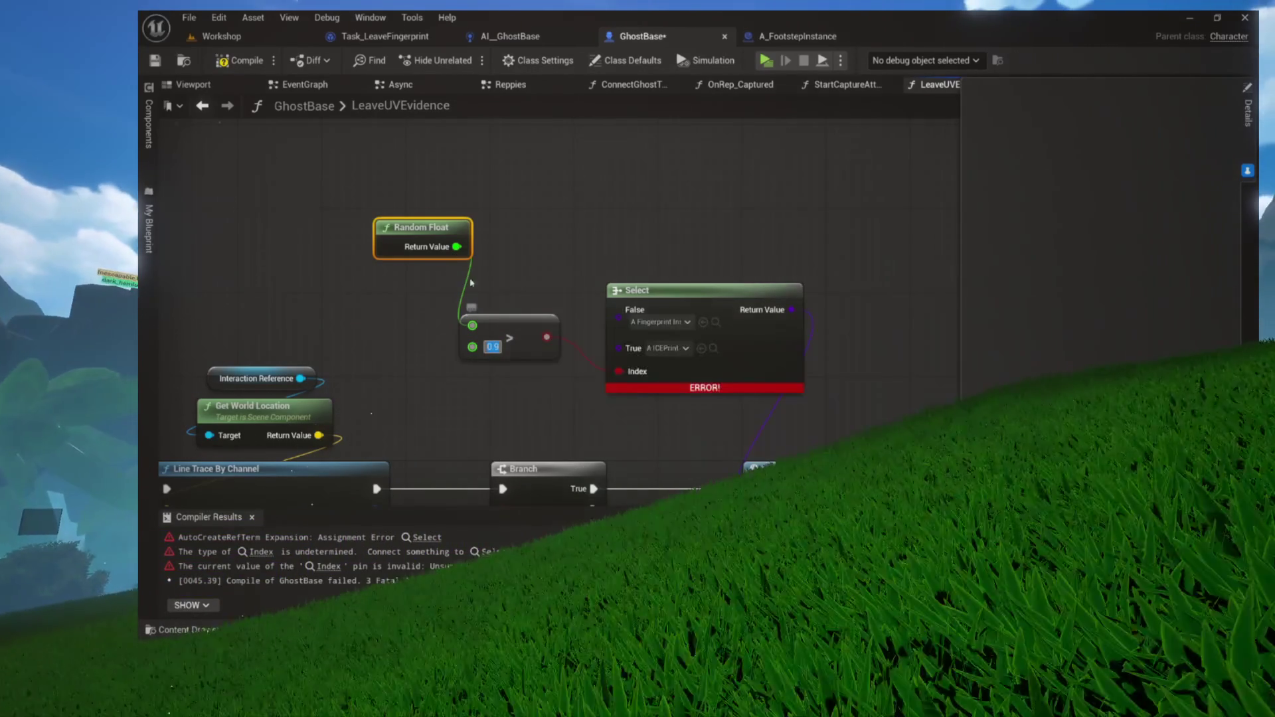
left_click_drag(426, 219, 510, 269)
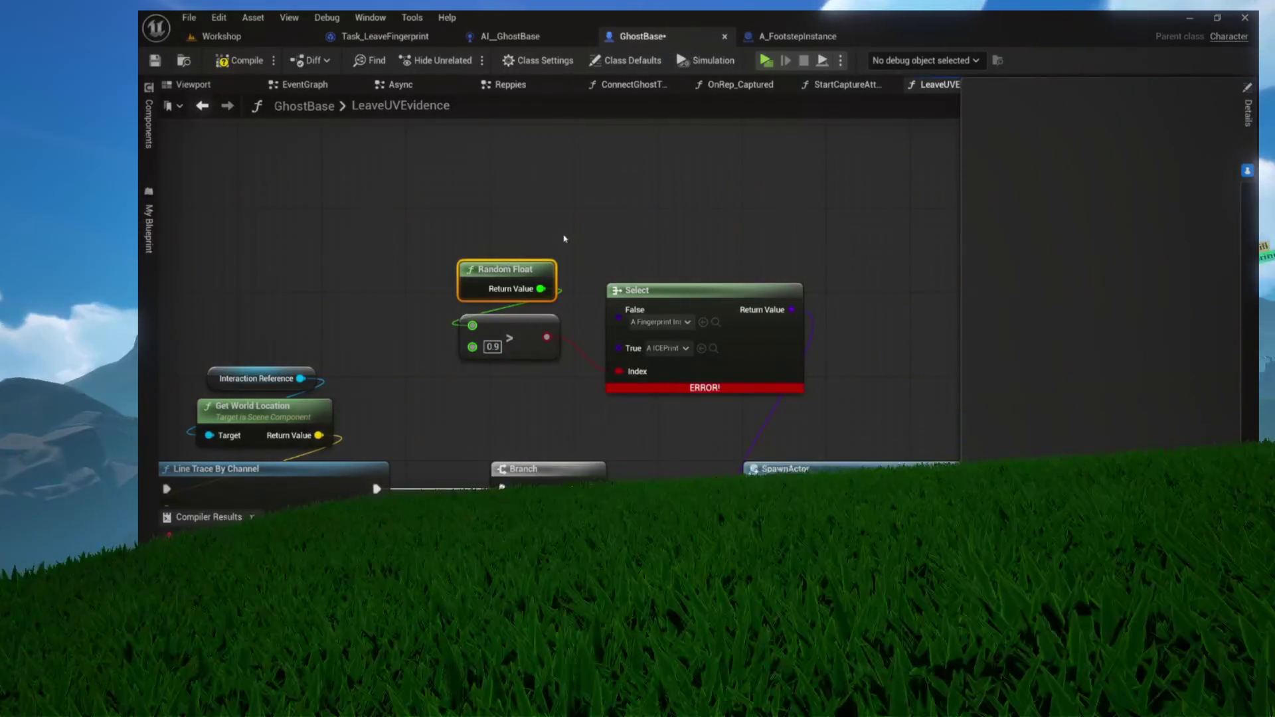
Compile and save the GhostBase blueprint
left_click(239, 60)
key("ctrl+s")
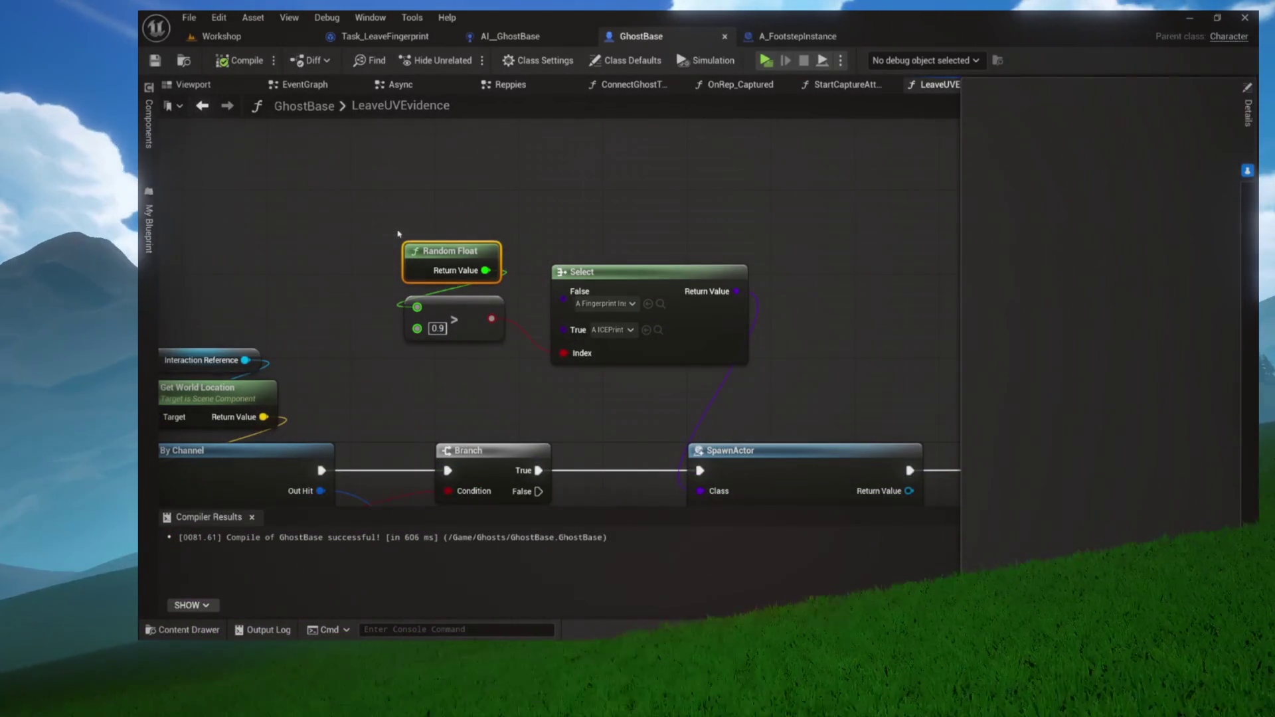
left_click_drag(403, 394, 302, 363)
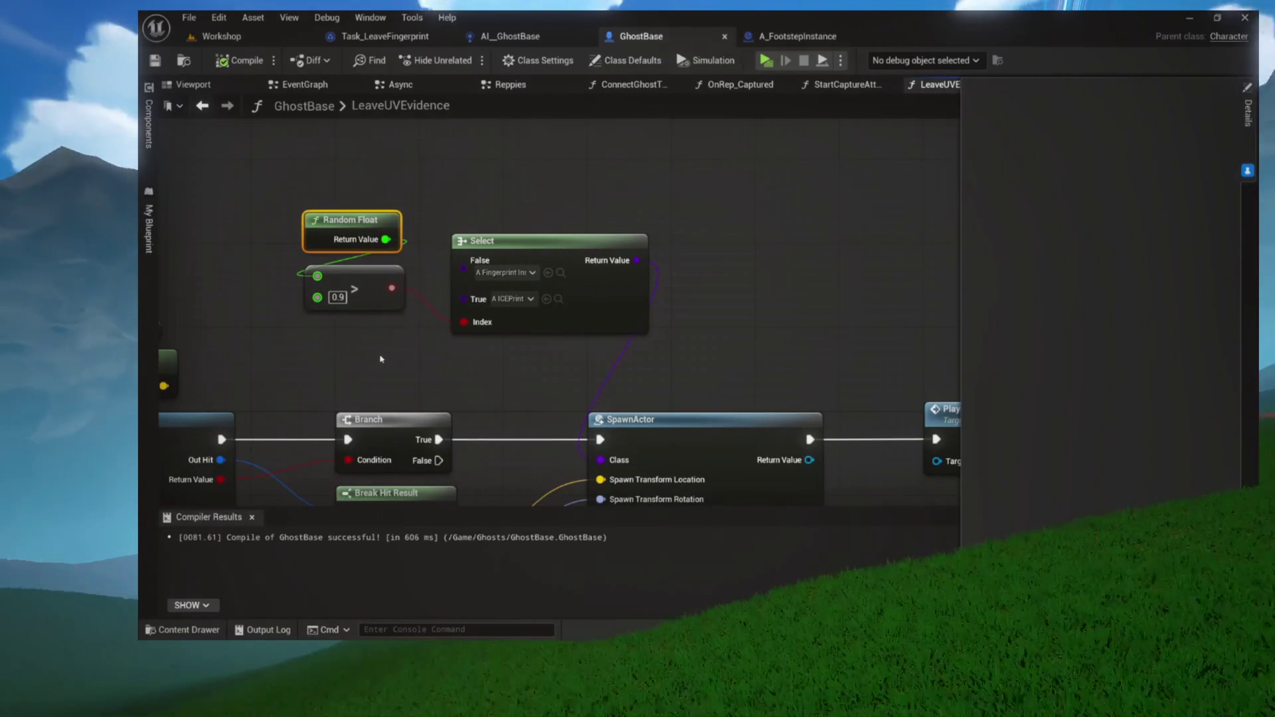
Move the Random Float, Greater and Select nodes beside the footstep SpawnActor and wire Select's result into it
left_click_drag(382, 356, 435, 380)
left_click_drag(437, 192, 585, 353)
mouse_move(581, 416)
left_mouse_down()
mouse_move(584, 137)
mouse_move(604, 268)
left_mouse_up()
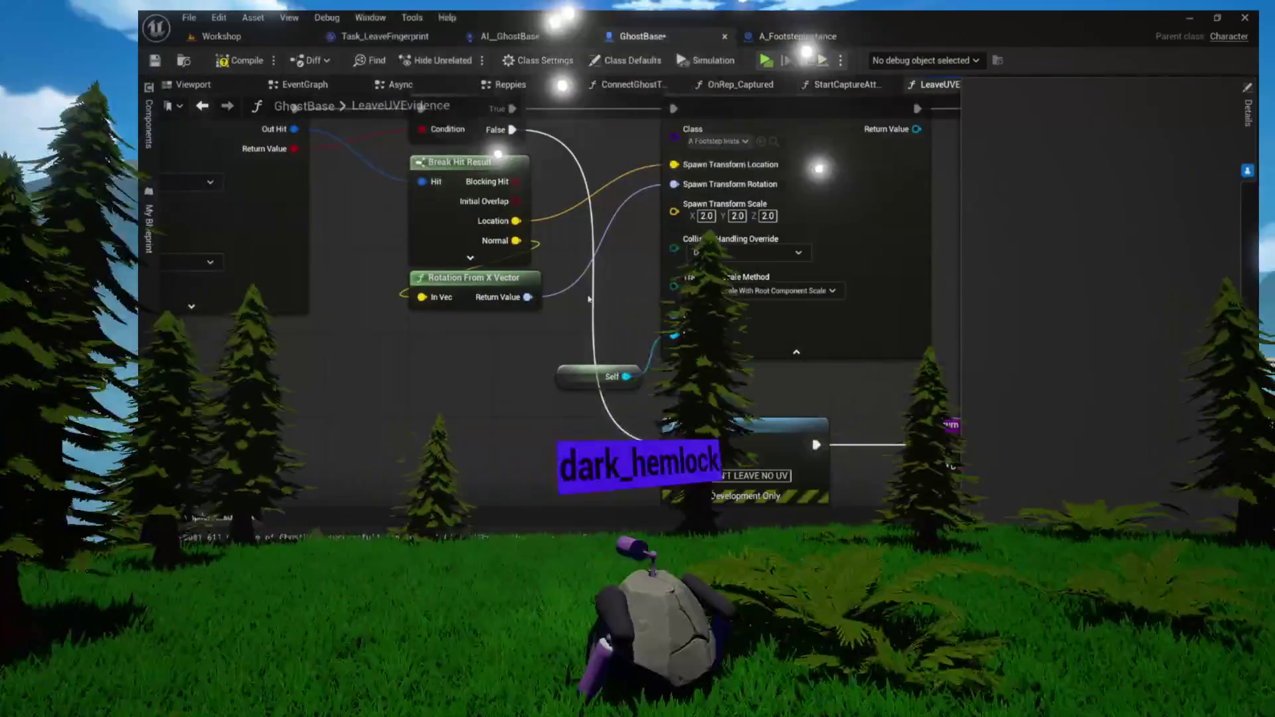
left_click(601, 377)
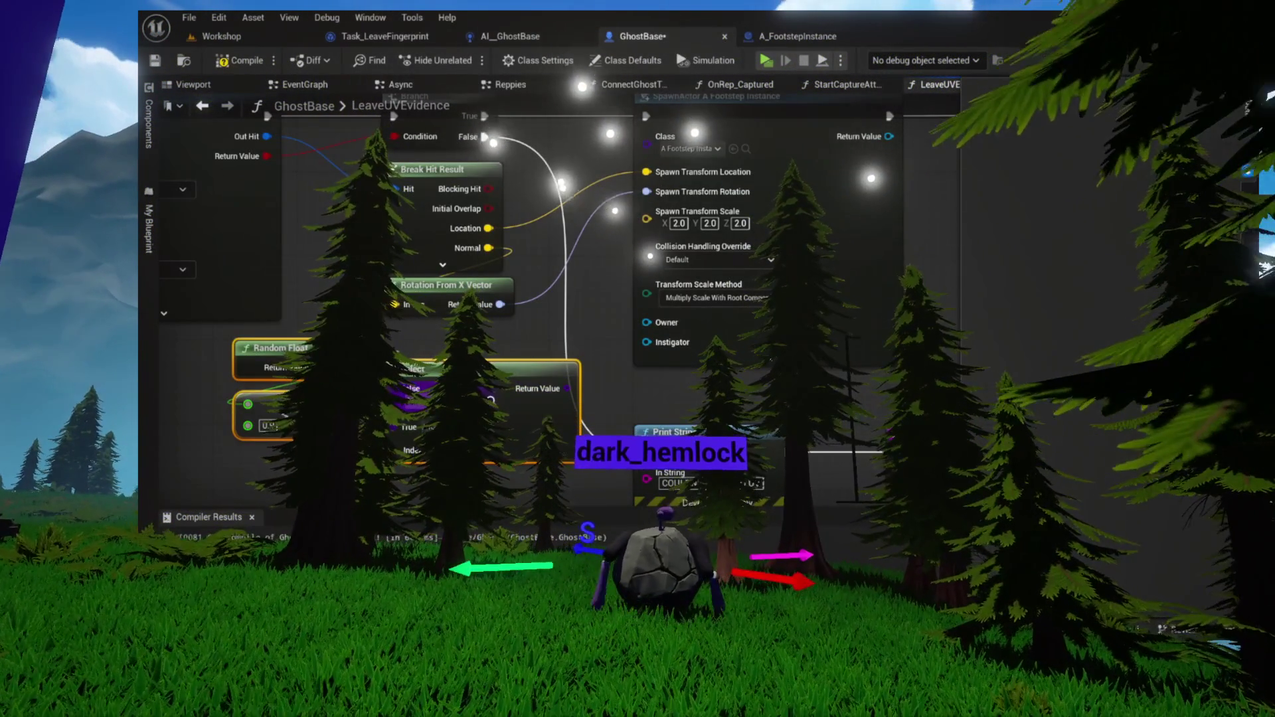
left_click_drag(568, 388, 546, 394)
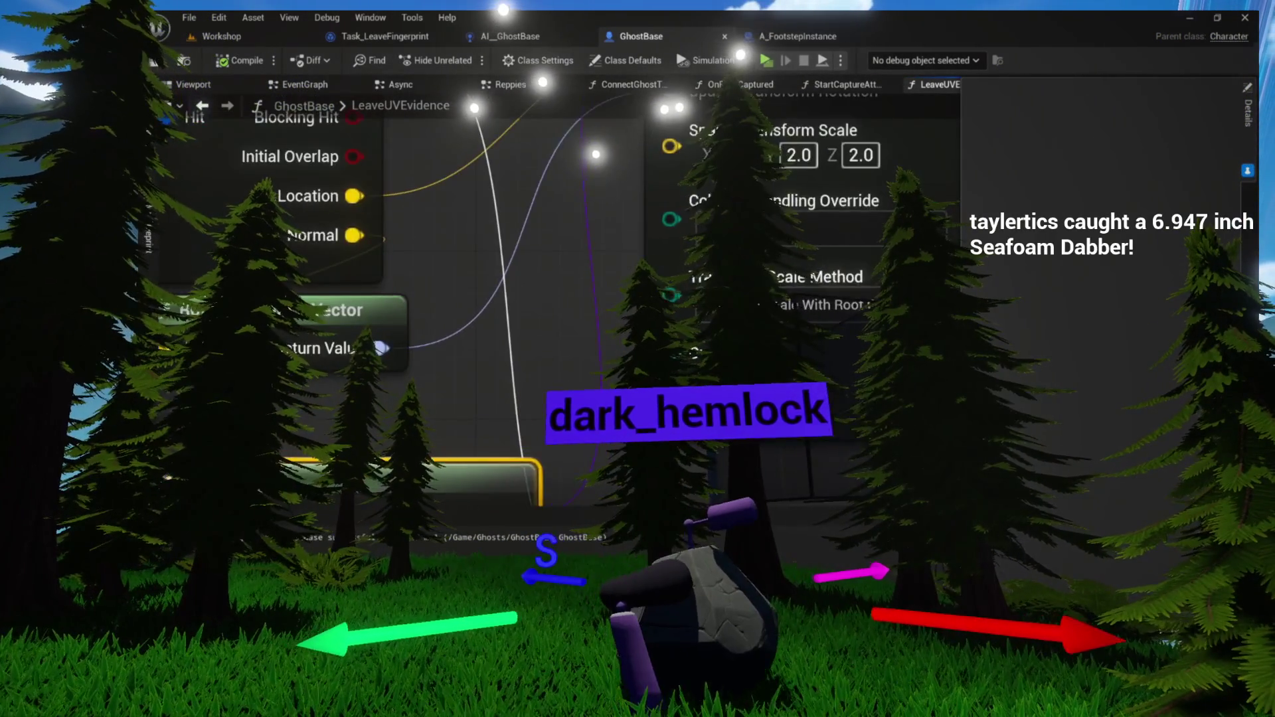
scroll(438, 299, "down", 5)
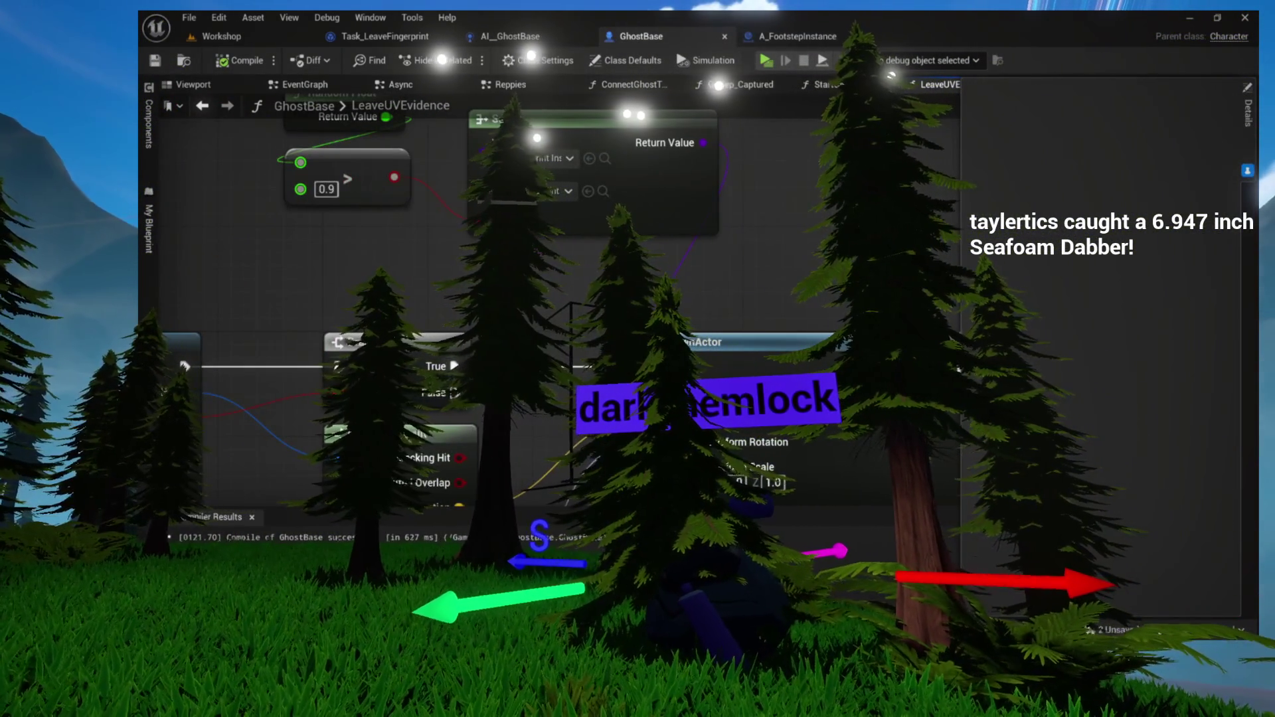
scroll(697, 332, "down", 3)
left_click_drag(627, 284, 626, 229)
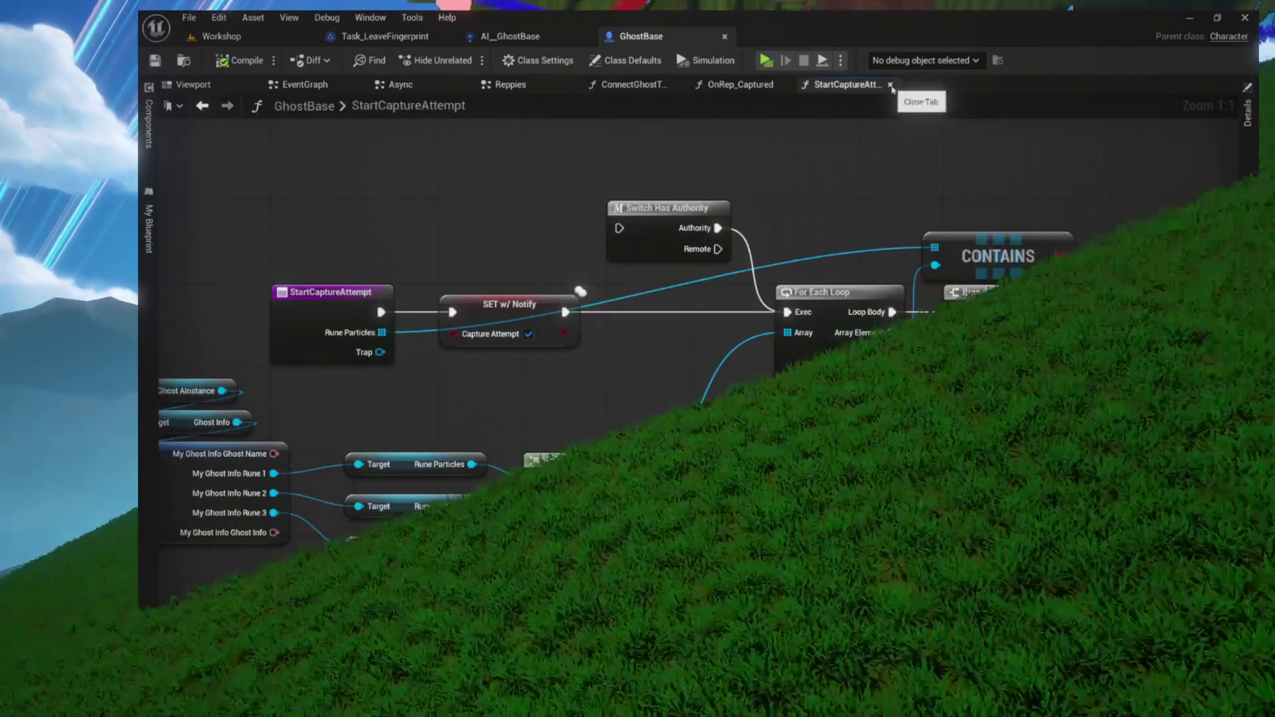
Close the StartCaptureAttempt, Reppies and Async graph tabs and return to the Workshop level
left_click(890, 85)
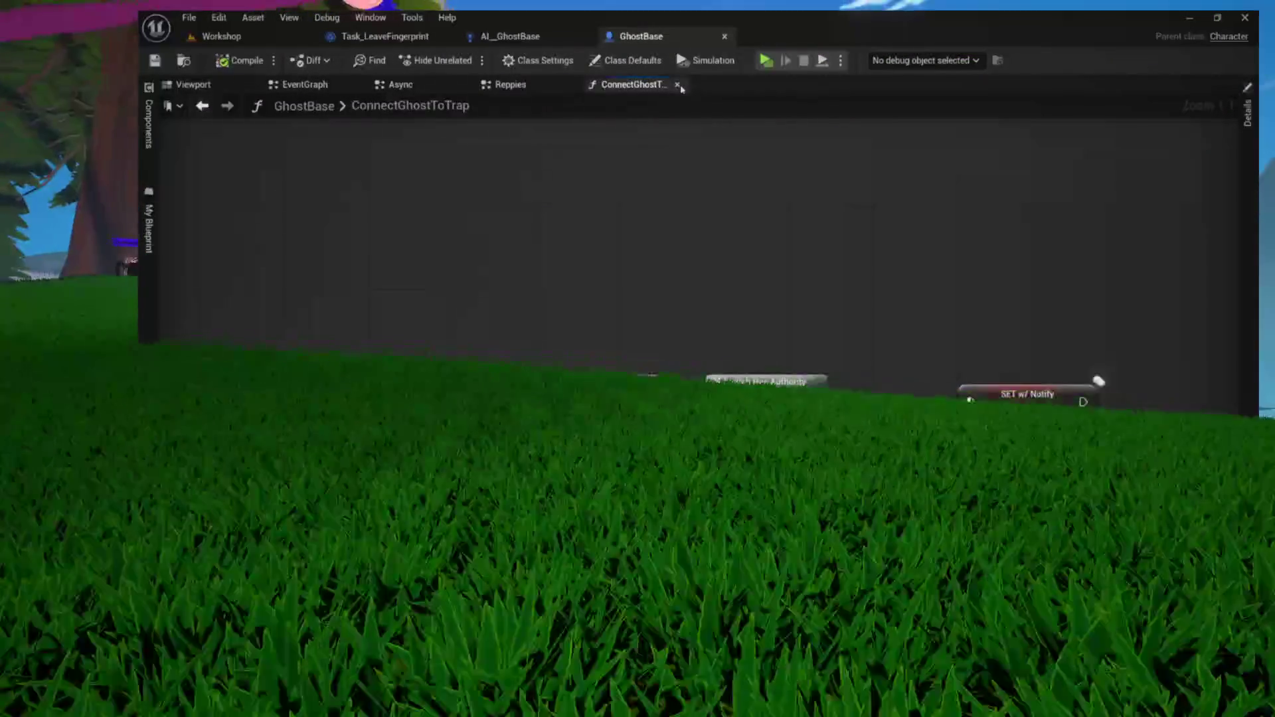
middle_click(502, 87)
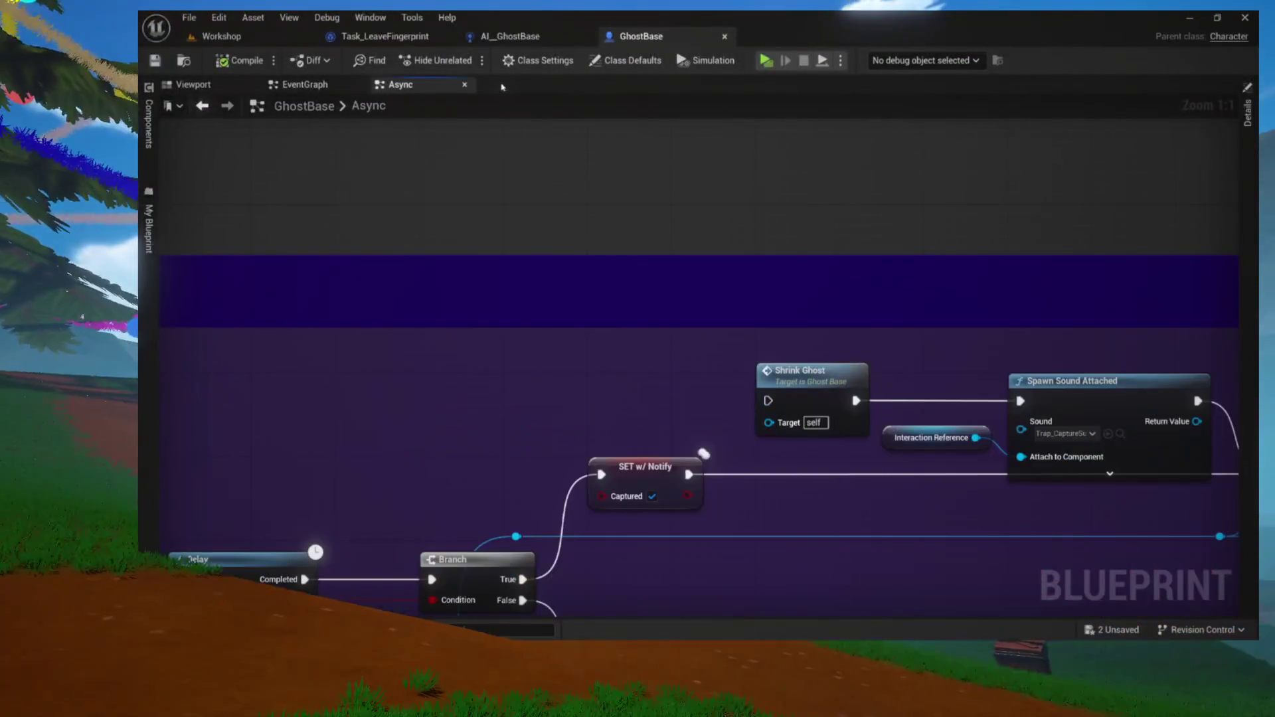
left_click(466, 84)
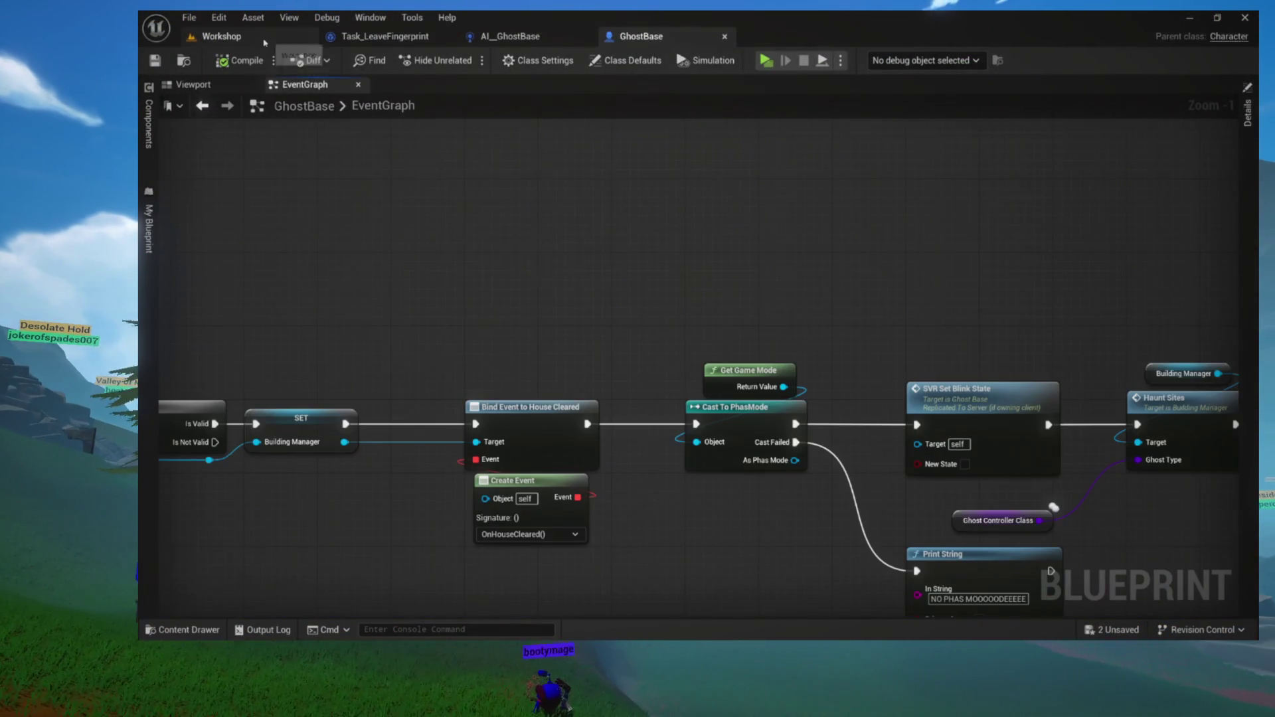
left_click(264, 43)
left_click(173, 277)
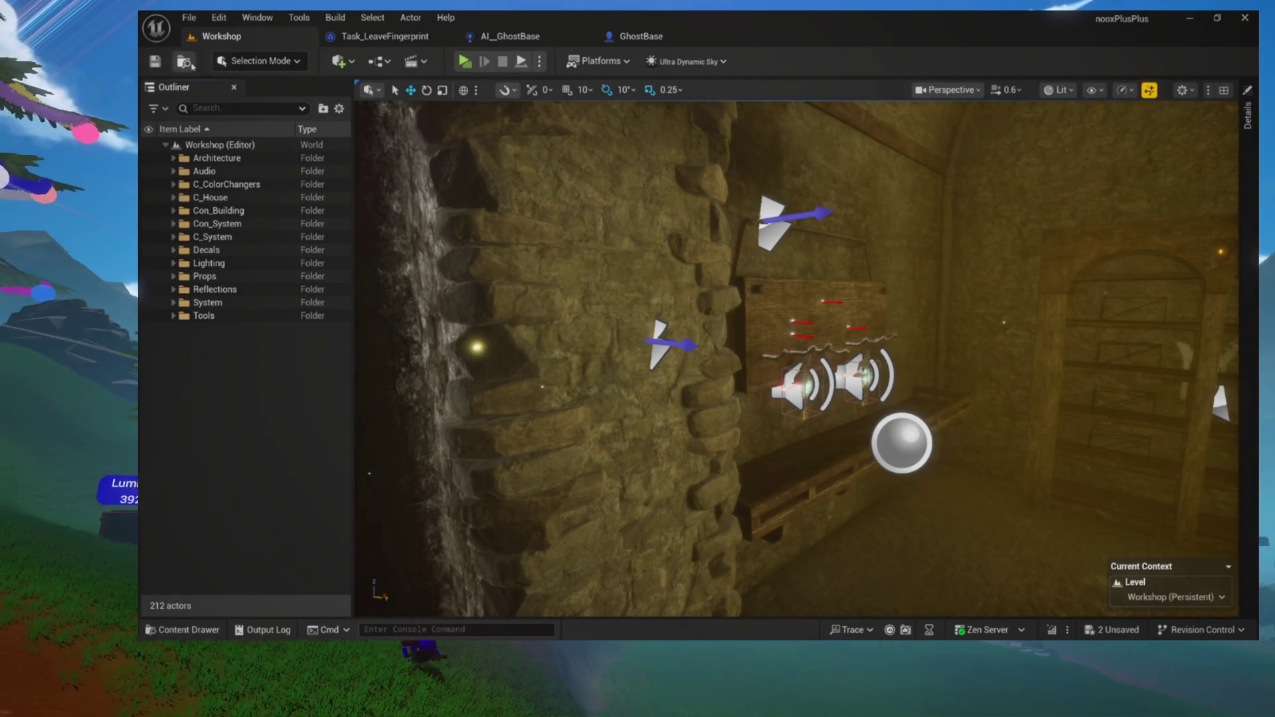
Open TheForest level from the Content Drawer, saving the unsaved assets first
left_click(186, 62)
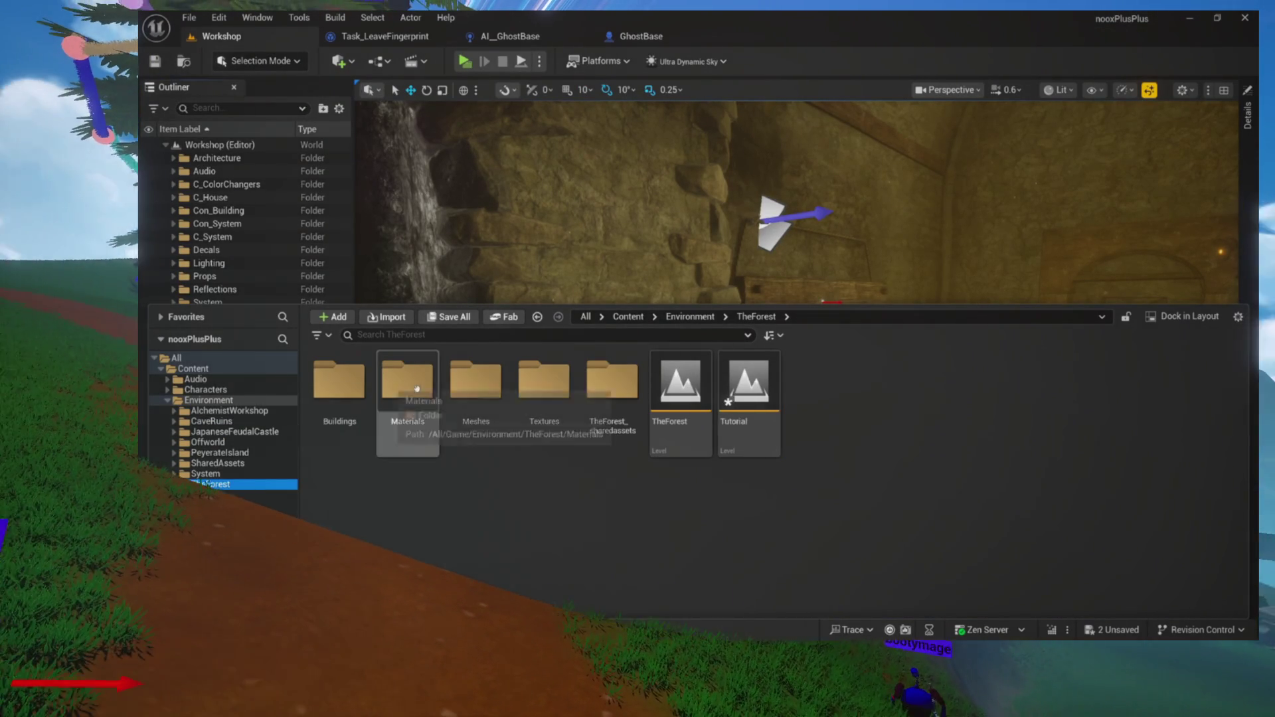
double_click(684, 407)
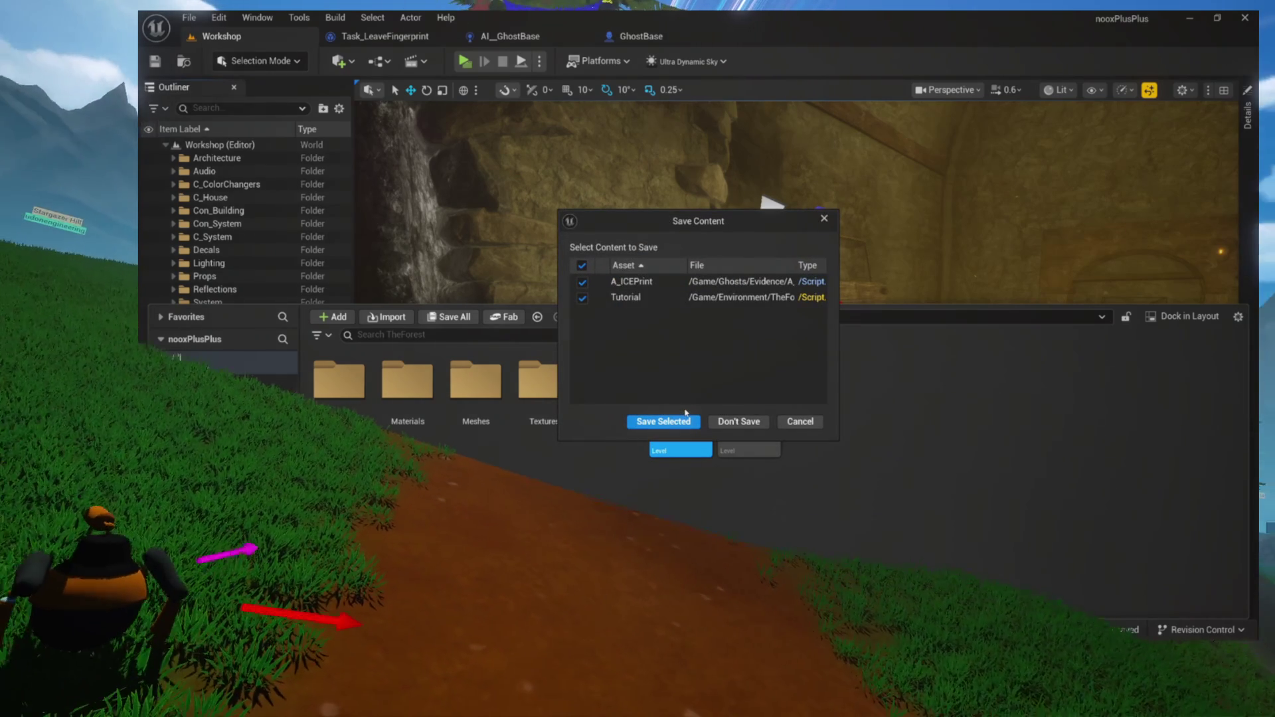
left_click(683, 421)
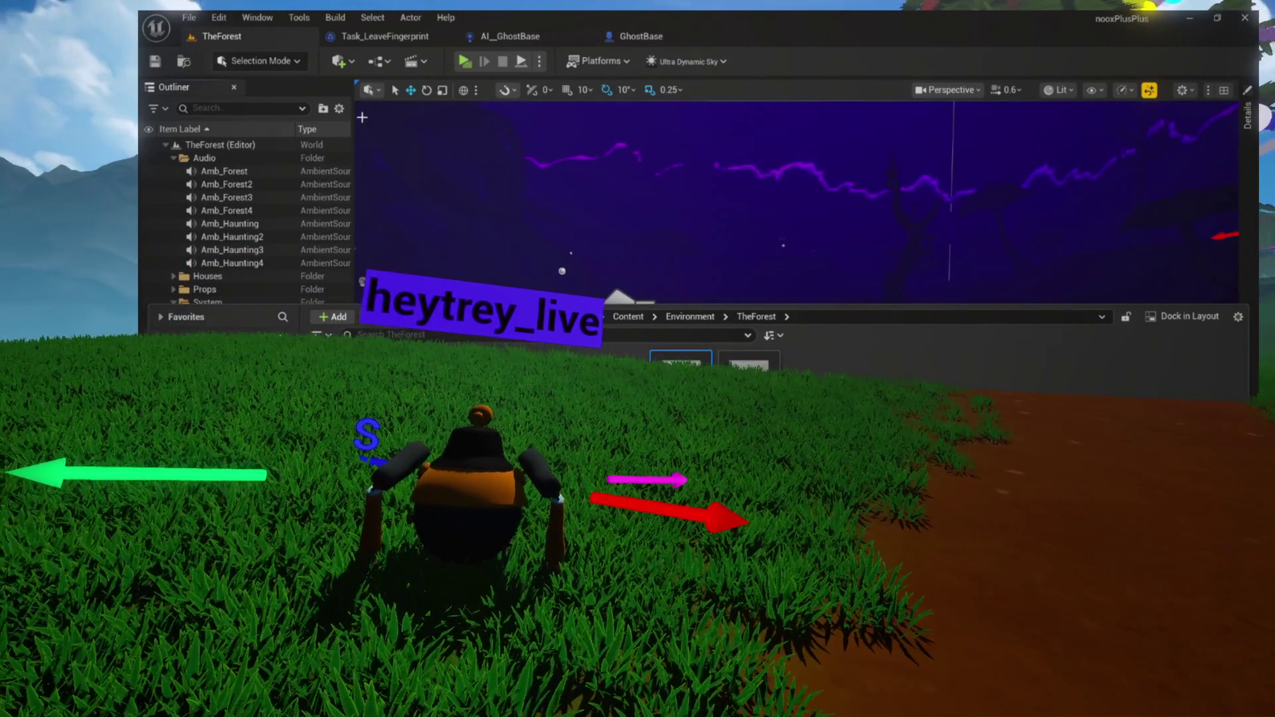
left_click(385, 125)
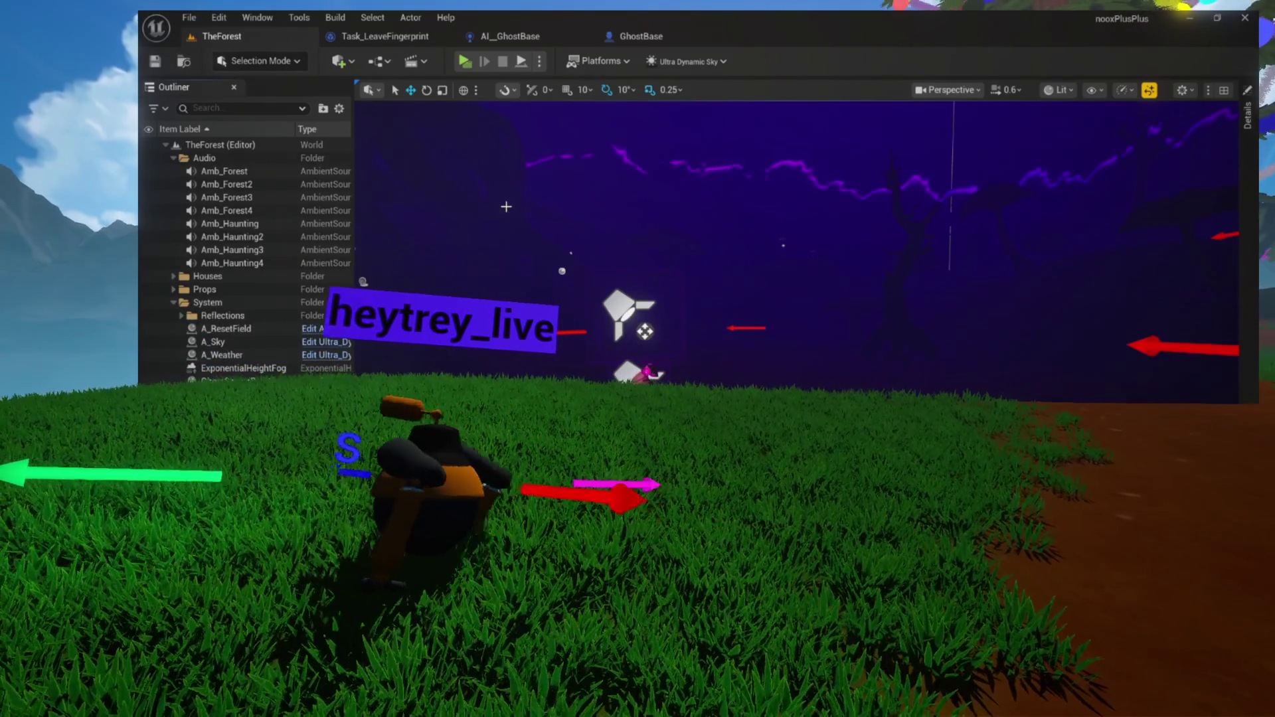
Check the Play session options and start a play-test of TheForest
left_click(539, 61)
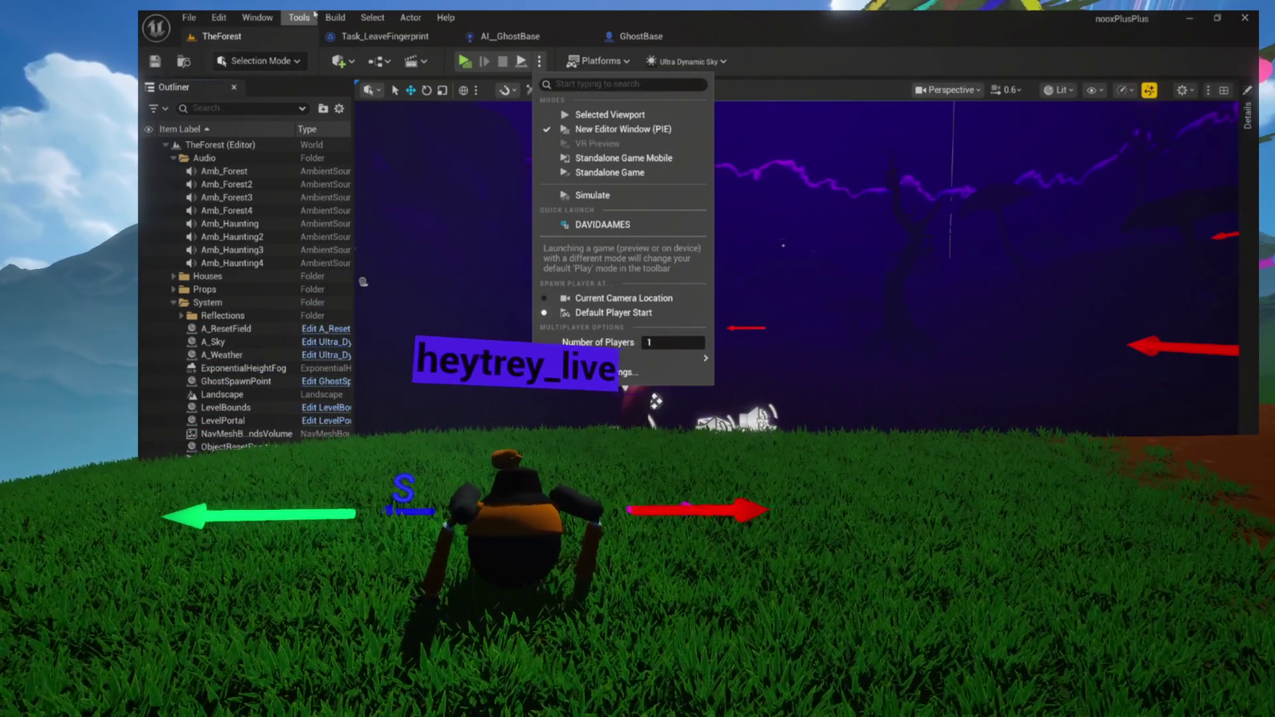
left_click(284, 43)
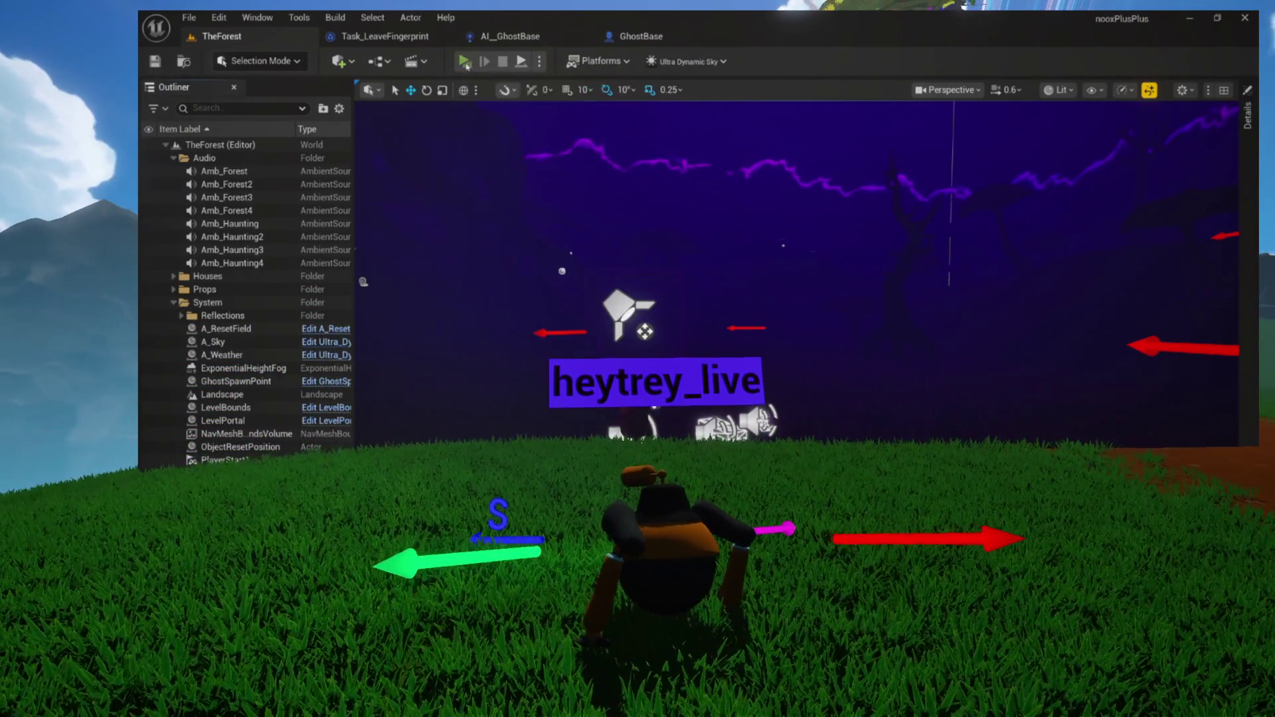
left_click(465, 61)
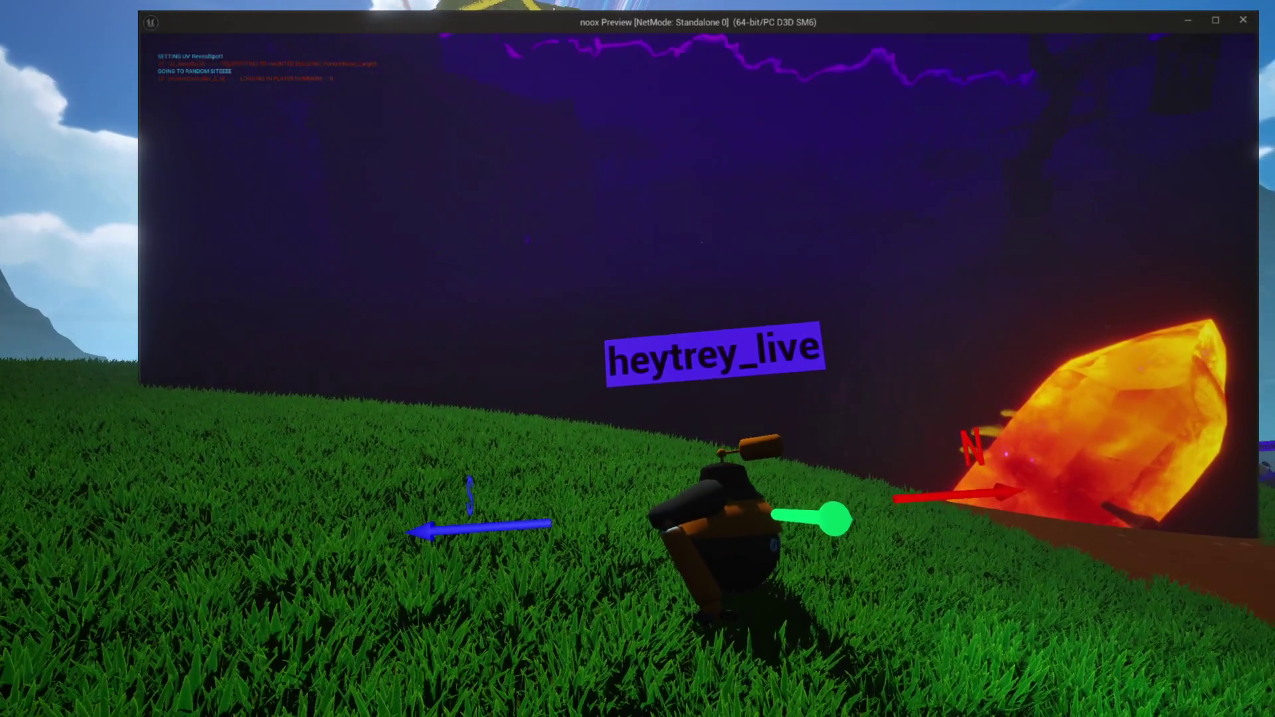
Walk the character right along the hillside toward the glowing crystal, then Esc out of the preview
key("s")
key("a")
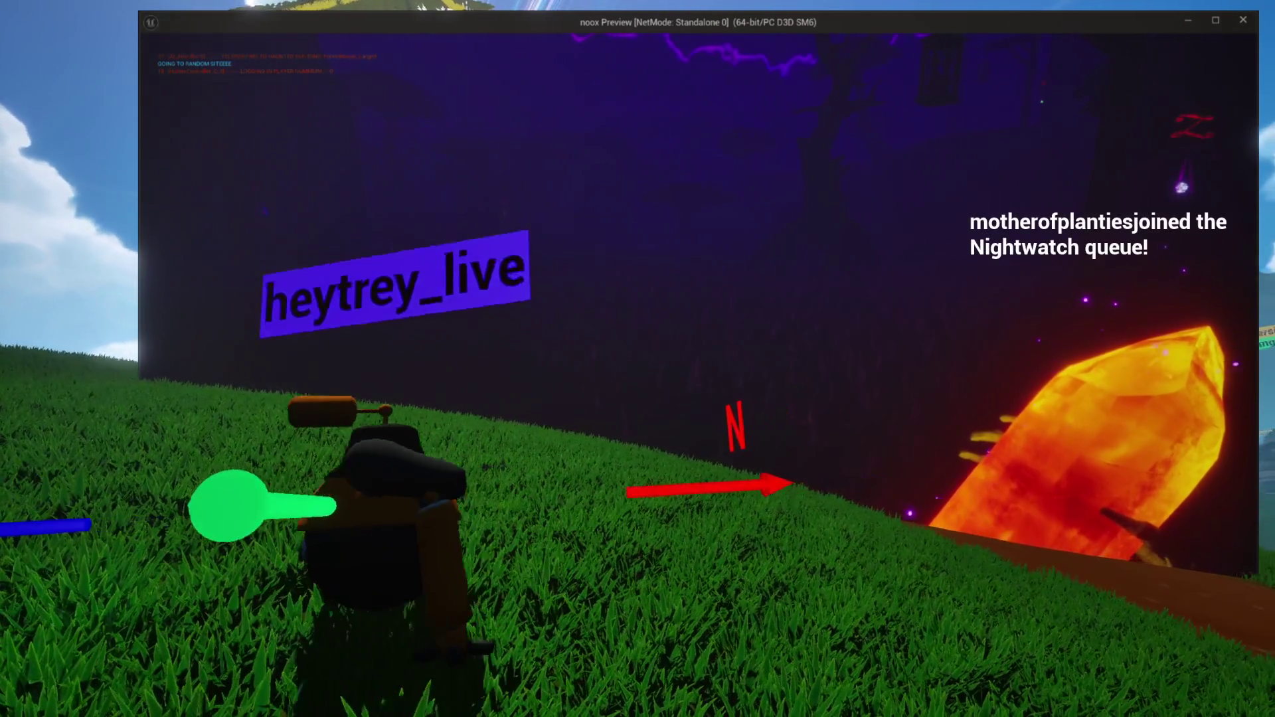
key("s")
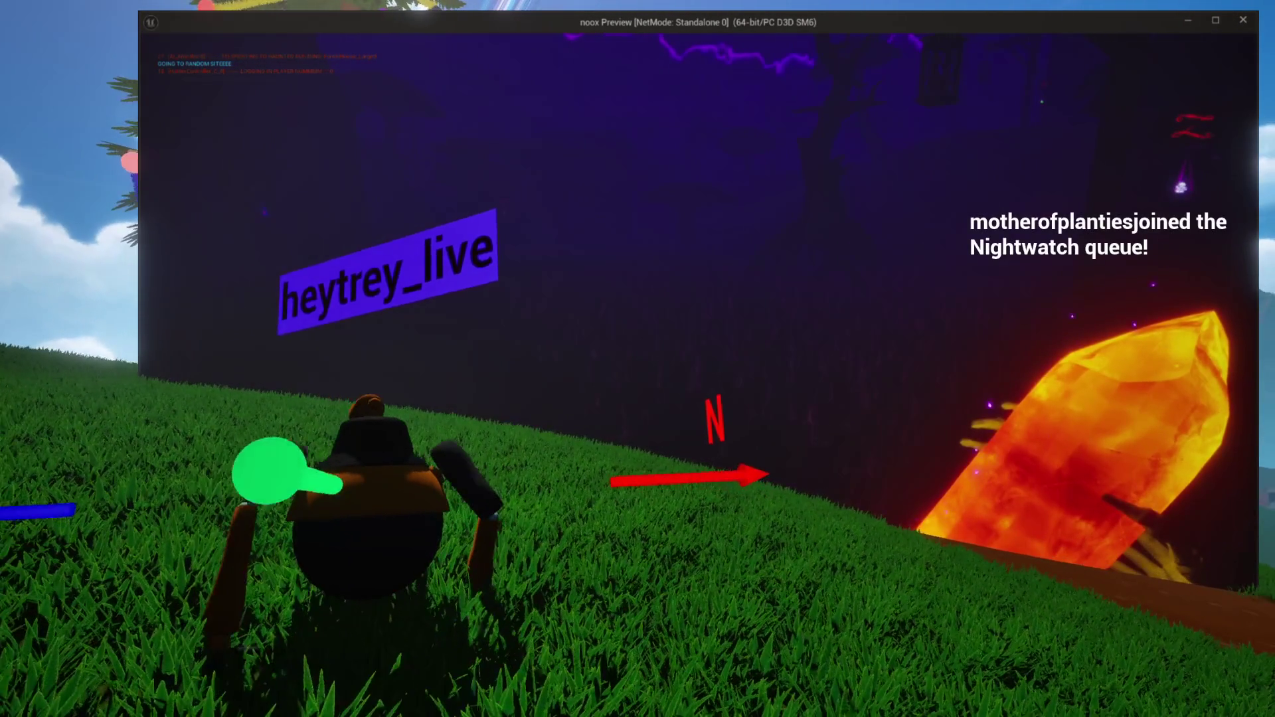
key("w")
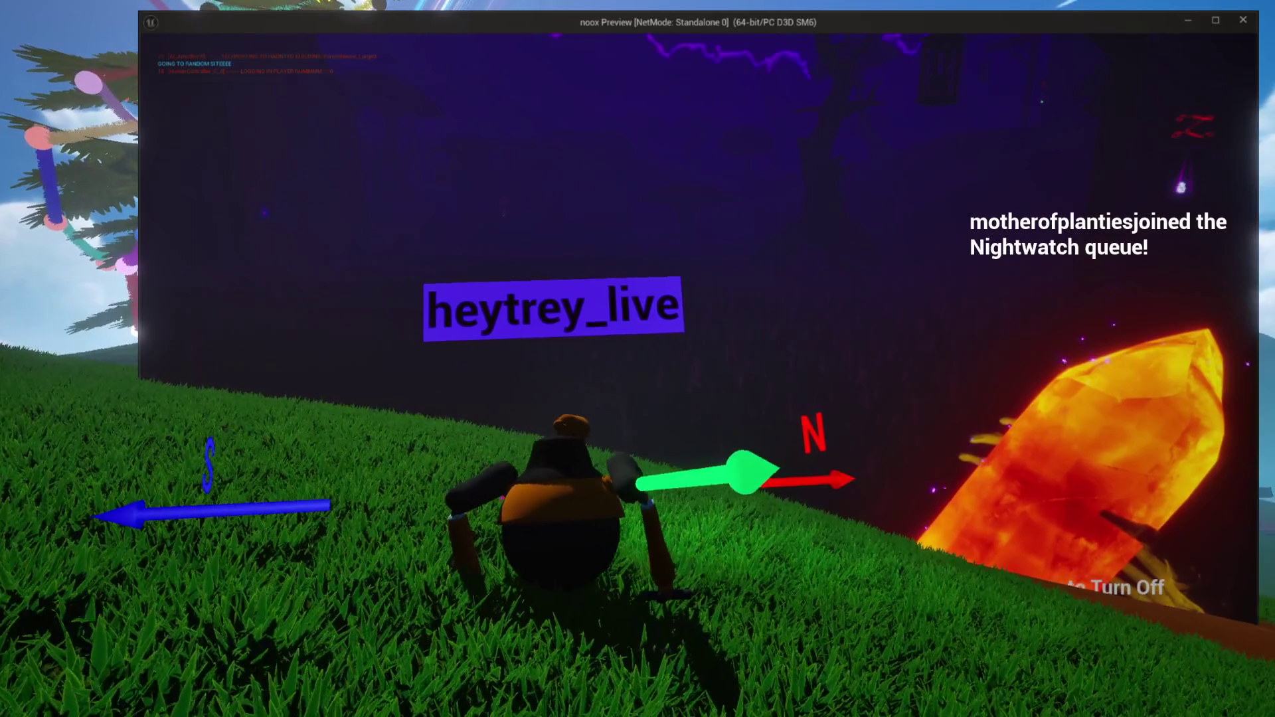
key("d")
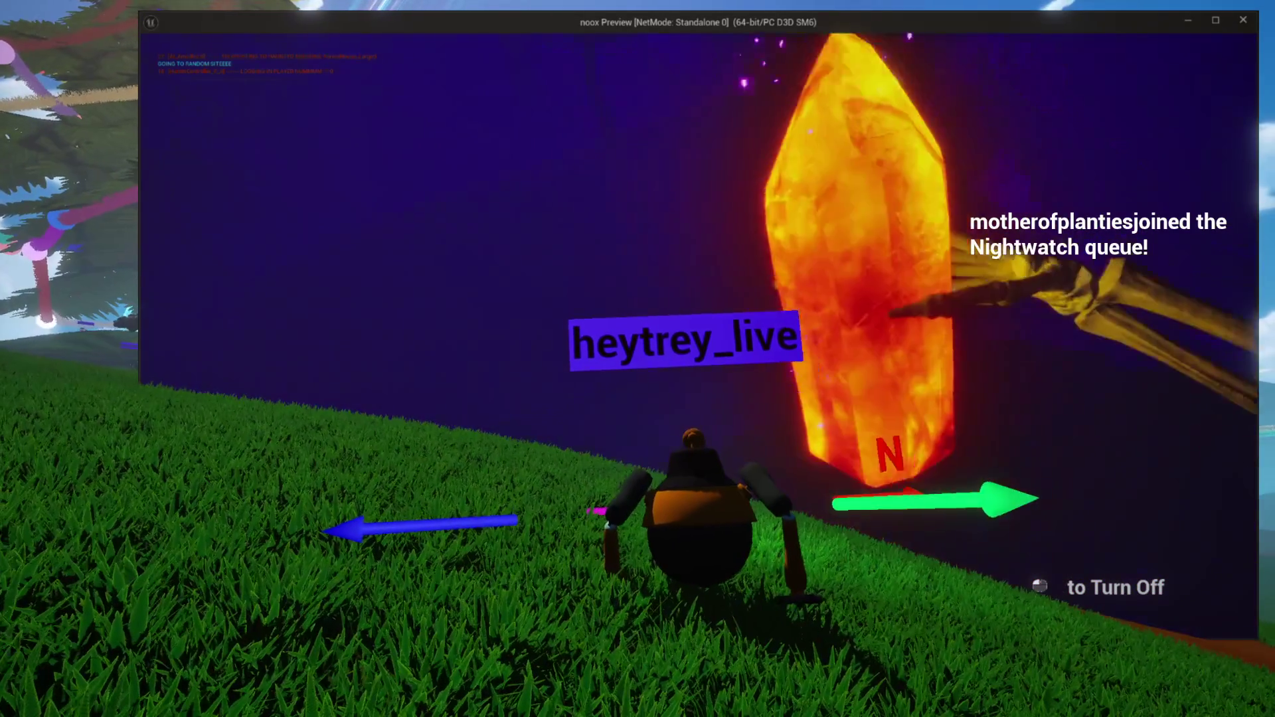
key("d")
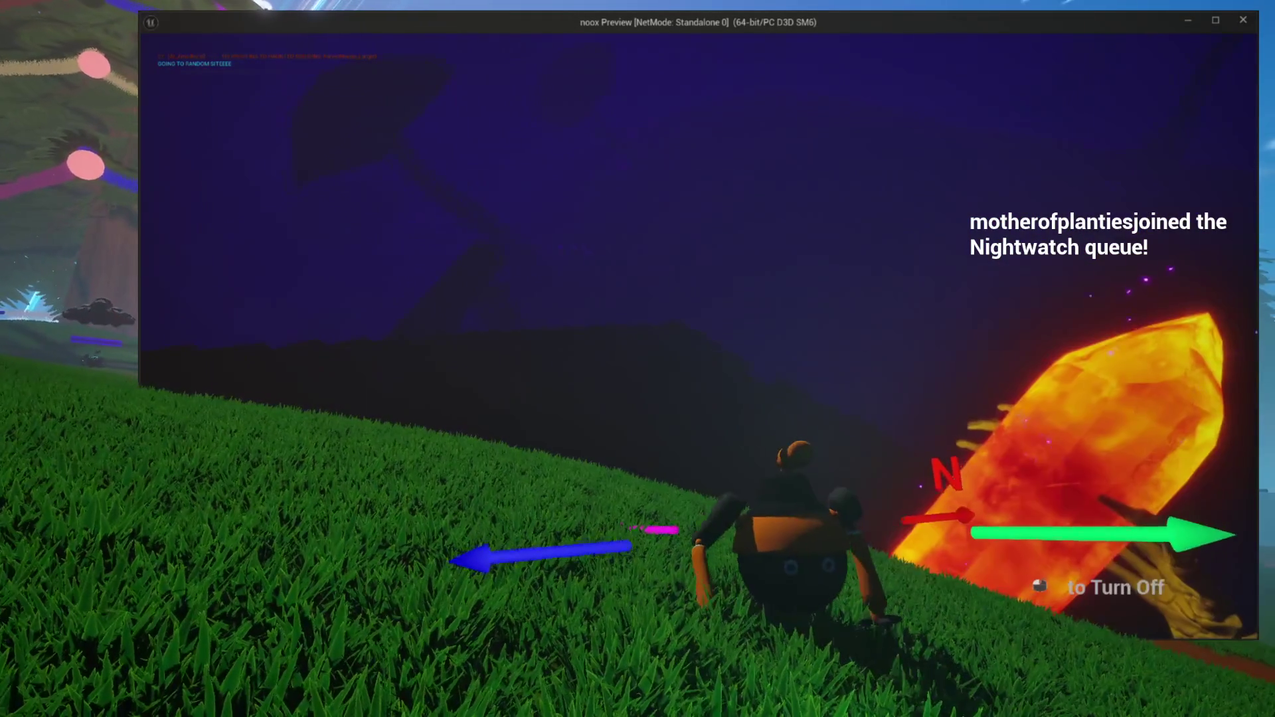
key("d")
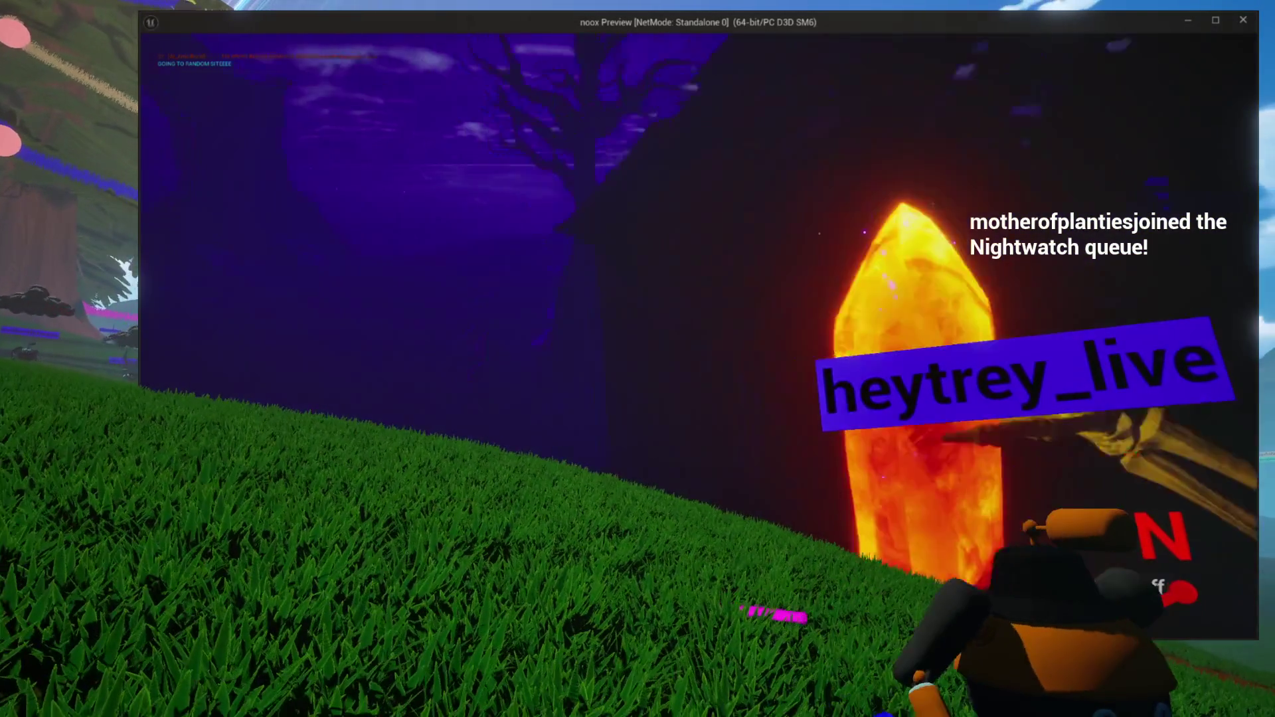
key("d")
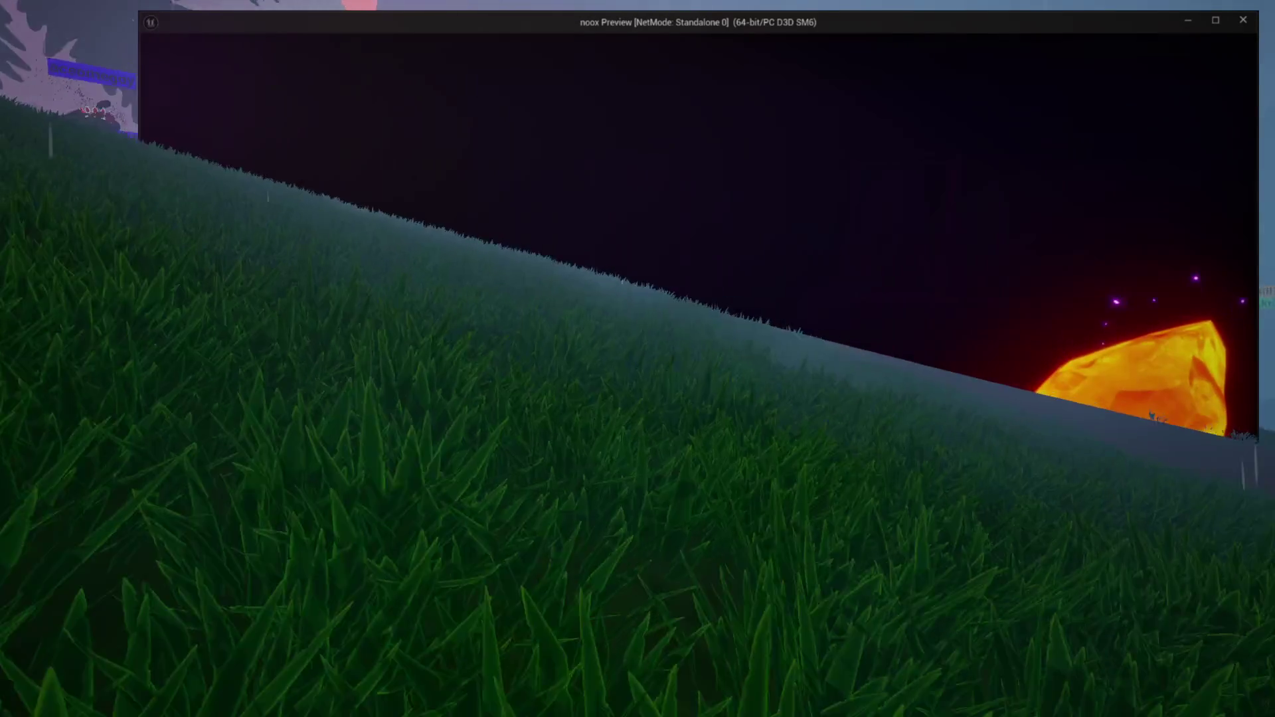
key("Escape")
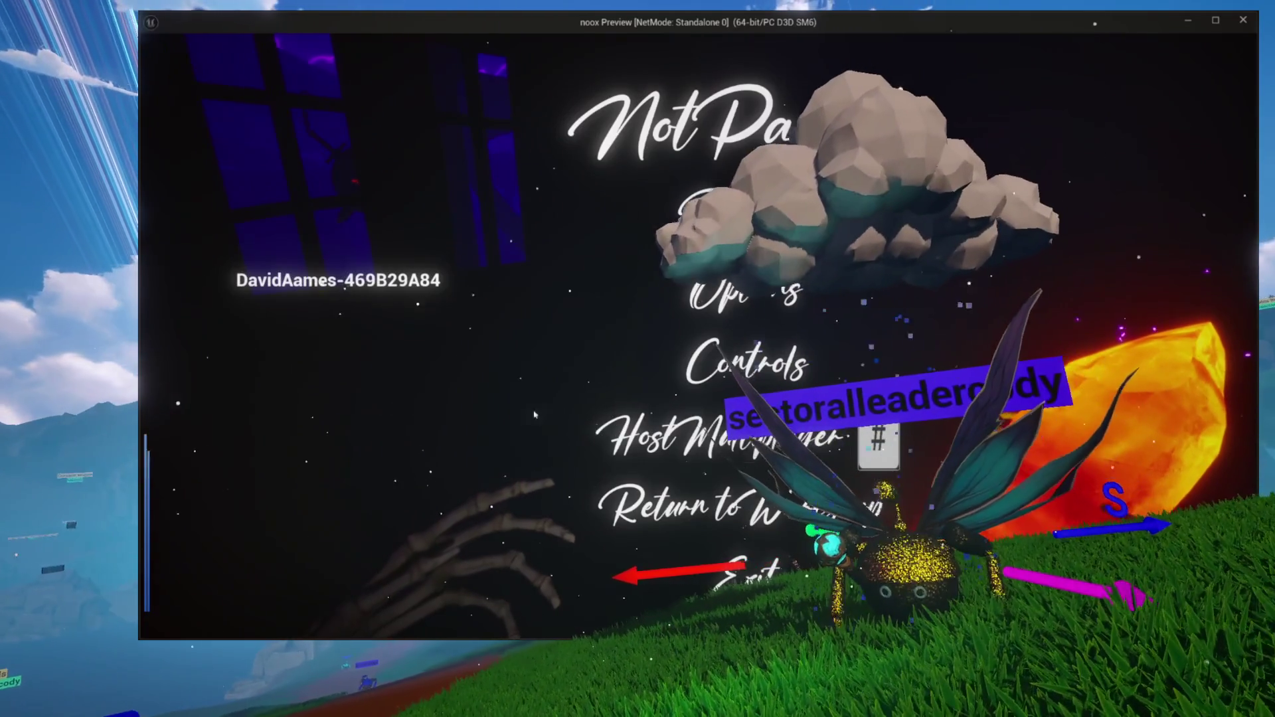
key("Escape")
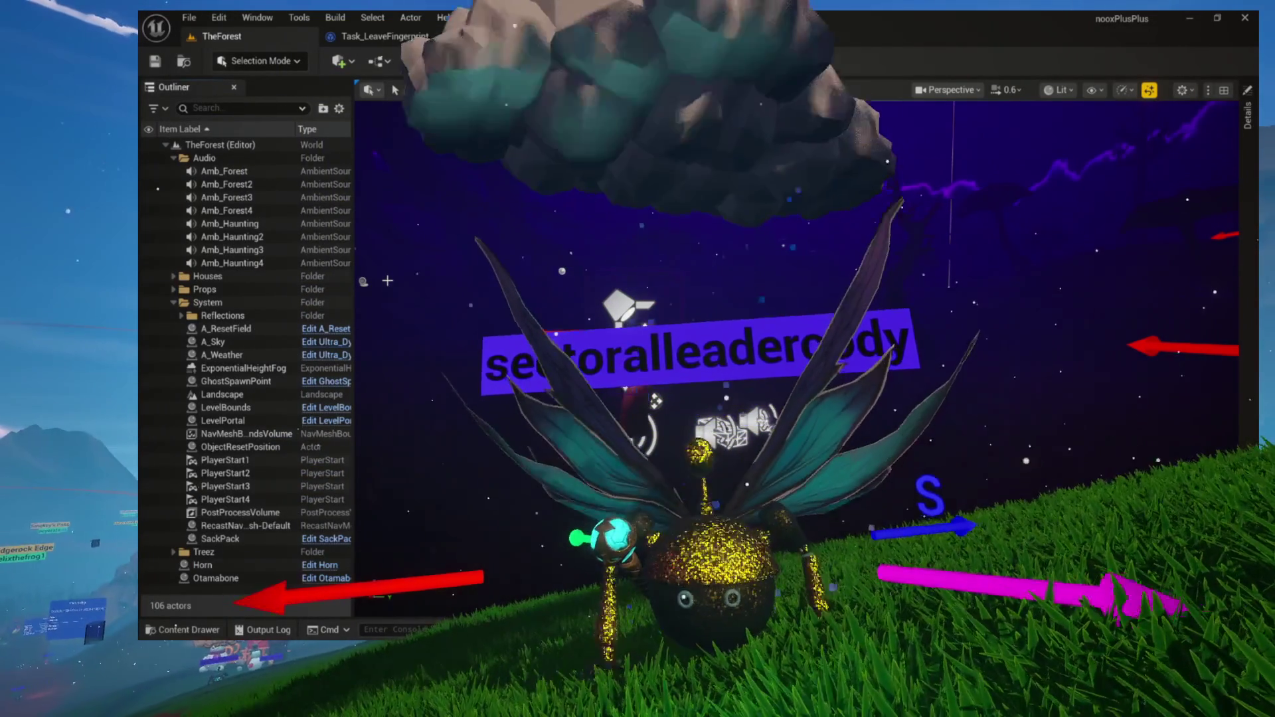
Open the PauseMenu widget from the UI folder in the Content Drawer
key("ctrl+space")
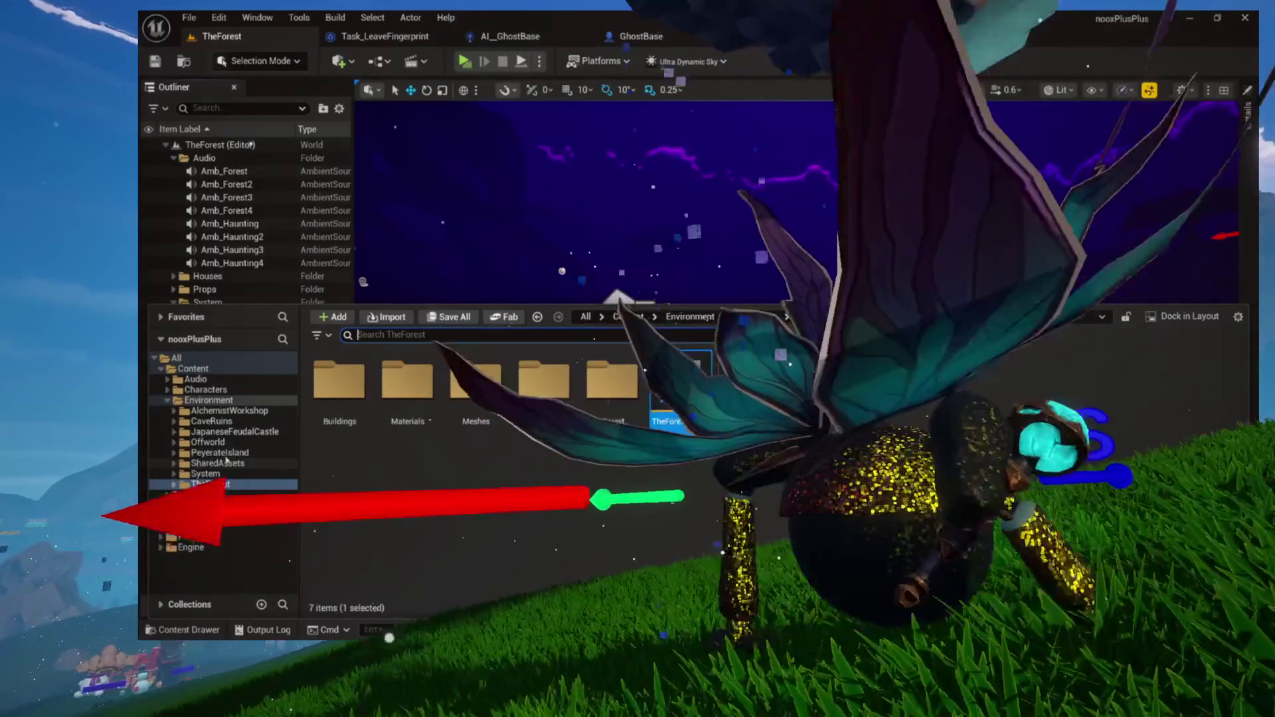
left_click(186, 526)
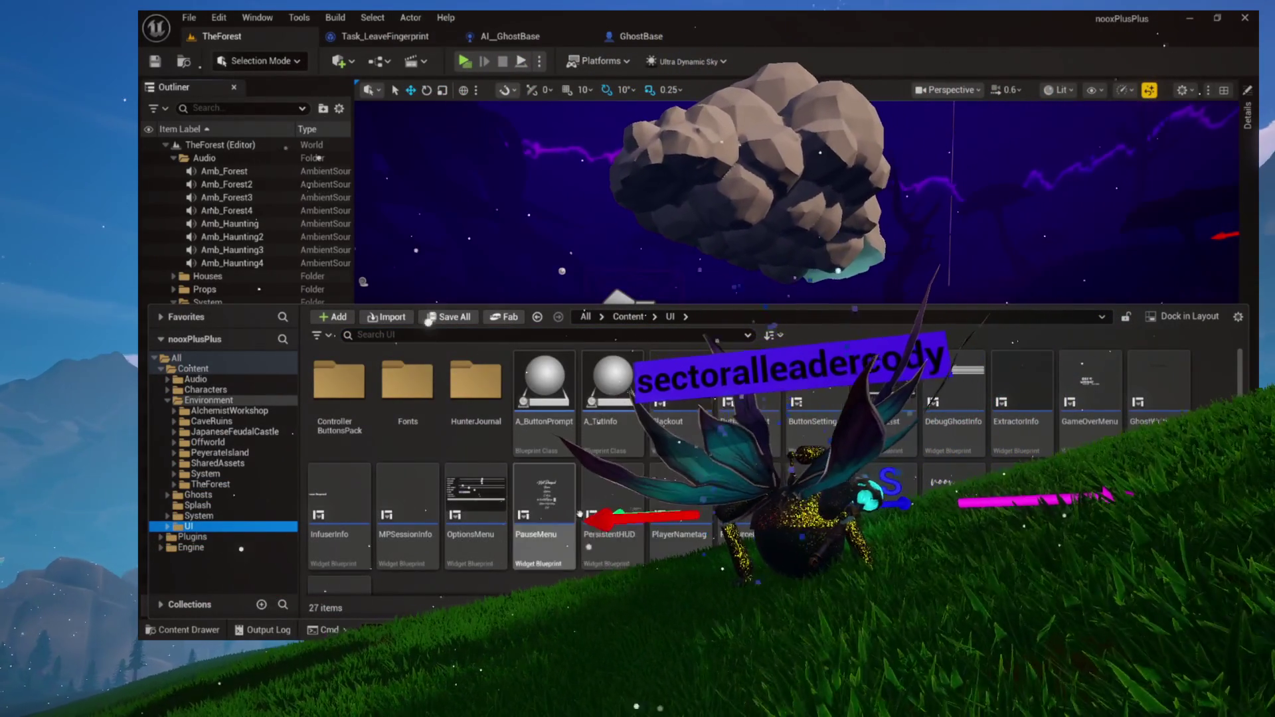
double_click(543, 525)
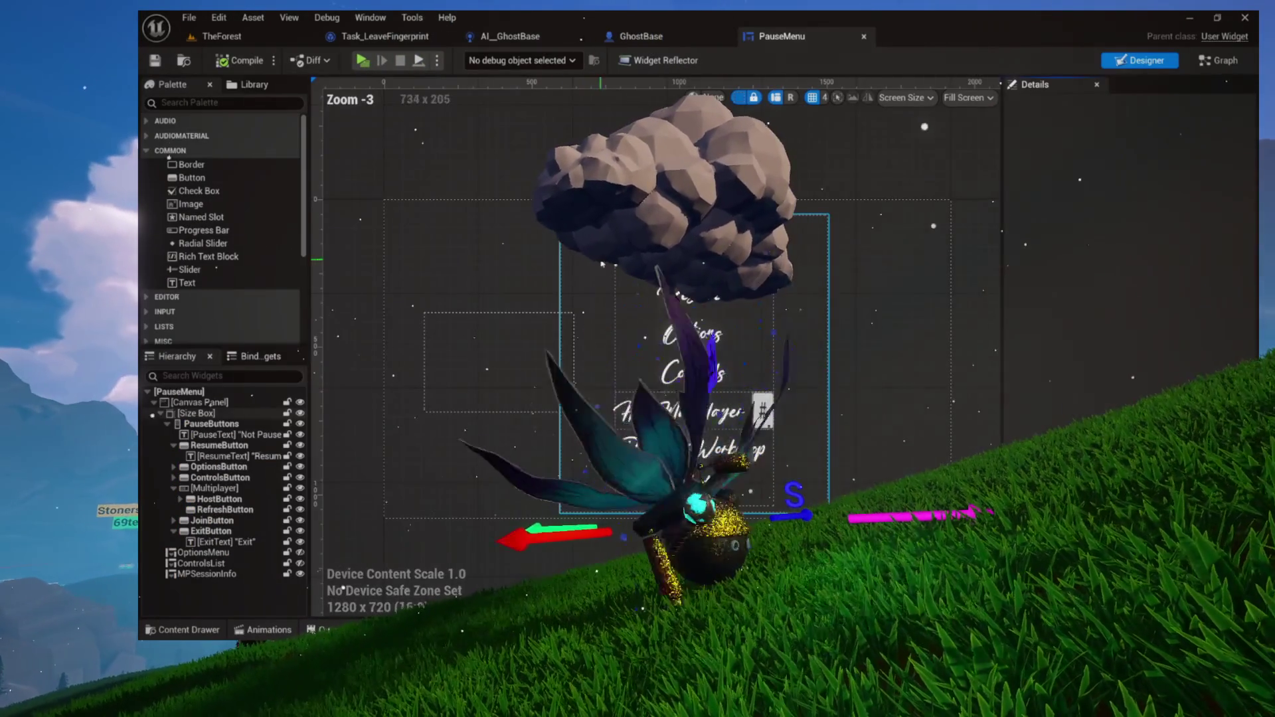
left_click(478, 346)
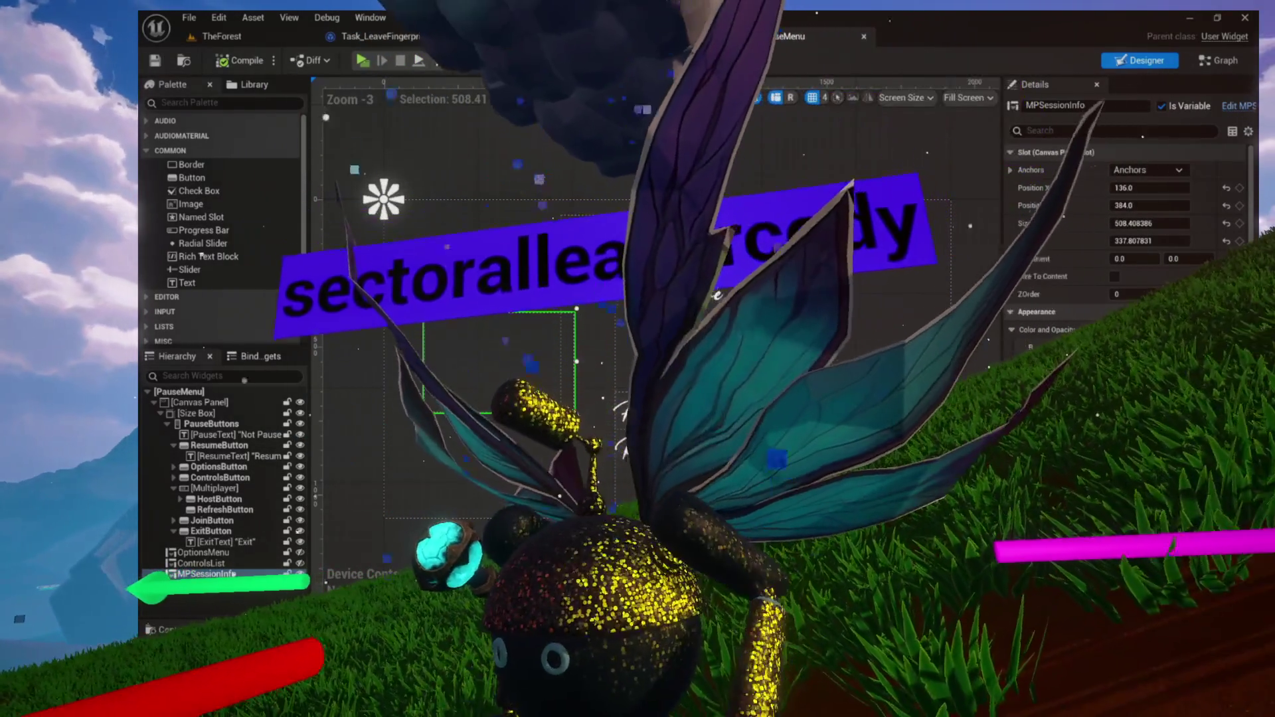
left_click(186, 630)
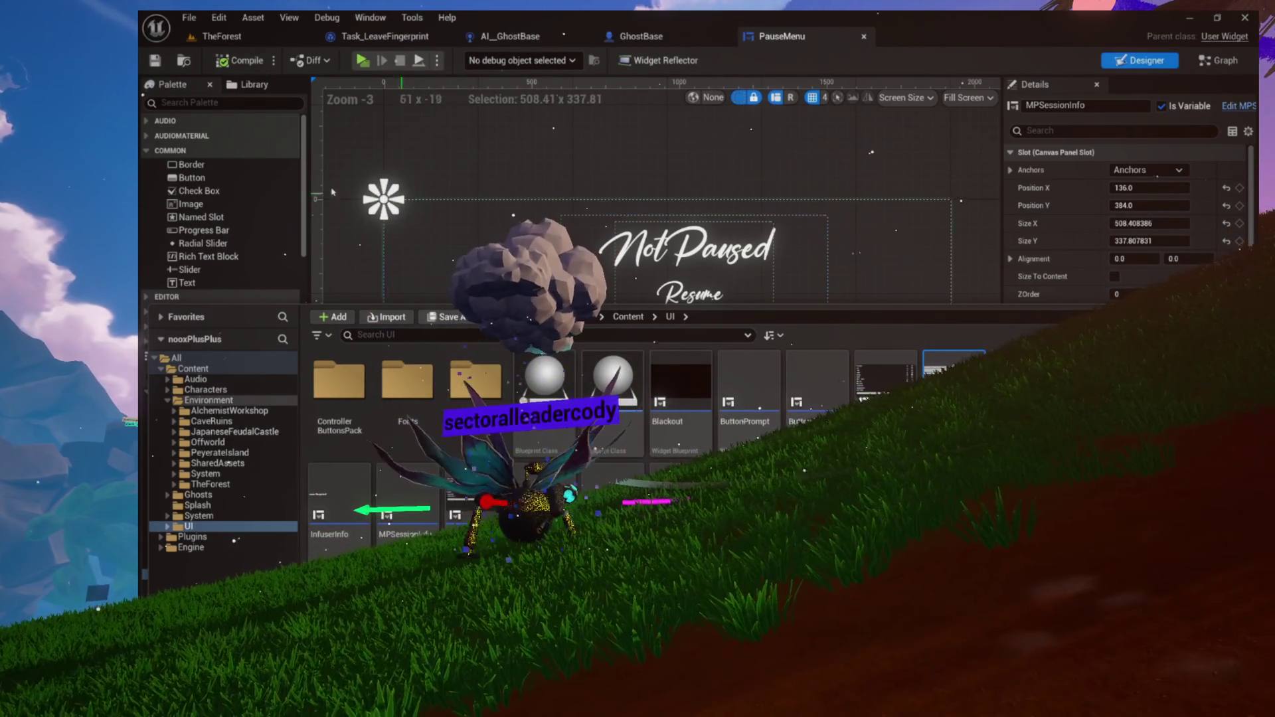
left_click(147, 152)
Select the DebugGhostInfo panel beside the menu, then return to TheForest level
scroll(159, 245, "down", 2)
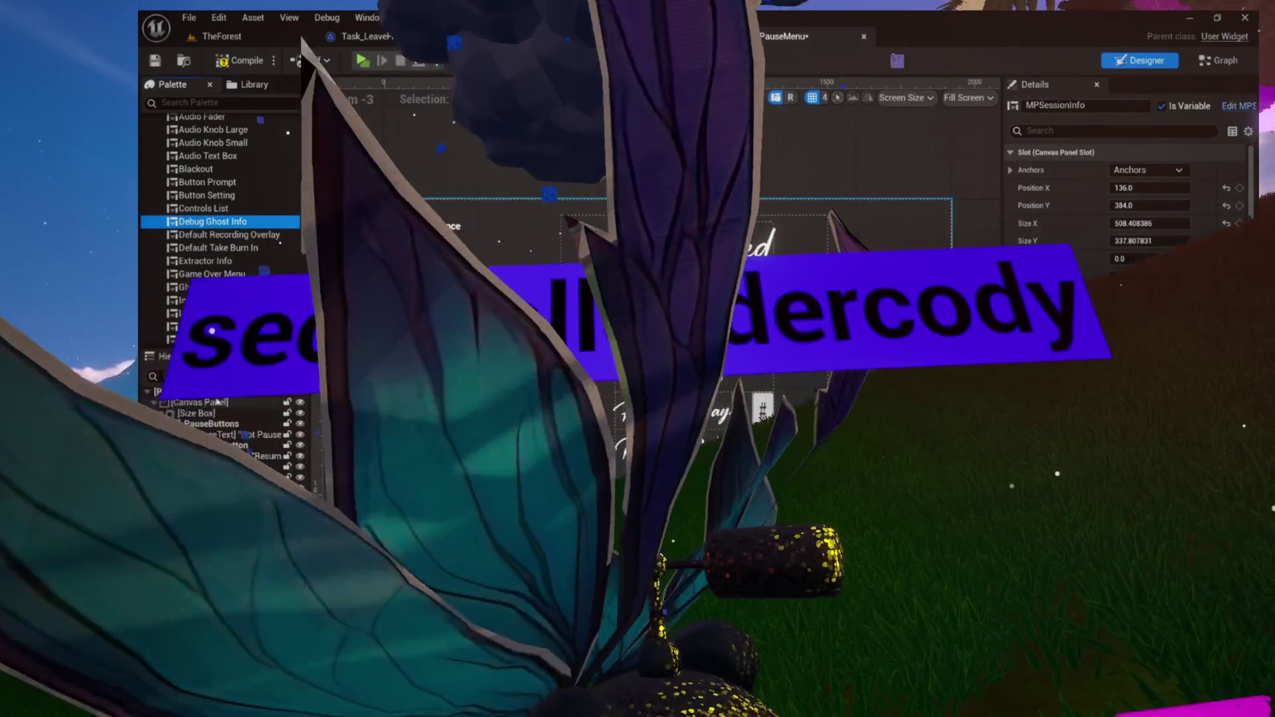
scroll(395, 203, "up", 8)
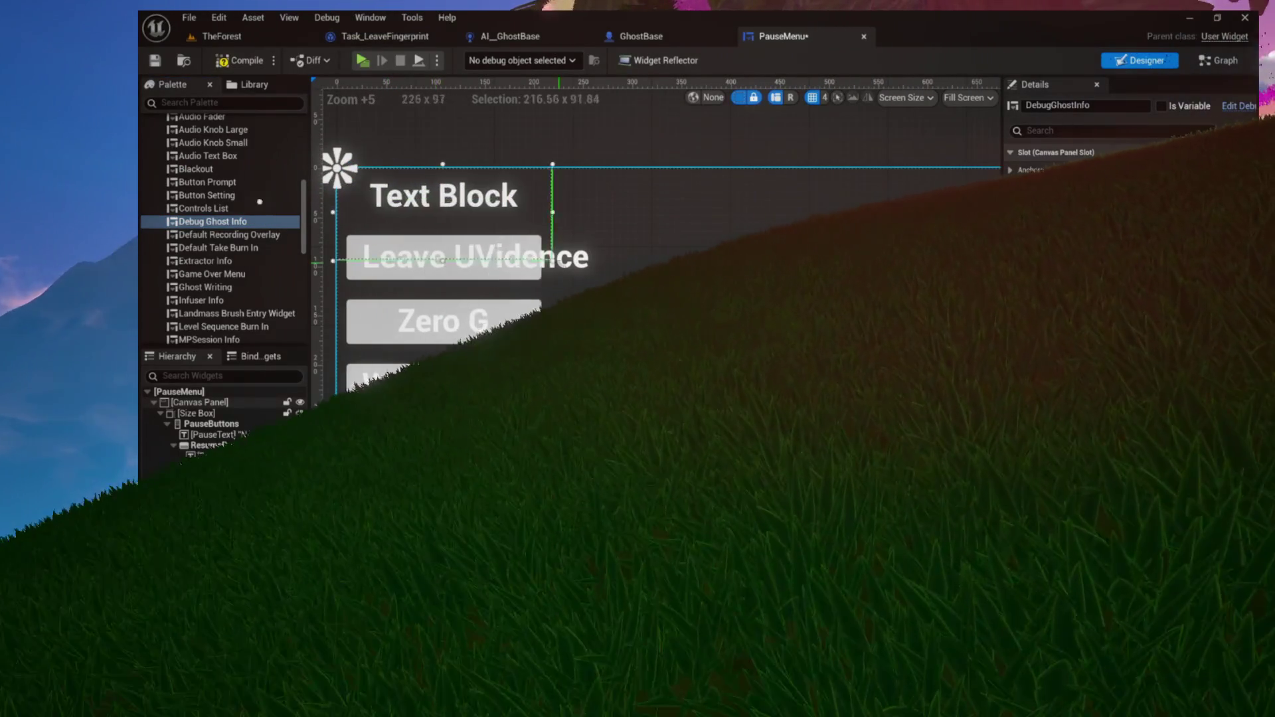
scroll(395, 203, "down", 8)
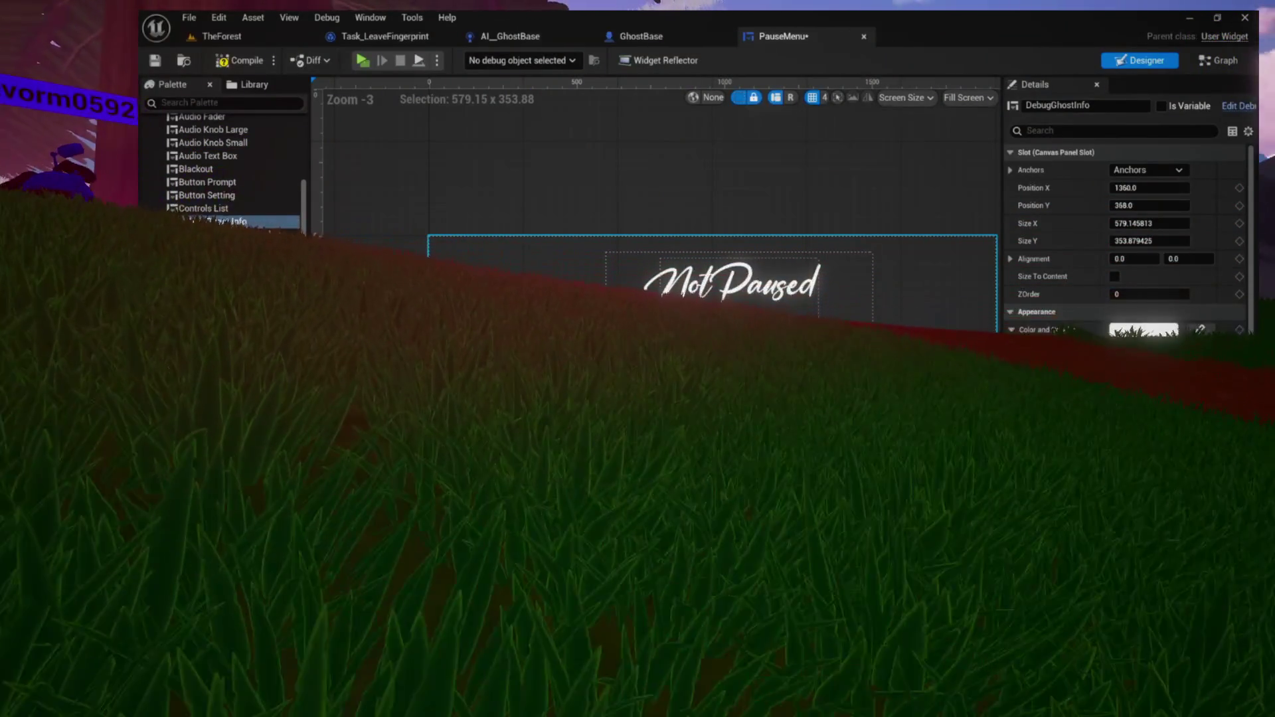
scroll(840, 330, "up", 3)
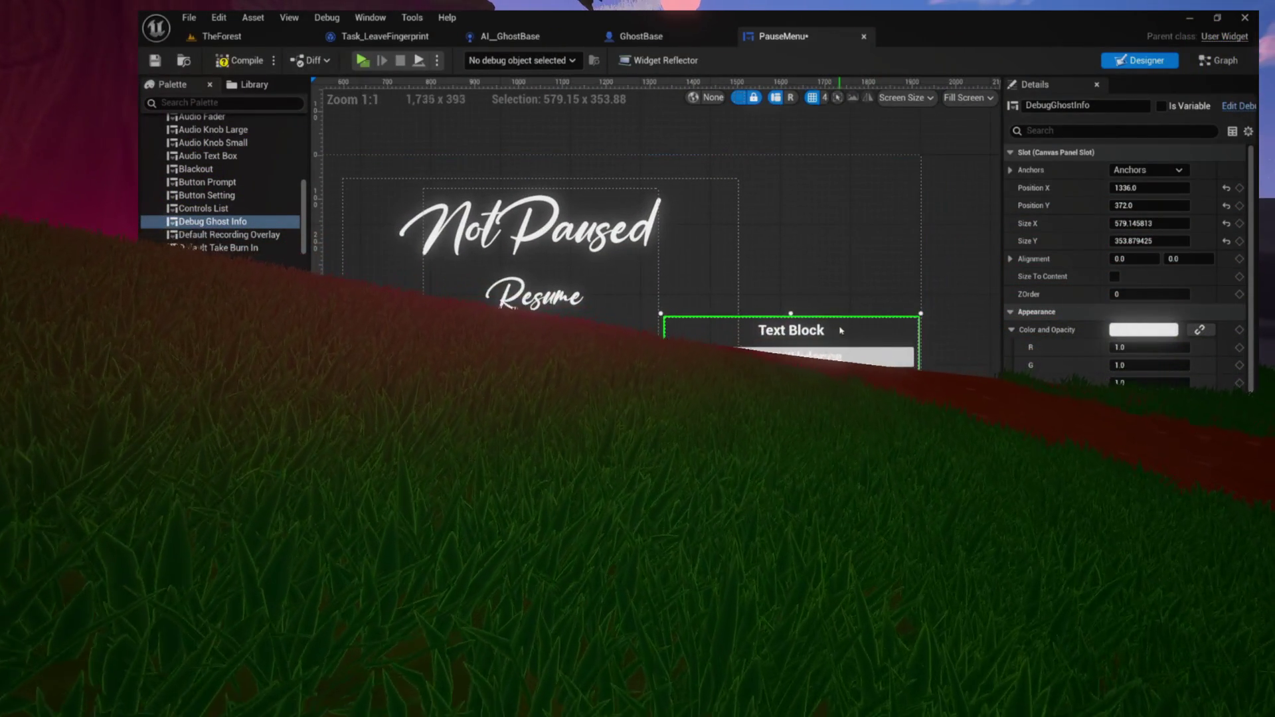
key("Escape")
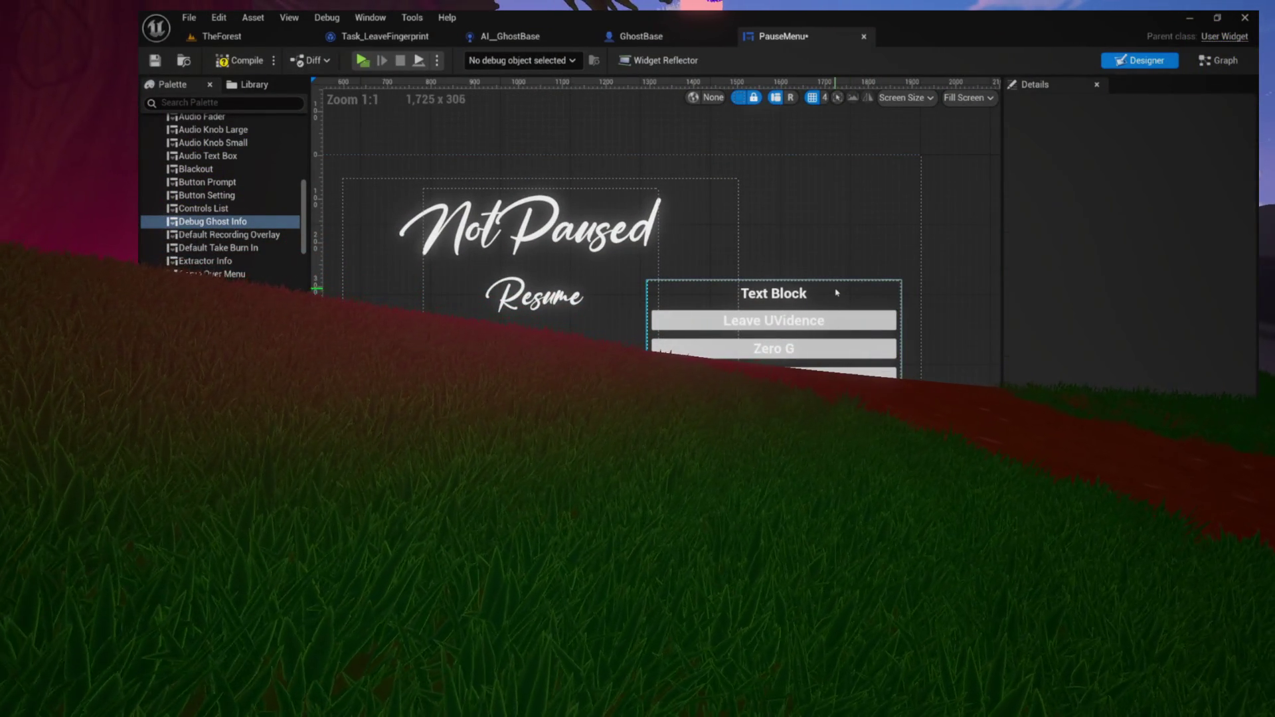
left_click(842, 301)
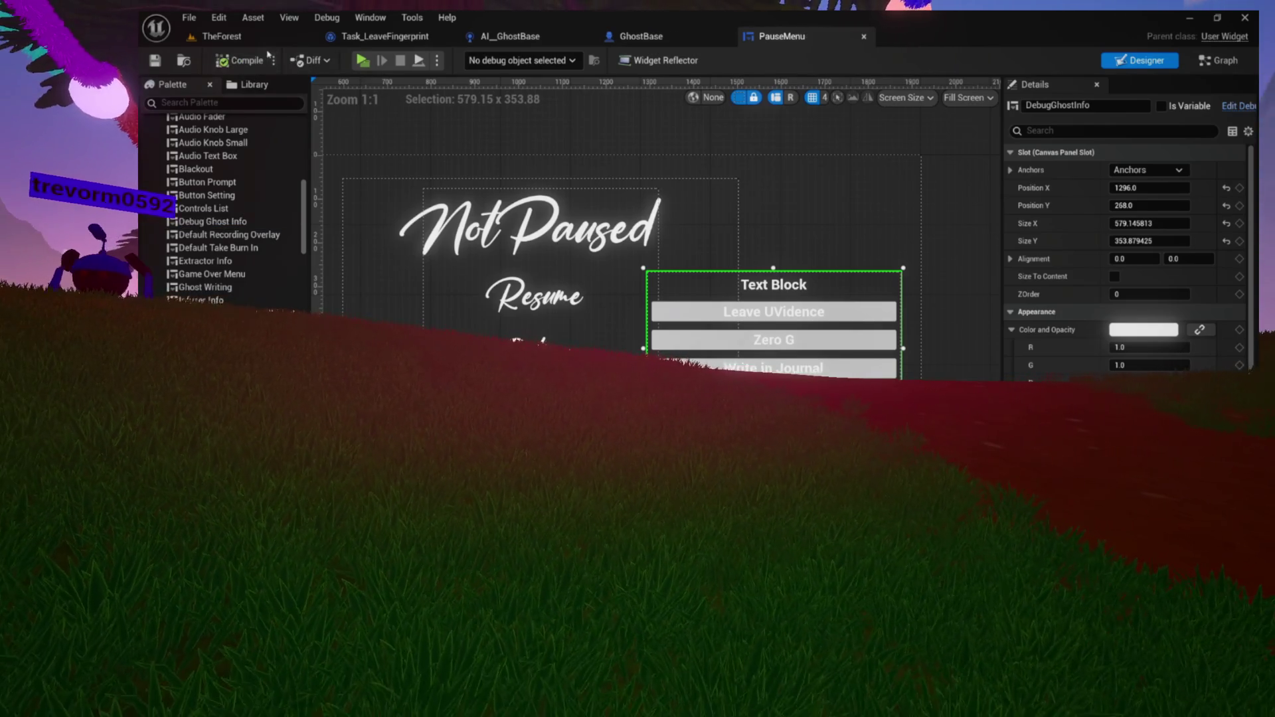
left_click(222, 35)
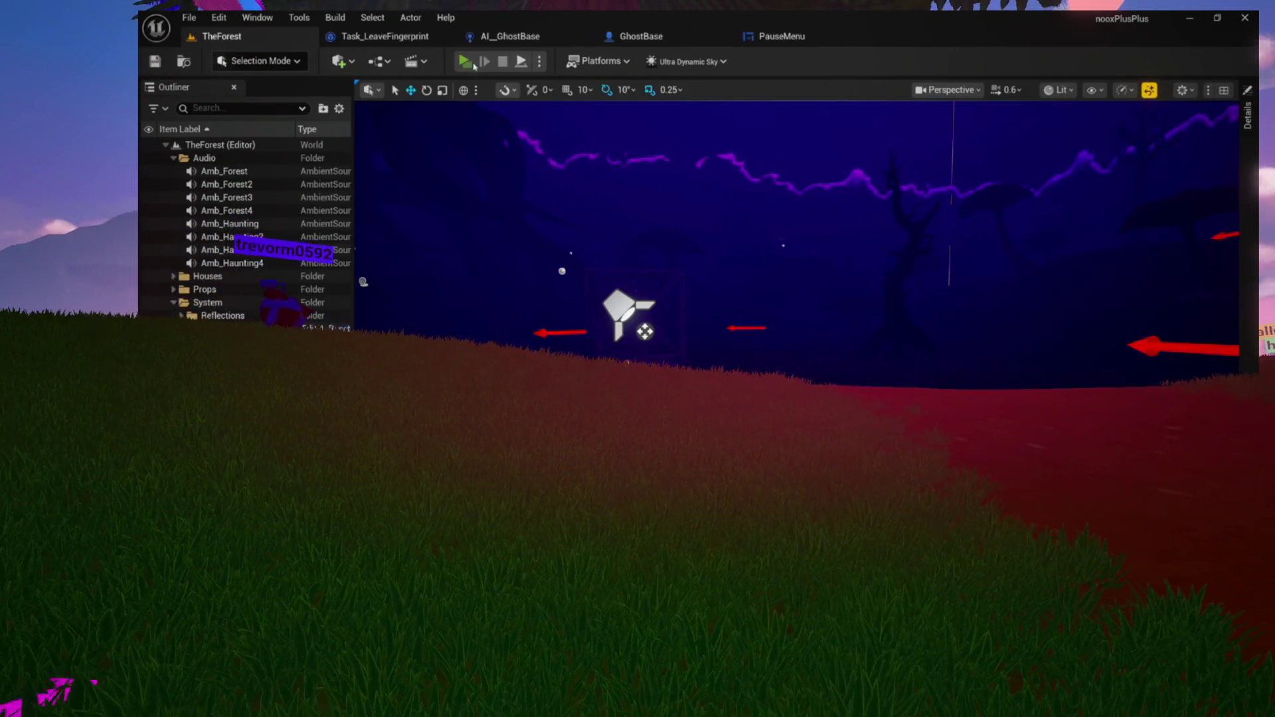
Play-test the level, walk into the cabin, light the crystal, and check the pause menu's ghost debug panel
left_click(473, 64)
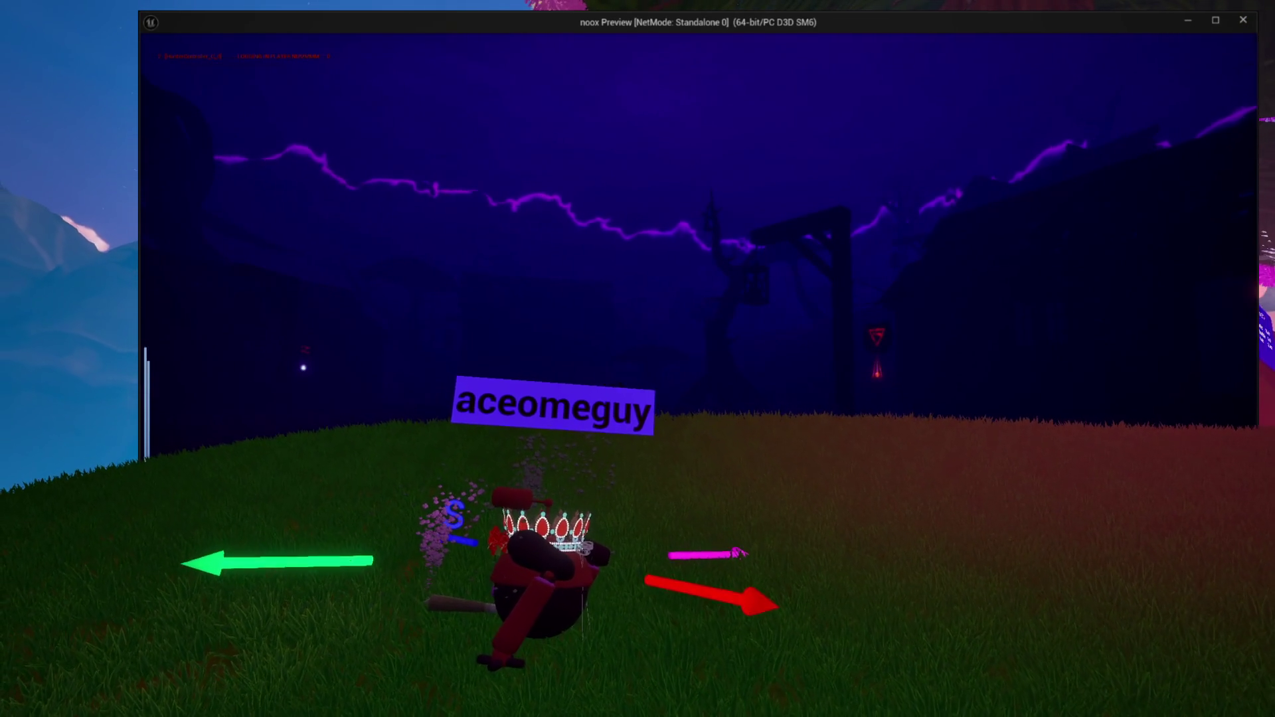
key("Escape")
key("Escape")
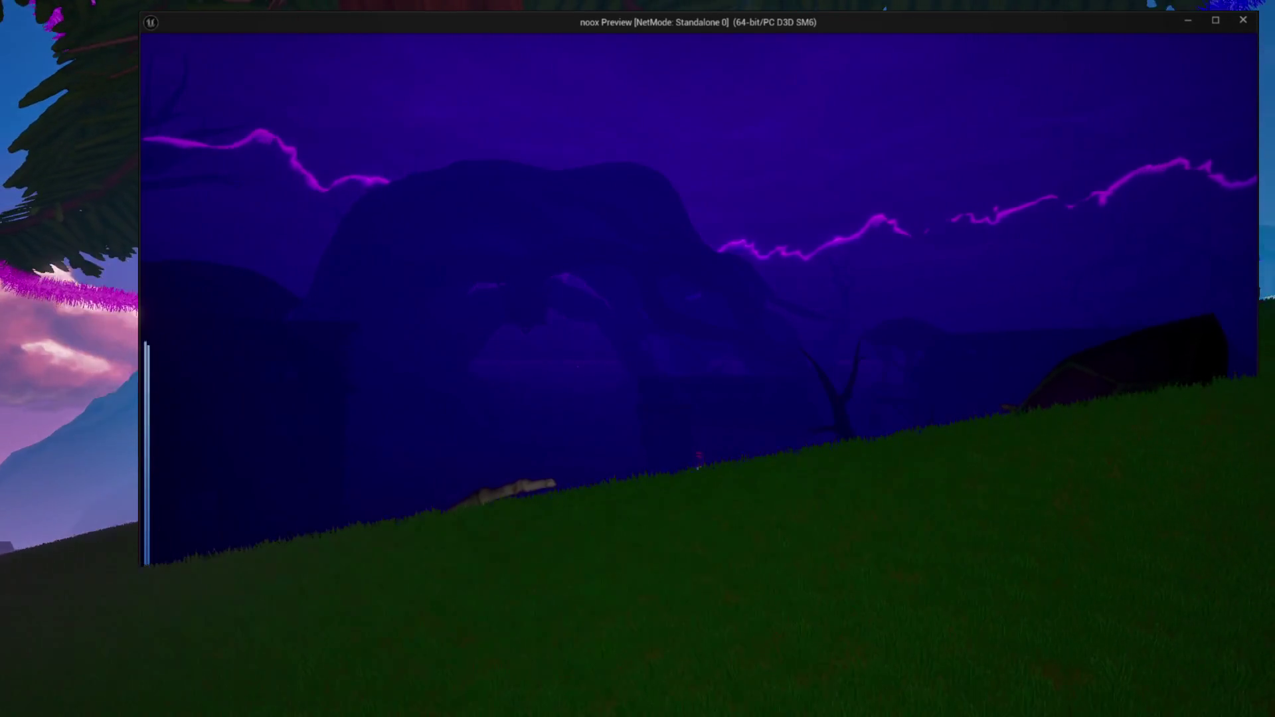
key("w")
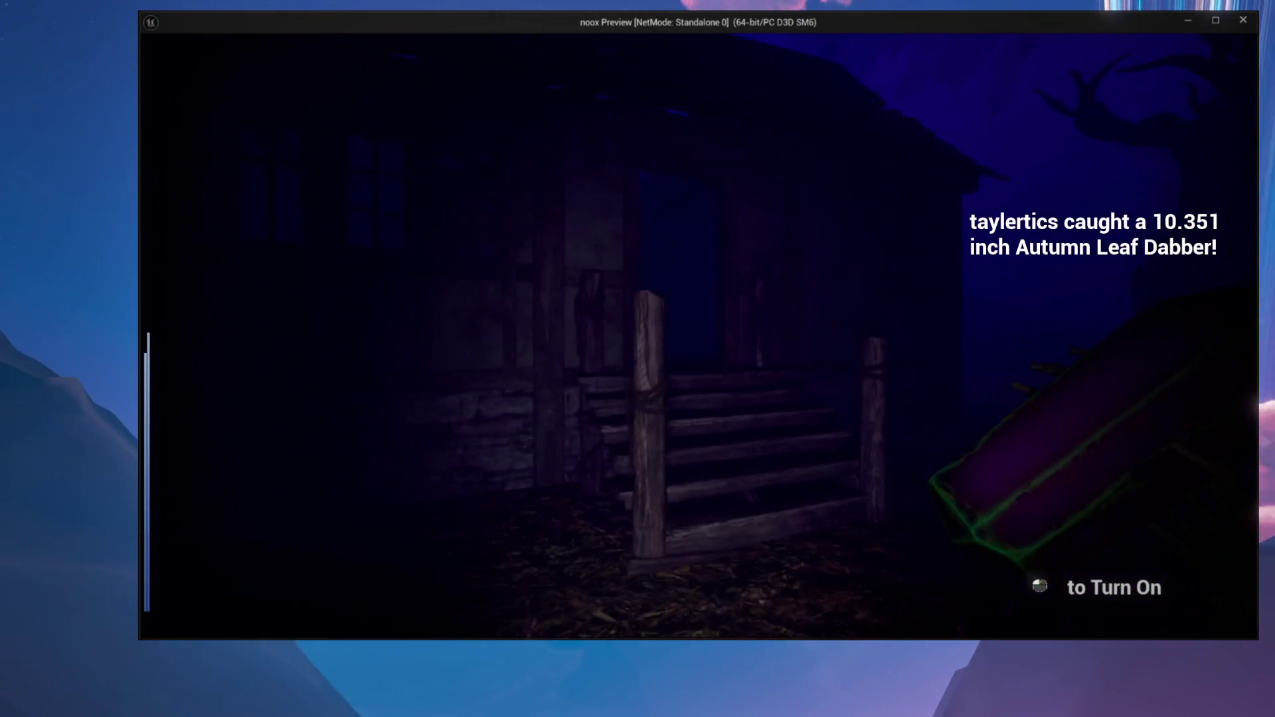
left_click(698, 337)
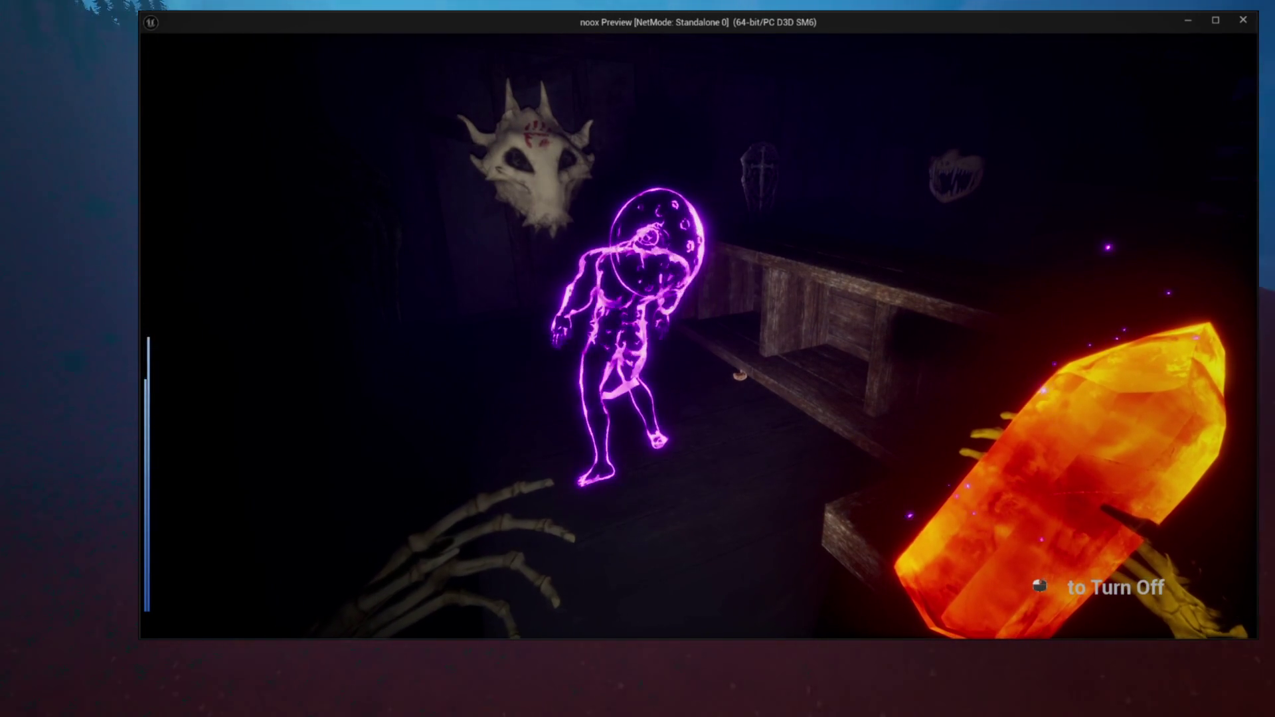
key("Escape")
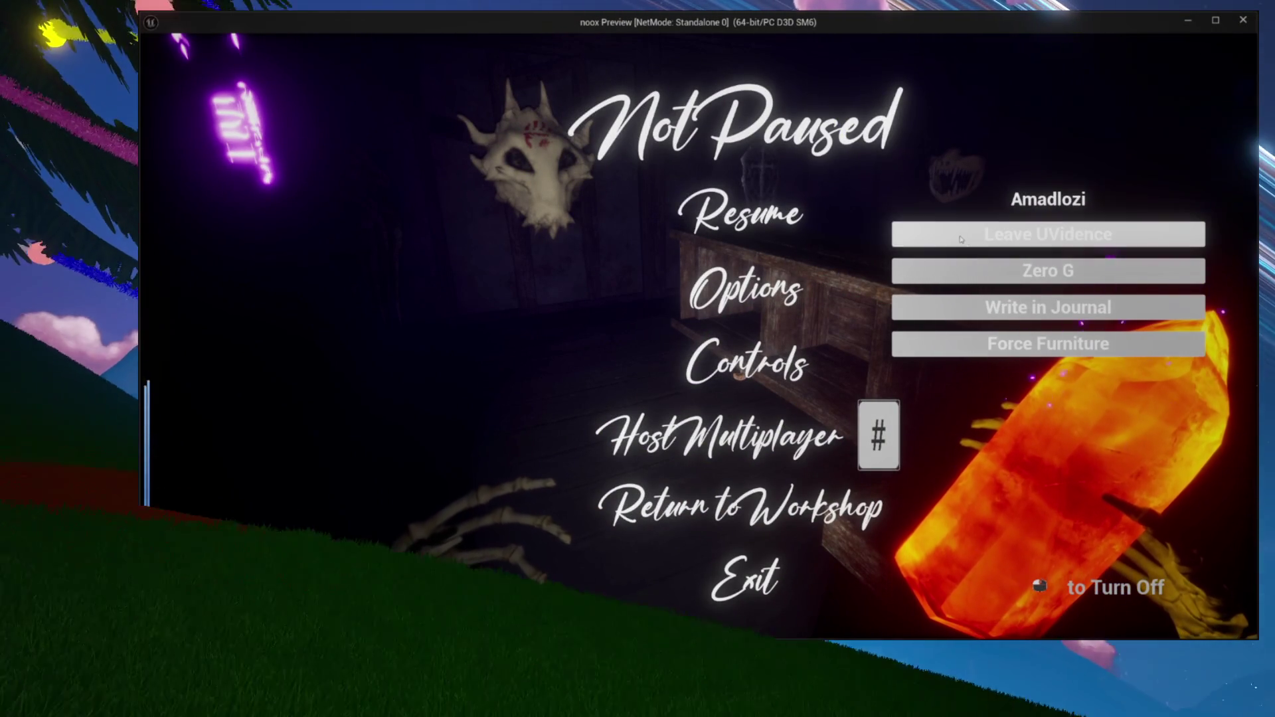
key("Escape")
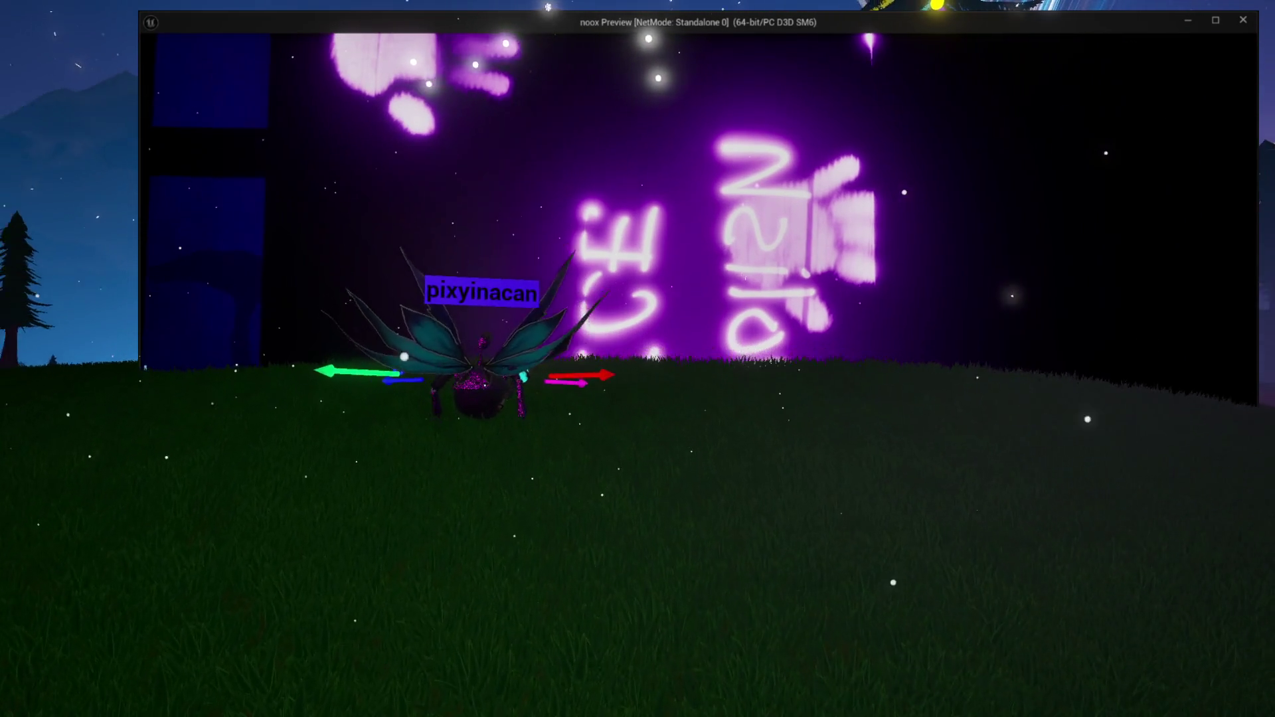
Fly the free debug camera toward the house, then return to the player view and open the pause menu
key("semicolon")
key("w")
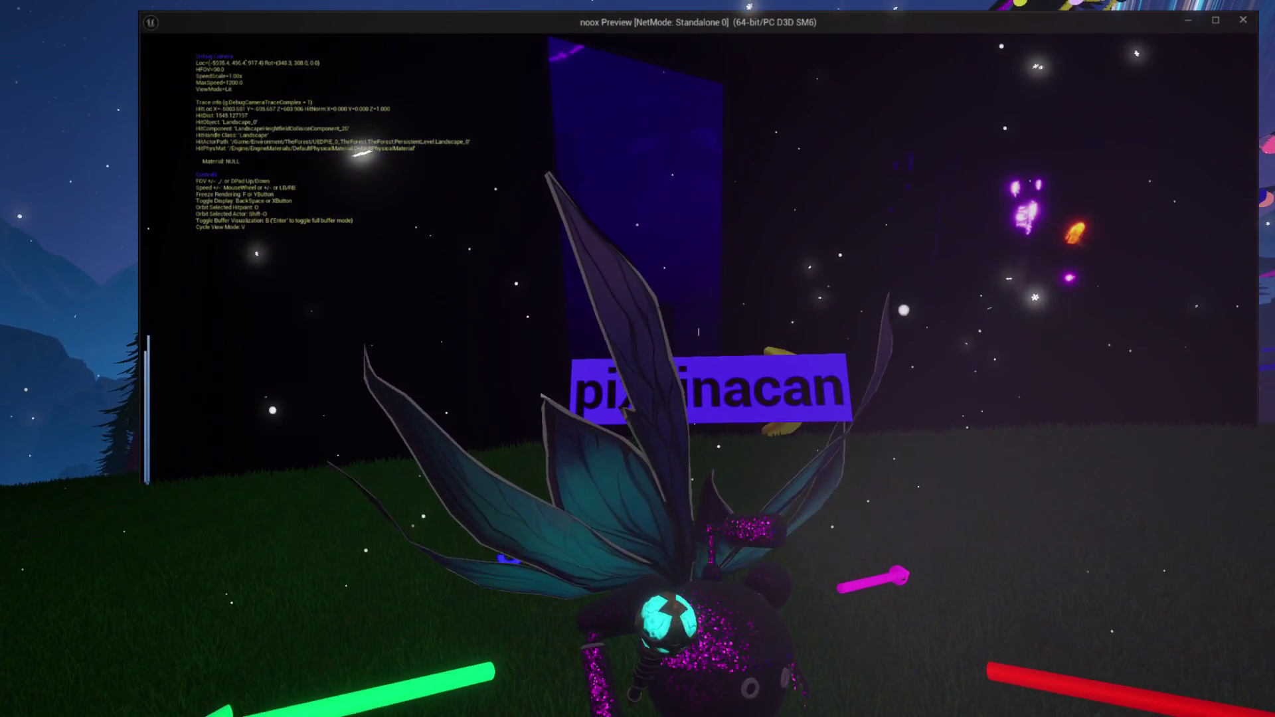
key("semicolon")
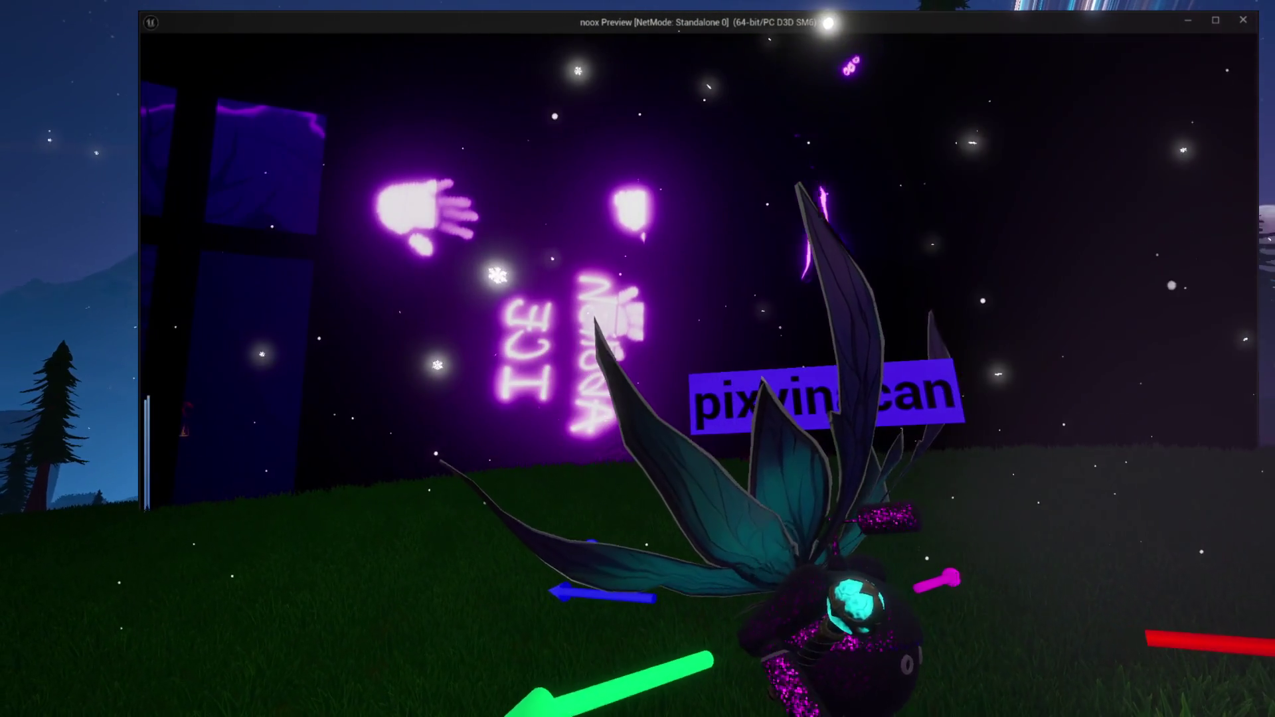
key("semicolon")
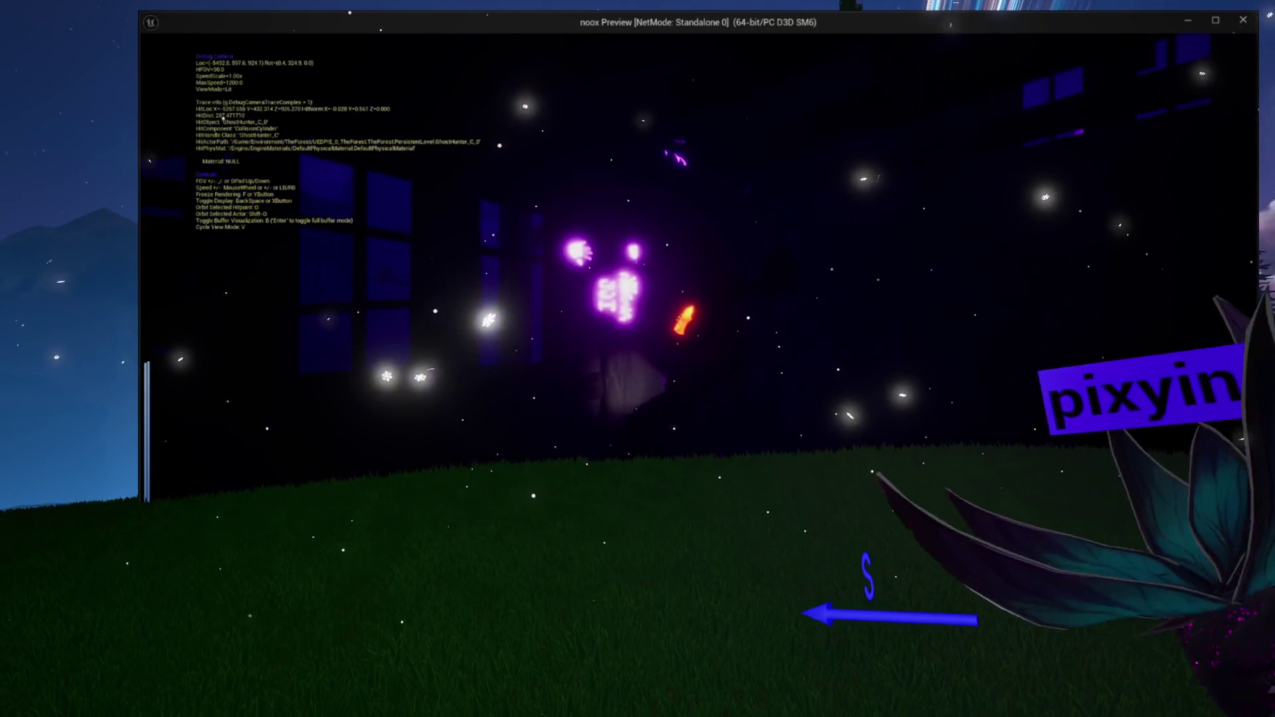
key("semicolon")
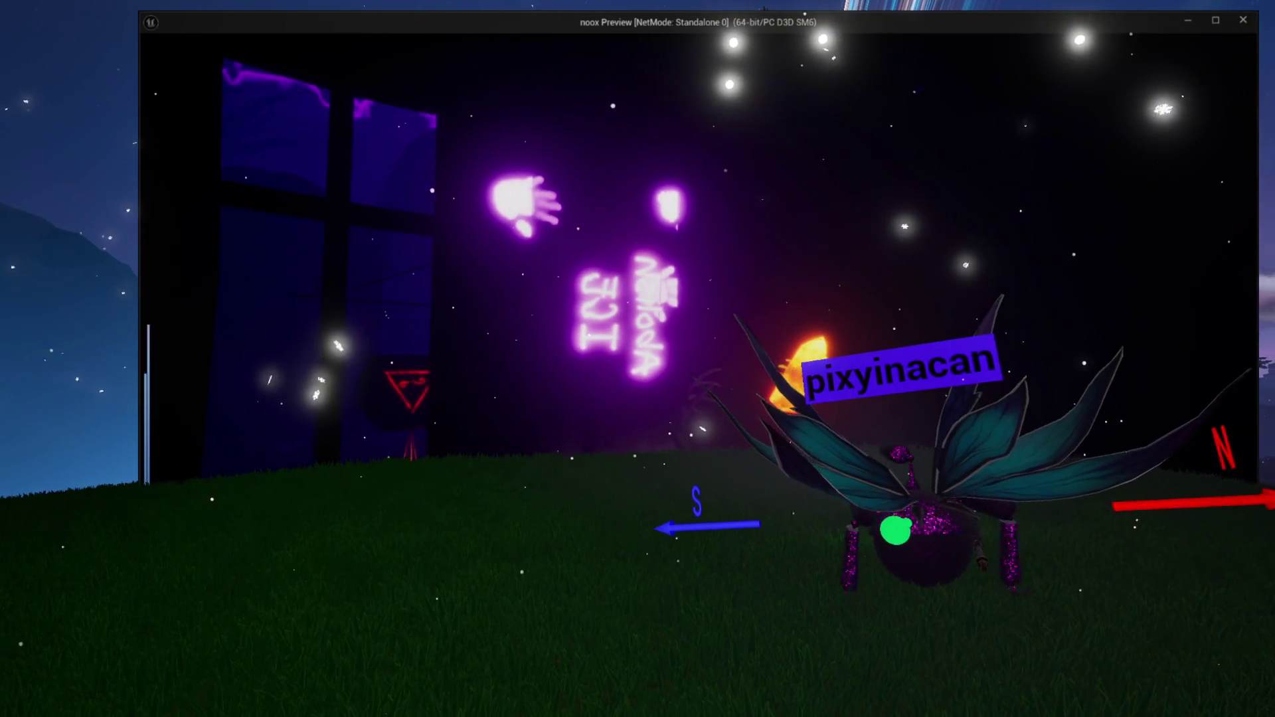
key("semicolon")
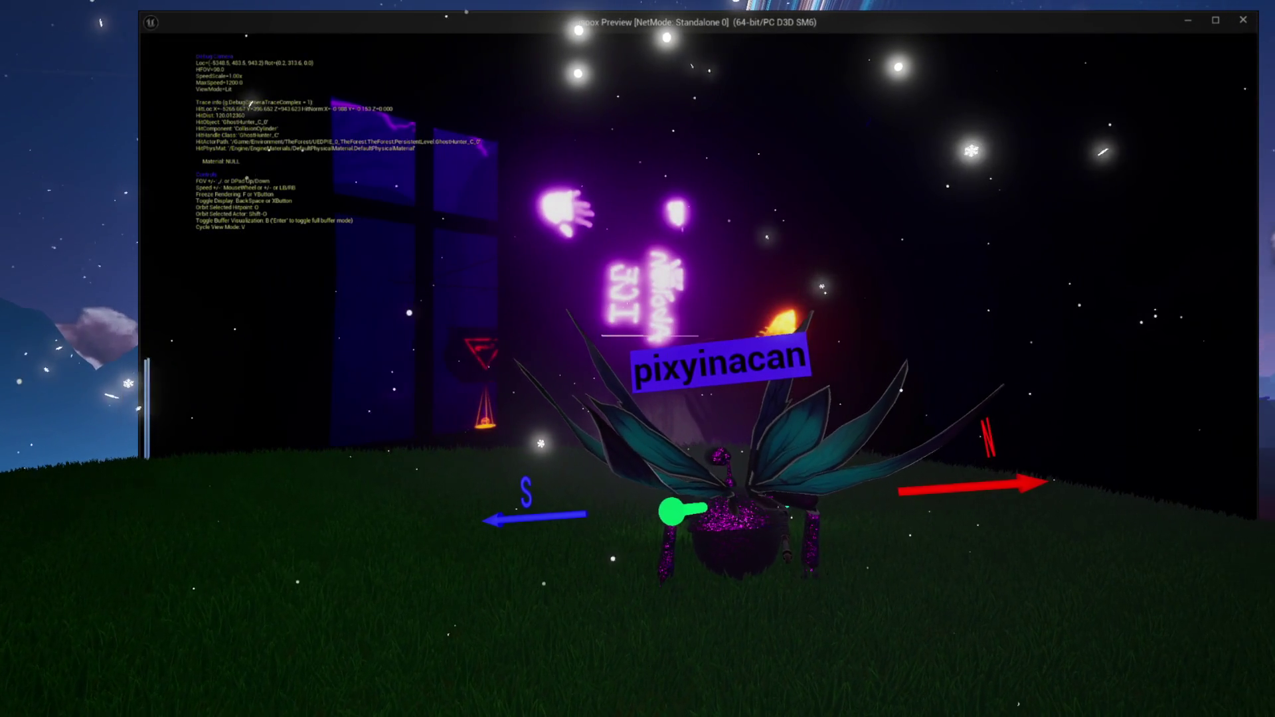
key("a")
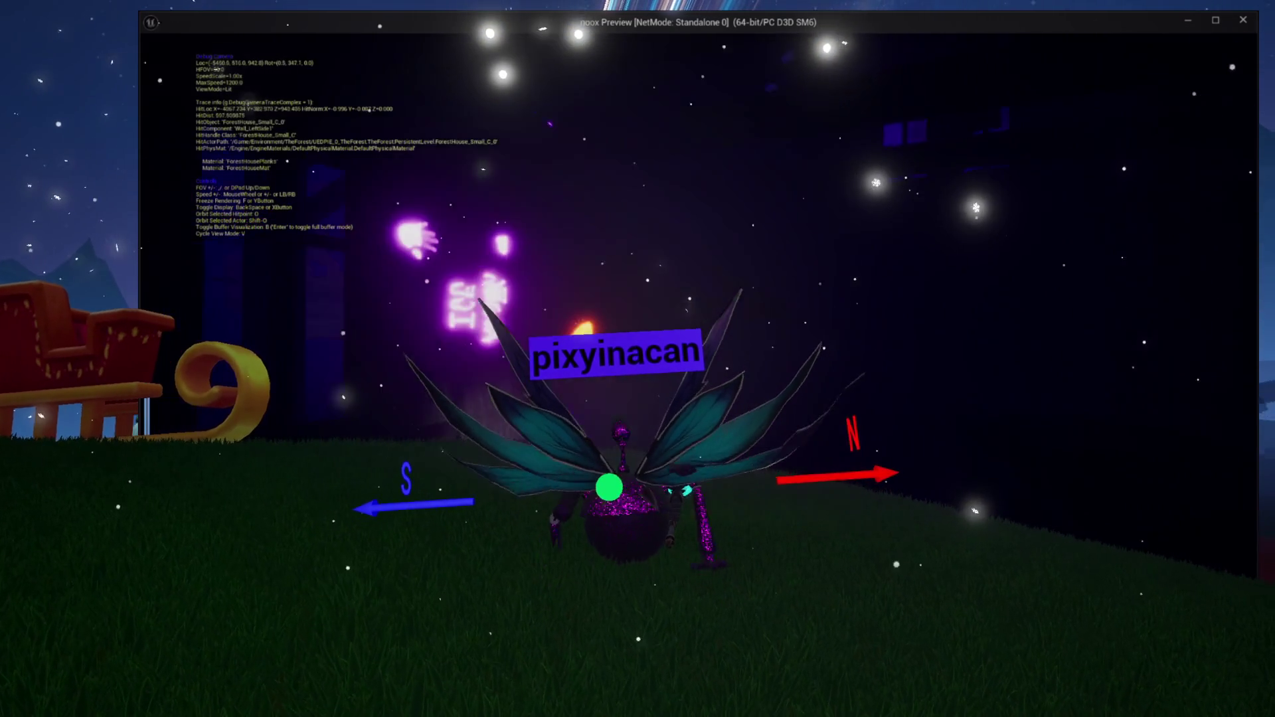
key("w")
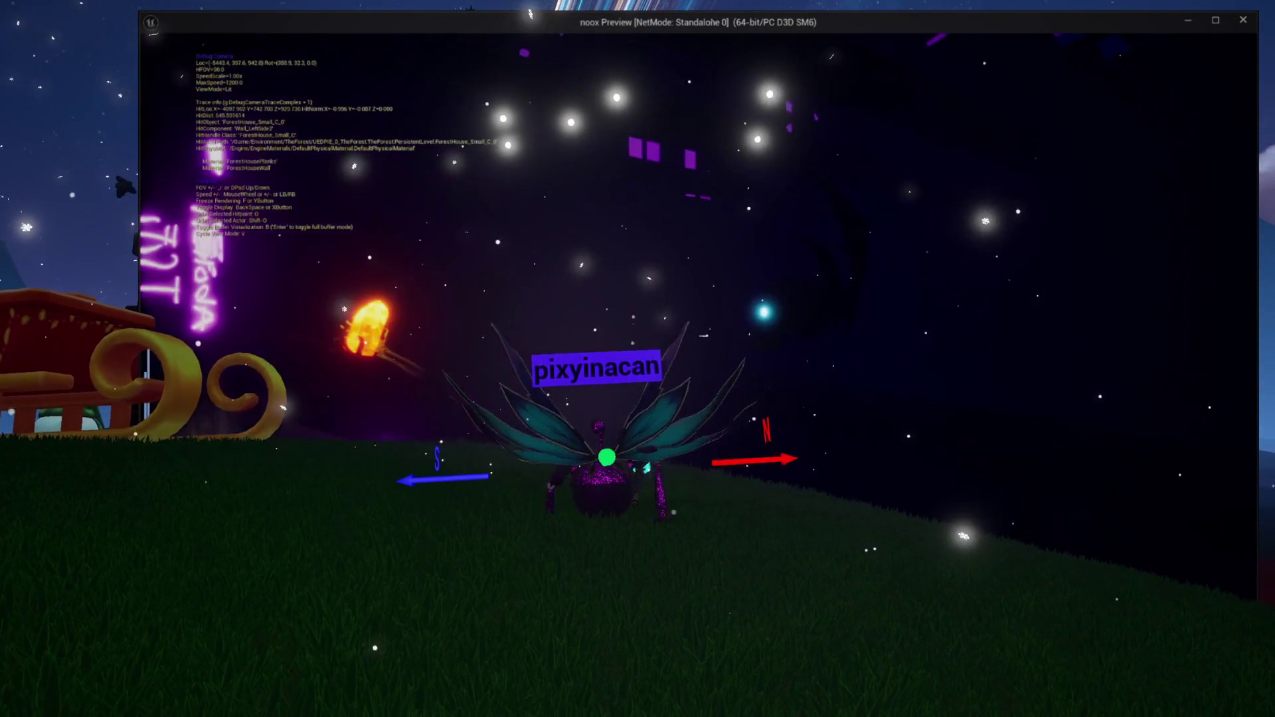
key("semicolon")
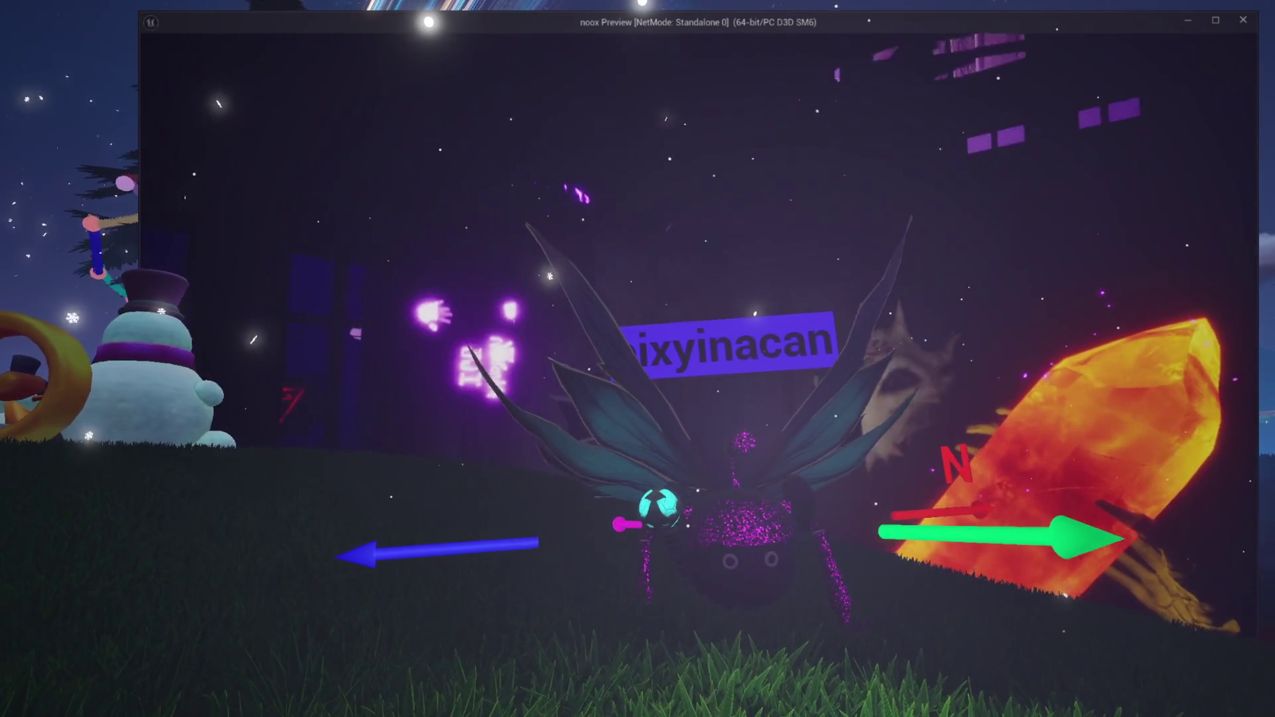
scroll(697, 332, "down", 3)
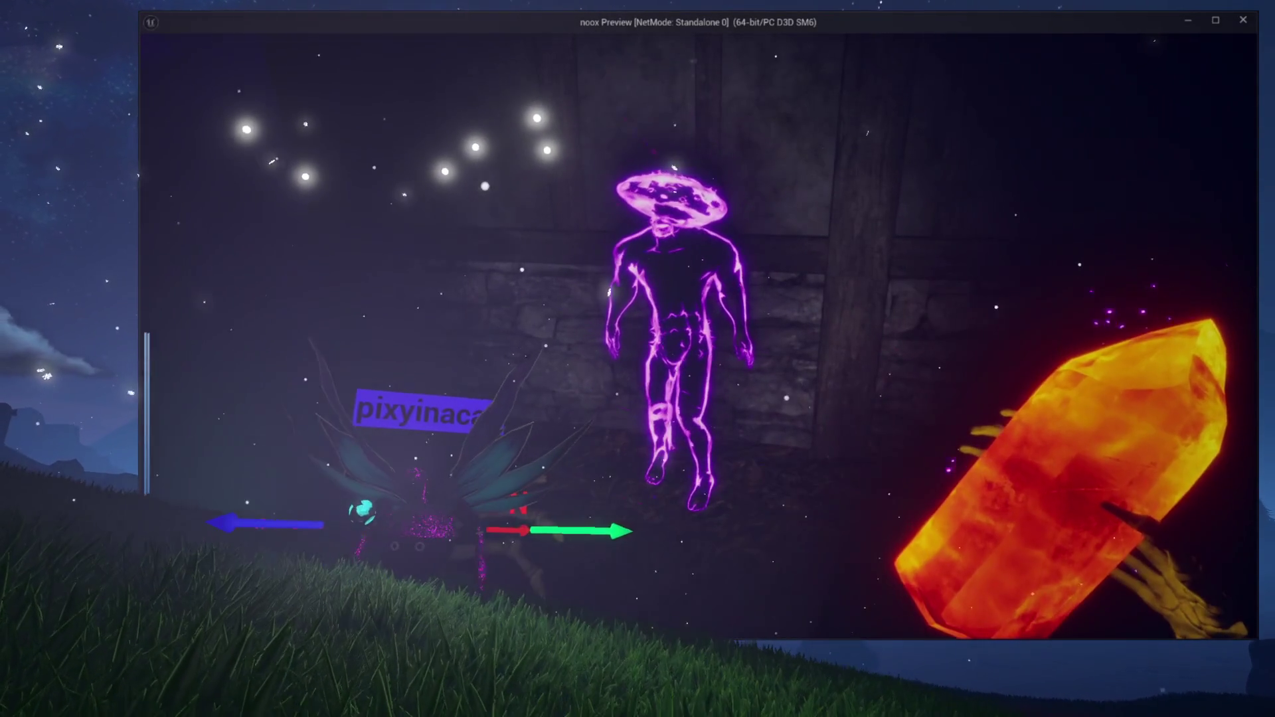
key("Escape")
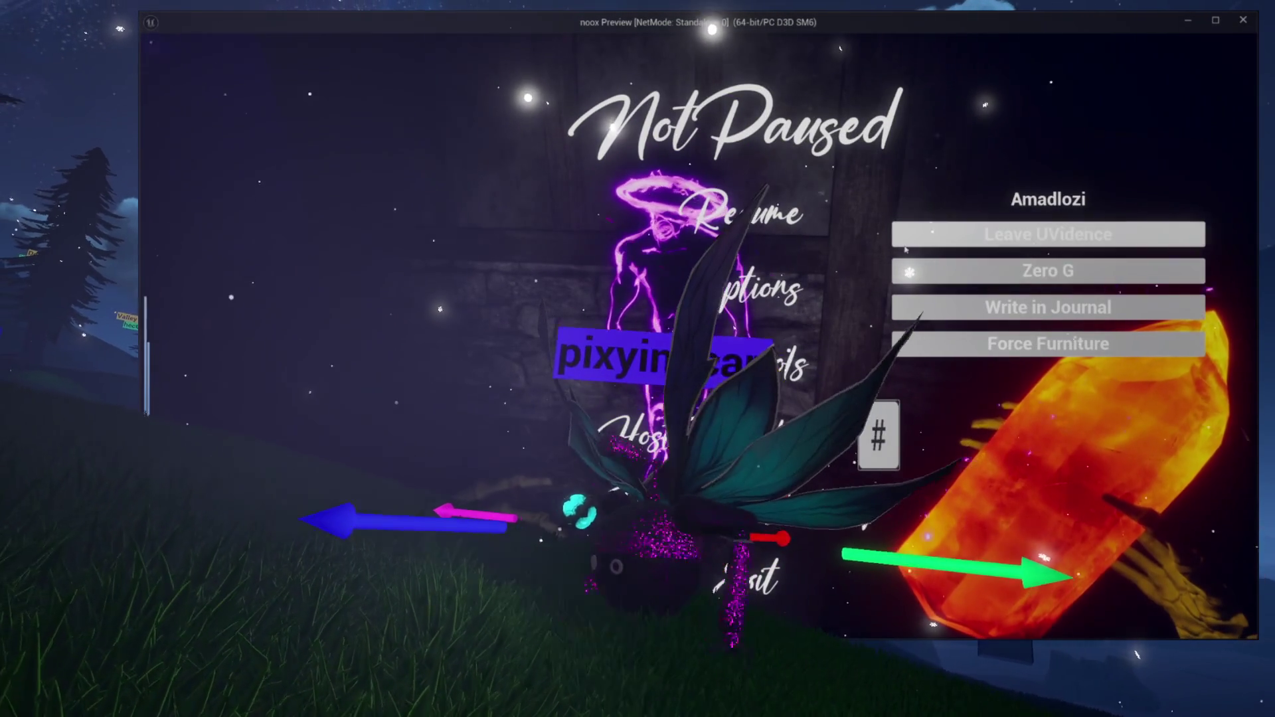
key("Escape")
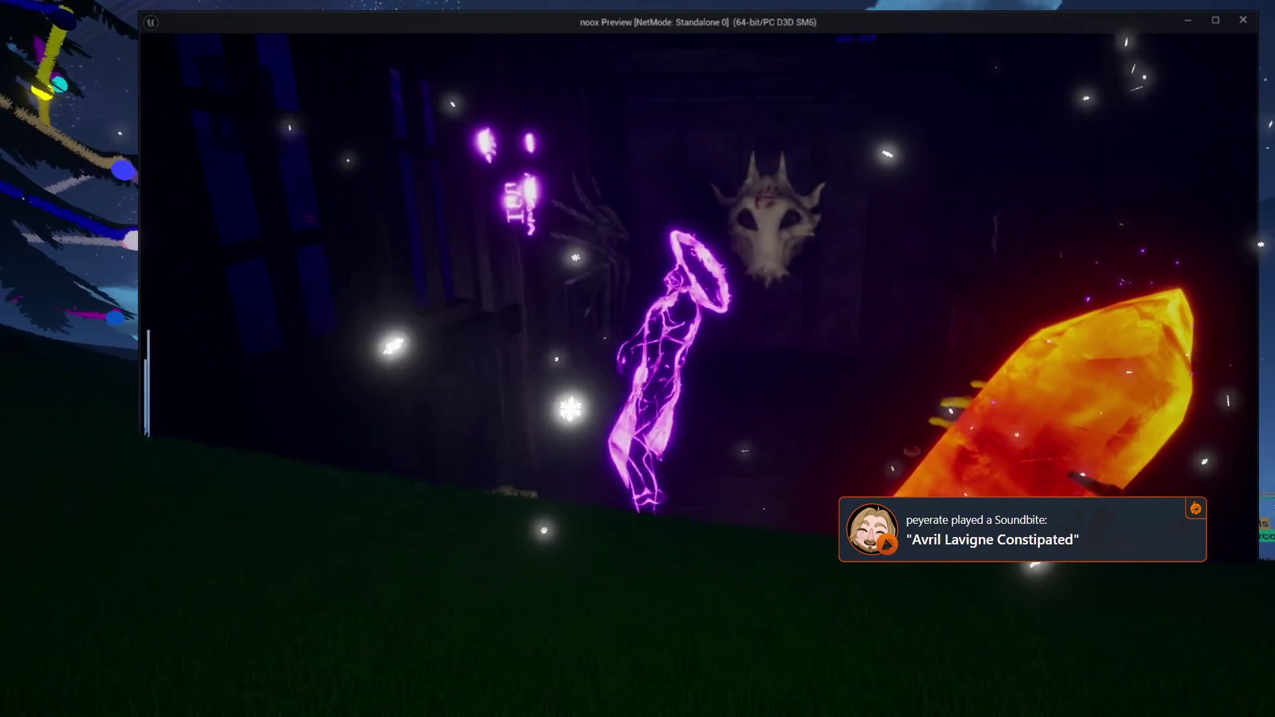
key("Escape")
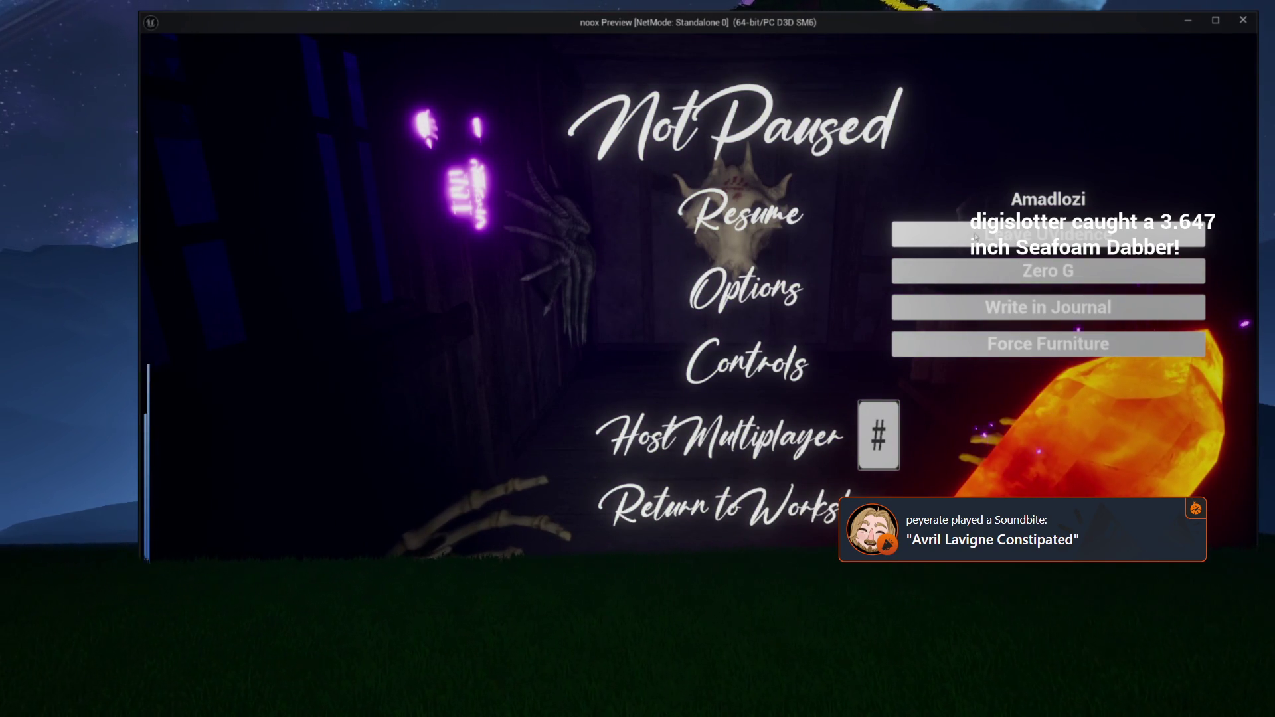
left_click(881, 245)
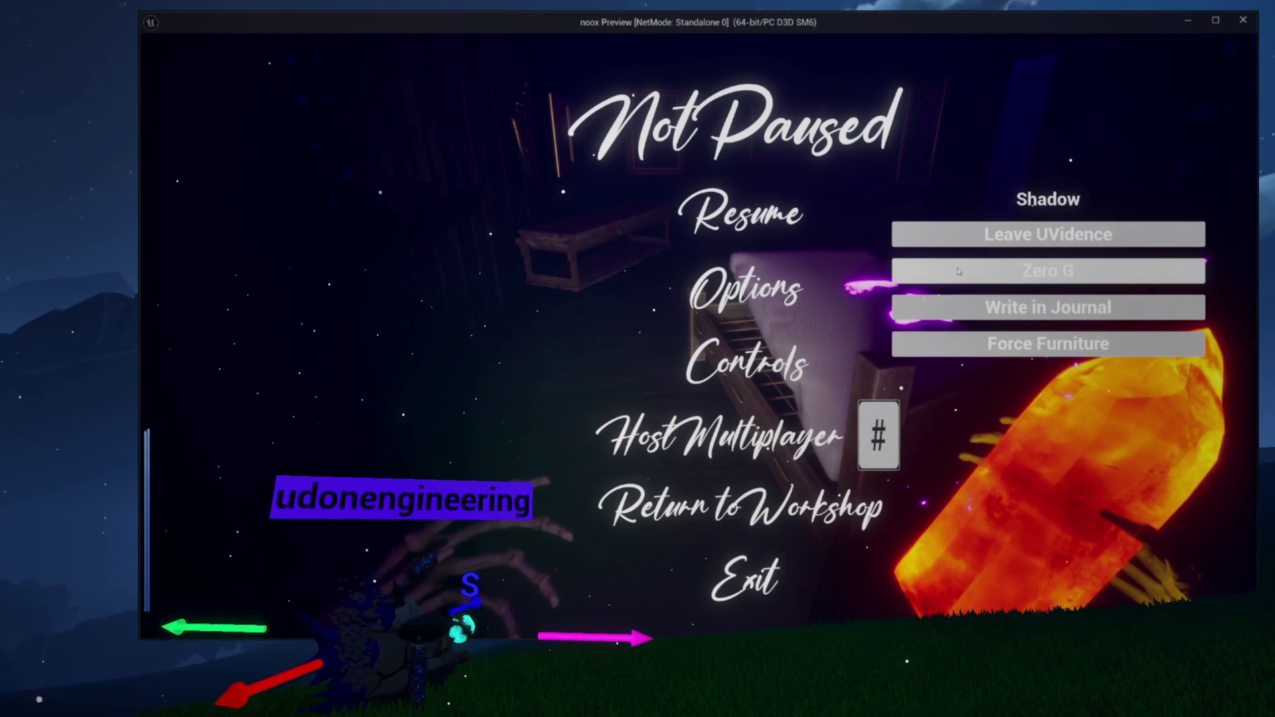
Resume the game from the pause menu to keep exploring the house
left_click(787, 209)
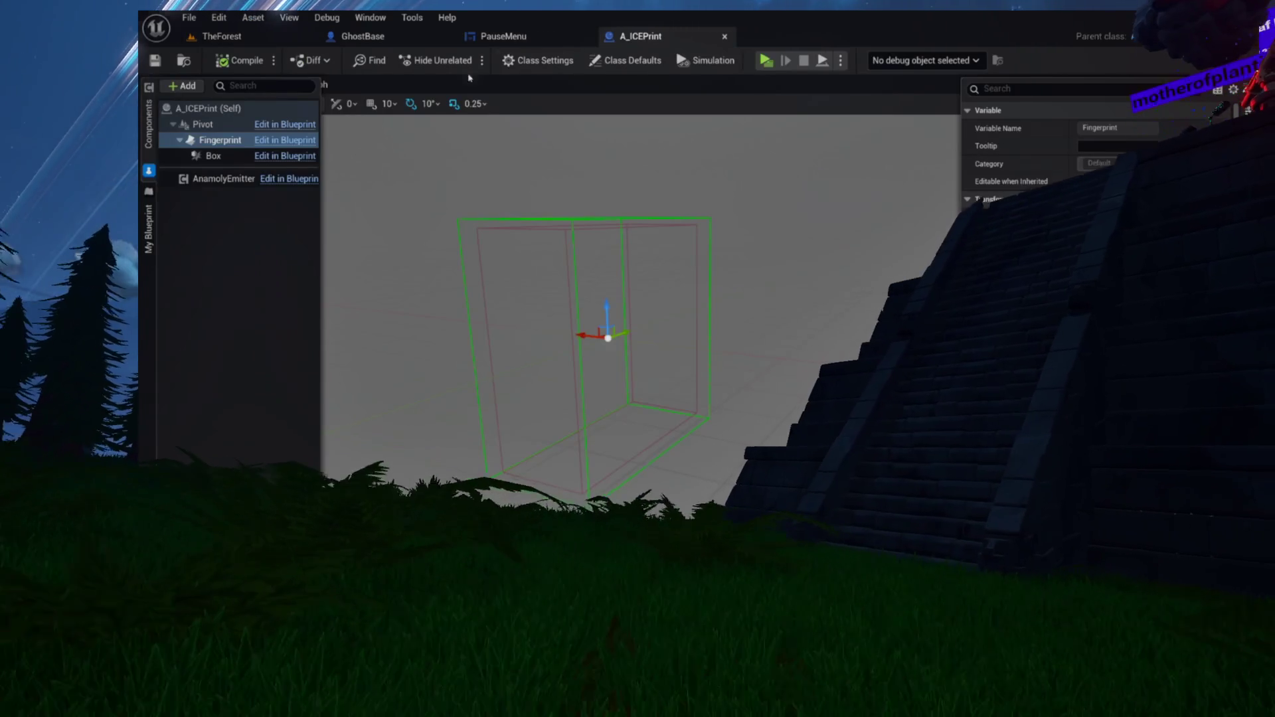
Roll the A_ICEPrint Fingerprint box by 30° with the rotate gizmo
left_click_drag(421, 202, 458, 206)
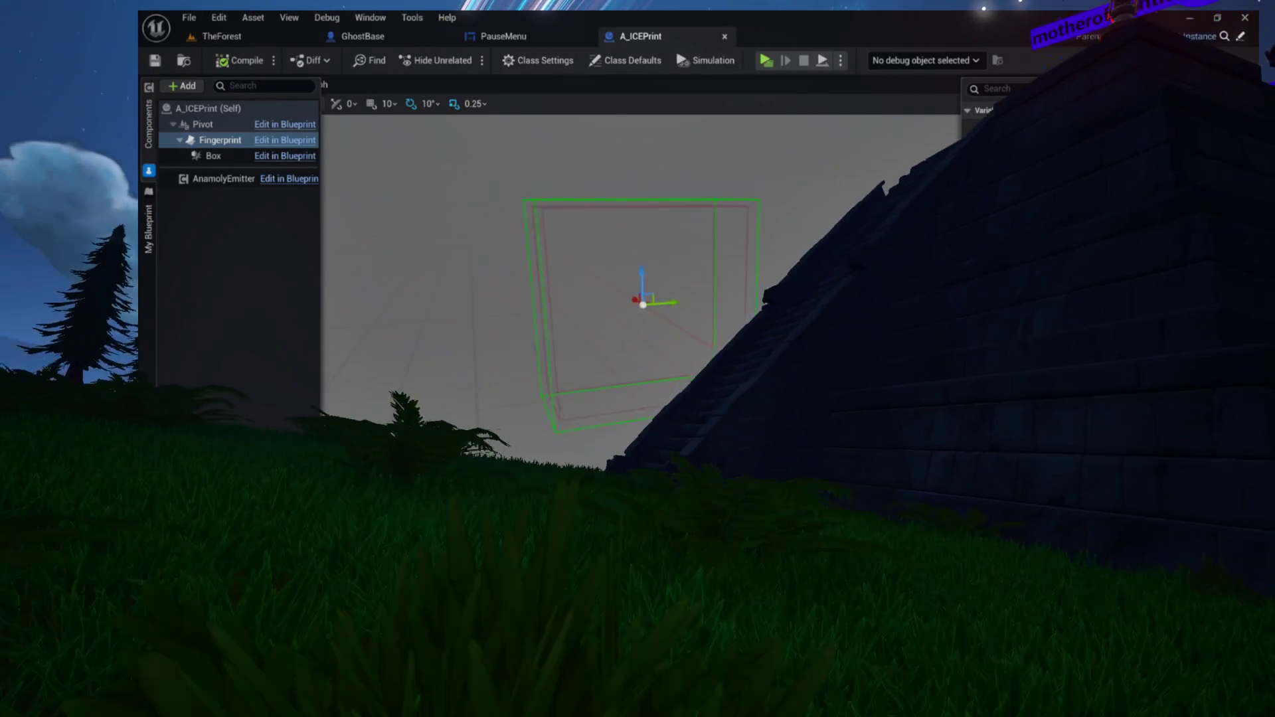
key("e")
mouse_move(631, 279)
left_mouse_down()
mouse_move(676, 268)
mouse_move(711, 307)
left_mouse_up()
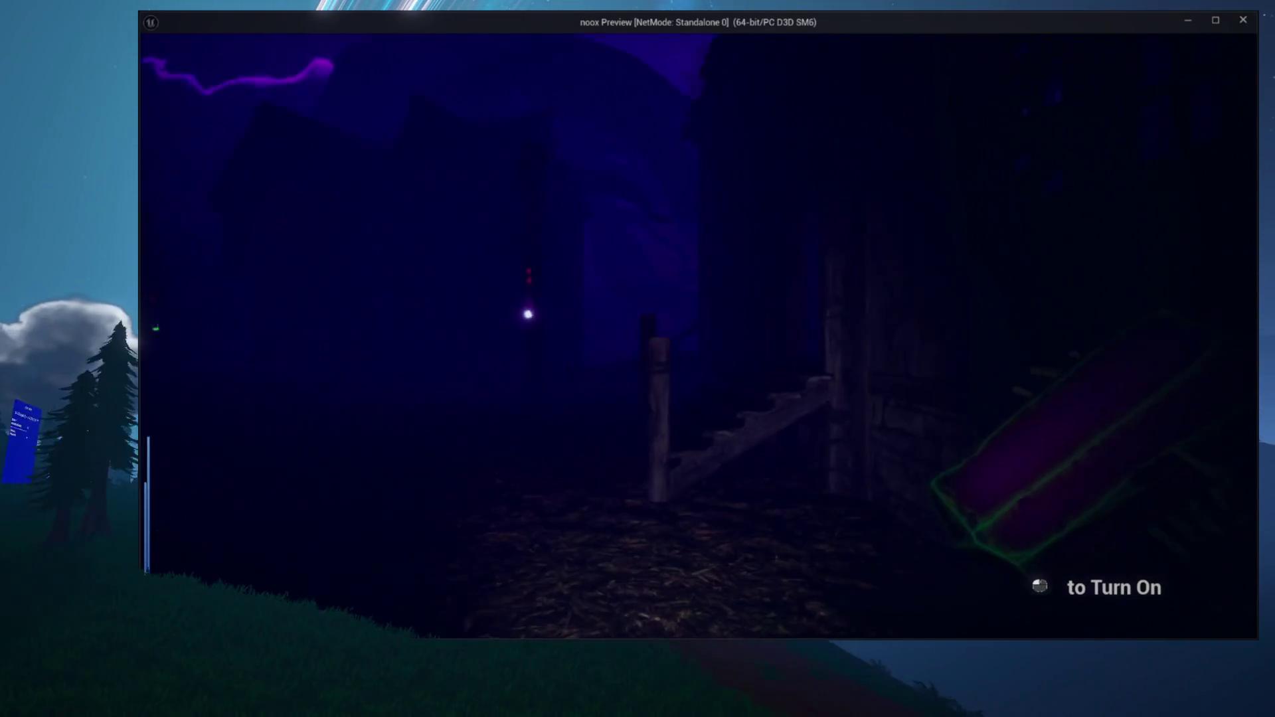
Turn the crystal on, pick it up from the table, and reopen the pause menu
left_click(698, 337)
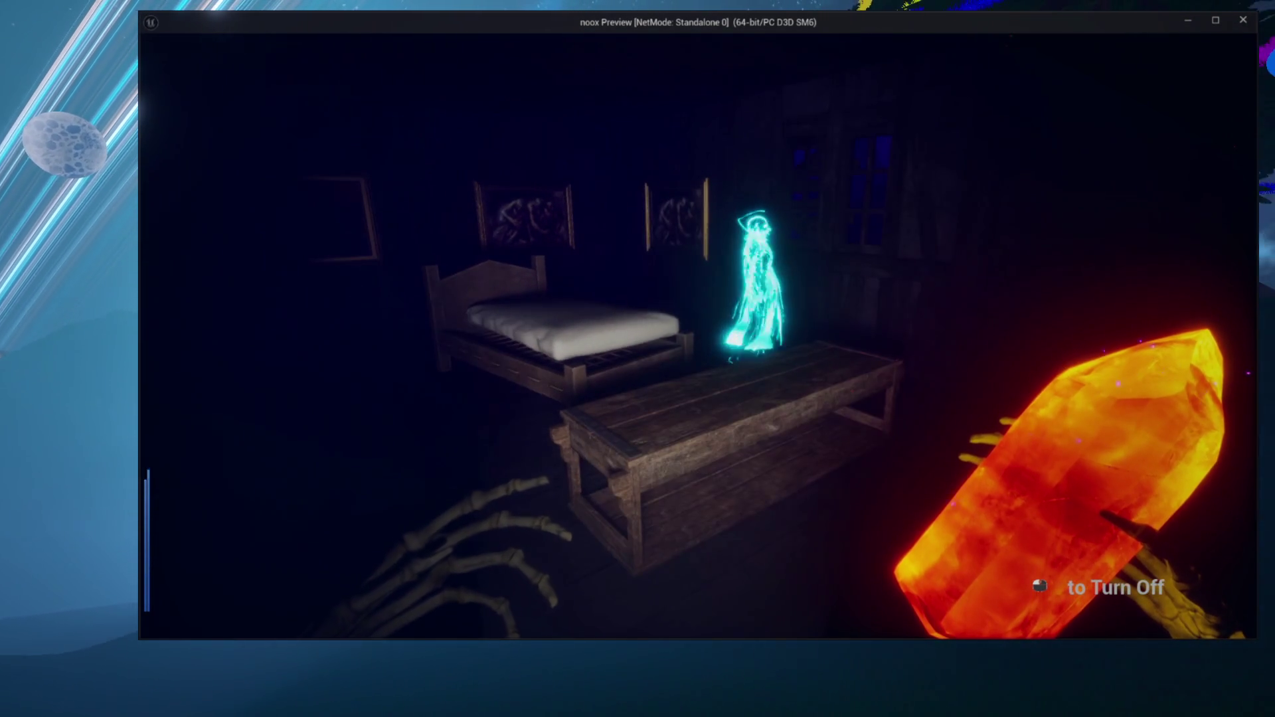
key("Escape")
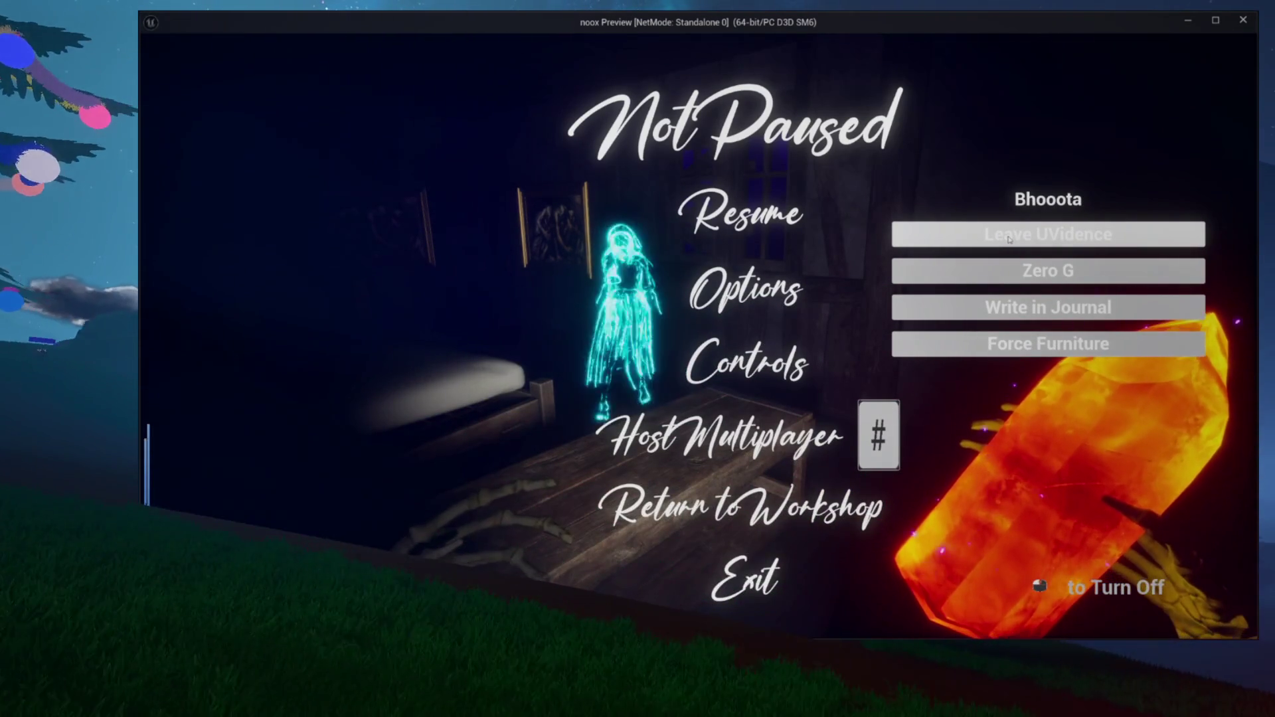
key("Escape")
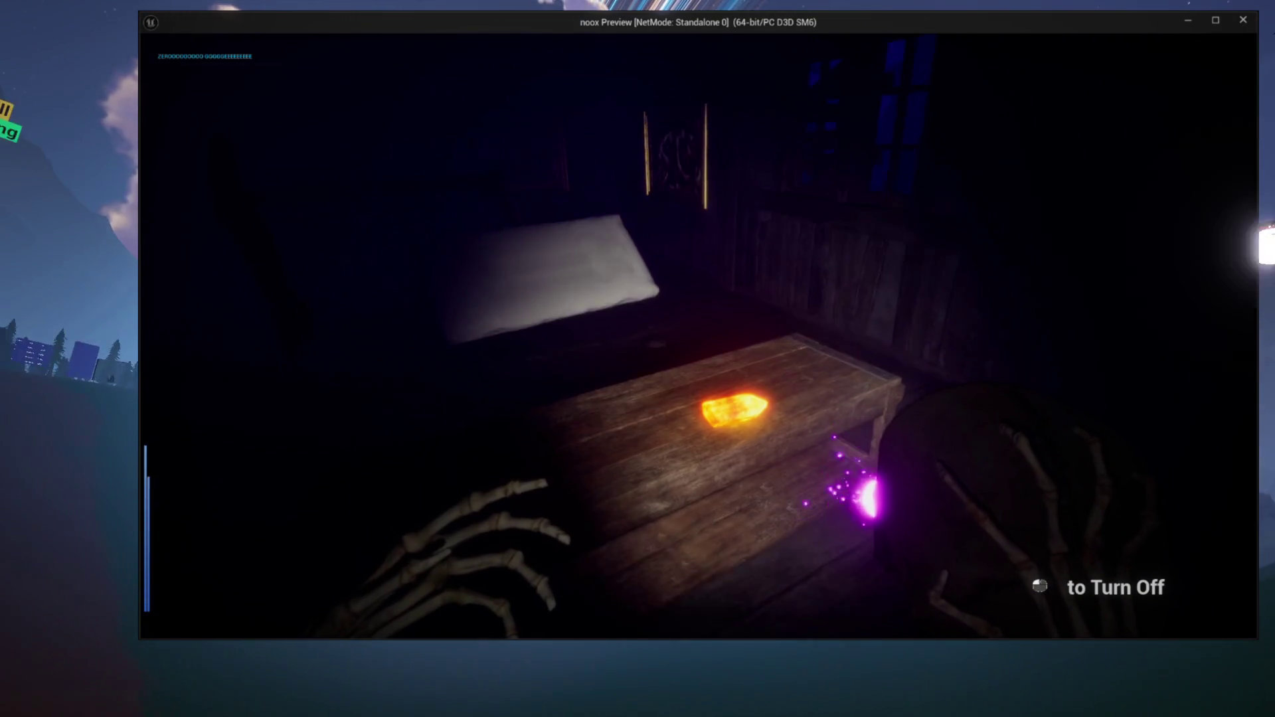
key("e")
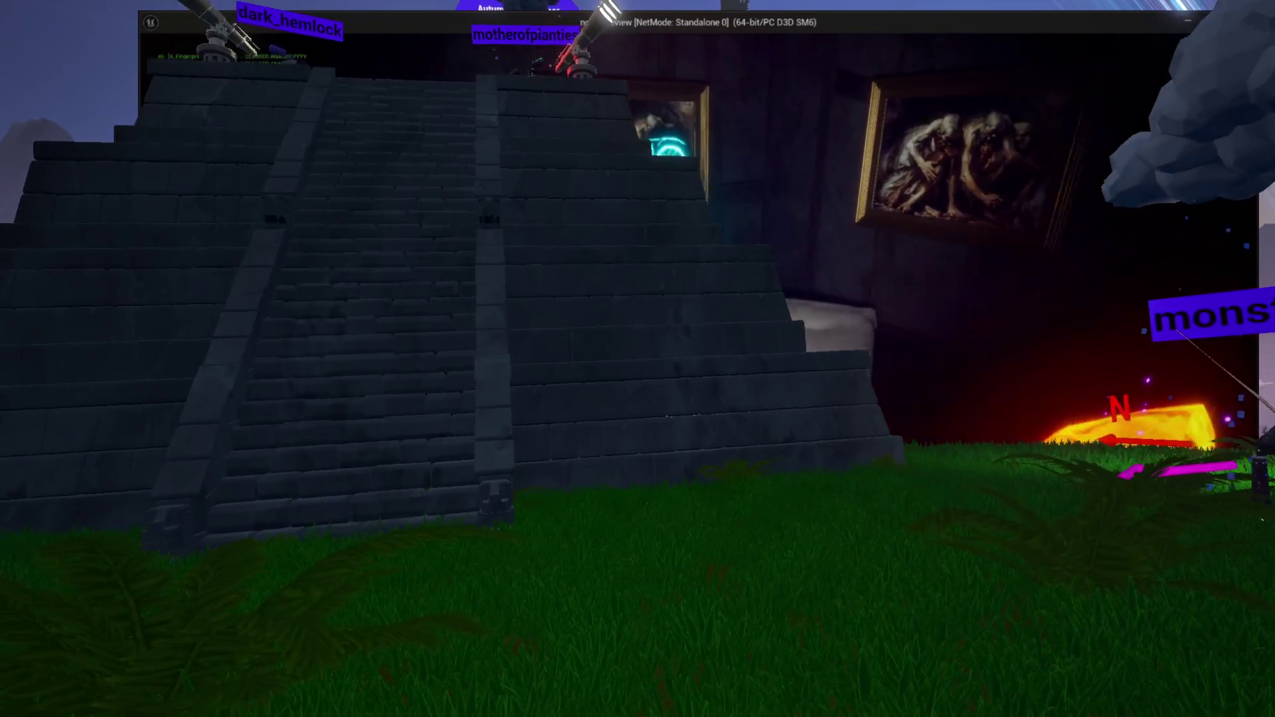
key("Escape")
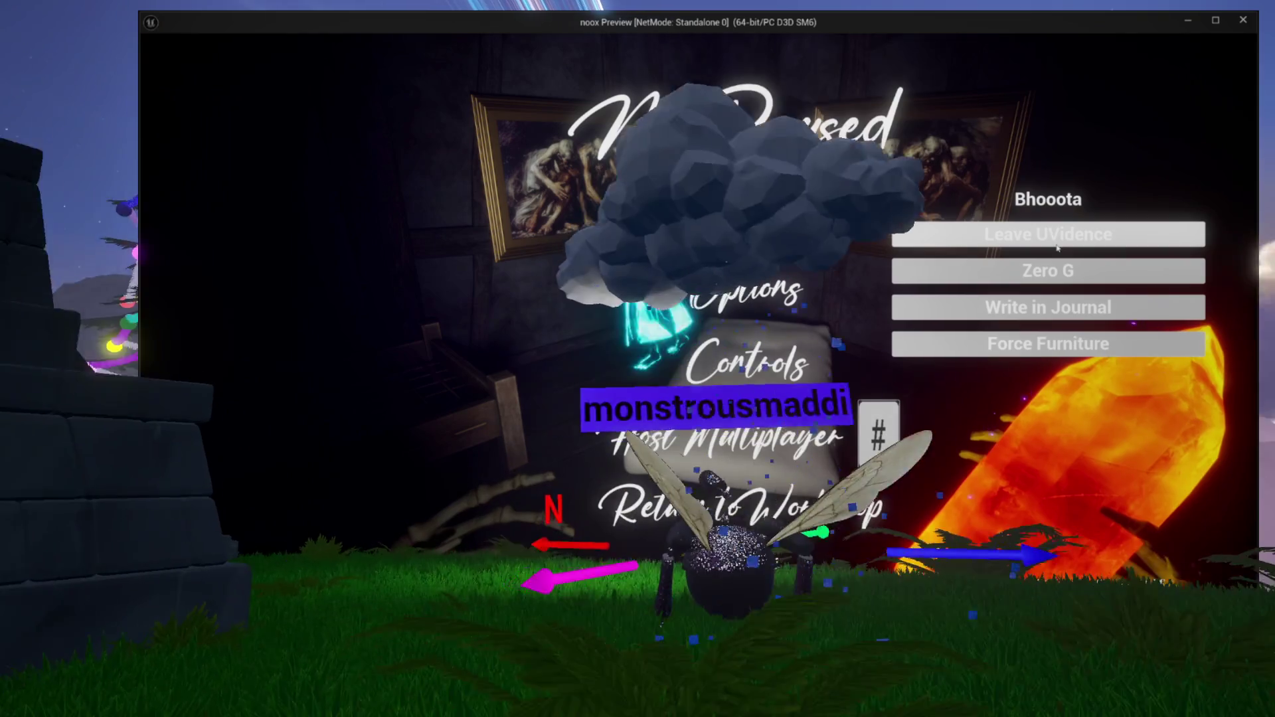
End the Nightwatch round with the pause menu's debug button and close the menu
left_click(1058, 248)
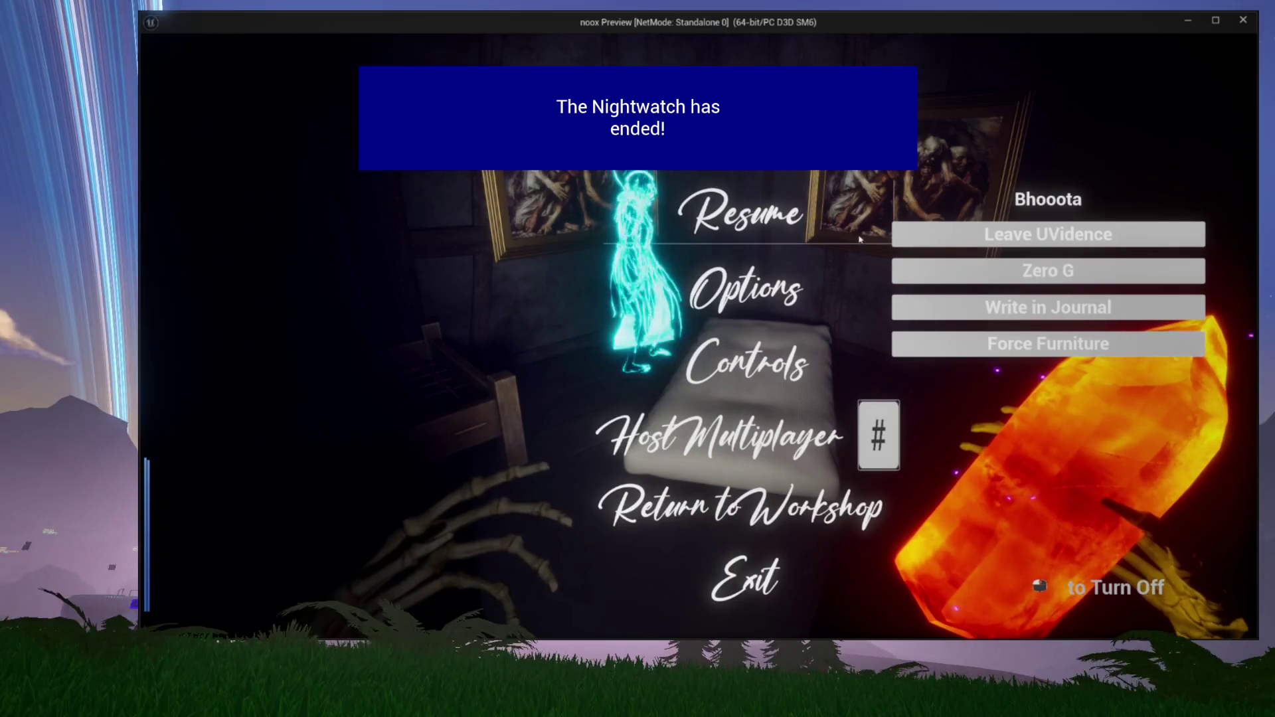
key("Escape")
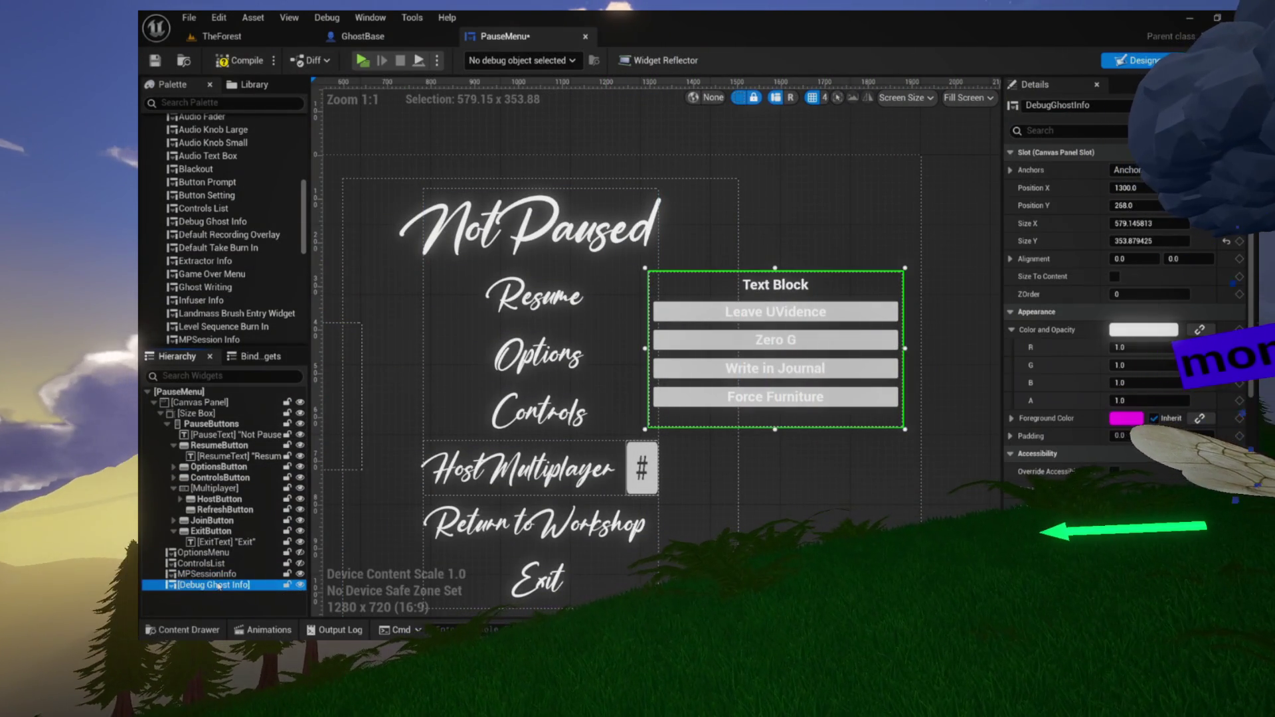
Delete the Debug Ghost Info widget from PauseMenu, compile, and return to TheForest
key("Delete")
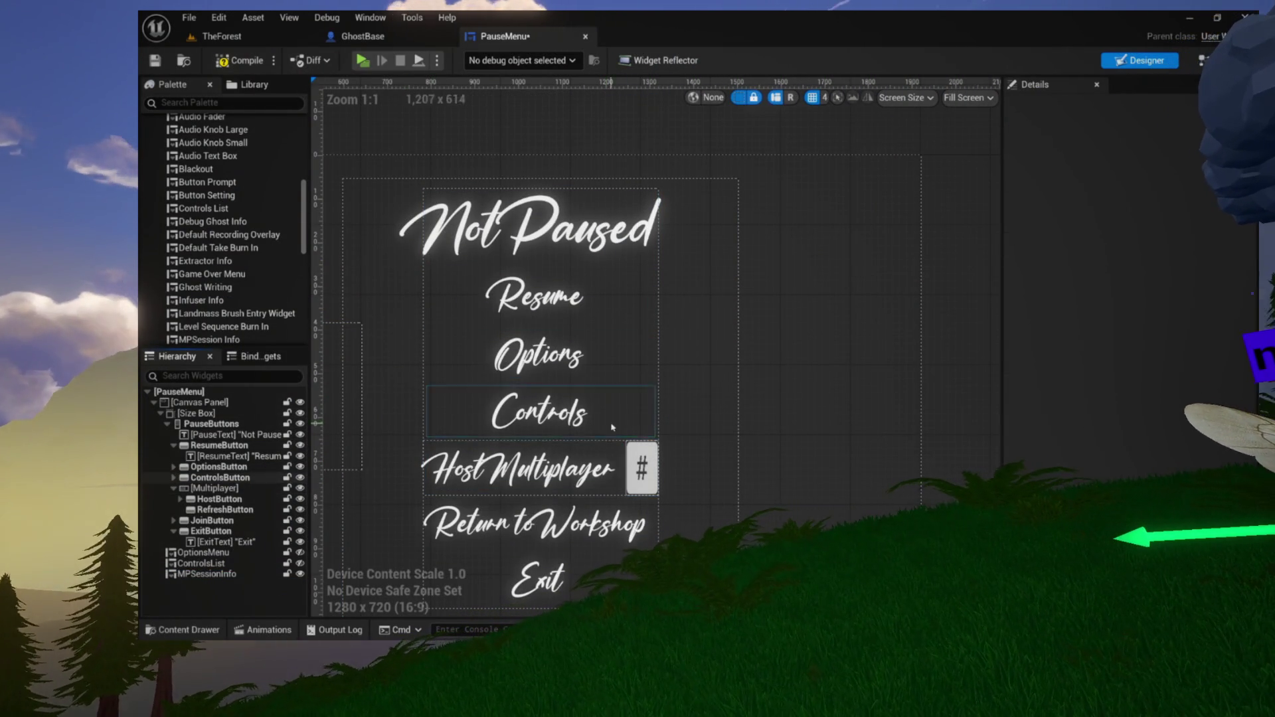
scroll(611, 427, "down", 2)
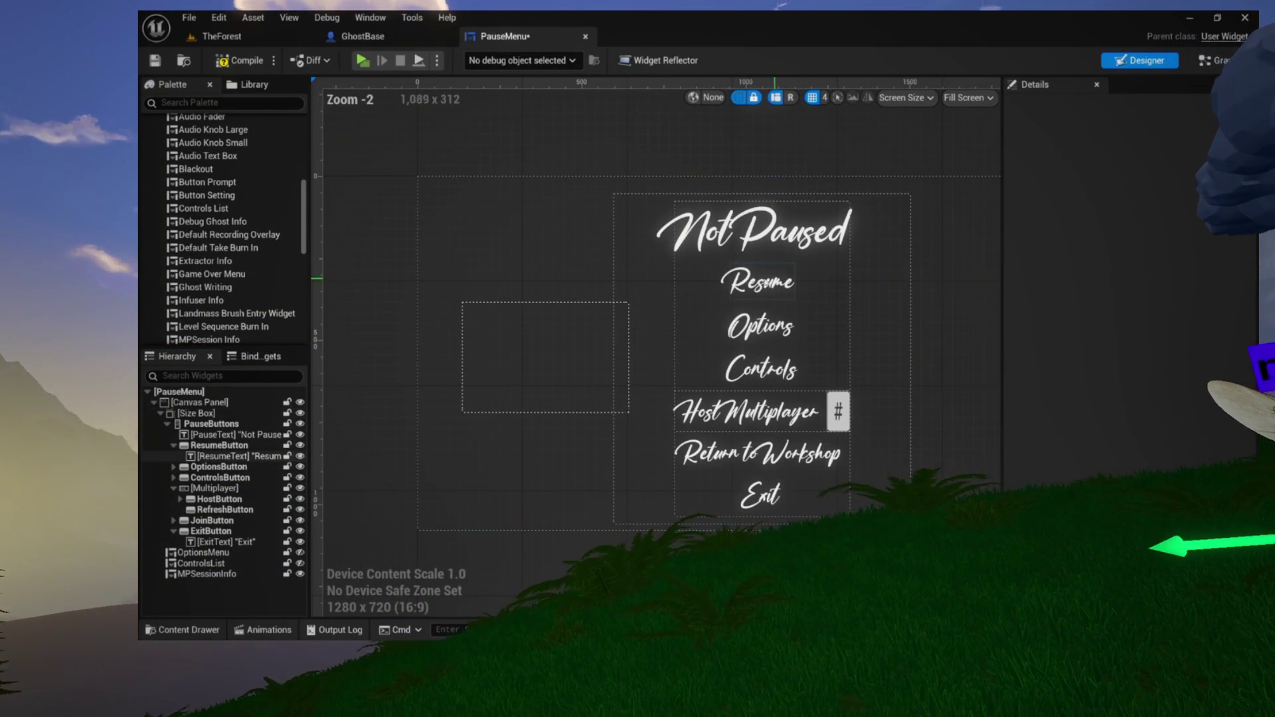
left_click(240, 60)
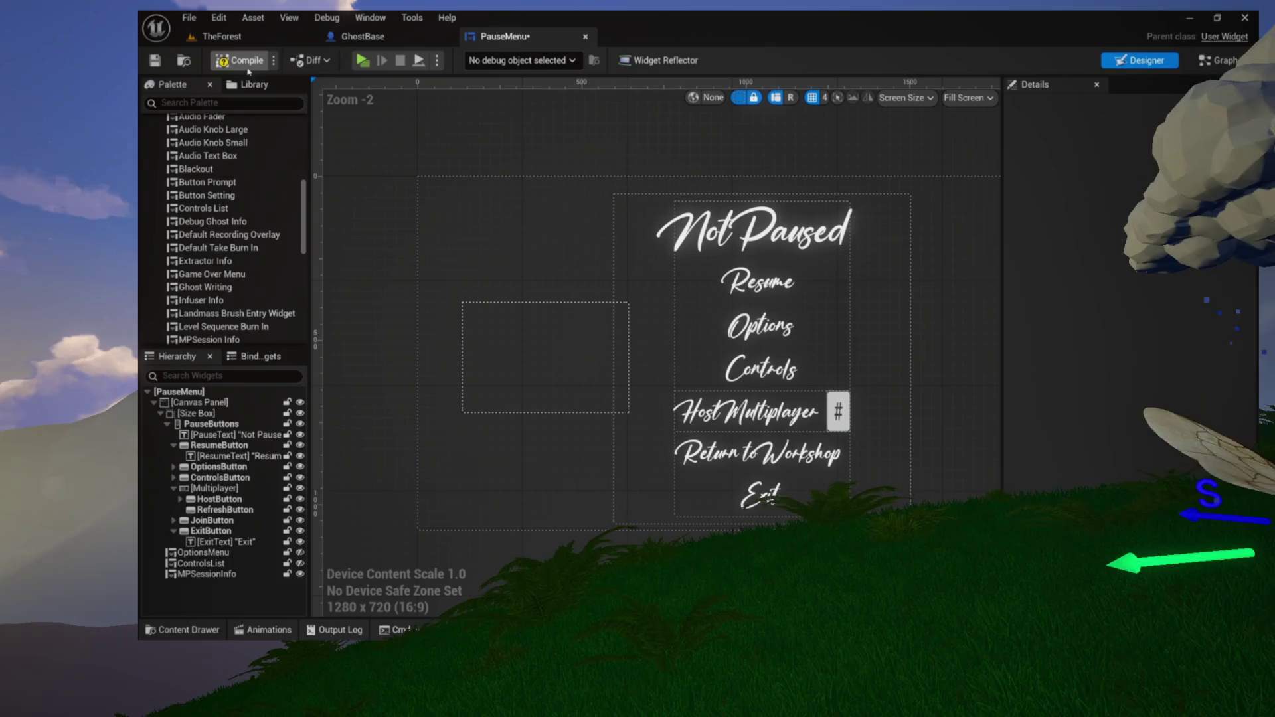
left_click(219, 36)
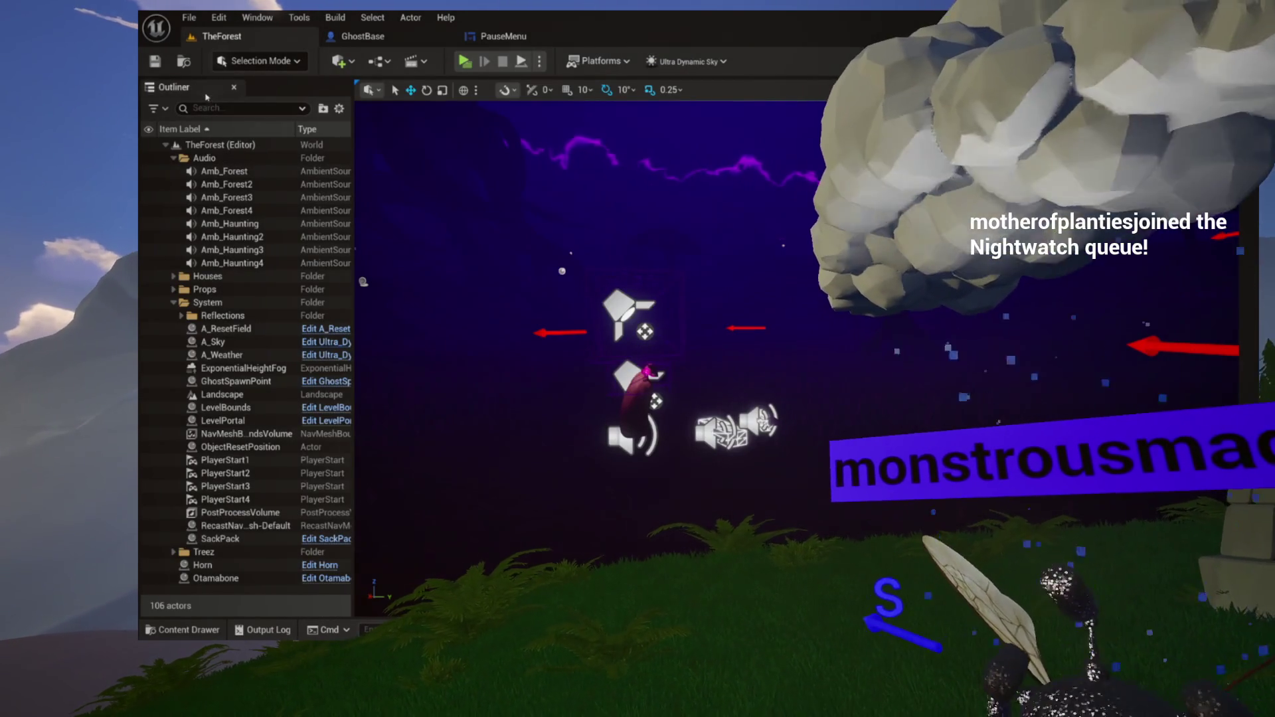
Toggle the Content Drawer open and shut, then orbit the level viewport
key("ctrl+space")
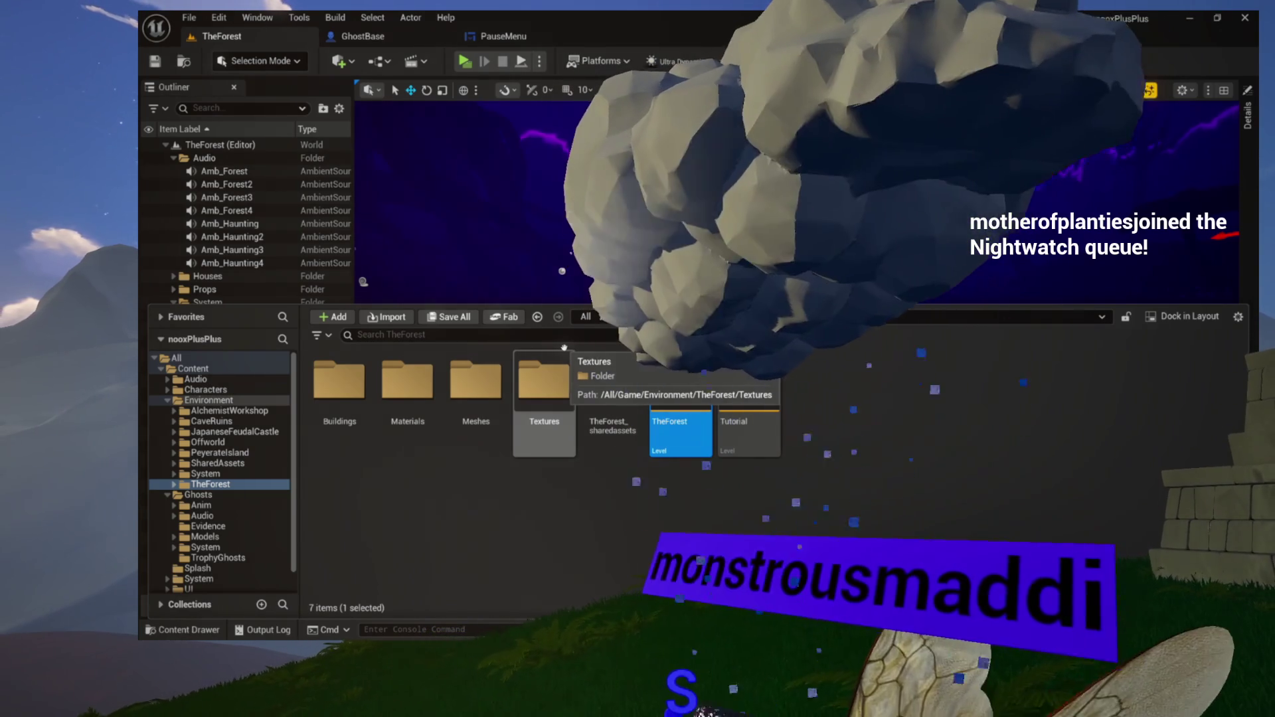
key("ctrl+space")
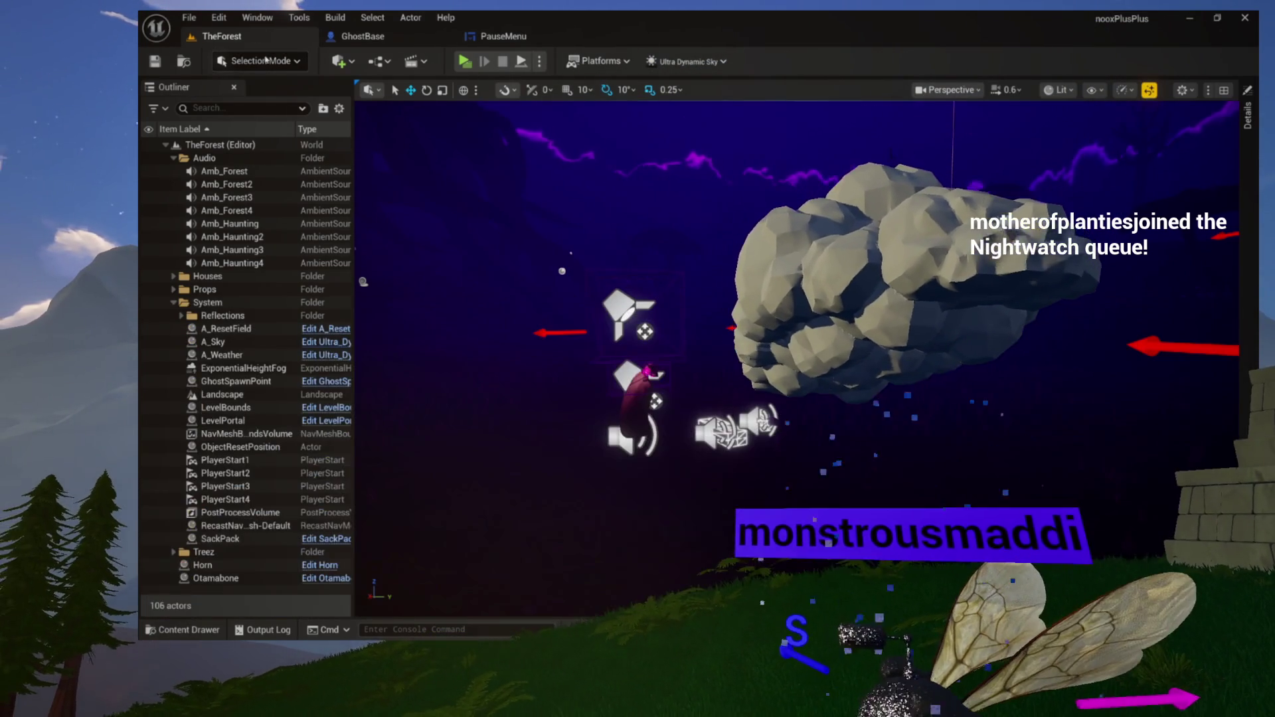
left_click_drag(510, 207, 511, 219)
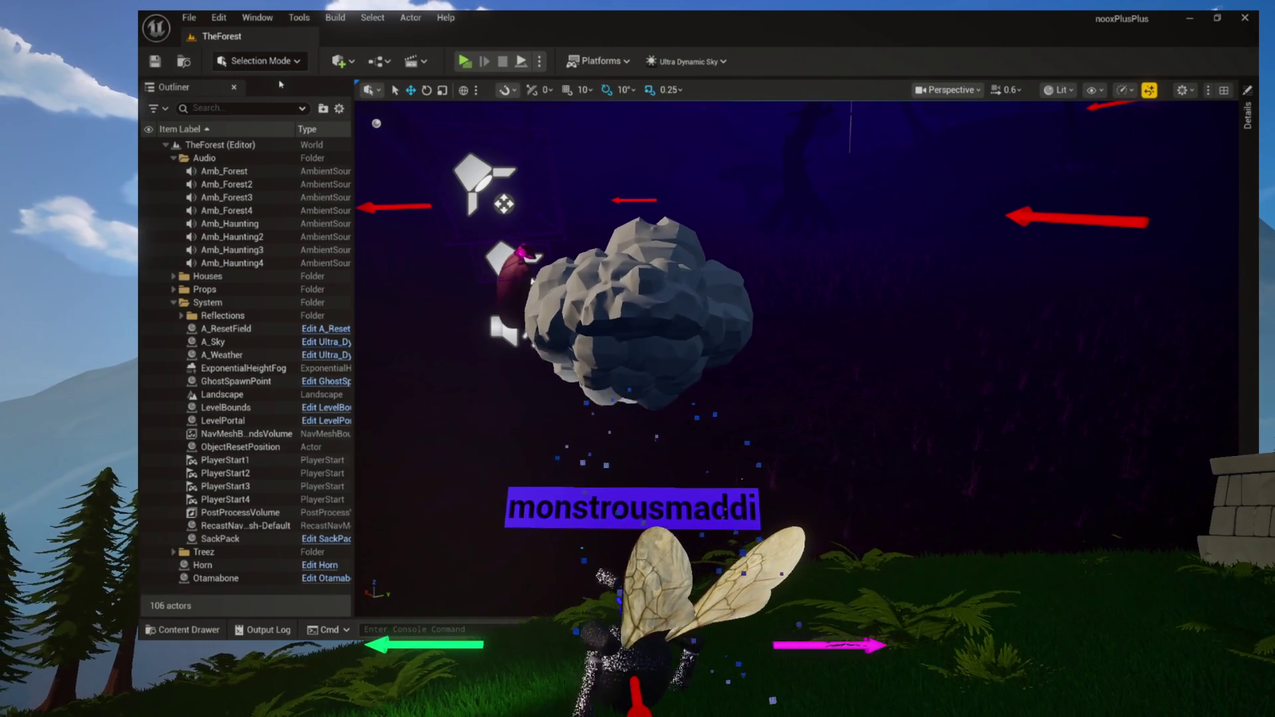
key("ctrl+space")
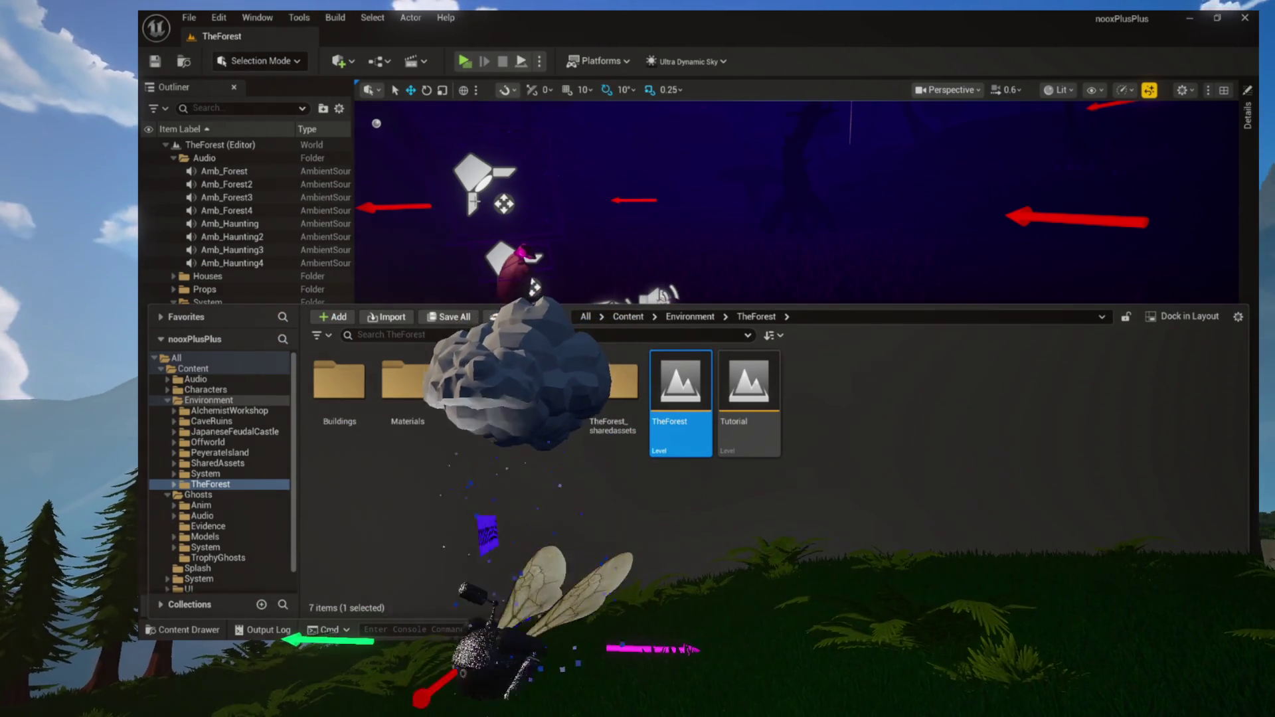
left_click(167, 494)
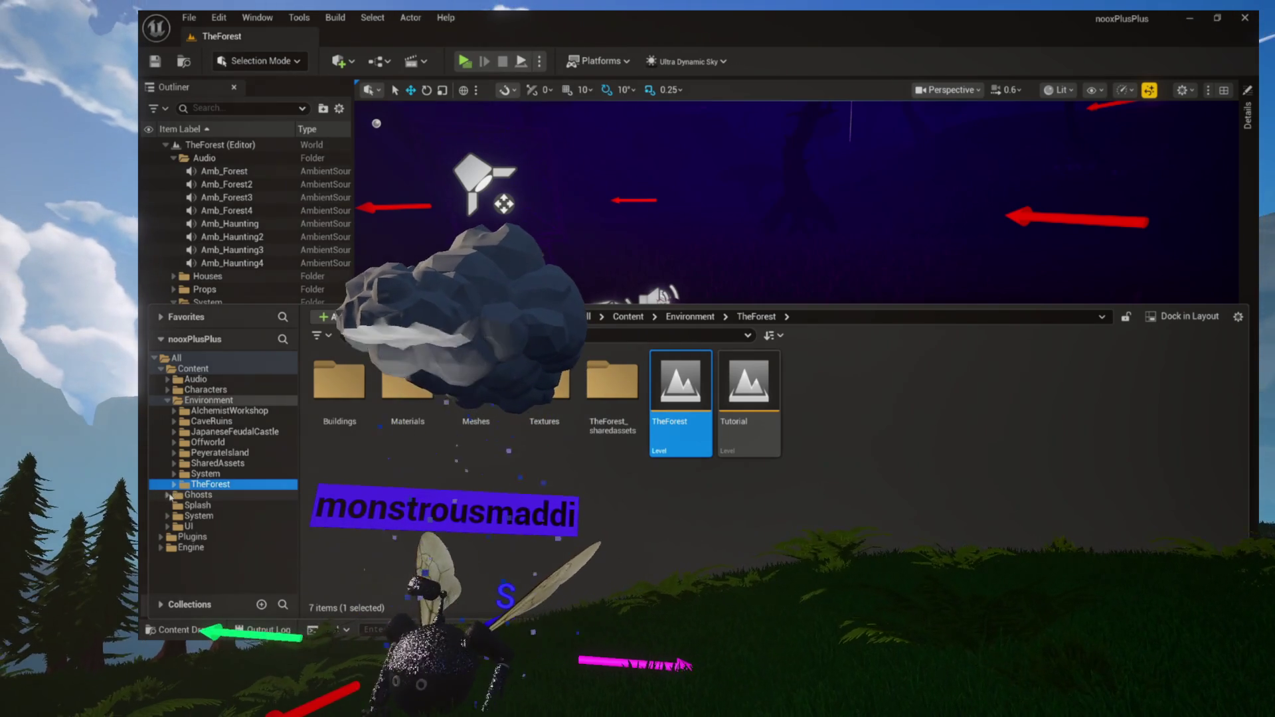
left_click(211, 433)
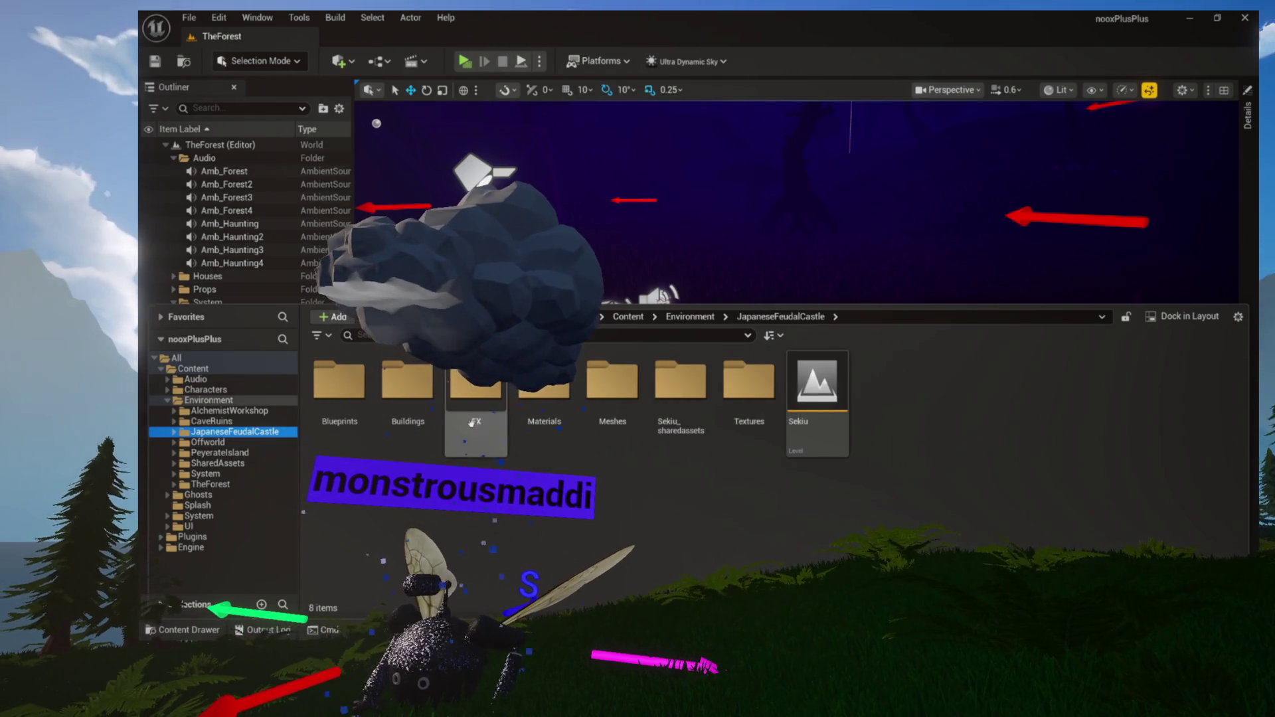
left_click(252, 48)
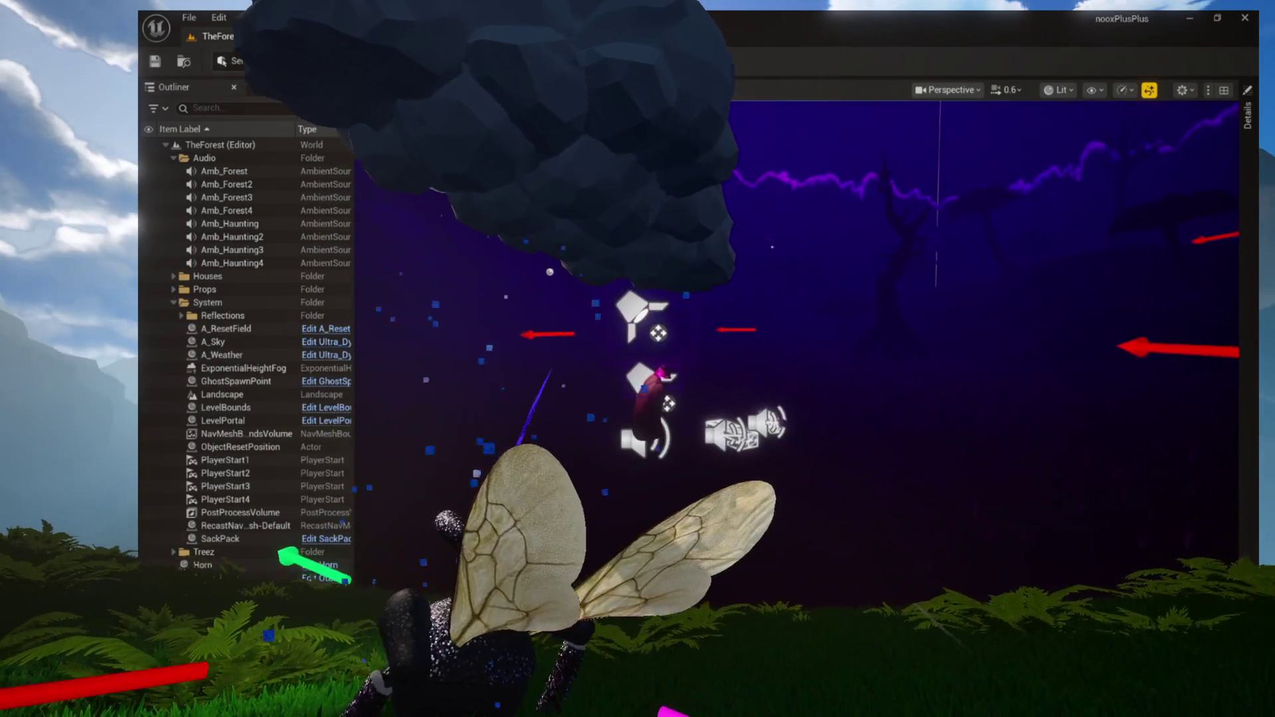
scroll(664, 398, "up", 5)
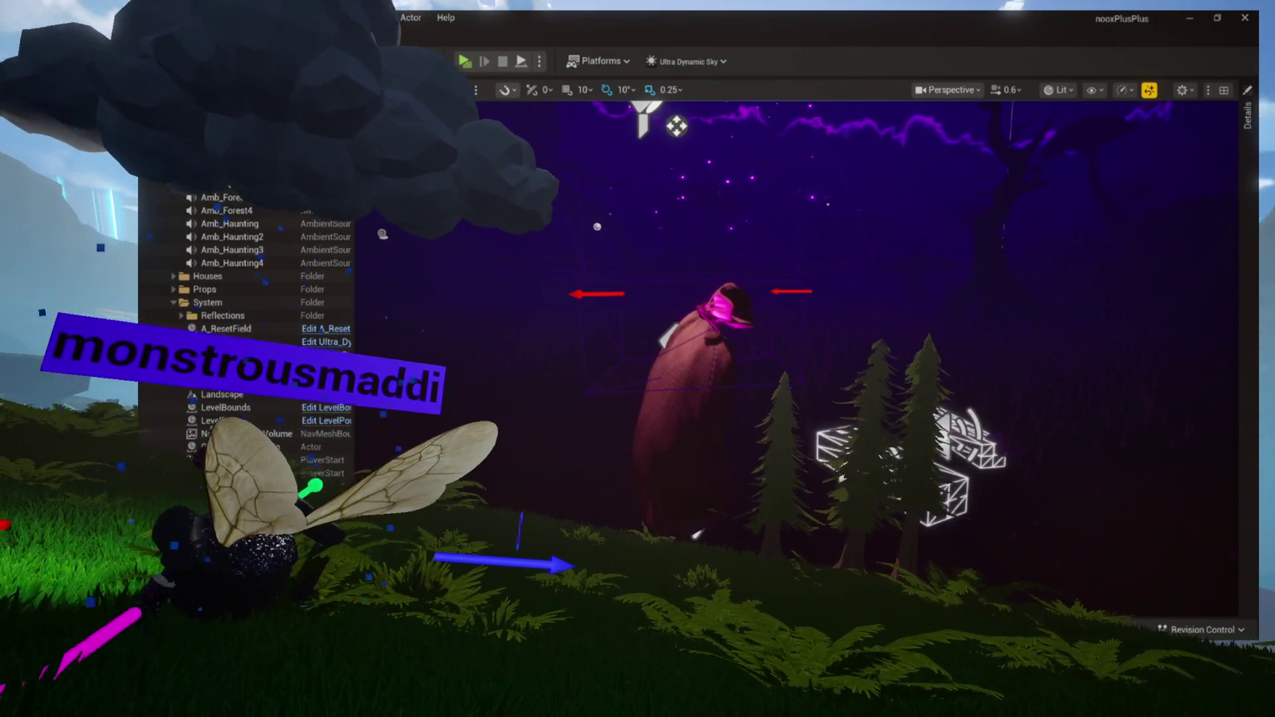
left_click(611, 391)
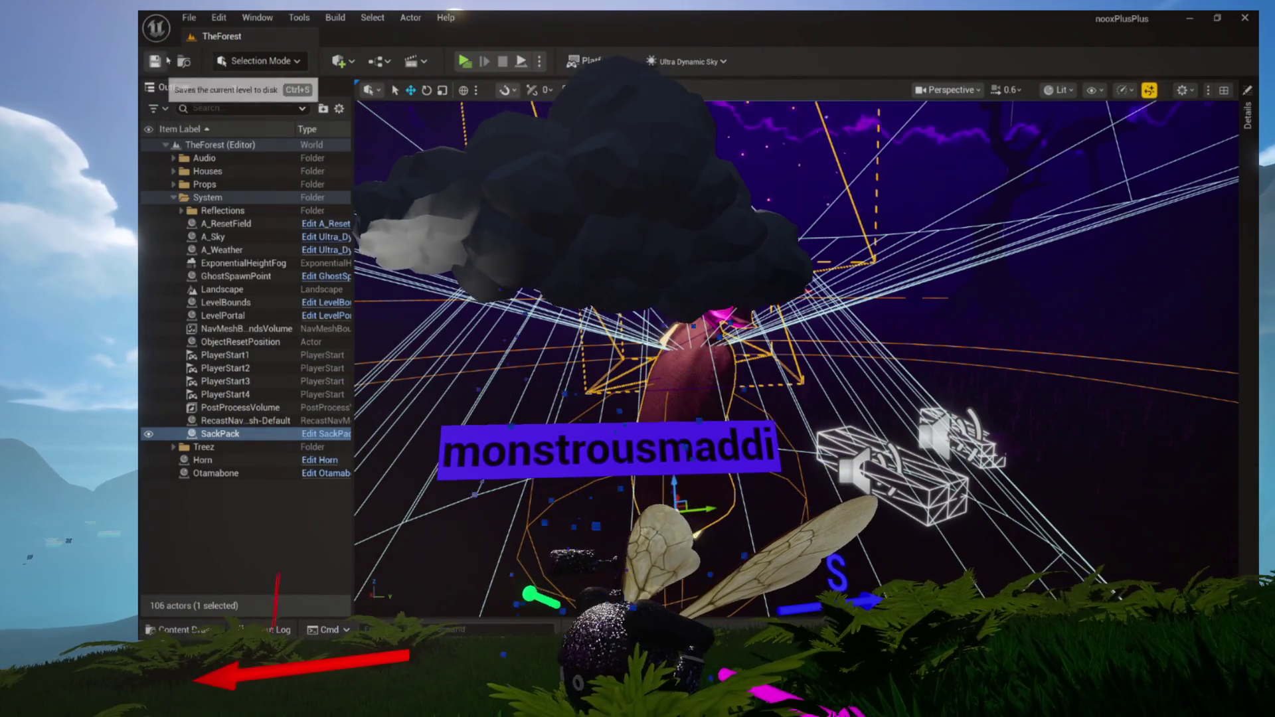
left_click(185, 61)
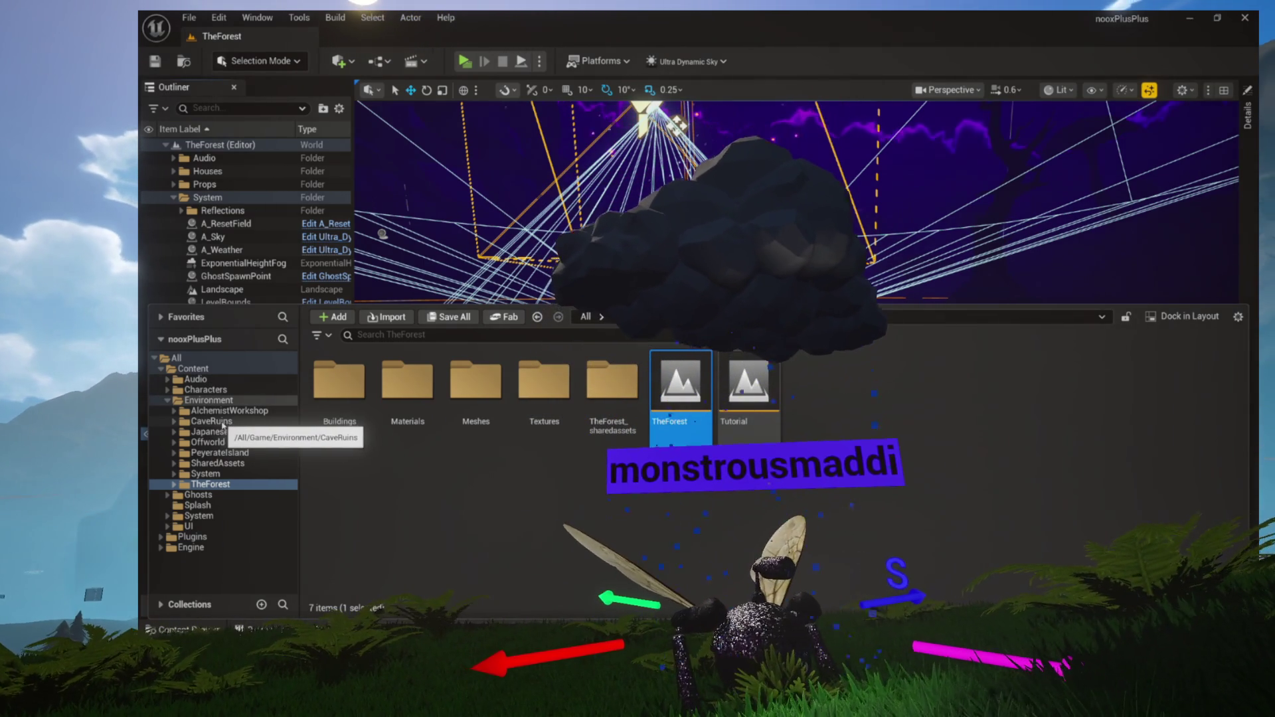
Close and reopen the Content Drawer at the Environment folder
key("ctrl+space")
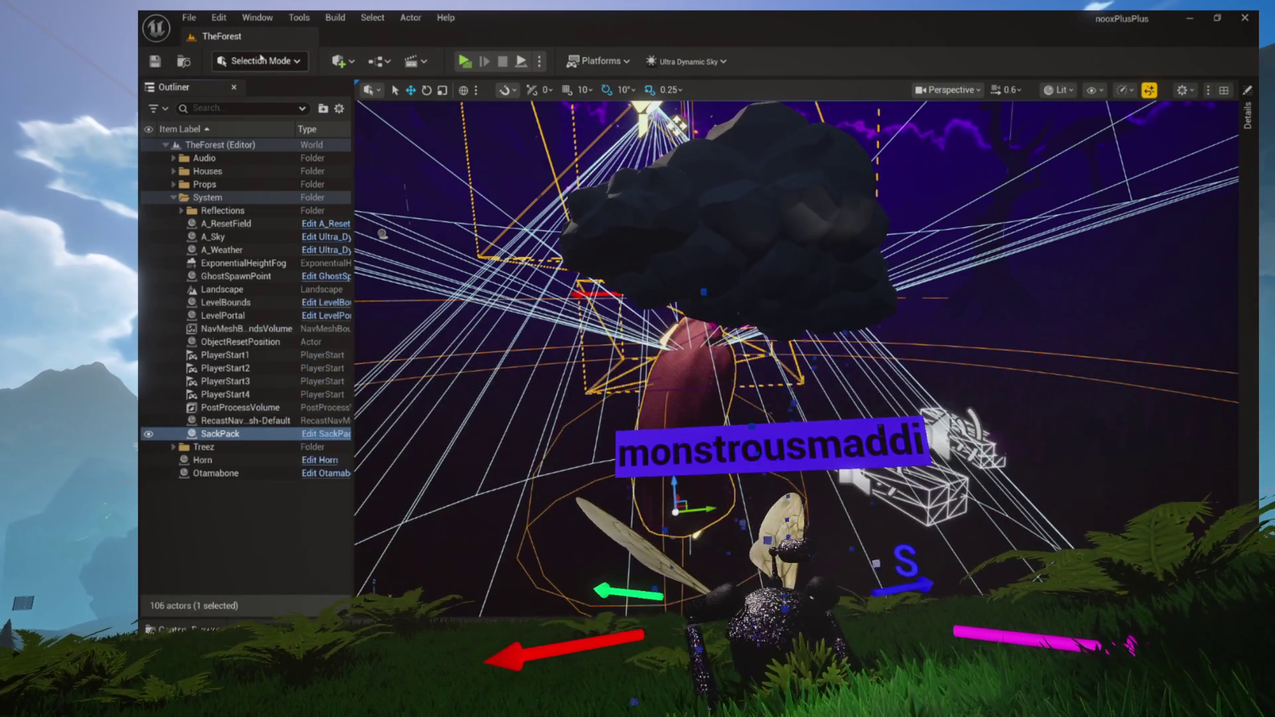
key("ctrl+space")
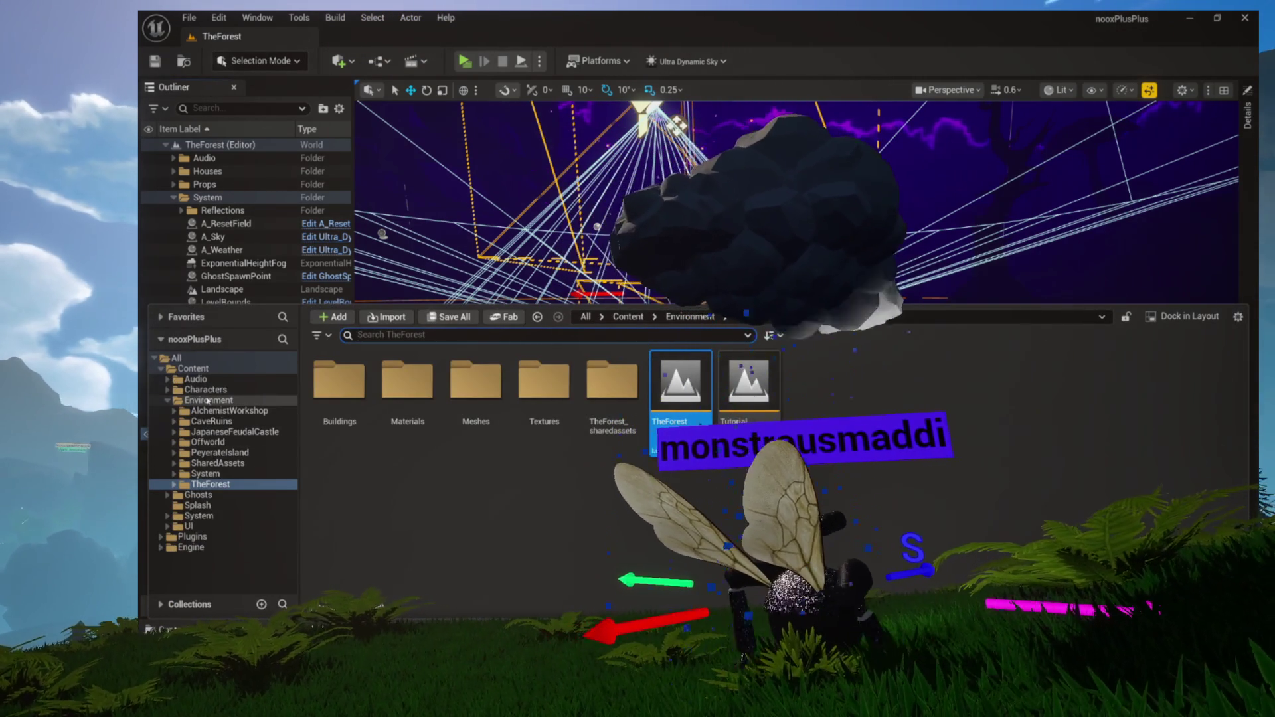
Open the Trap_Basic blueprint from the Interactables > Traps folder
left_click(172, 401)
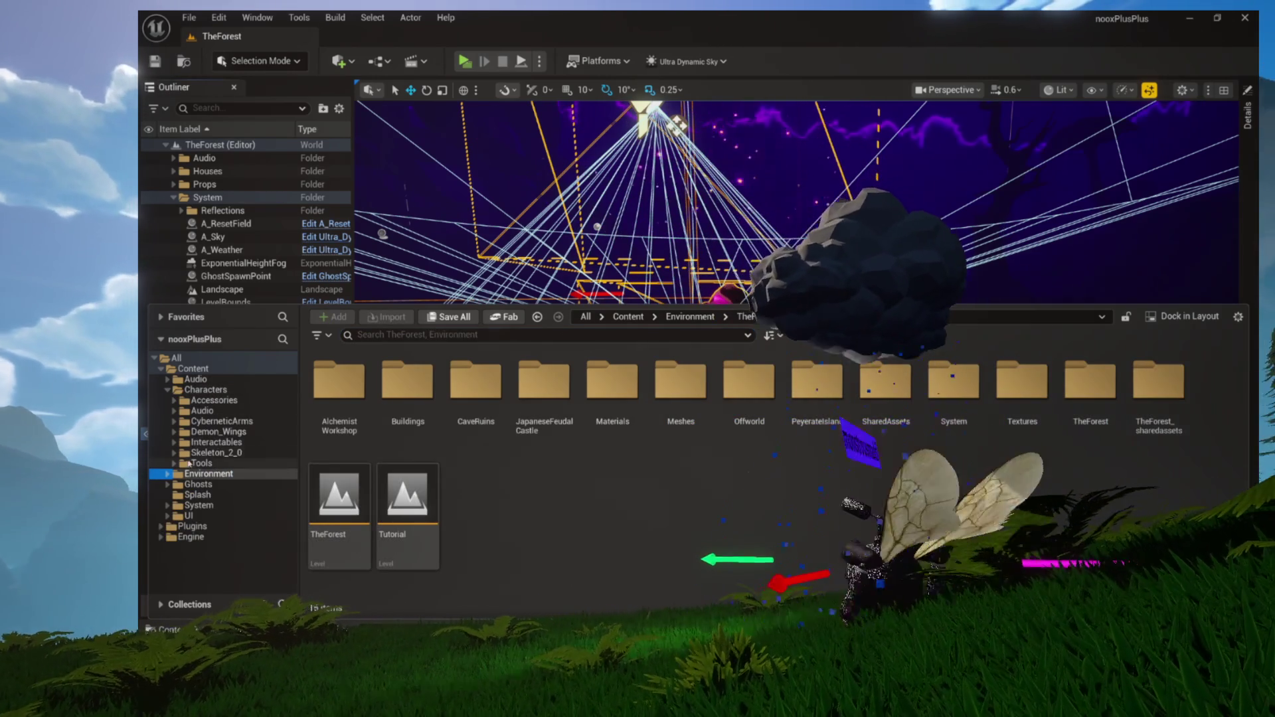
left_click(215, 442)
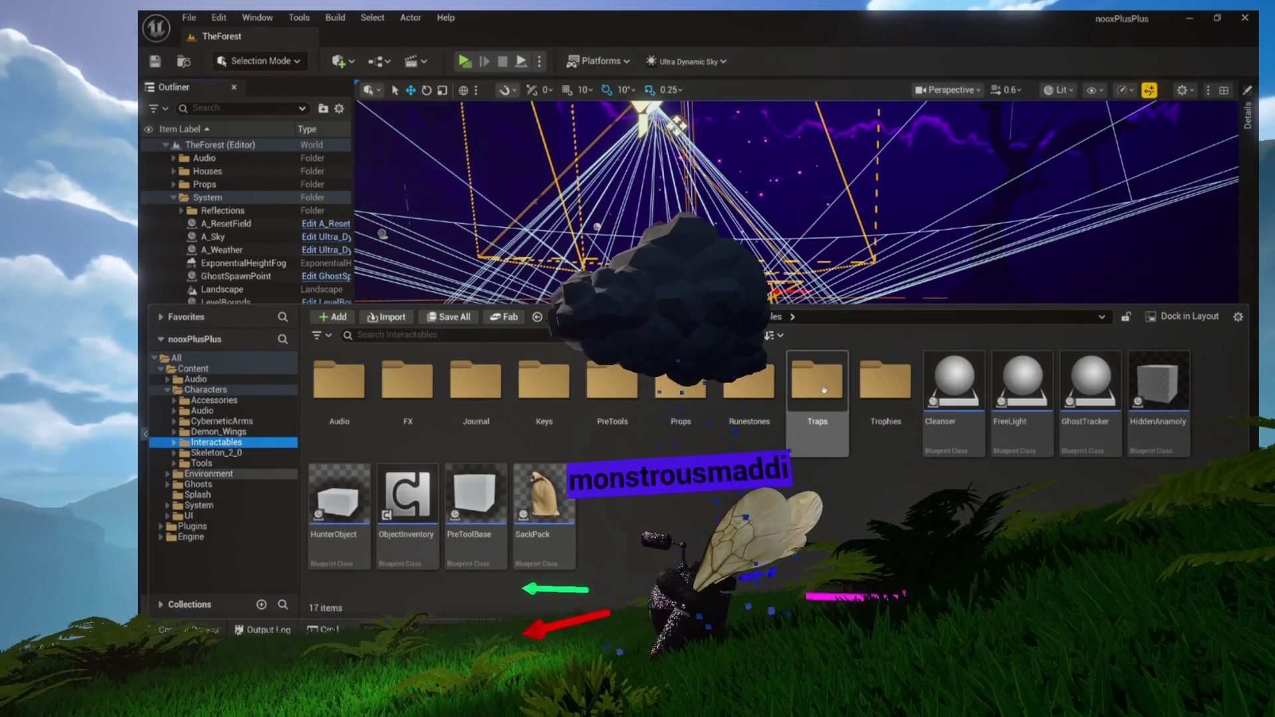
double_click(824, 390)
double_click(540, 432)
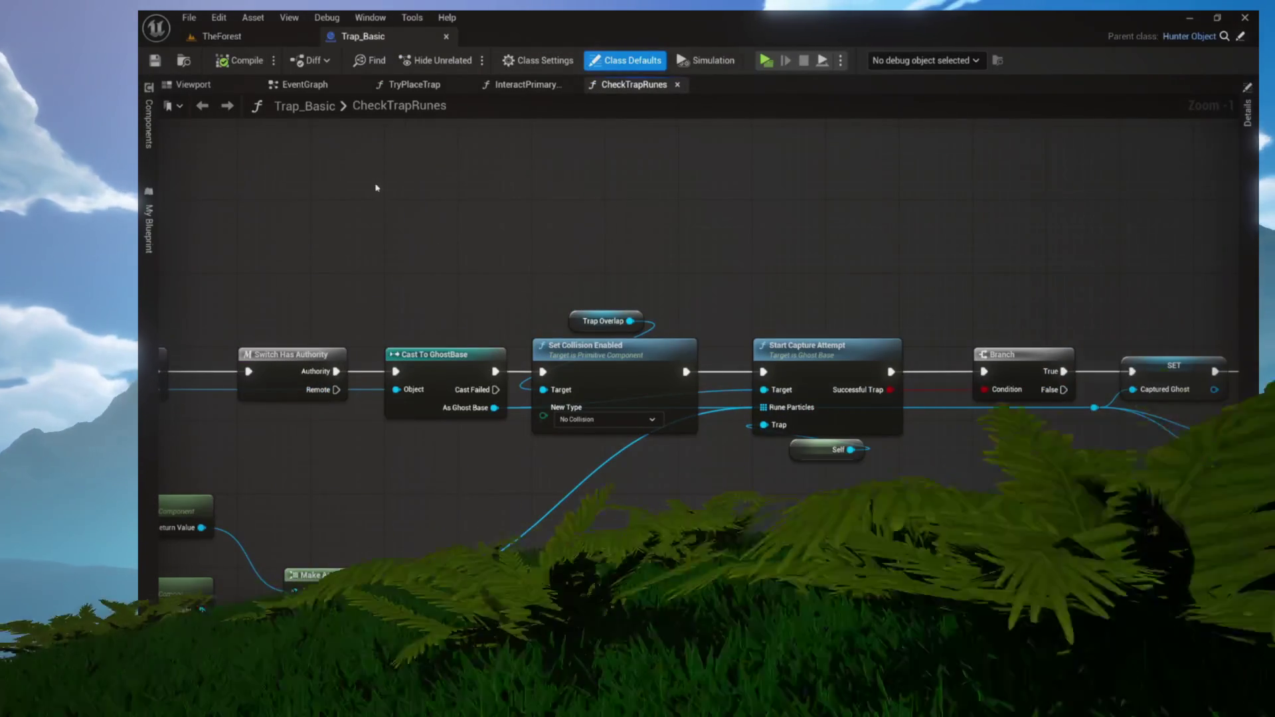
Open the Start Capture Attempt function from the CheckTrapRunes graph
scroll(1089, 531, "up", 1)
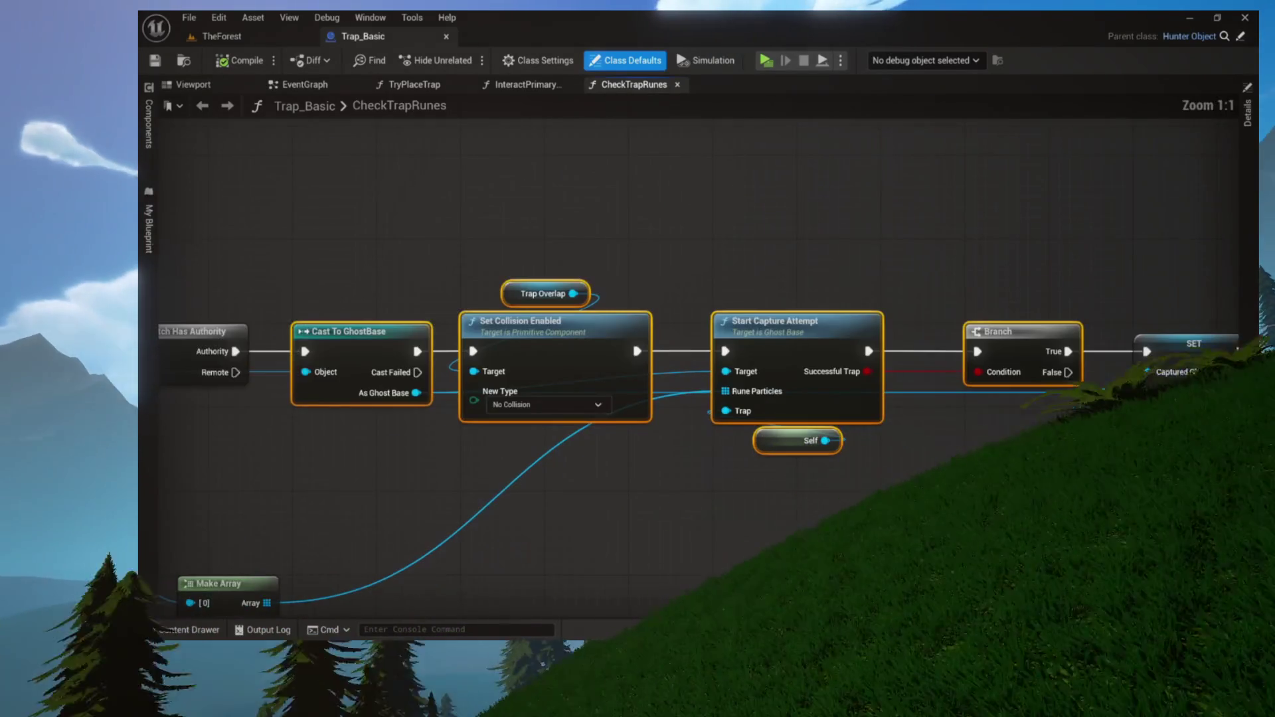
left_click_drag(934, 452, 775, 376)
left_click(673, 242)
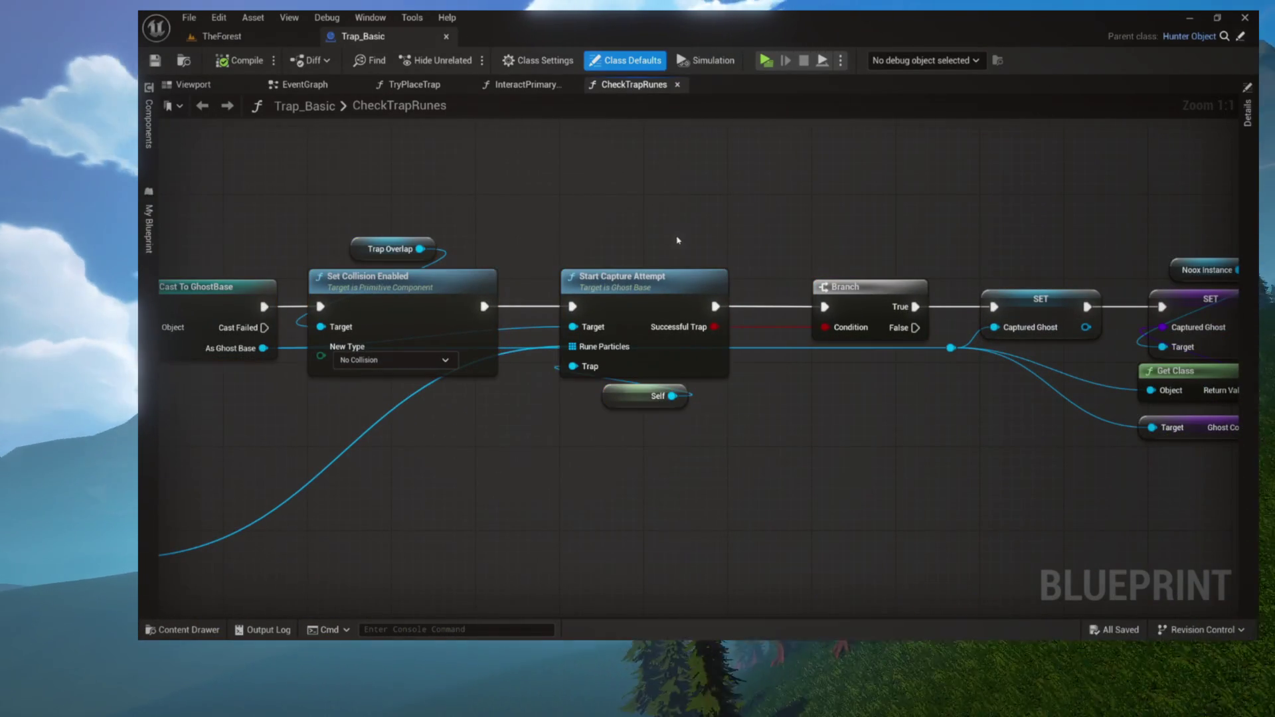
left_click(636, 274)
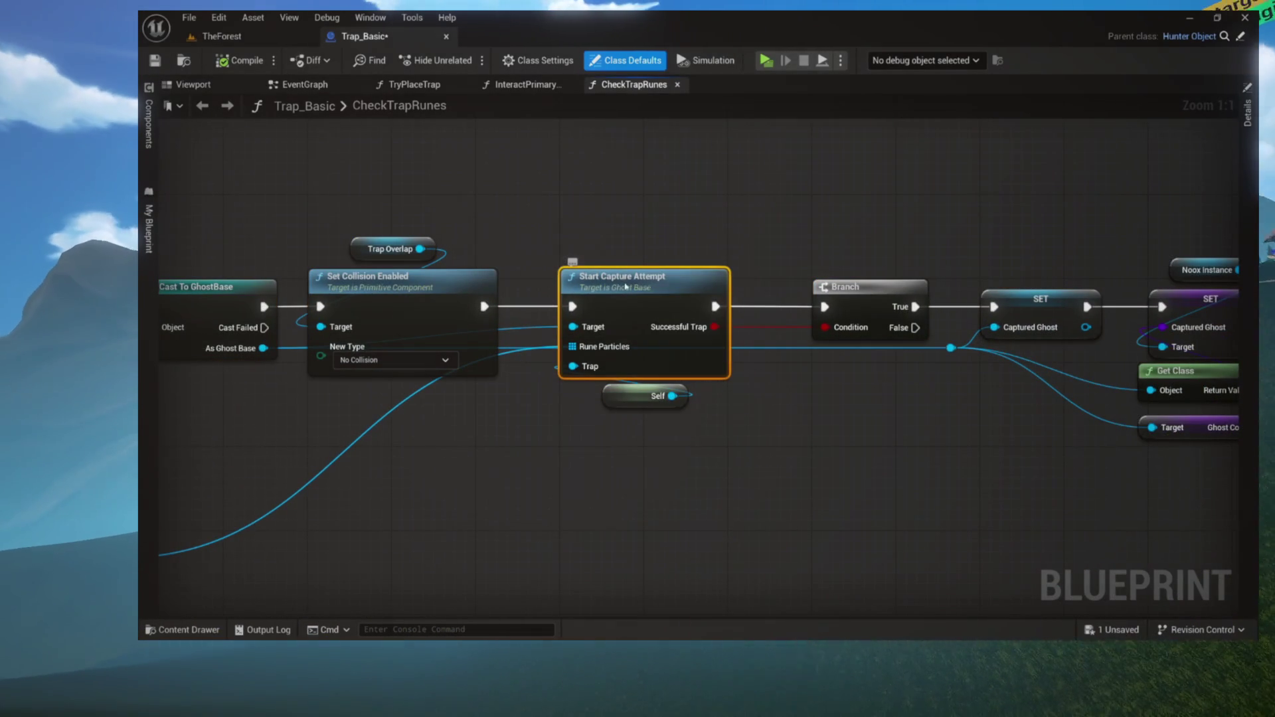
double_click(626, 286)
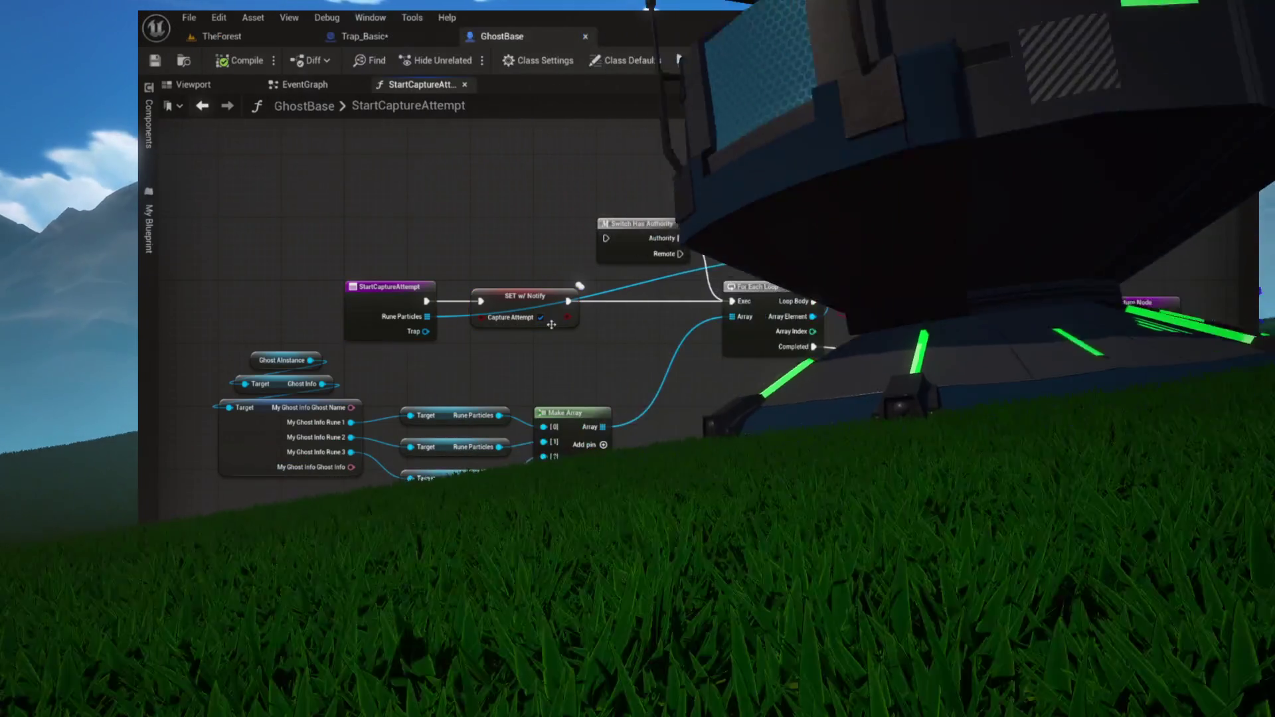
Open GhostBase's OnRep_CaptureAttempt function from My Blueprint and frame its opening nodes
left_click(541, 317)
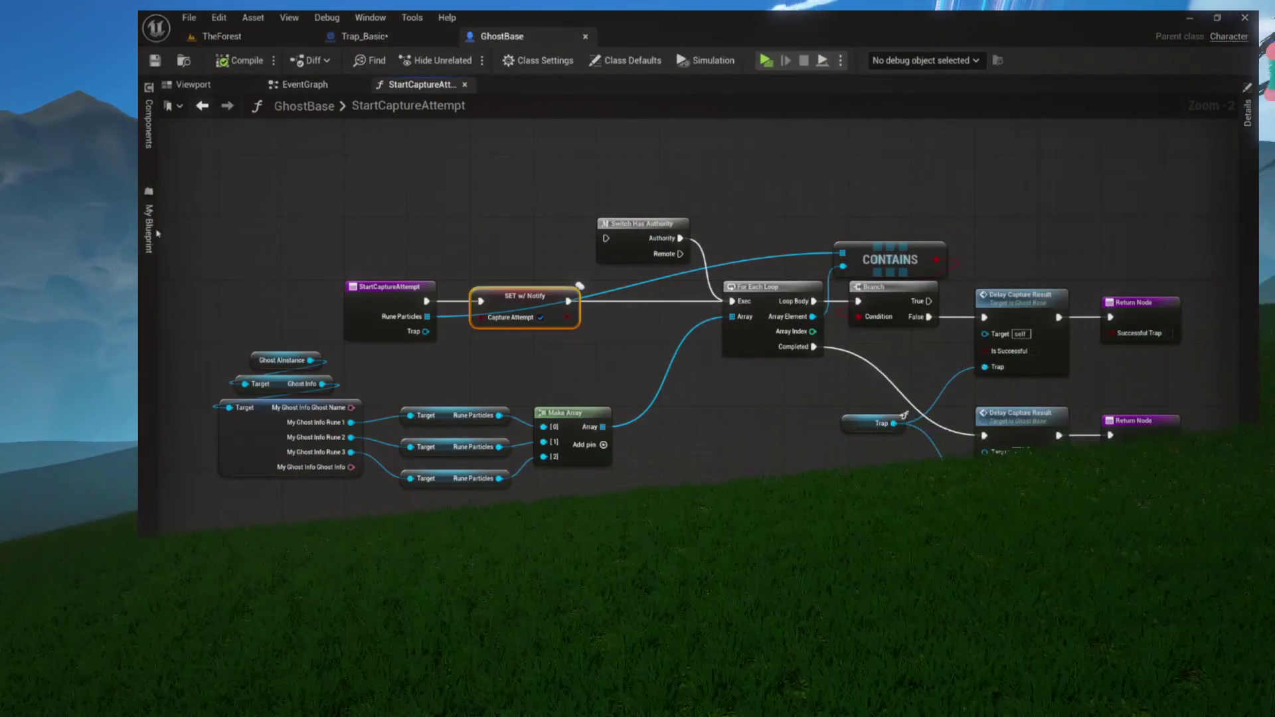
left_click(148, 232)
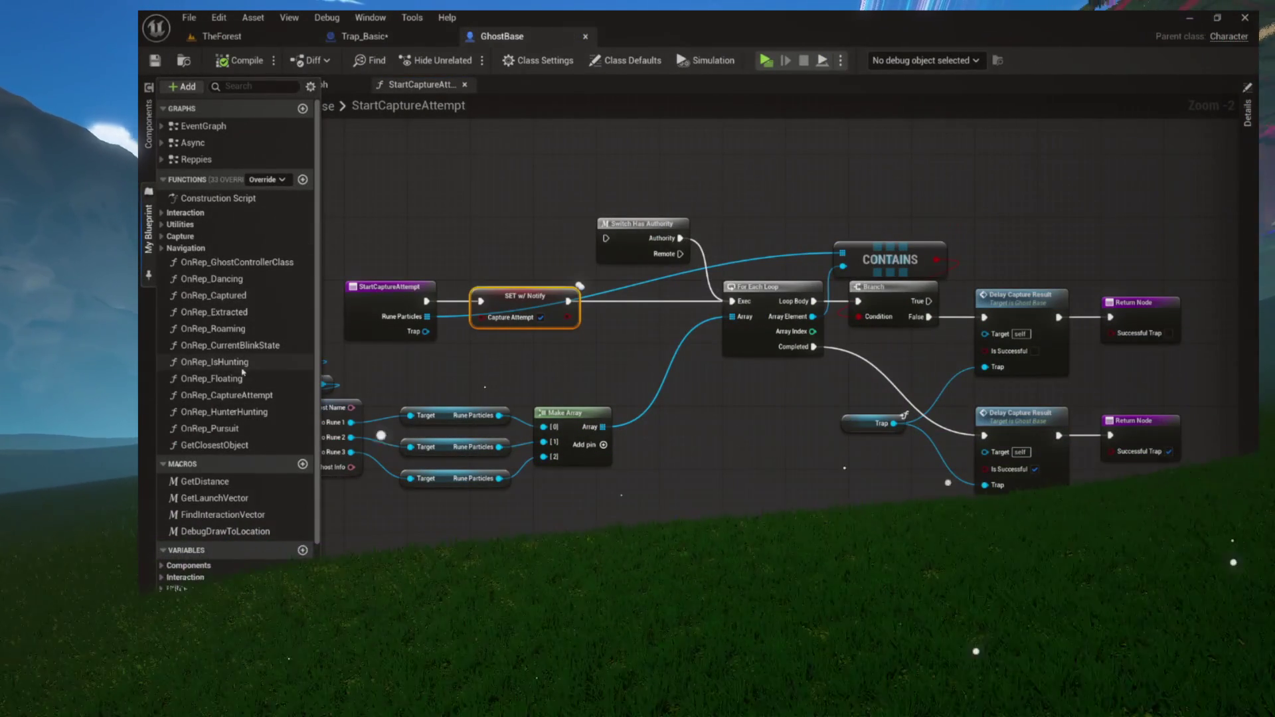
double_click(234, 396)
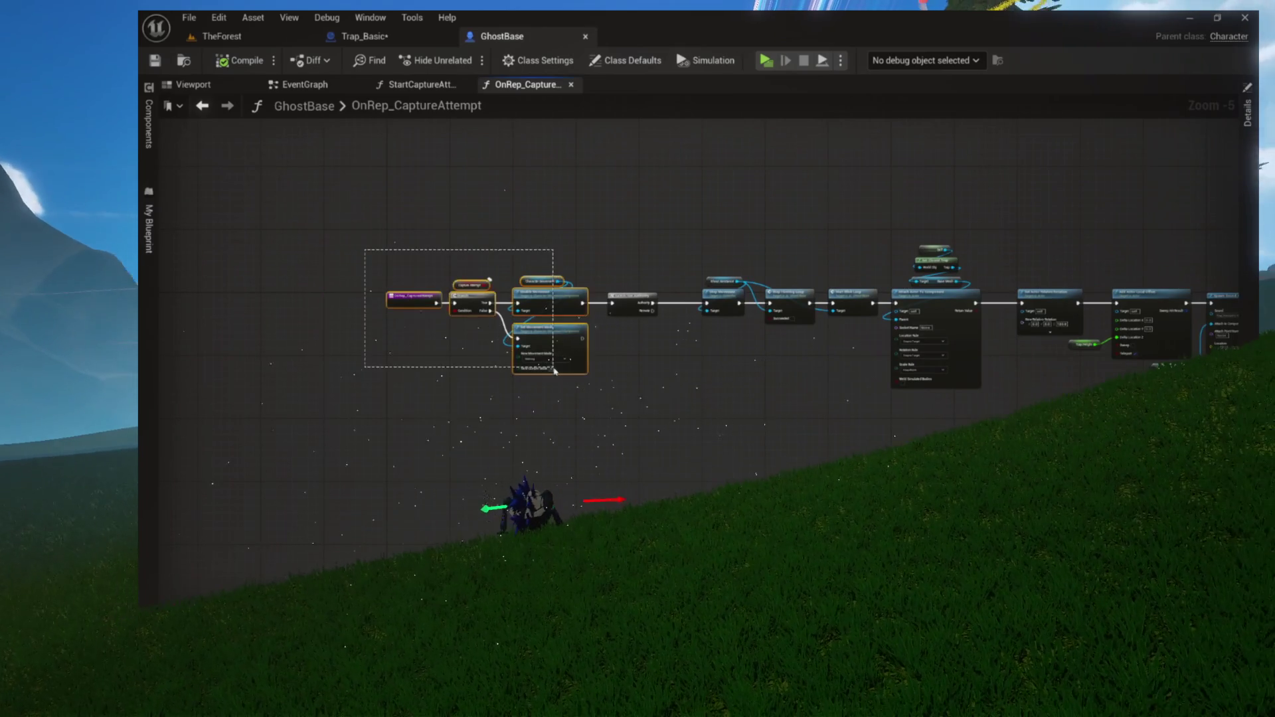
left_click_drag(555, 371, 657, 398)
key("Home")
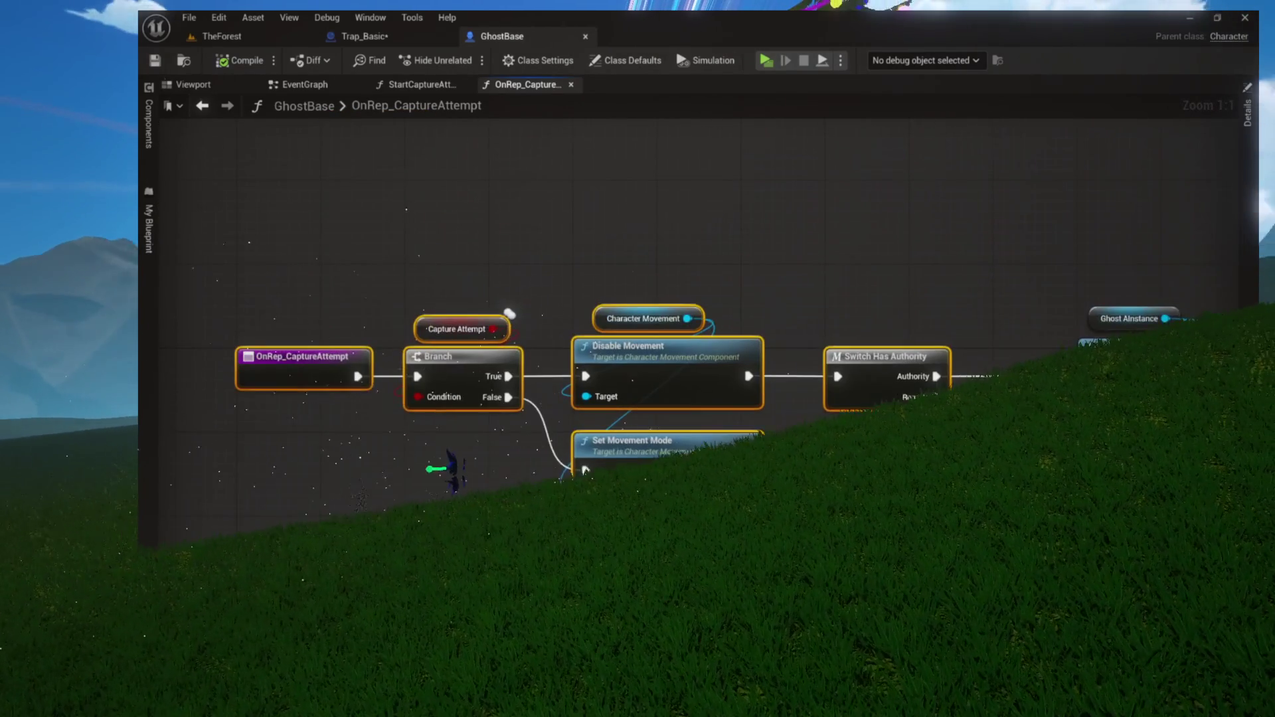
Pan past the Branch, Disable Movement and blink loop nodes to Get Closest Trap feeding Attach Actor To Component
left_click_drag(531, 305, 395, 418)
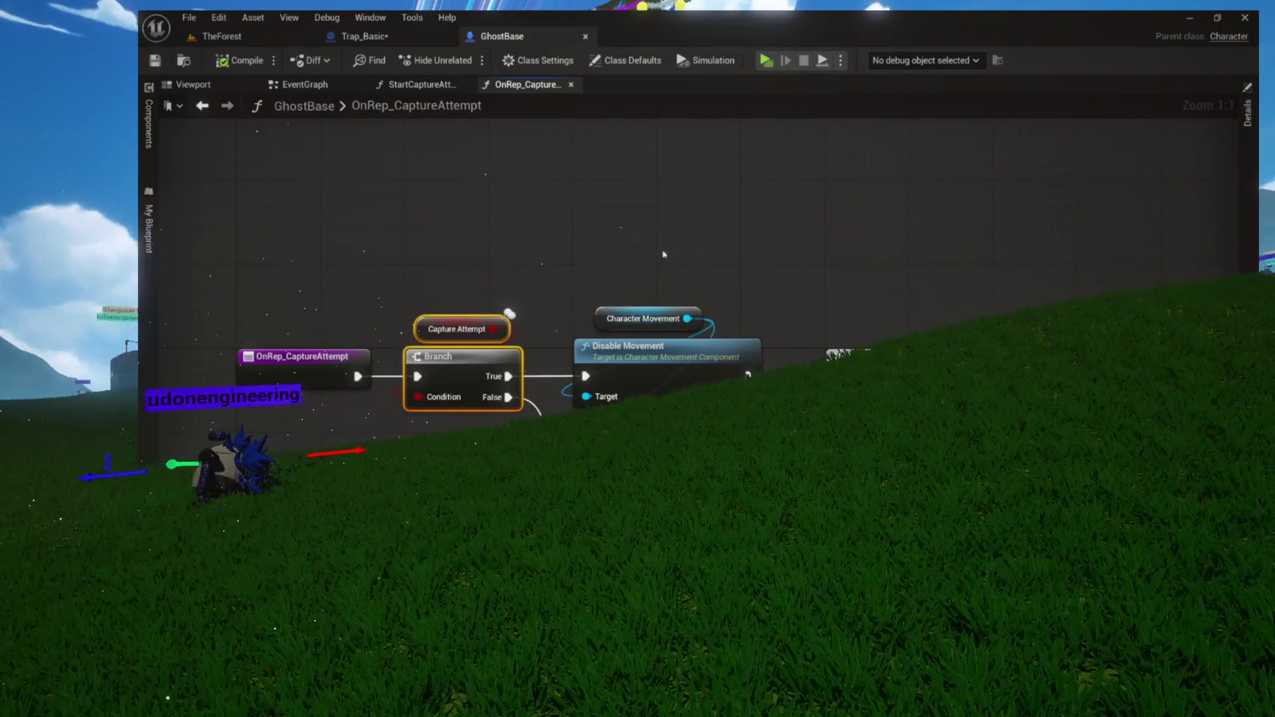
left_click_drag(663, 255, 751, 372)
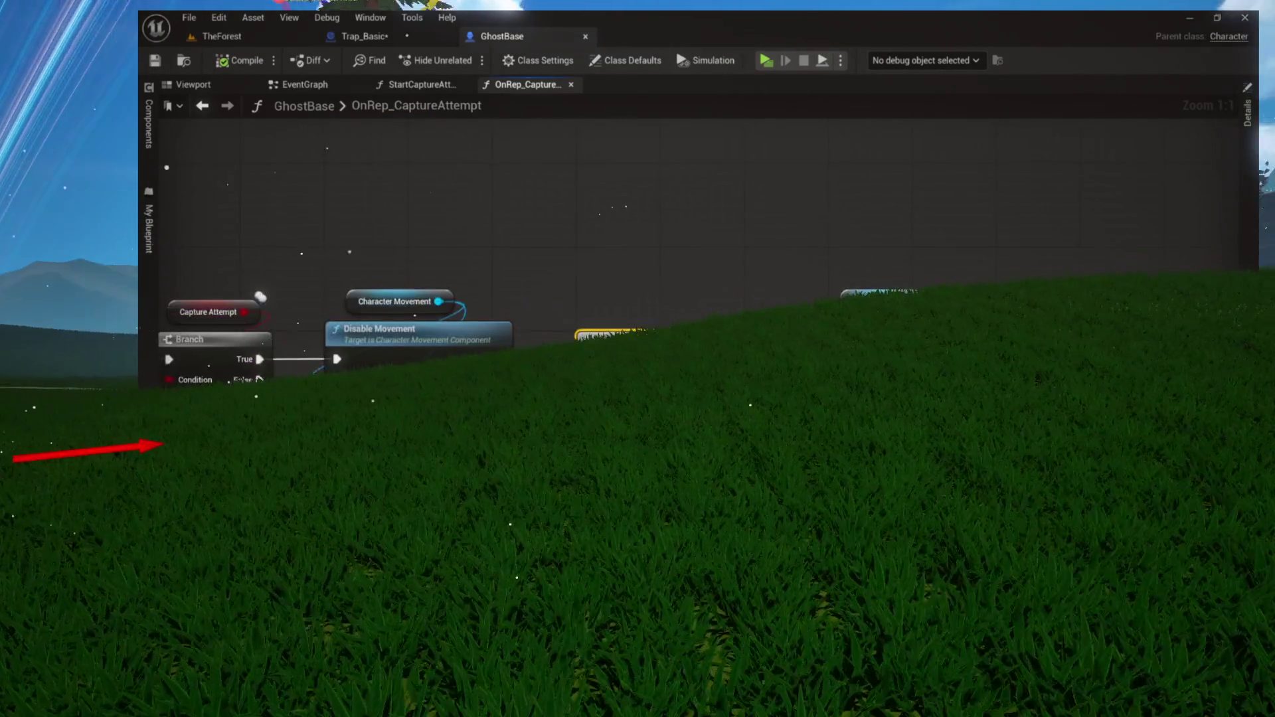
mouse_move(856, 260)
left_mouse_down()
mouse_move(624, 249)
mouse_move(166, 258)
left_mouse_up()
left_click_drag(678, 181, 840, 369)
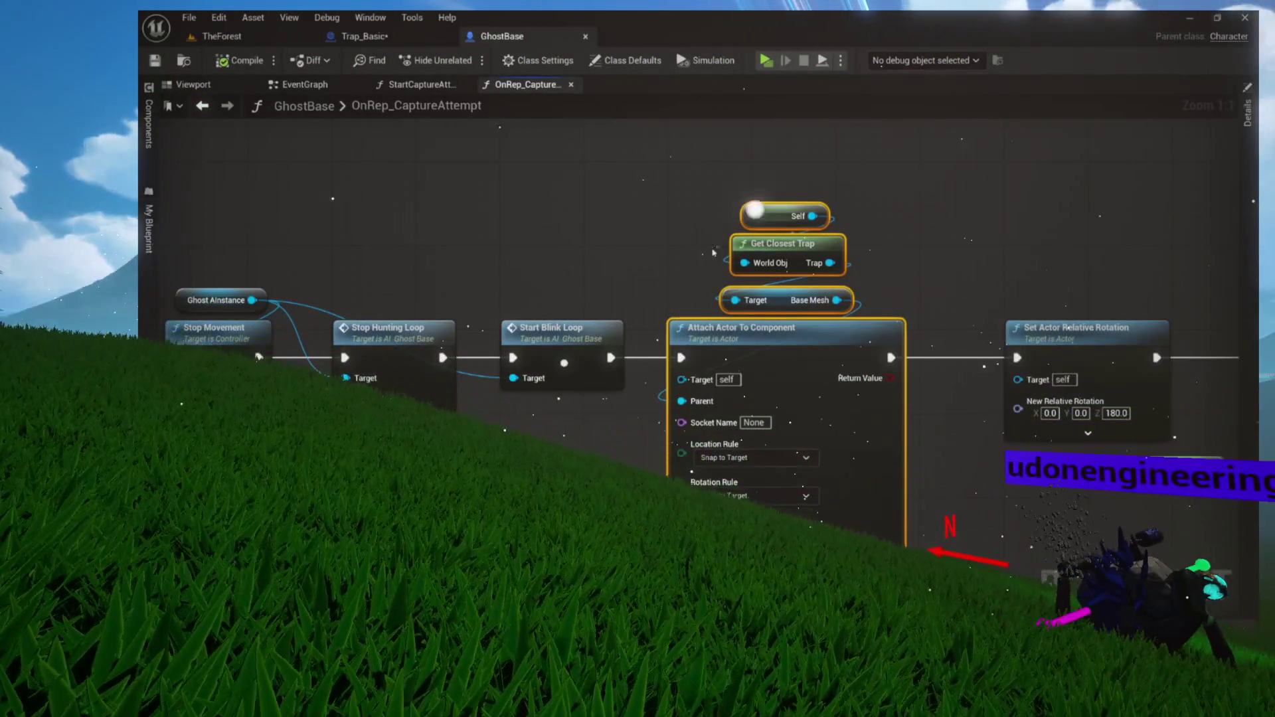
left_click_drag(710, 183, 810, 337)
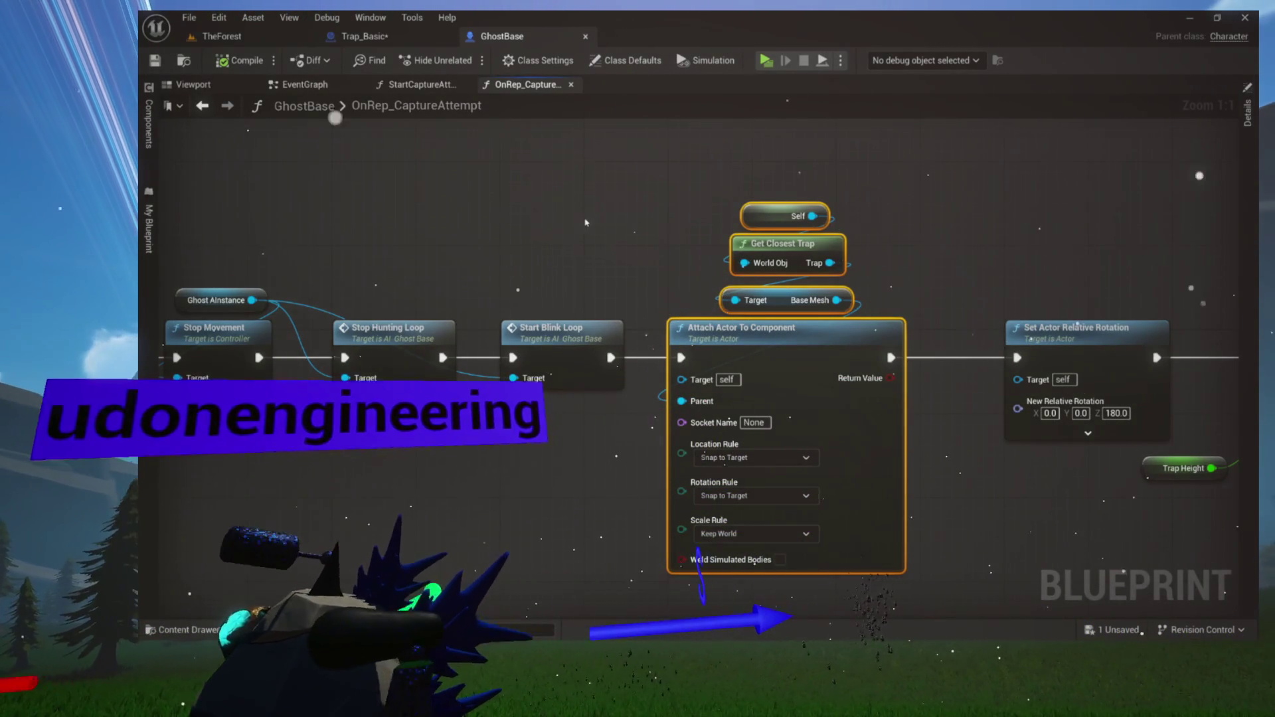
scroll(586, 223, "down", 4)
left_click_drag(317, 361, 699, 361)
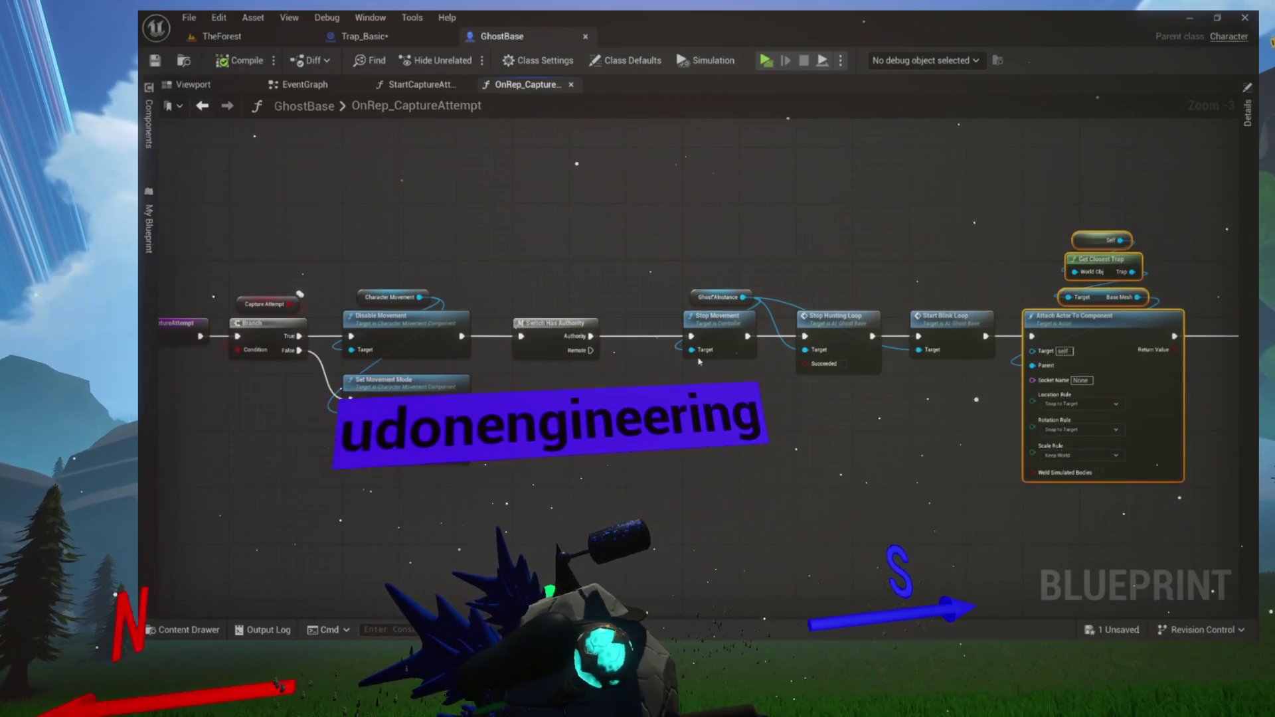
Dismiss a stray node action list and bring Stop Movement through Attach Actor into view
left_click_drag(590, 350, 629, 408)
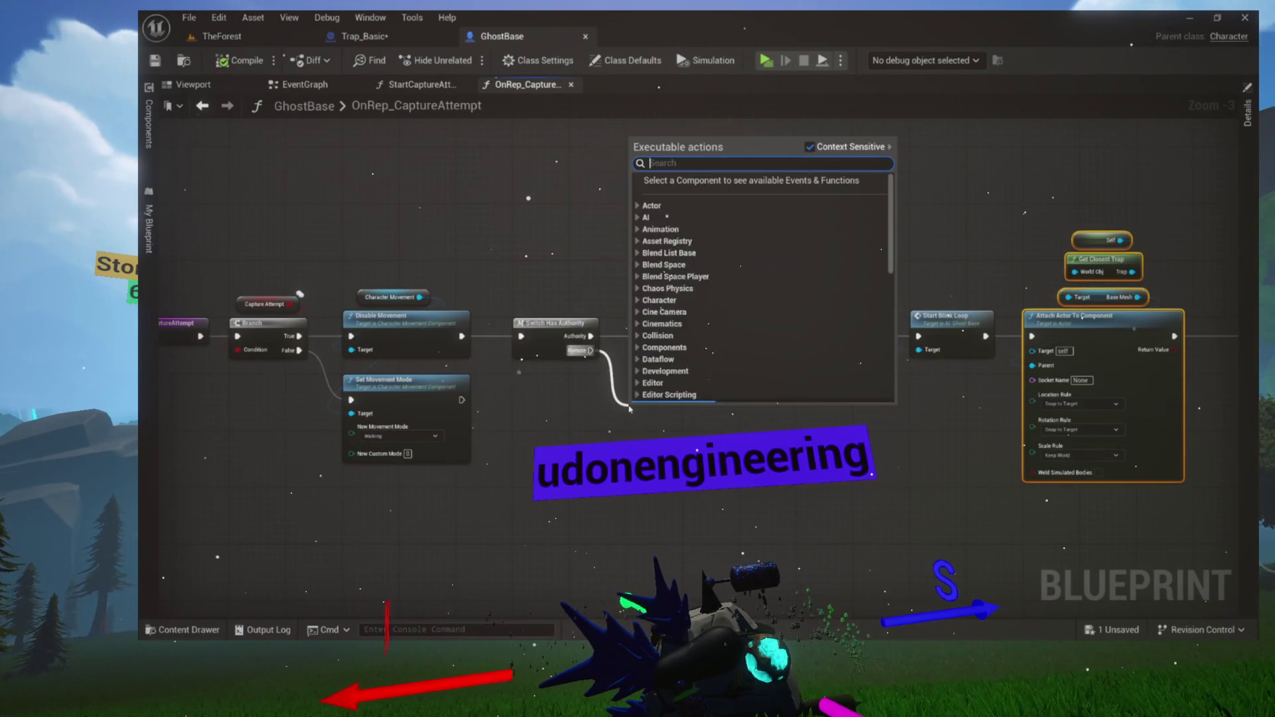
scroll(630, 408, "up", 3)
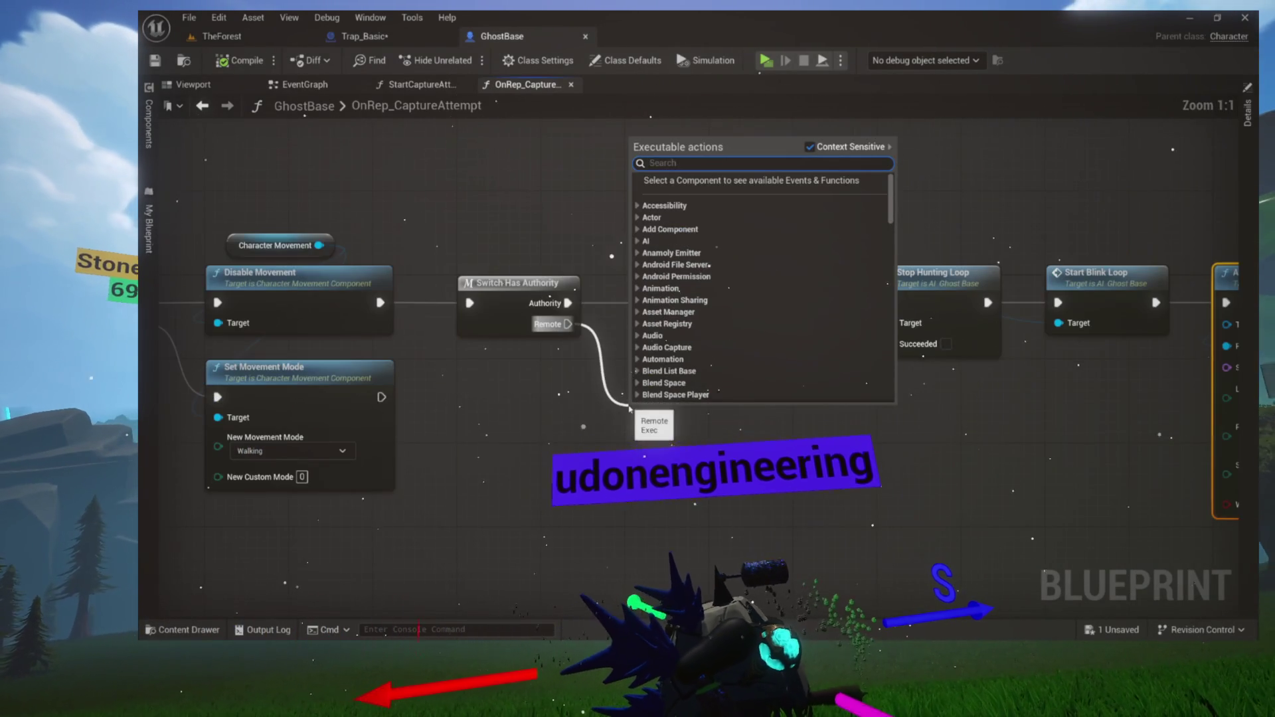
left_click(541, 406)
left_click_drag(620, 417, 286, 417)
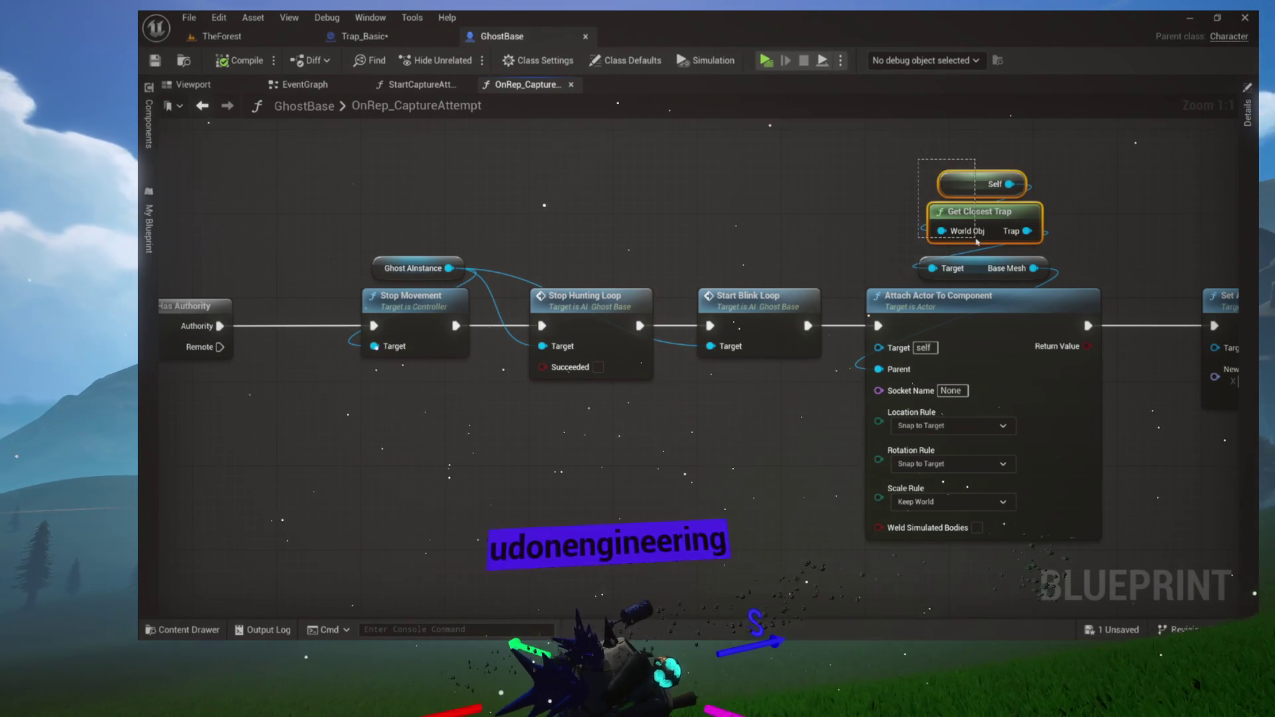
Relocate the Self, Get Closest Trap and Base Mesh nodes below the authority and movement chain, then list GhostBase's components
left_click_drag(979, 271, 977, 259)
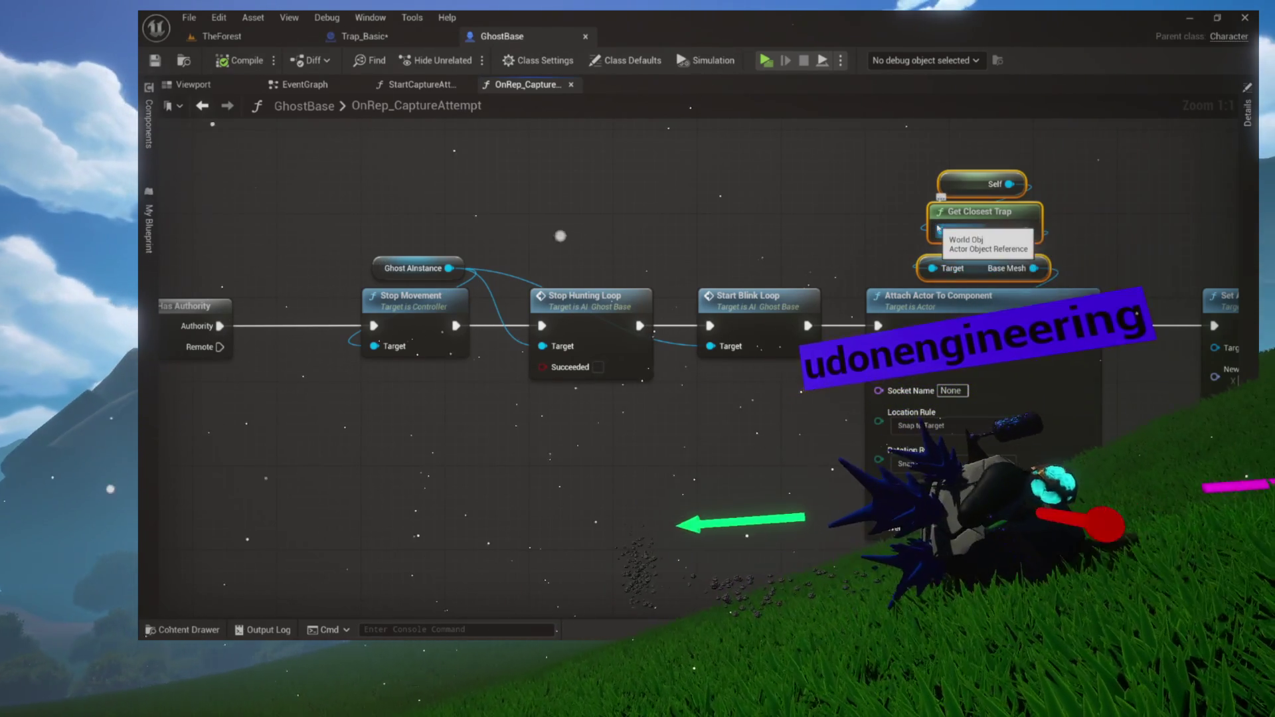
left_click(900, 233)
left_click_drag(900, 234, 1064, 224)
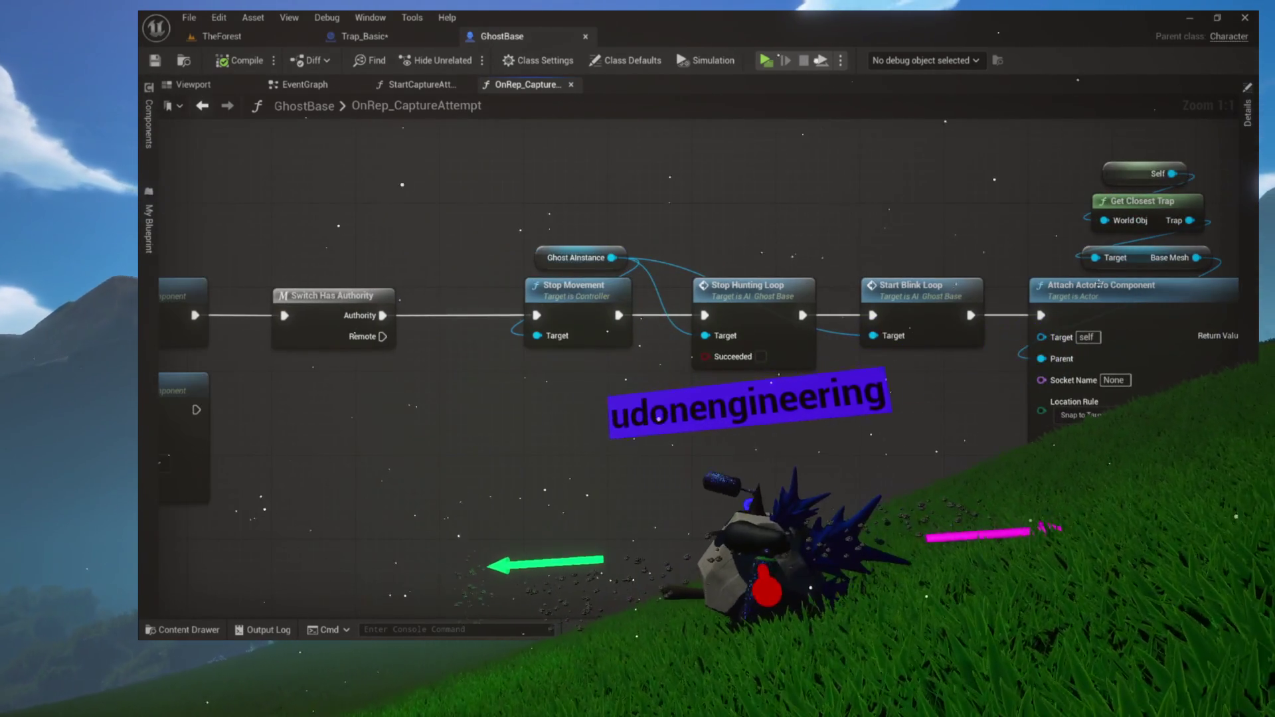
left_click_drag(587, 286, 709, 259)
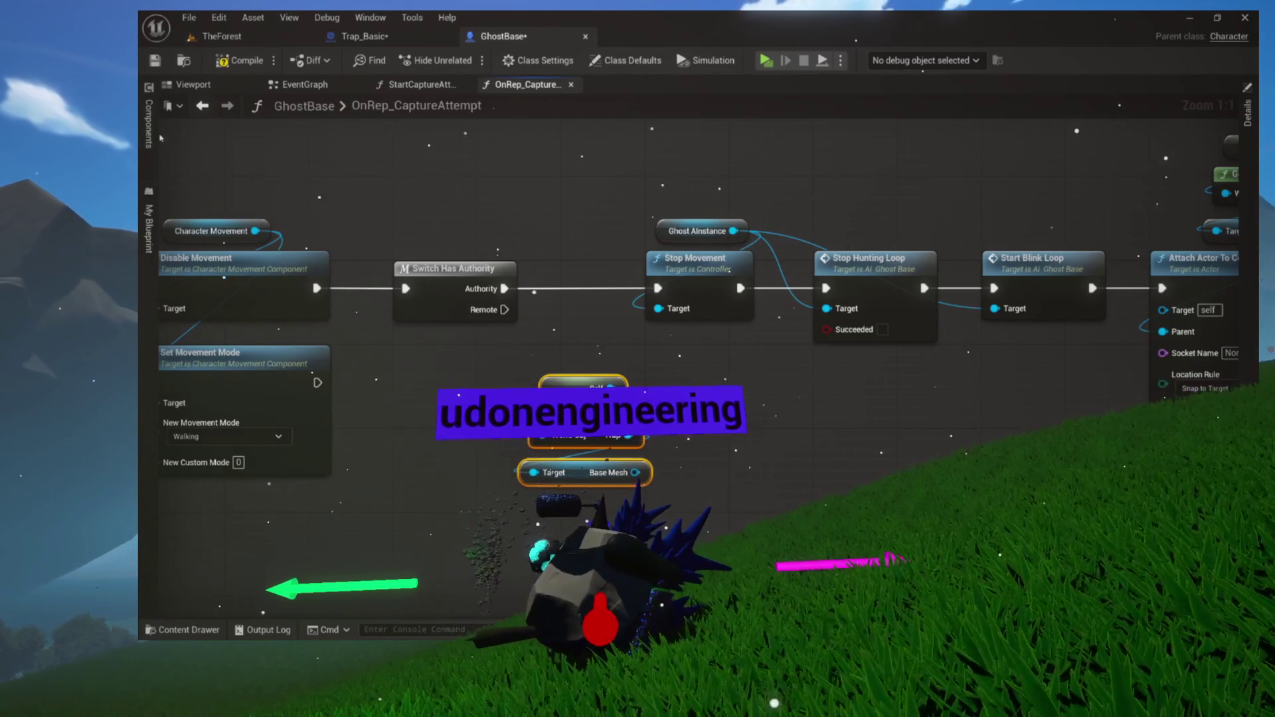
left_click(149, 124)
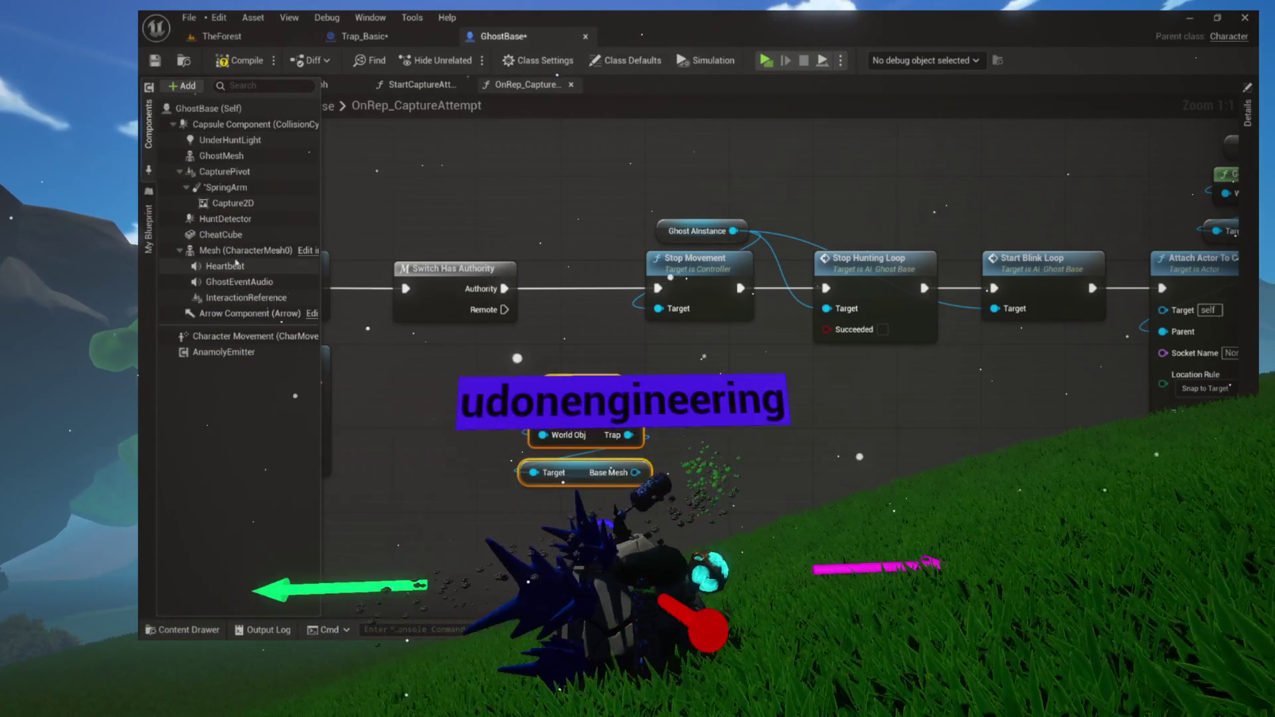
Drop a Ghost Mesh reference into the graph and add Attach Component To Component from its pin
left_click(222, 157)
mouse_move(199, 155)
left_mouse_down()
mouse_move(428, 415)
mouse_move(473, 417)
mouse_move(455, 518)
mouse_move(453, 423)
left_mouse_up()
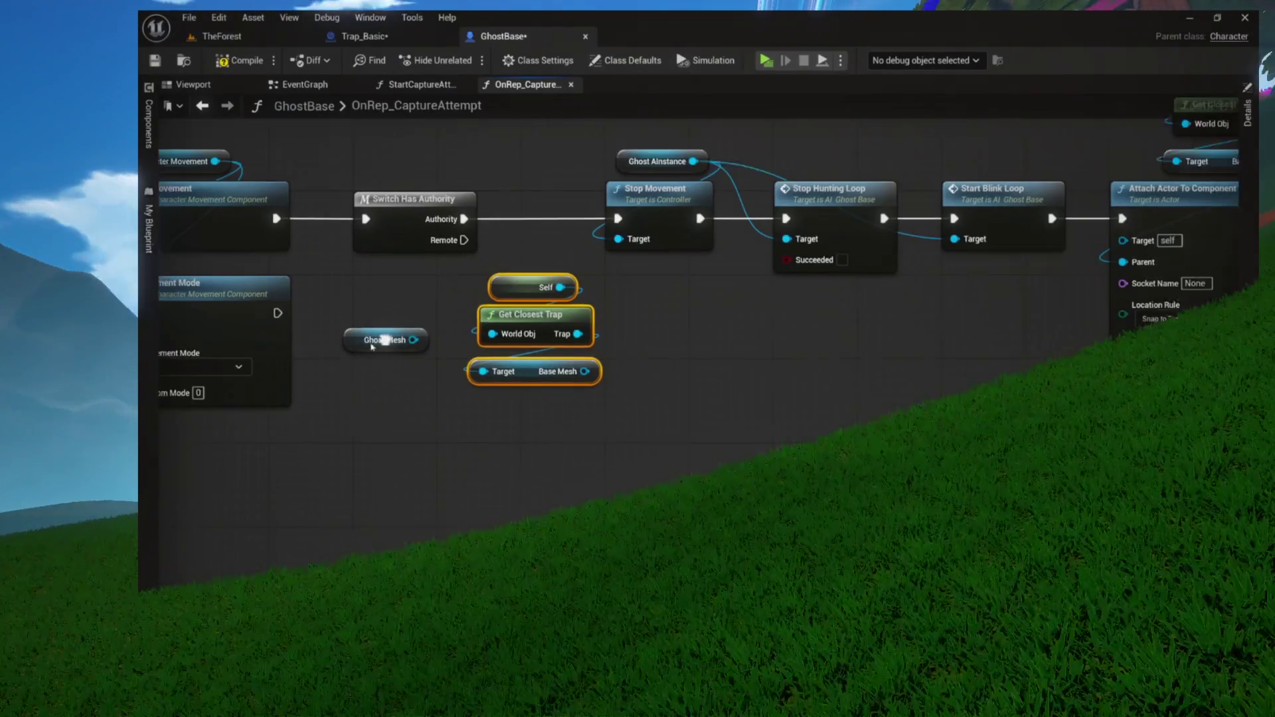
mouse_move(399, 343)
left_mouse_down()
mouse_move(450, 419)
mouse_move(439, 416)
left_mouse_up()
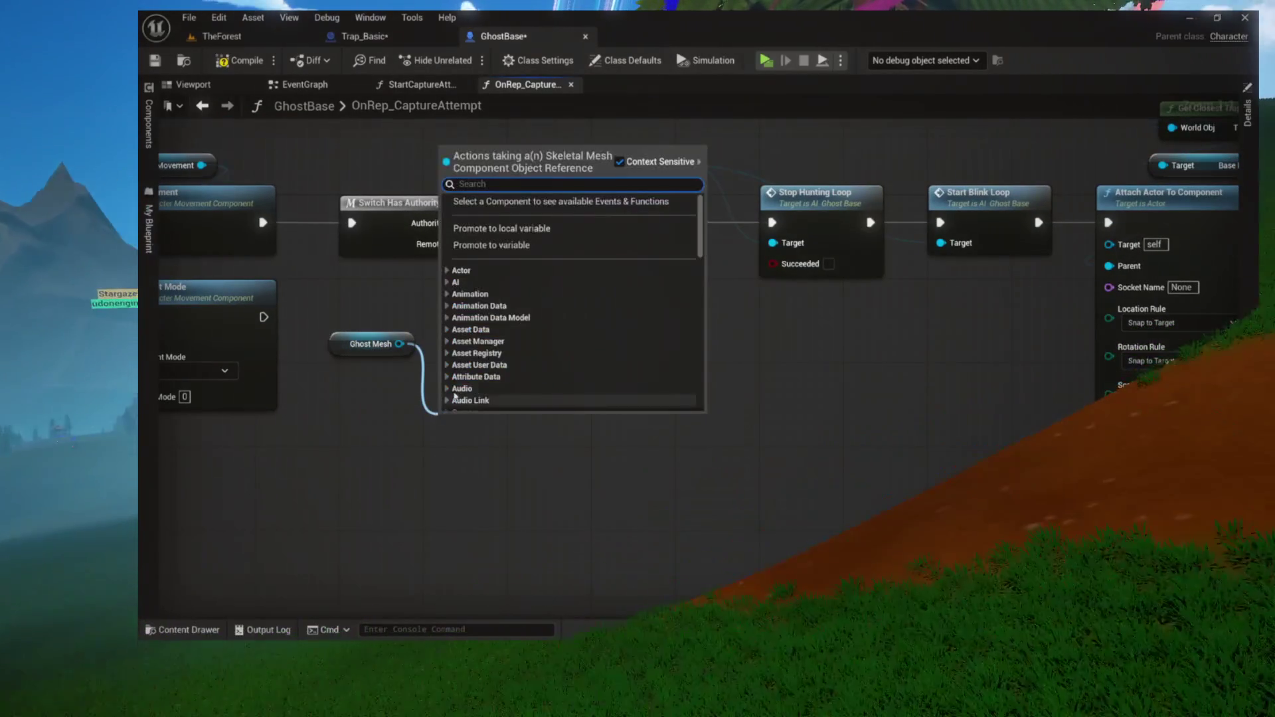
type("set")
key("BackSpace")
key("BackSpace")
key("BackSpace")
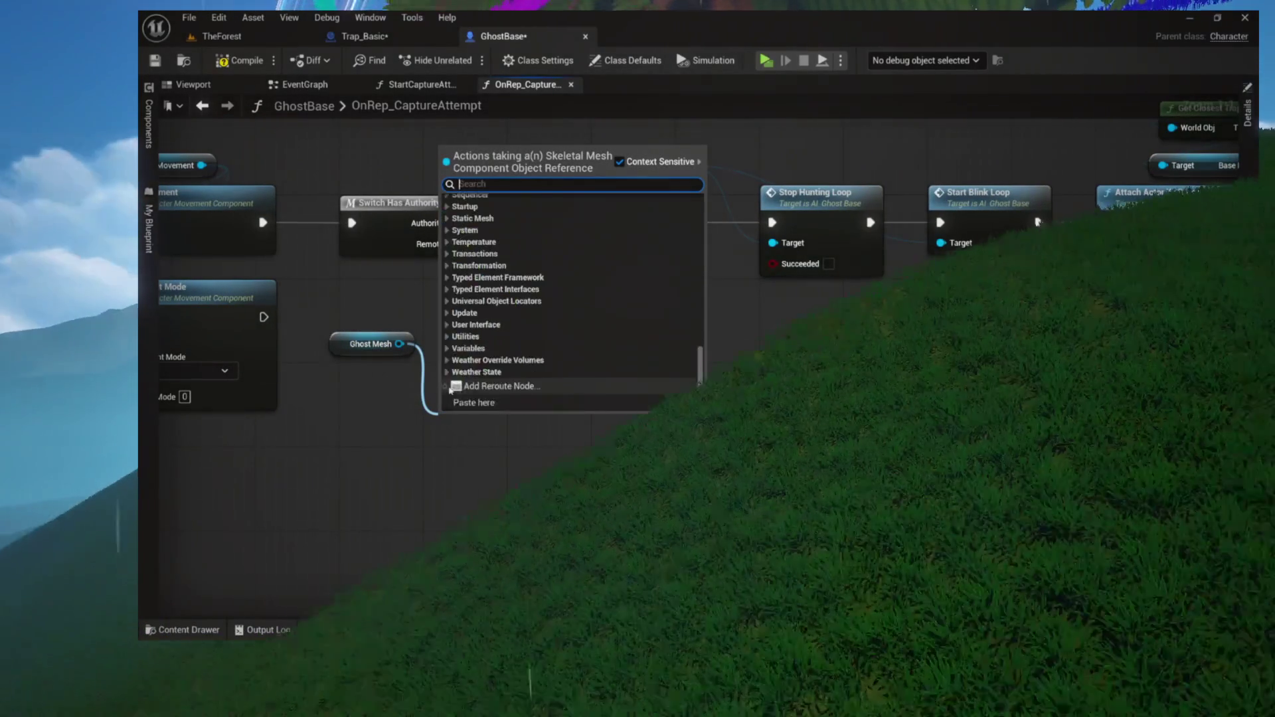
type("attach")
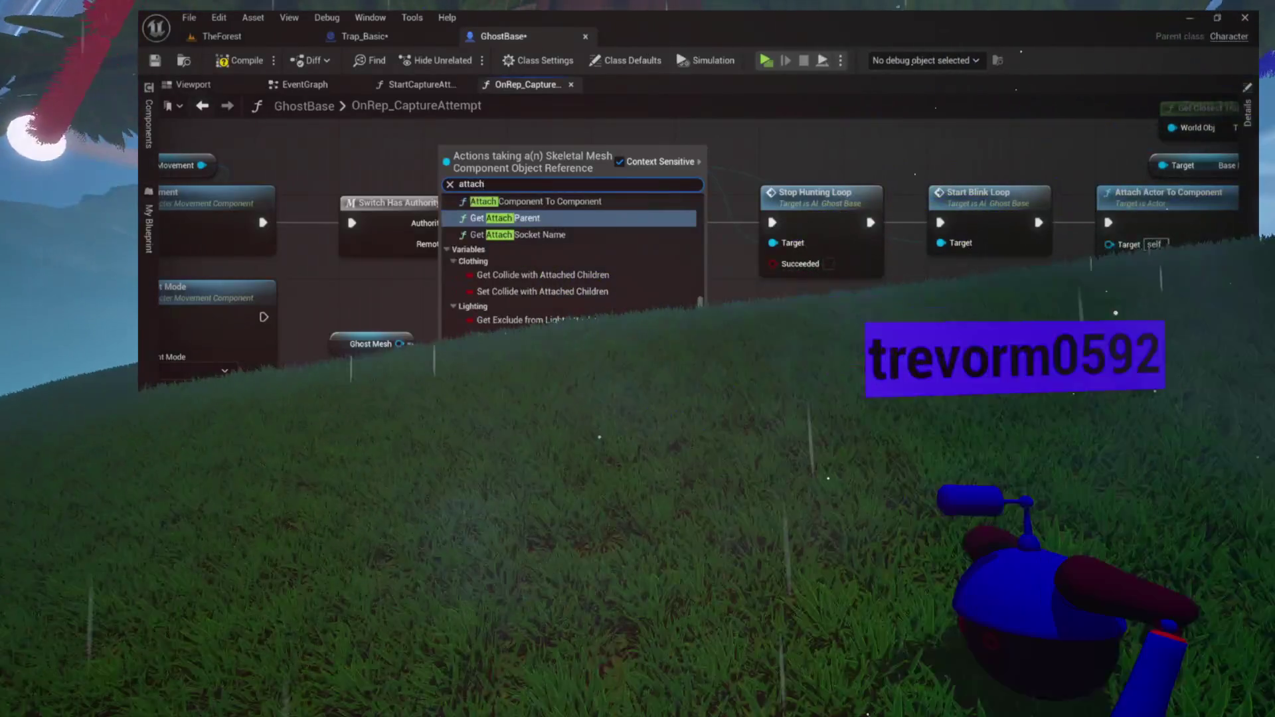
type(" component to comp")
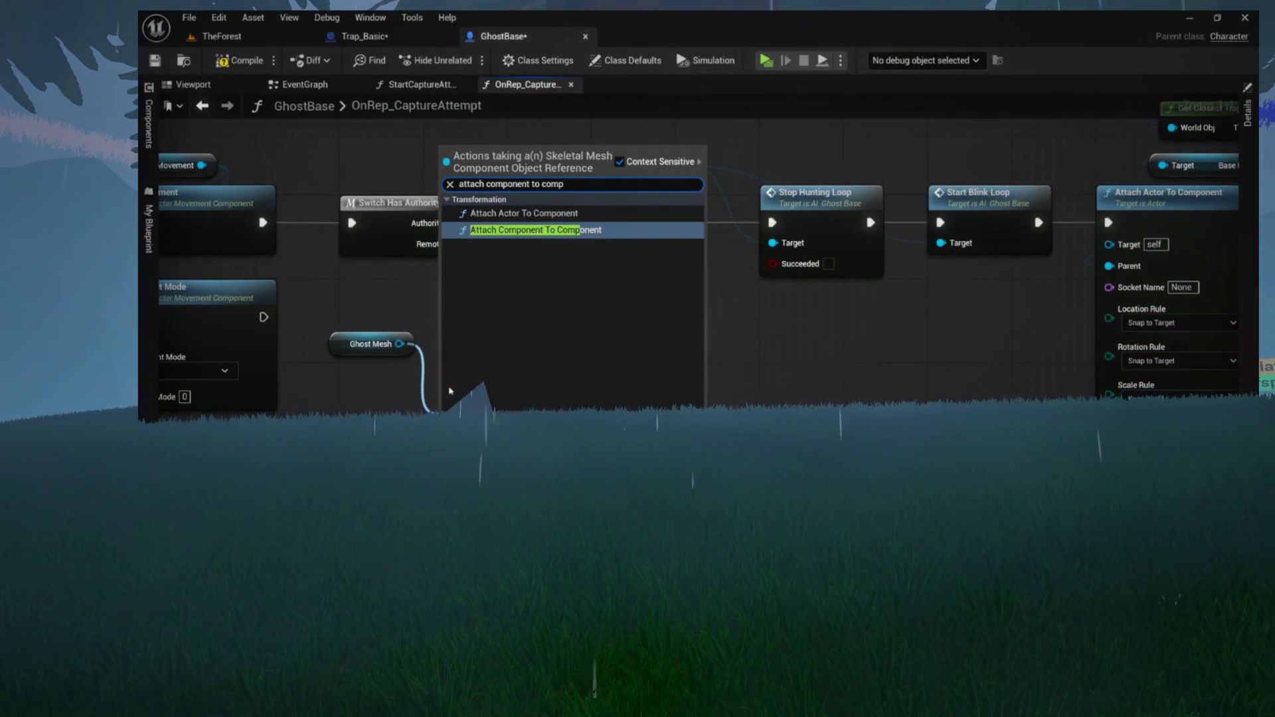
key("Return")
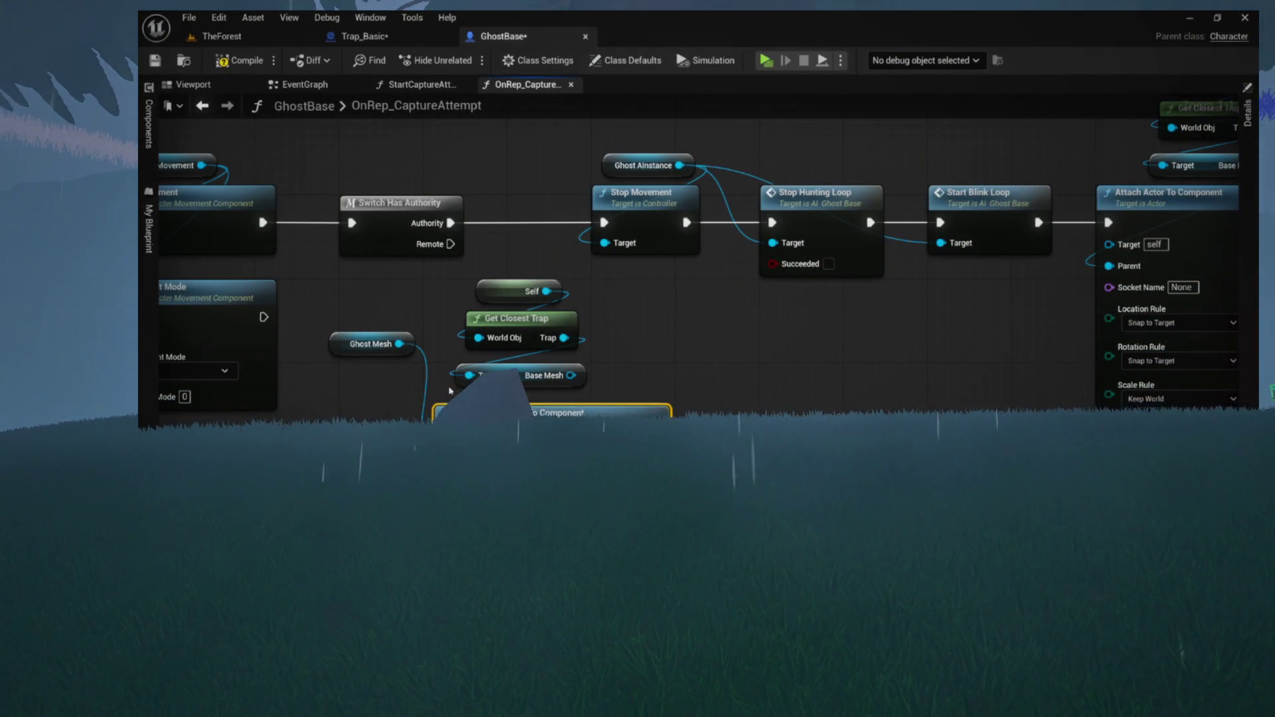
left_click_drag(467, 300, 571, 372)
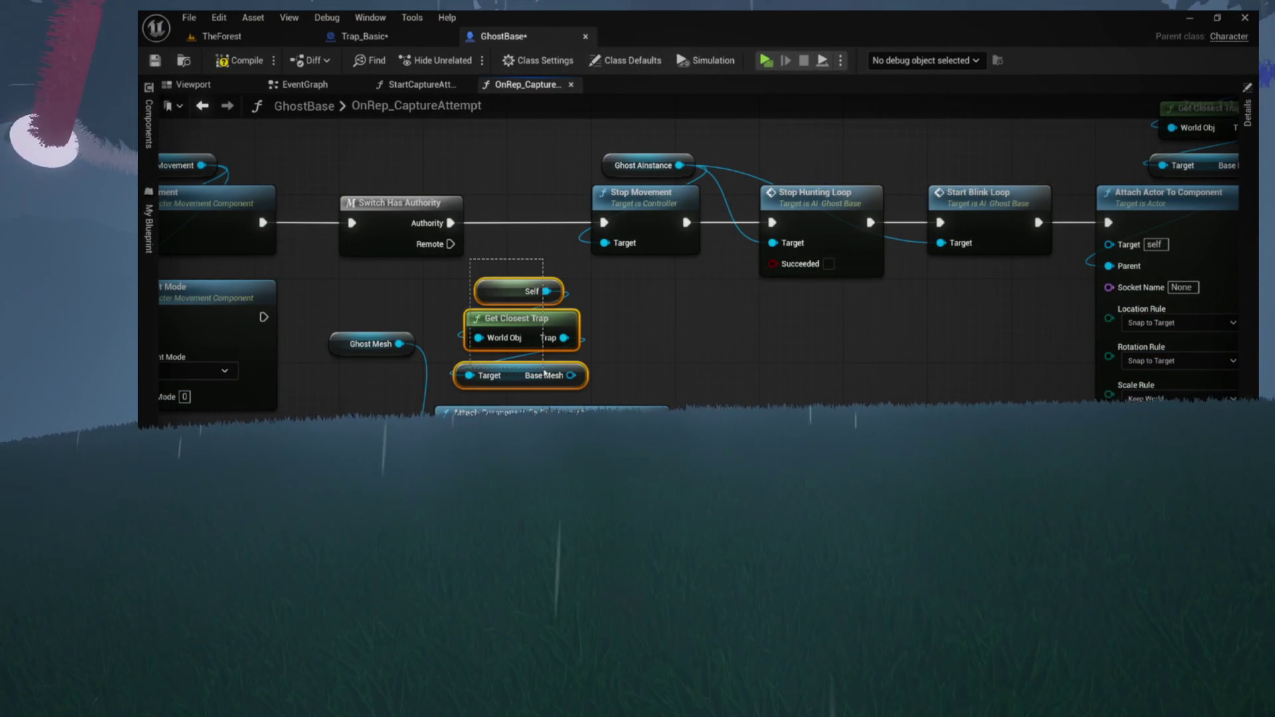
Move the trap lookup nodes down and Ghost Mesh right so the attach node sits under Ghost Mesh
left_click_drag(533, 325, 427, 444)
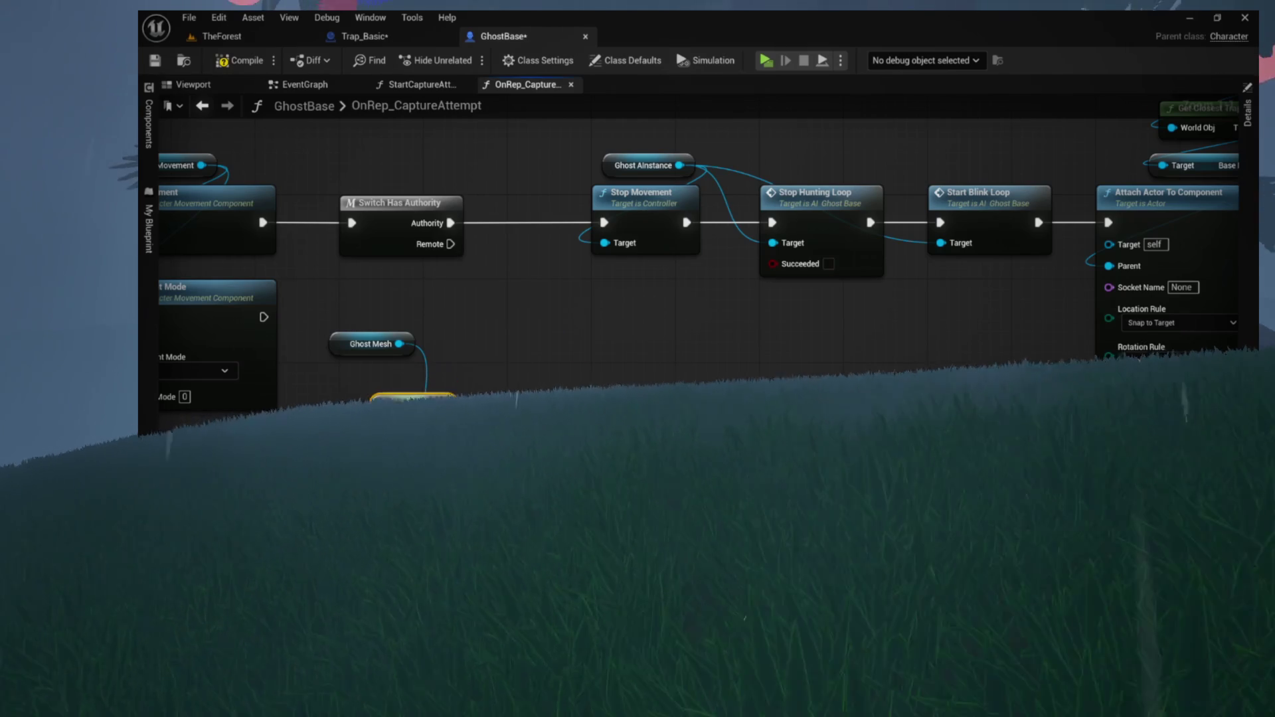
mouse_move(352, 345)
left_mouse_down()
mouse_move(499, 366)
mouse_move(520, 387)
mouse_move(484, 330)
mouse_move(820, 330)
left_mouse_up()
left_click(538, 425, "shift")
mouse_move(598, 431)
left_mouse_down()
mouse_move(636, 490)
mouse_move(520, 489)
left_mouse_up()
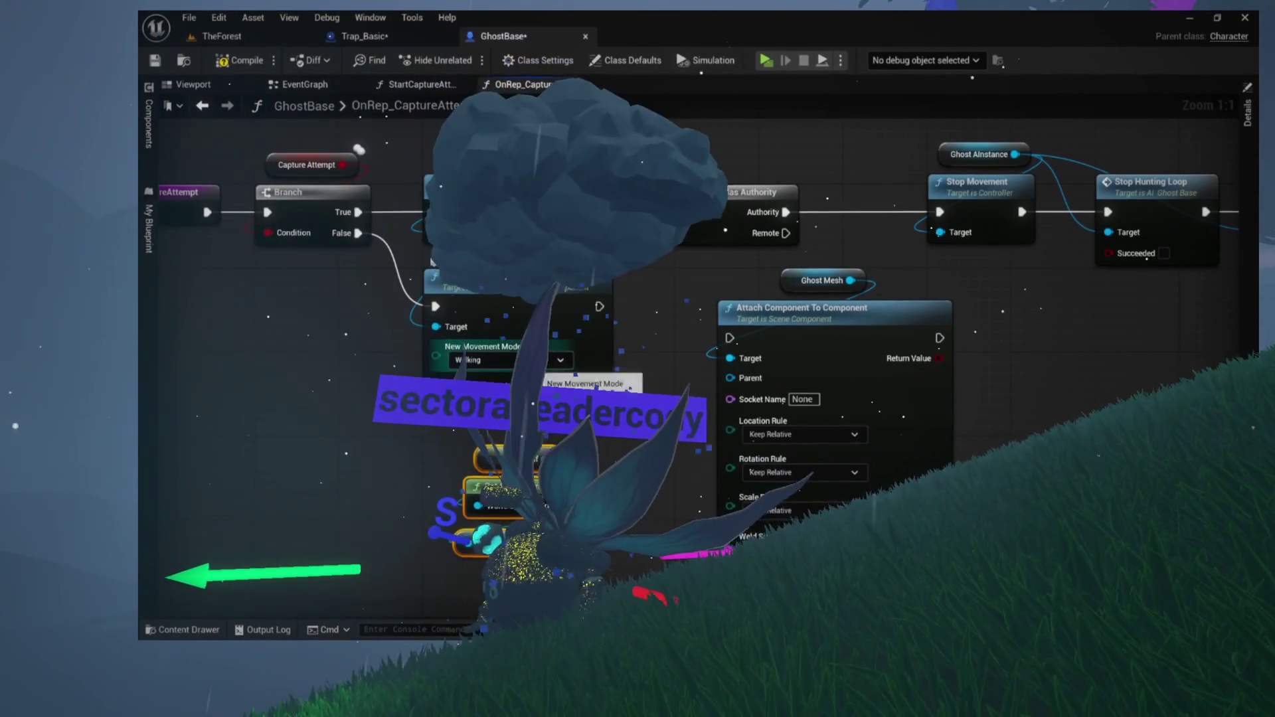
Check the Set Movement Mode choices without changing them and recentre the view on the attach nodes
left_click_drag(509, 334, 510, 375)
left_click(497, 401)
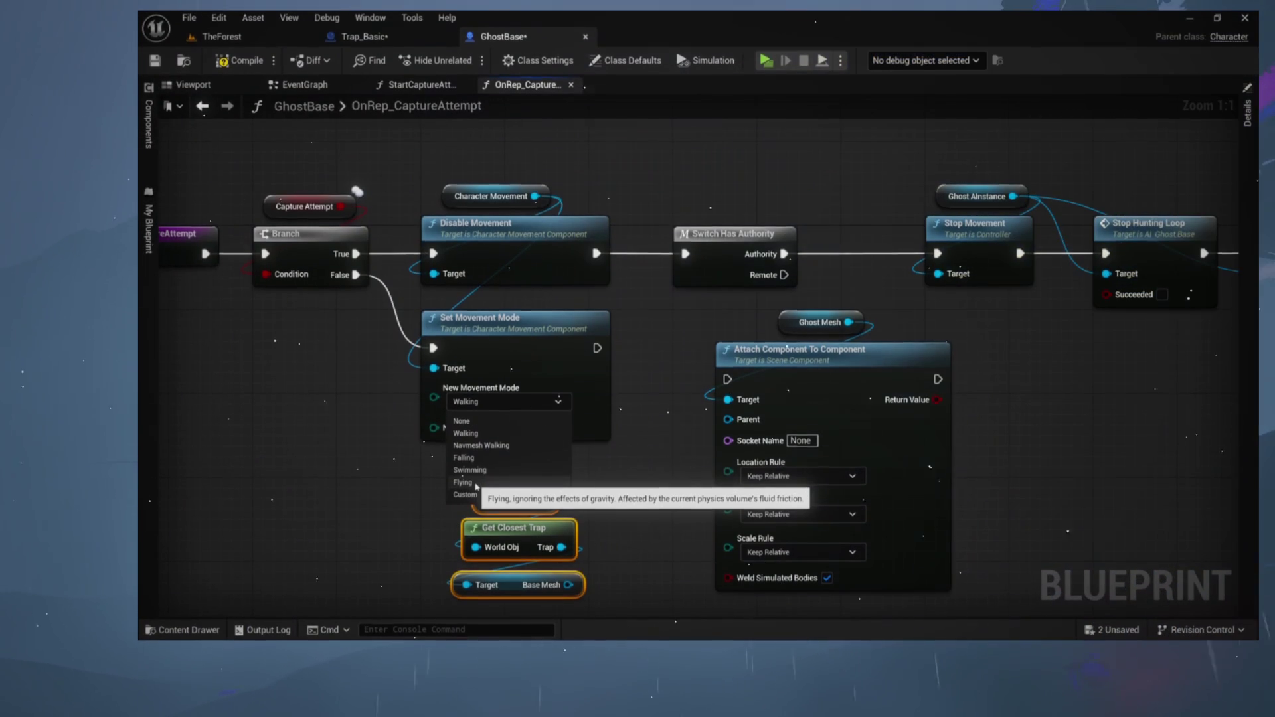
key("Escape")
mouse_move(650, 387)
left_mouse_down()
mouse_move(611, 419)
mouse_move(541, 434)
left_mouse_up()
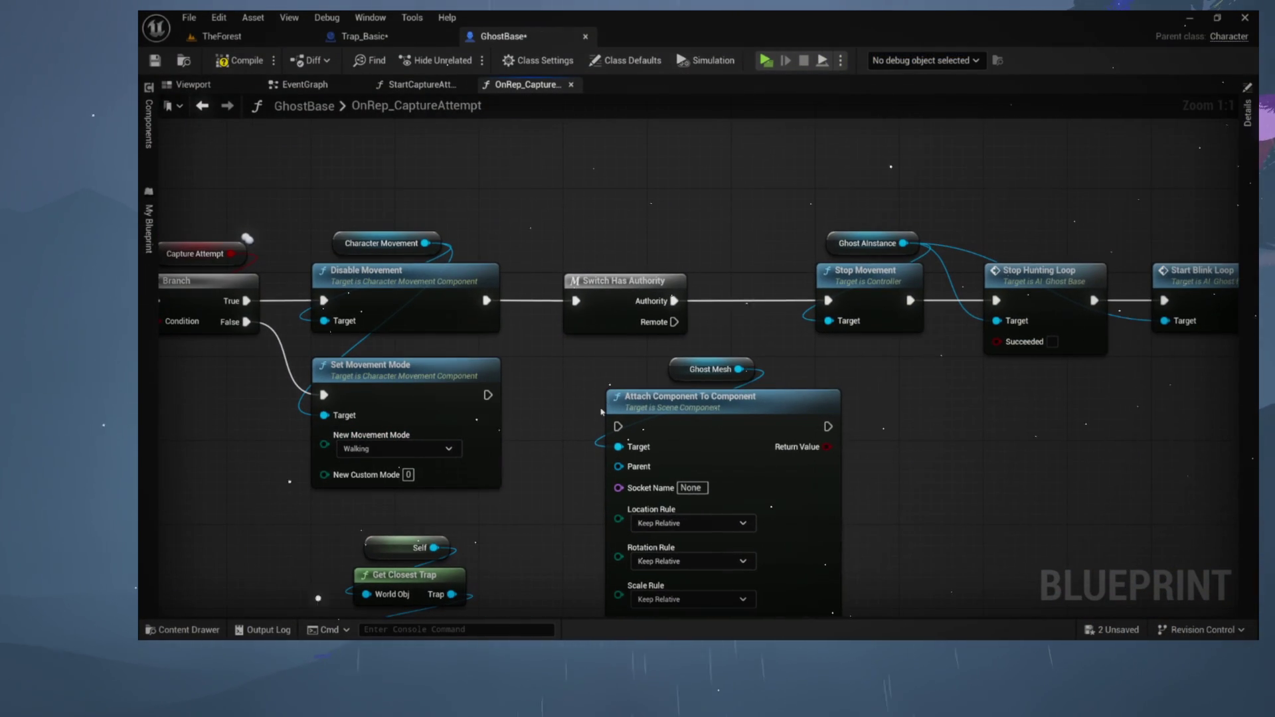
mouse_move(657, 355)
left_mouse_down()
mouse_move(710, 410)
mouse_move(874, 431)
left_mouse_up()
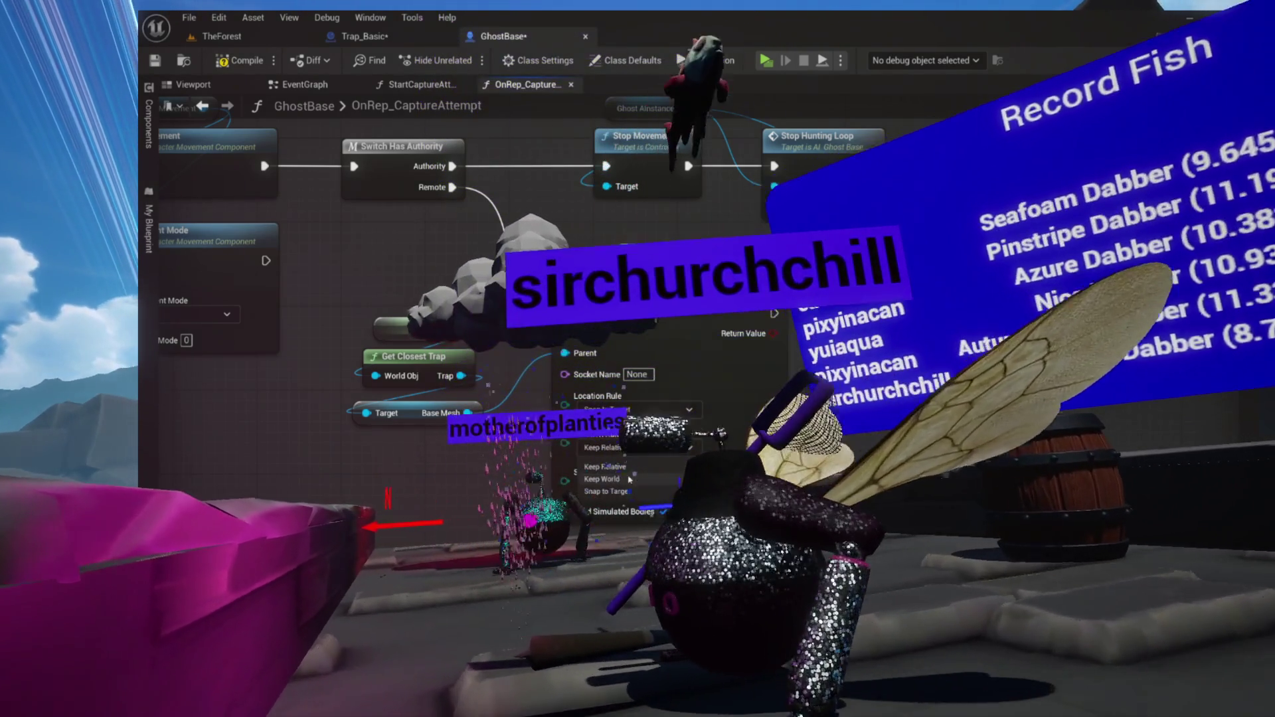
Set the attachment Rotation Rule to Snap to Target and the Scale Rule to Keep World
left_click(605, 492)
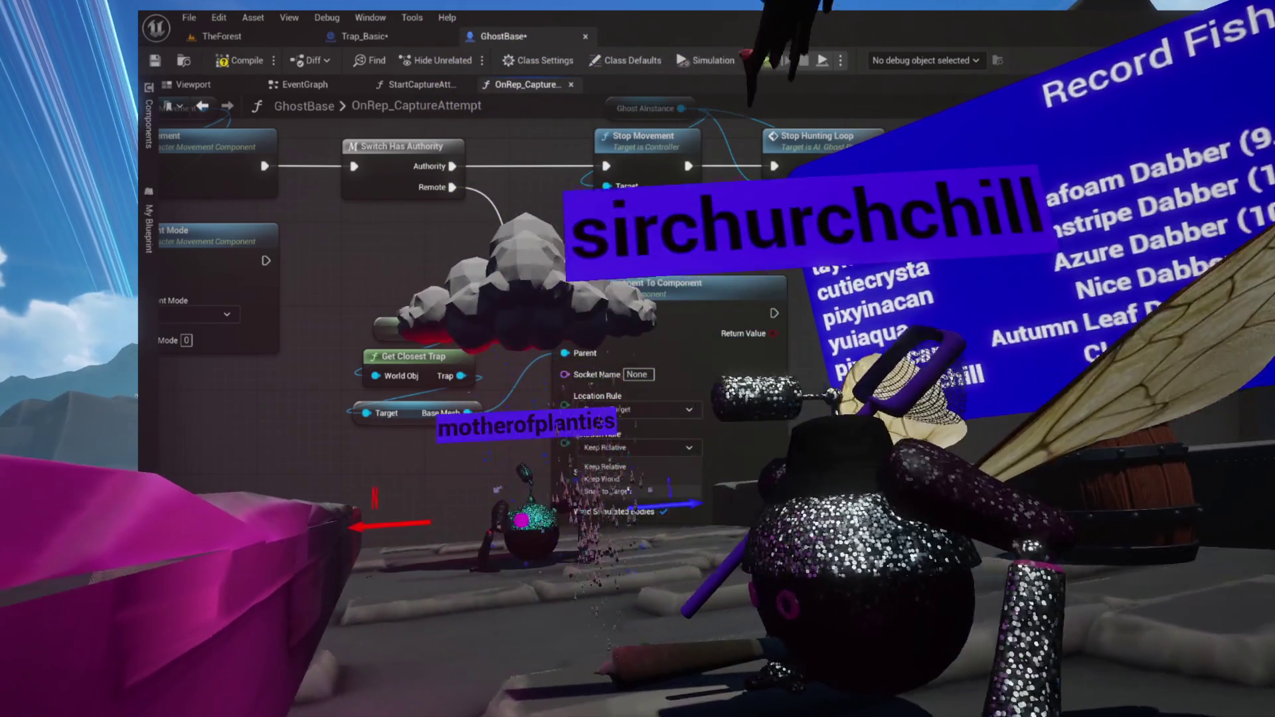
left_click(631, 486)
left_click(624, 517)
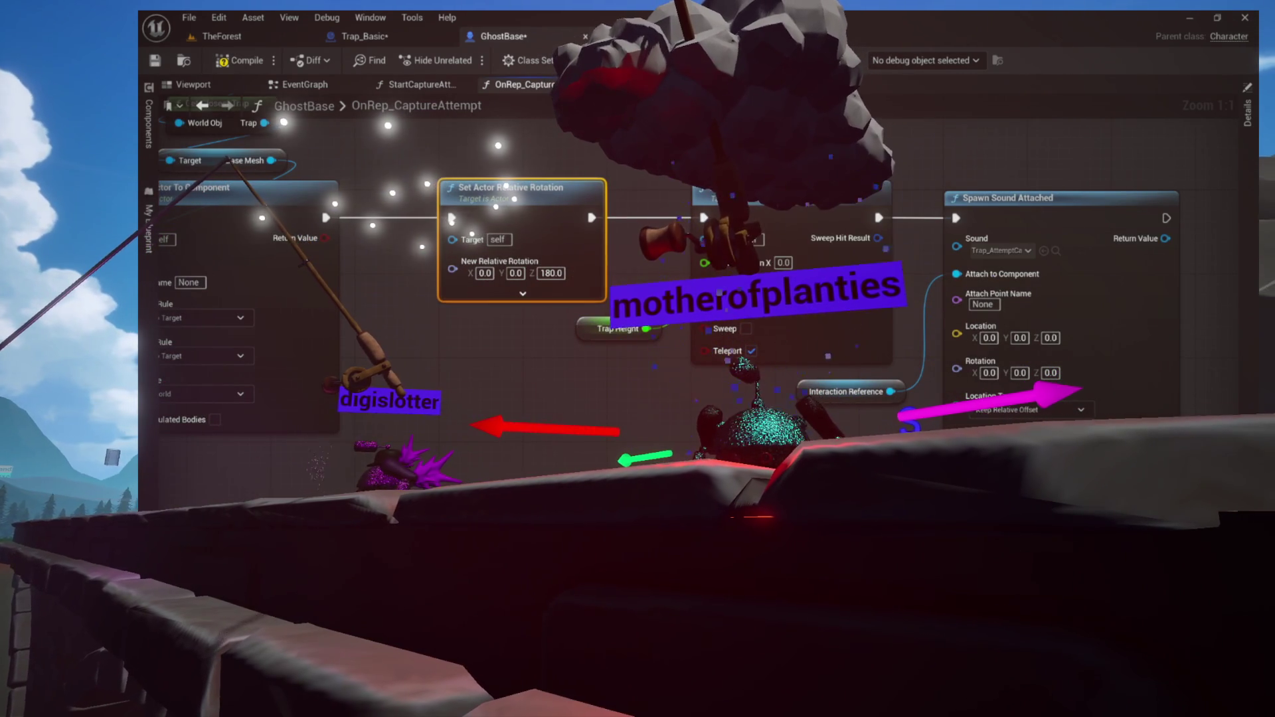
Add a Set Relative Location And Rotation node from the Ghost Mesh pin via a 'set relative l' search
left_click_drag(630, 361, 831, 417)
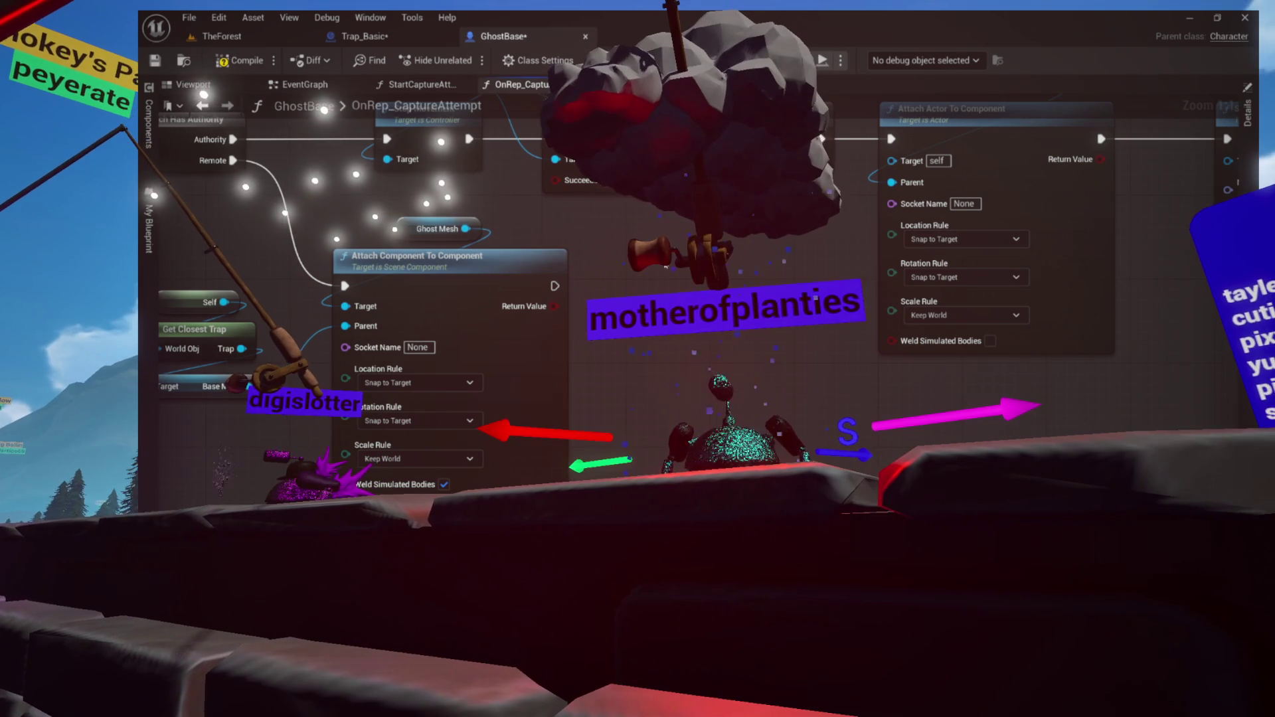
left_click_drag(536, 268, 607, 318)
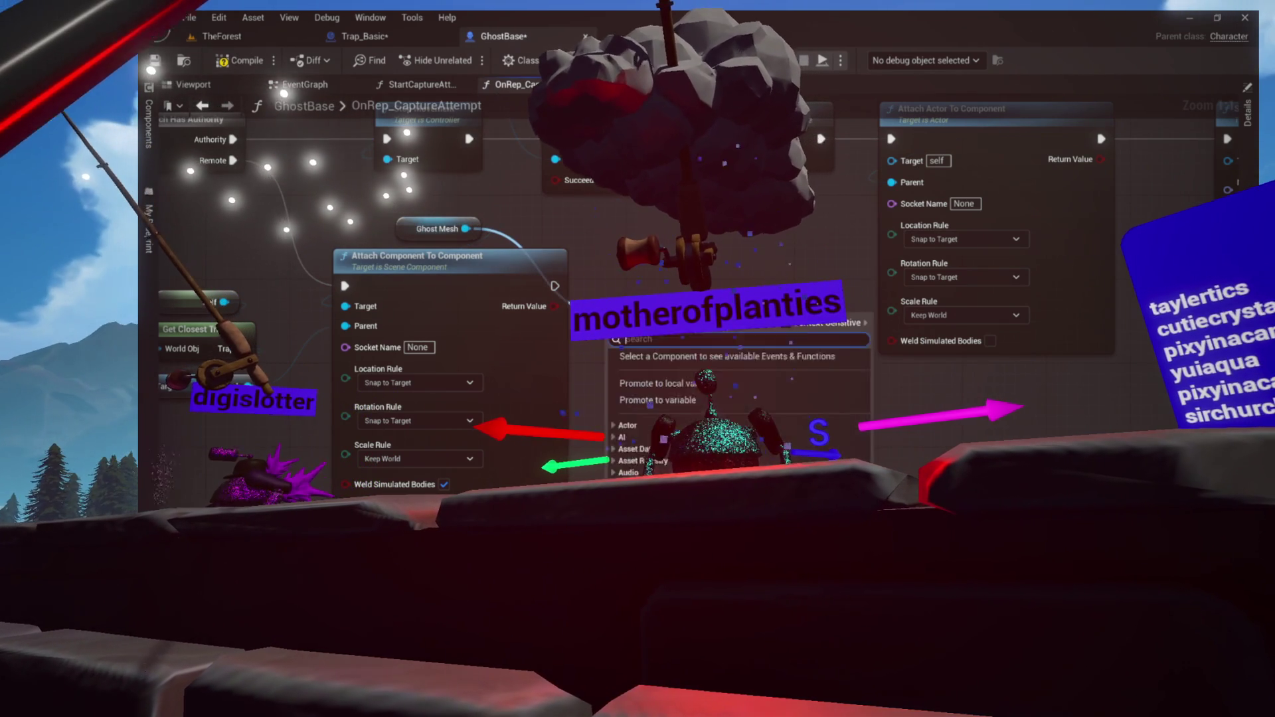
type("ve transform")
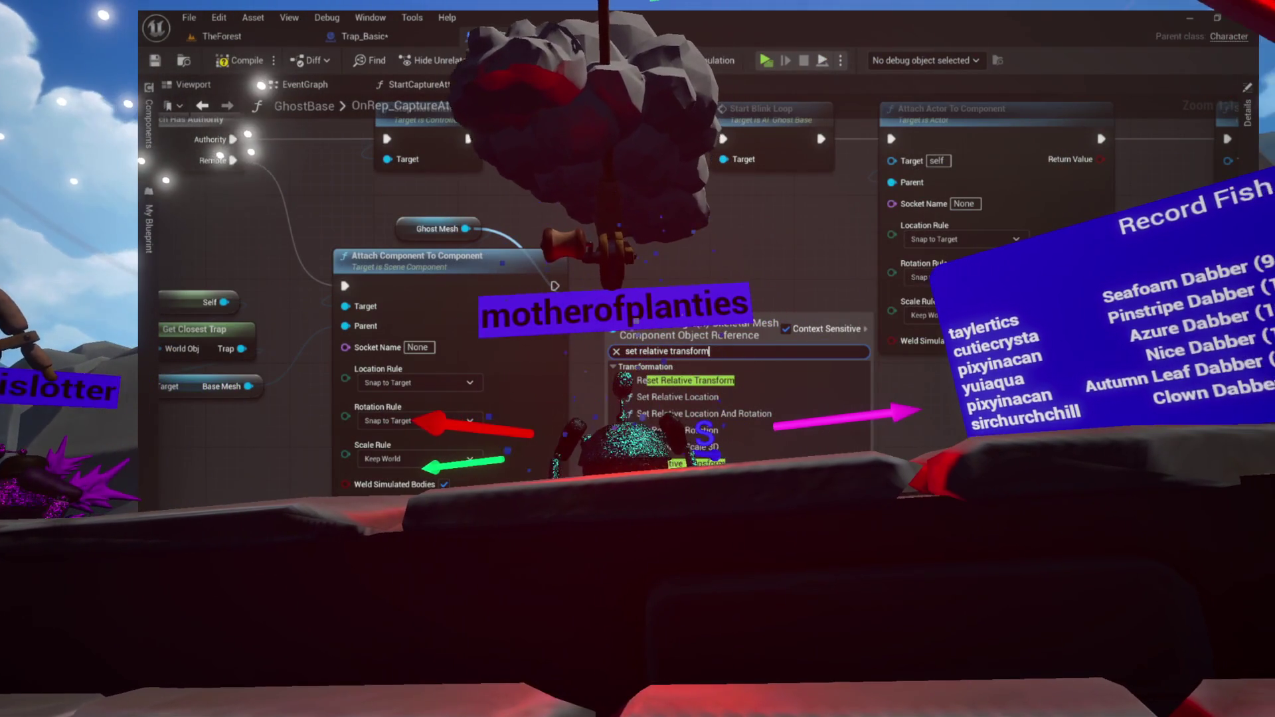
key("BackSpace")
key("BackSpace")
key("BackSpace")
type("ro")
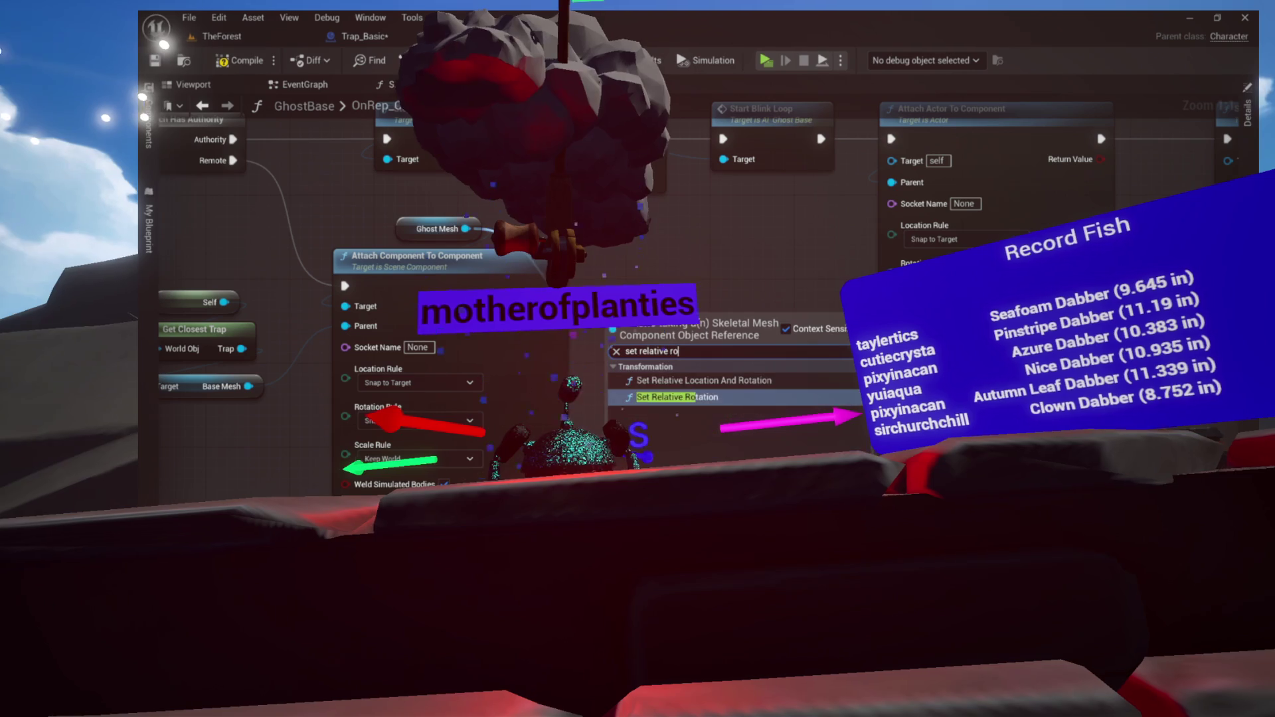
key("BackSpace")
key("BackSpace")
type("locatio")
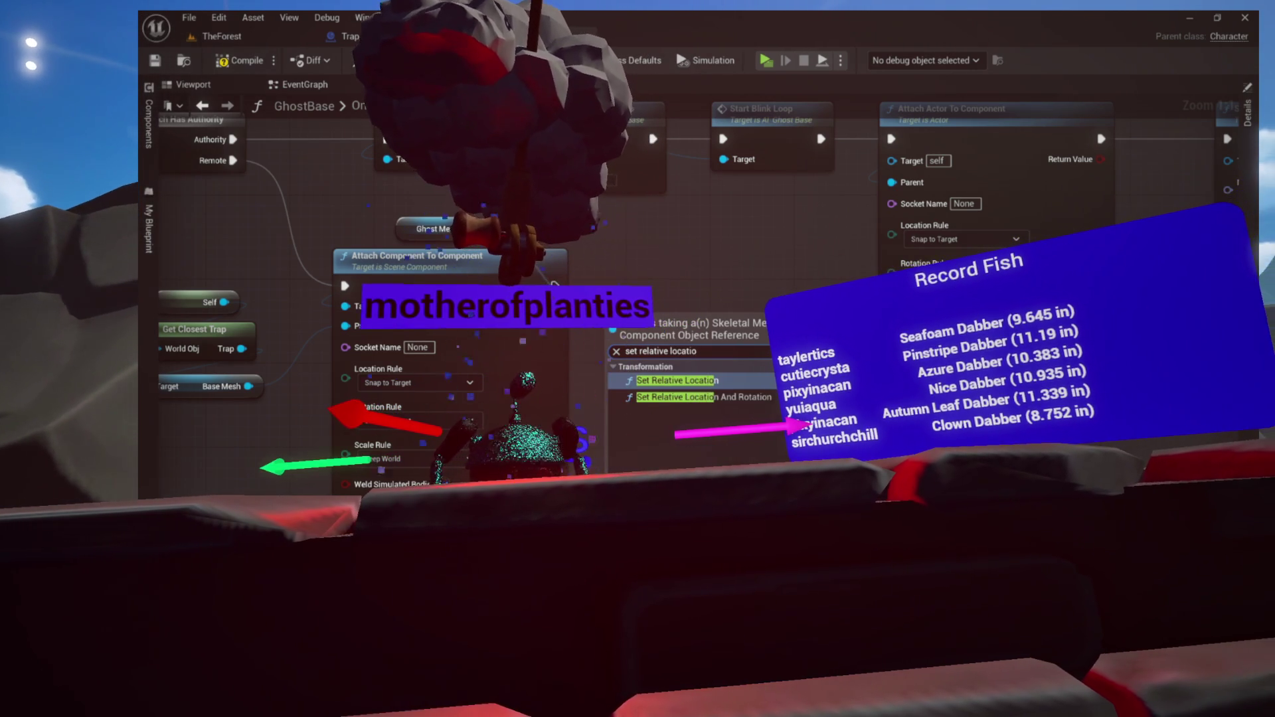
left_click(704, 413)
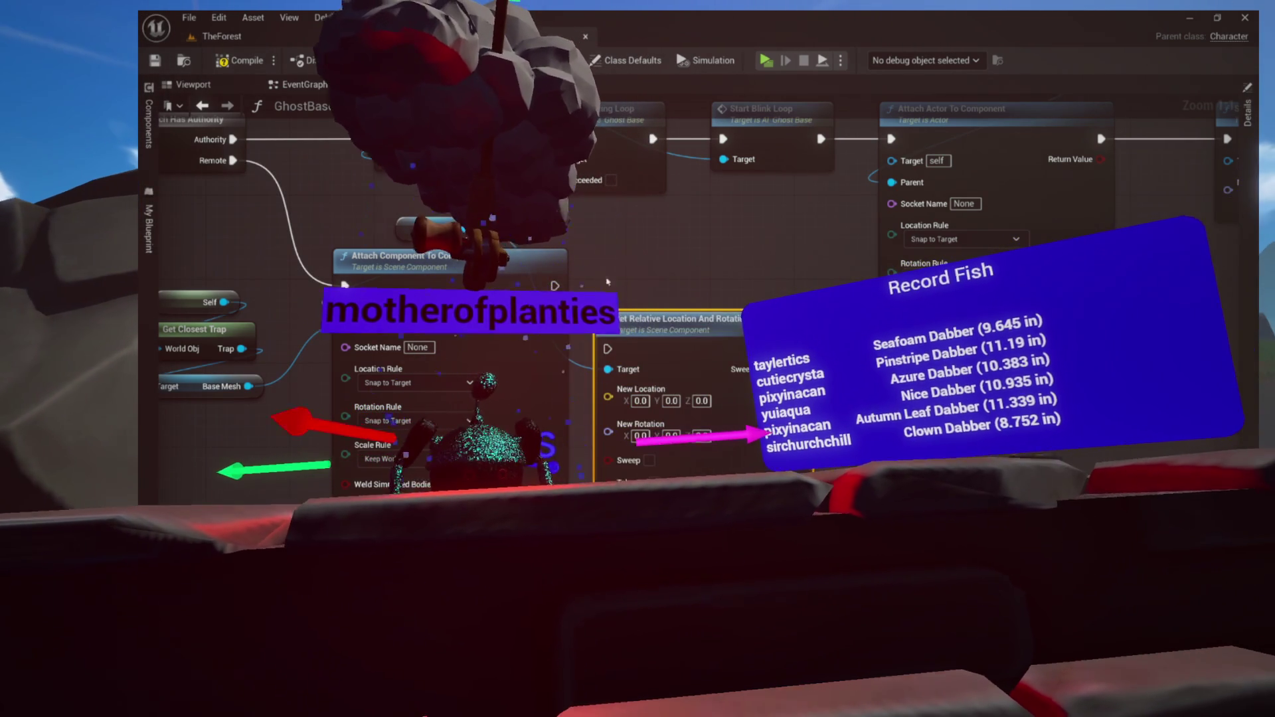
Place the new node beside Attach Component To Component and pan to Set Actor Relative Rotation
left_click_drag(664, 319, 687, 267)
left_click_drag(628, 297, 638, 286)
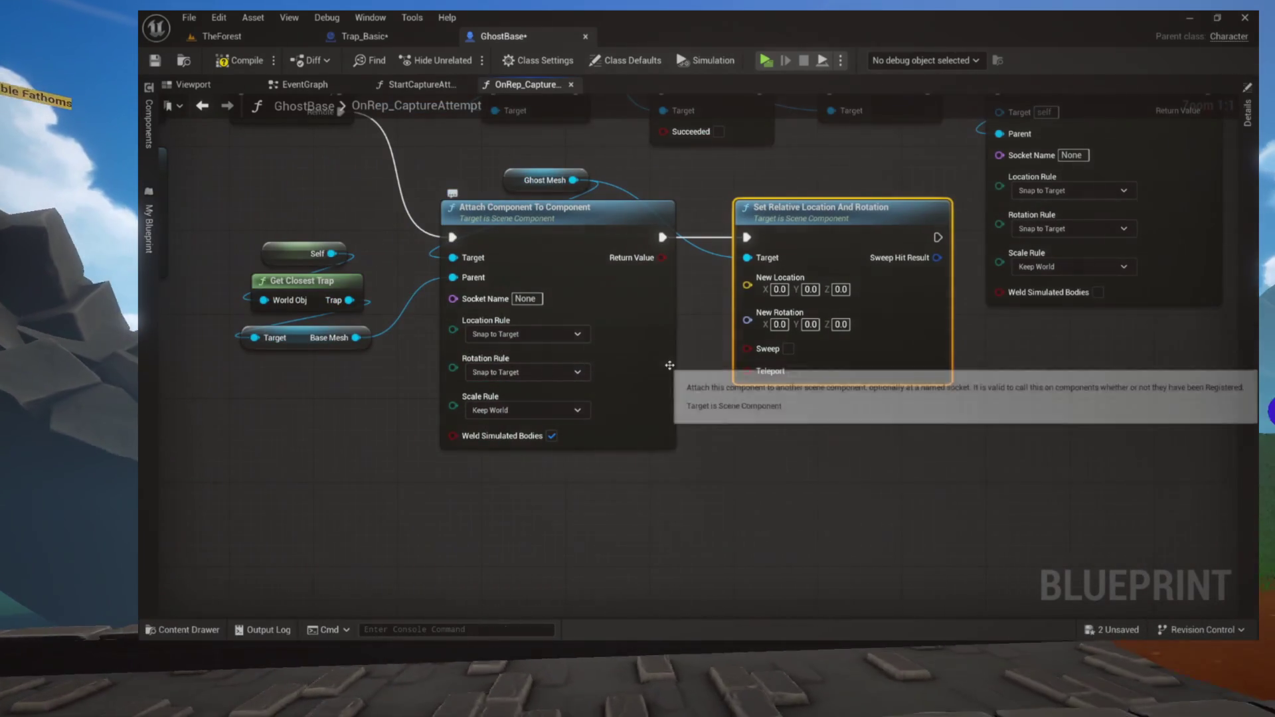
mouse_move(758, 425)
left_mouse_down()
mouse_move(613, 392)
mouse_move(561, 456)
mouse_move(652, 472)
mouse_move(727, 460)
left_mouse_up()
left_click_drag(867, 302, 1259, 271)
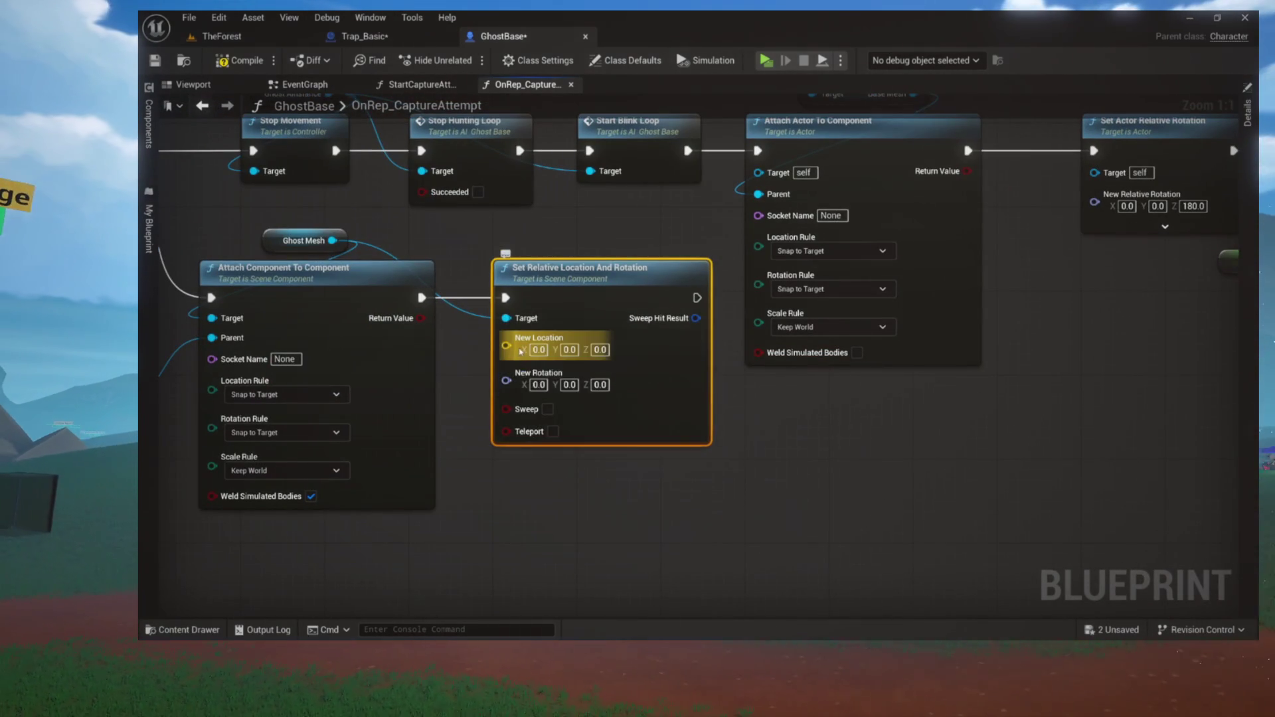
Split New Location, wire Trap Height into its Z, set New Rotation Z to 180, and save GhostBase
right_click(522, 351)
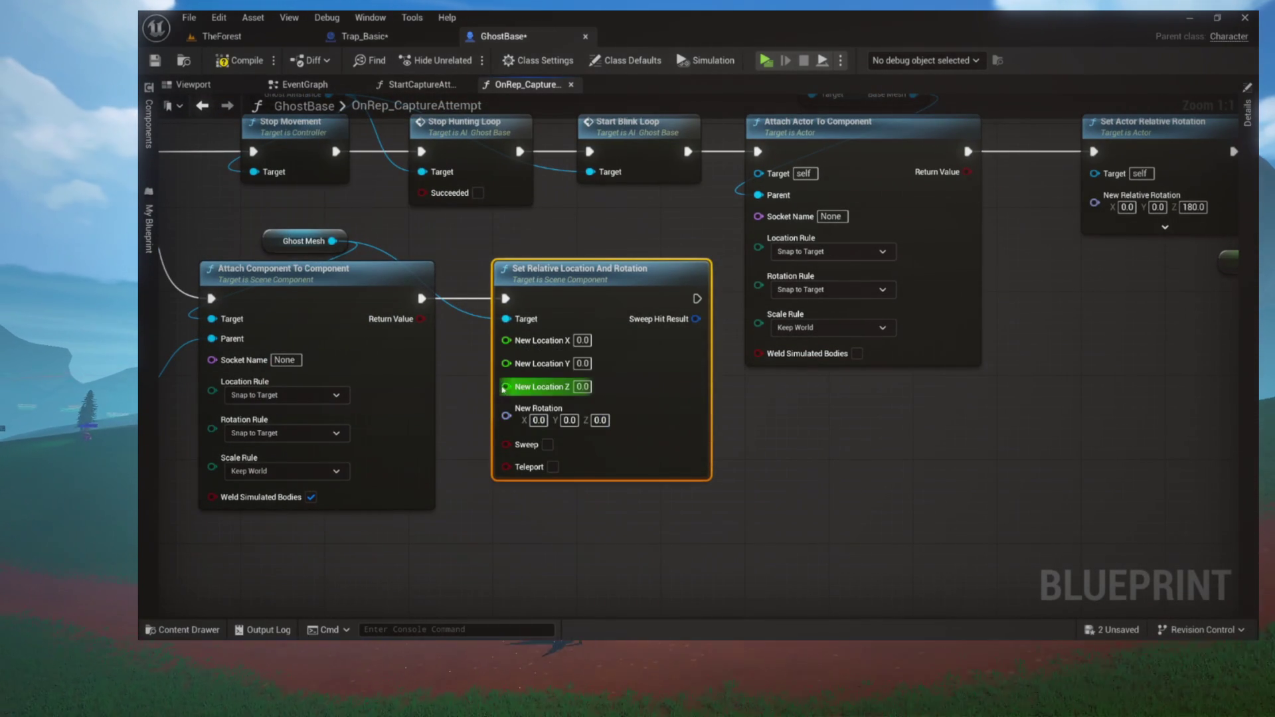
left_click(346, 527)
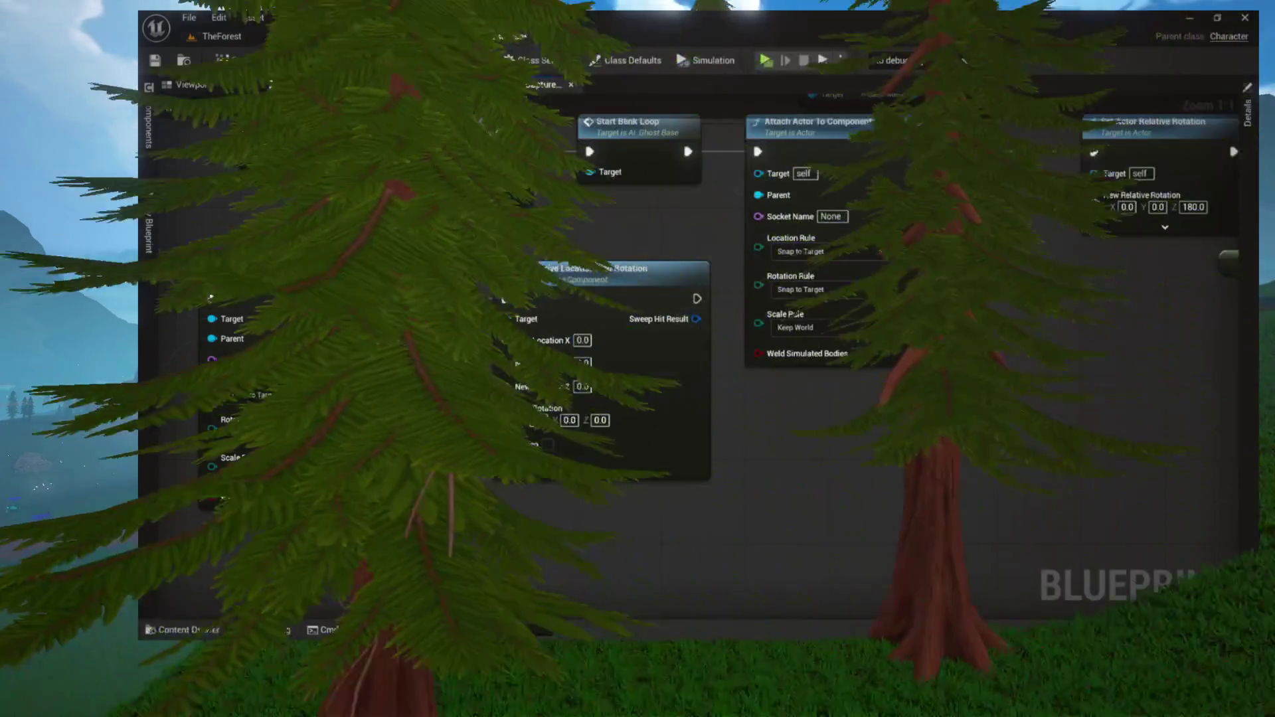
left_click_drag(406, 536, 505, 385)
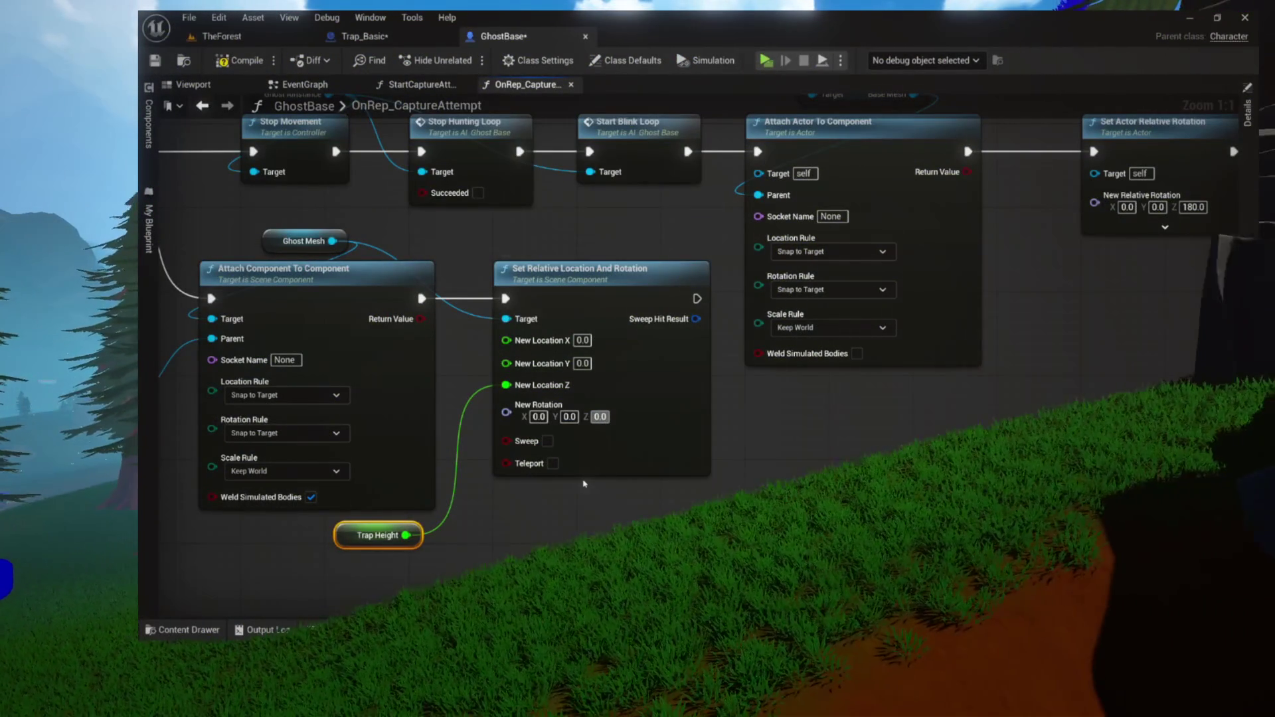
type("180")
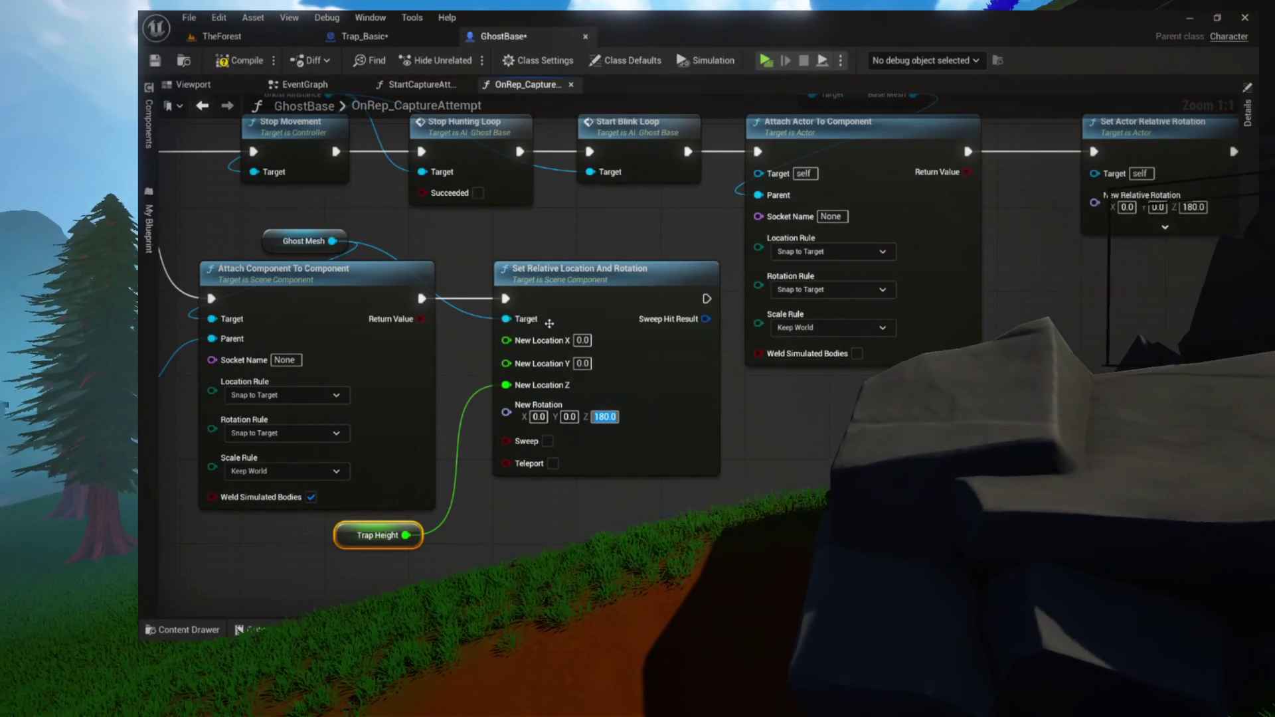
key("Return")
key("ctrl+s")
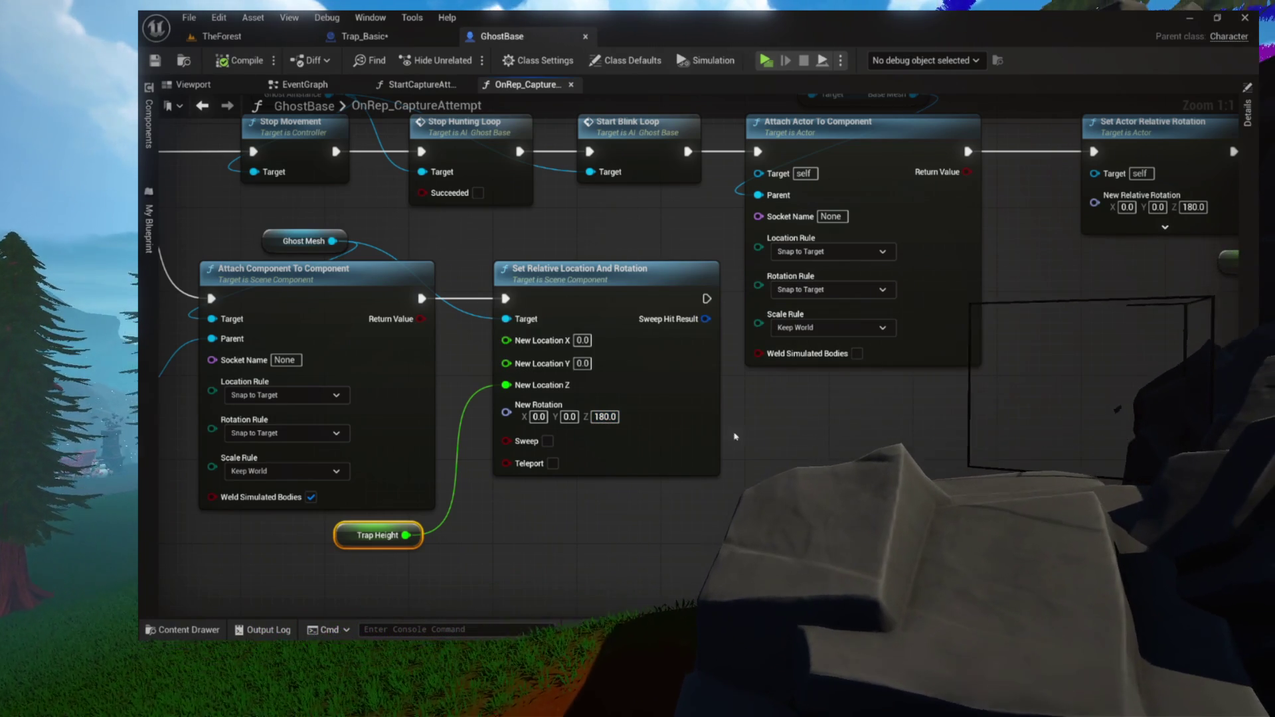
left_click_drag(735, 436, 880, 423)
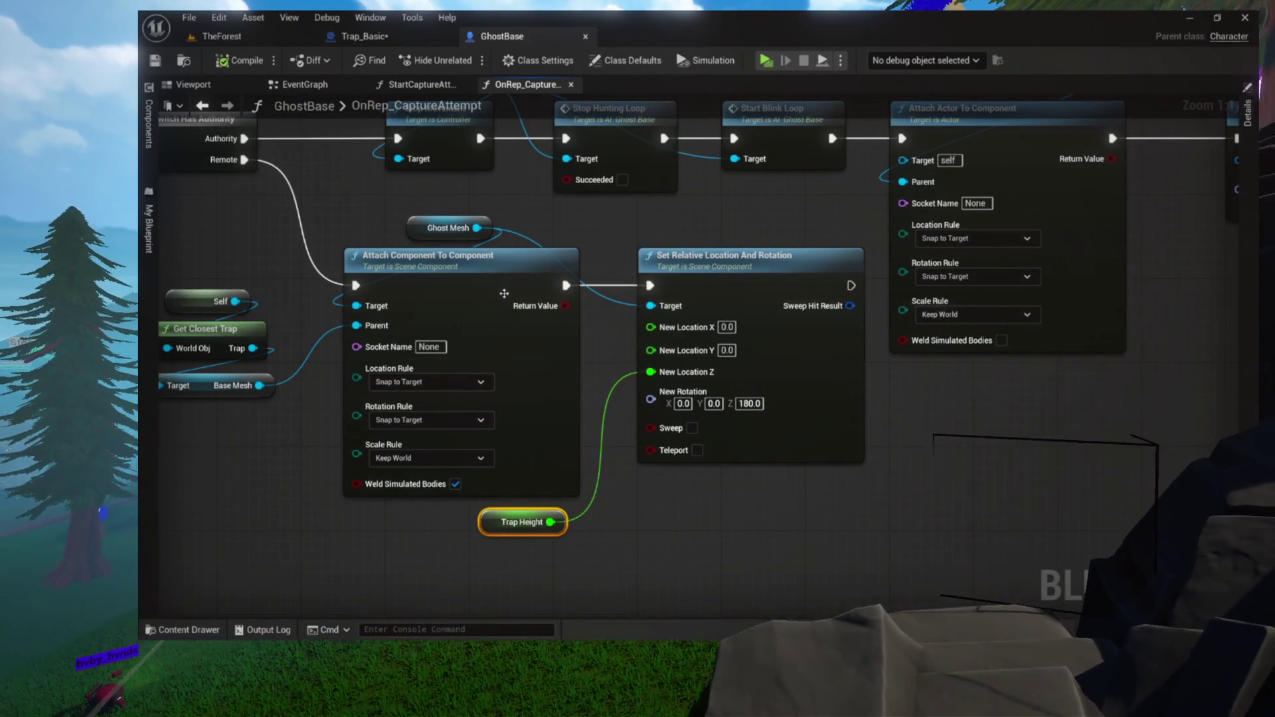
left_click_drag(385, 202, 467, 242)
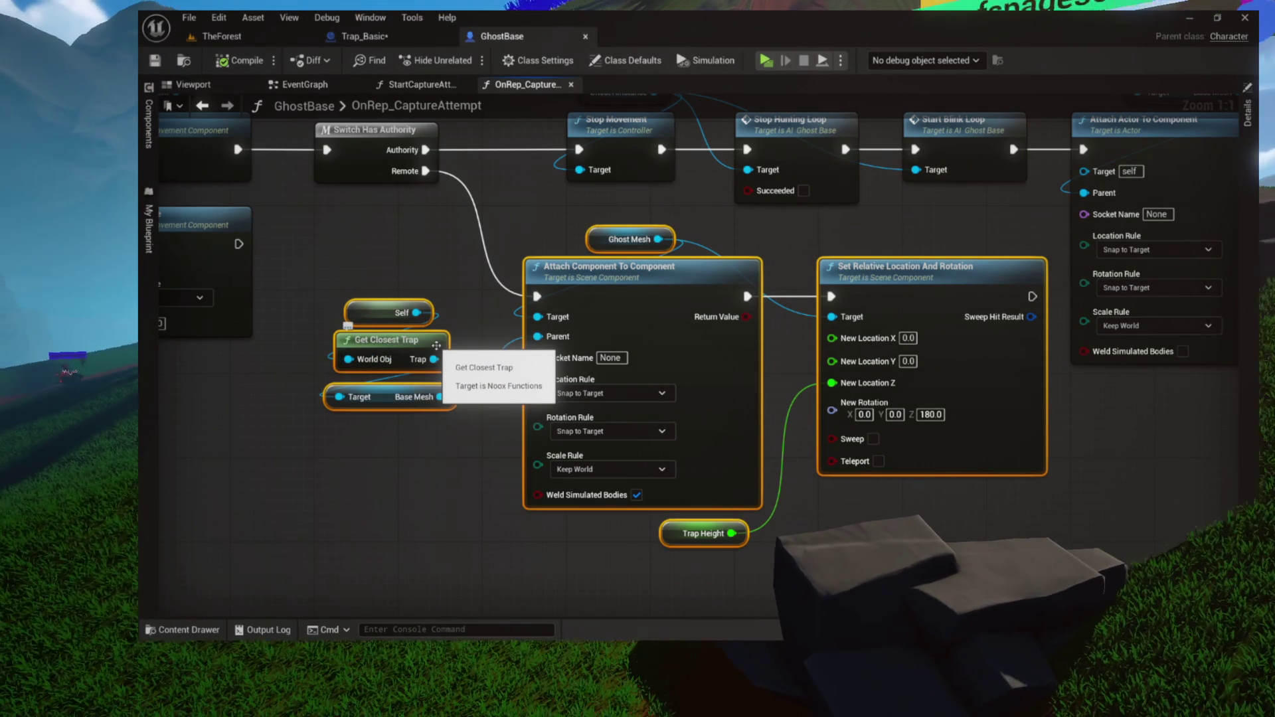
Switch to TheForest level, run a standalone play-test, then stop it with Escape
left_click(374, 36)
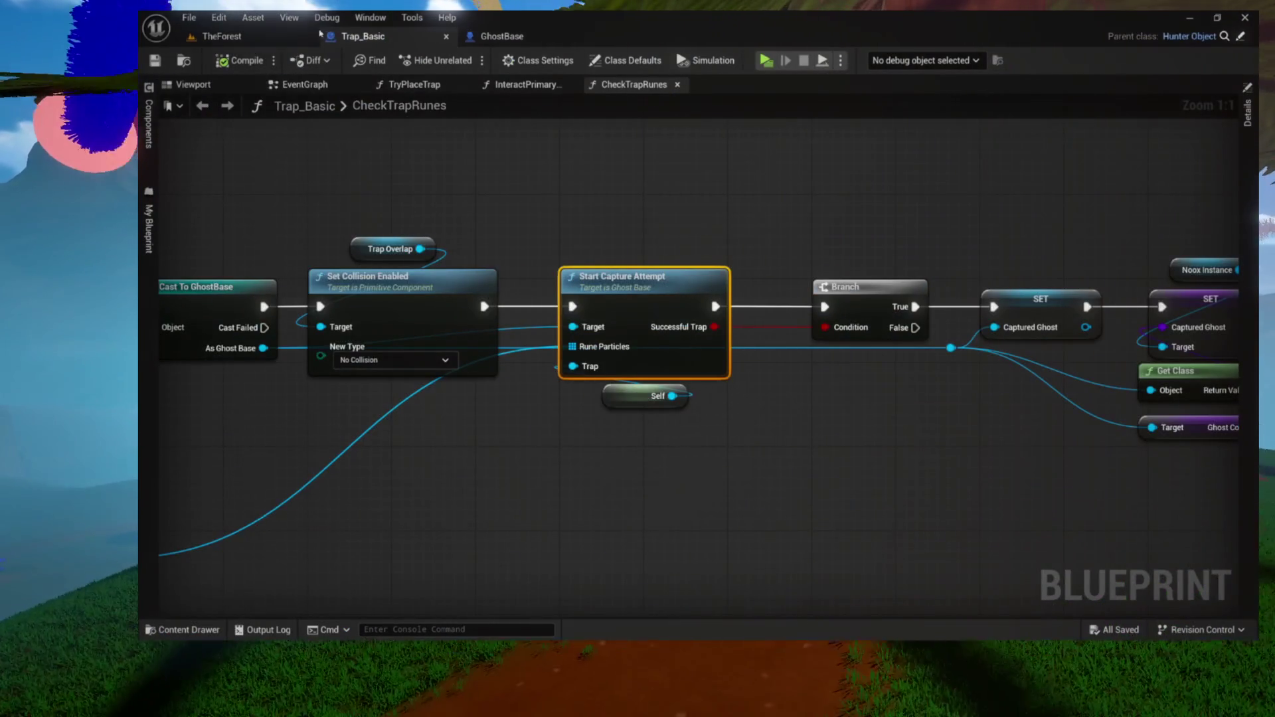
left_click(281, 39)
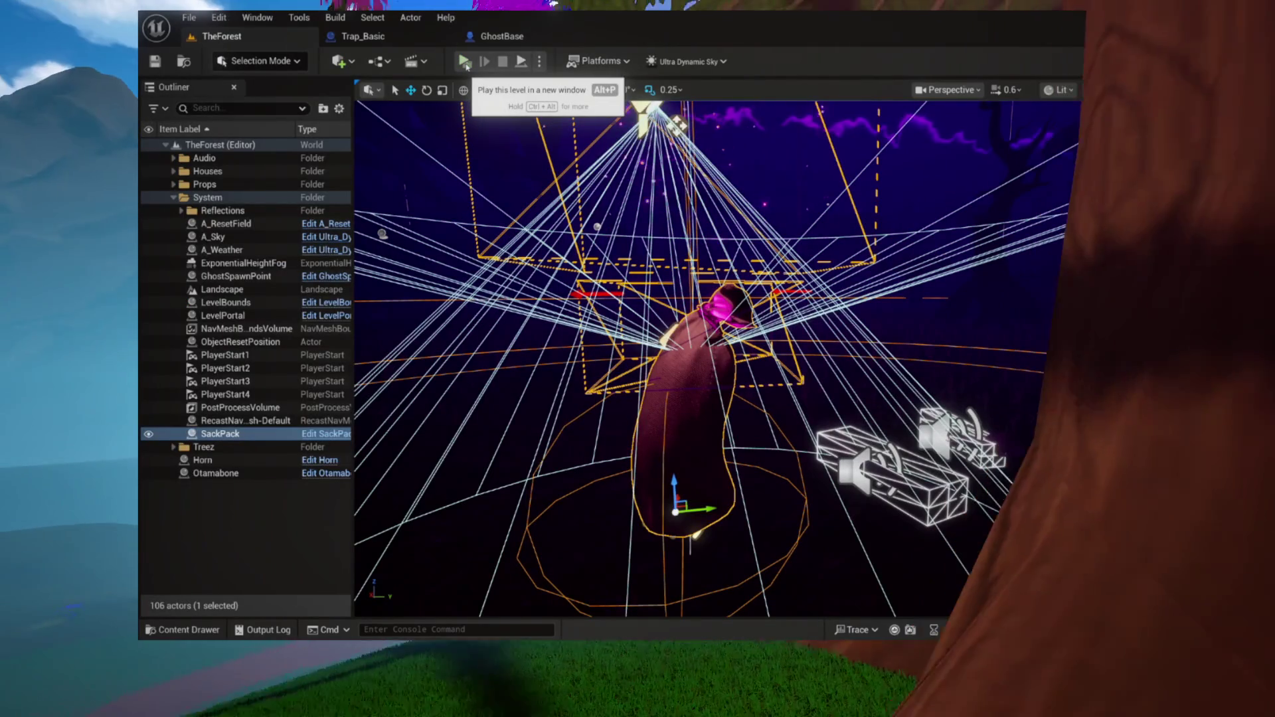
left_click(465, 61)
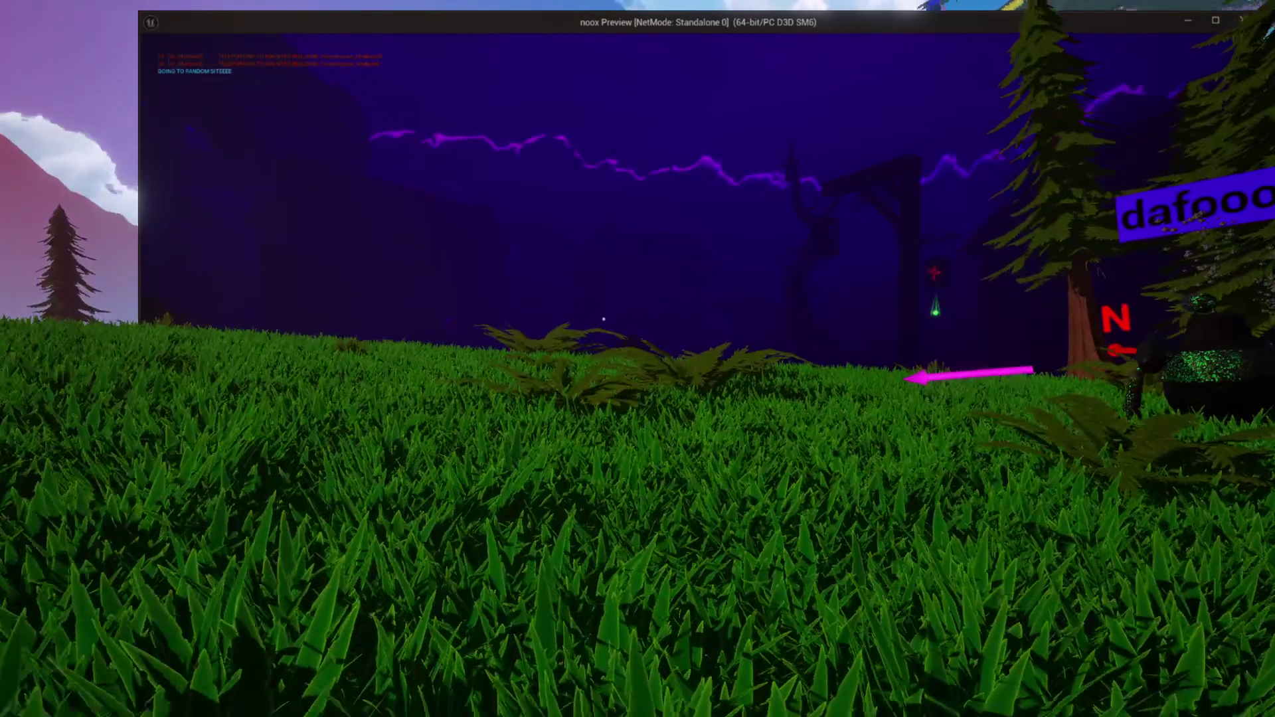
key("Escape")
Remove the Ghost Mesh attach-to-trap nodes from GhostBase's OnRep_CaptureAttempt graph
left_click(511, 37)
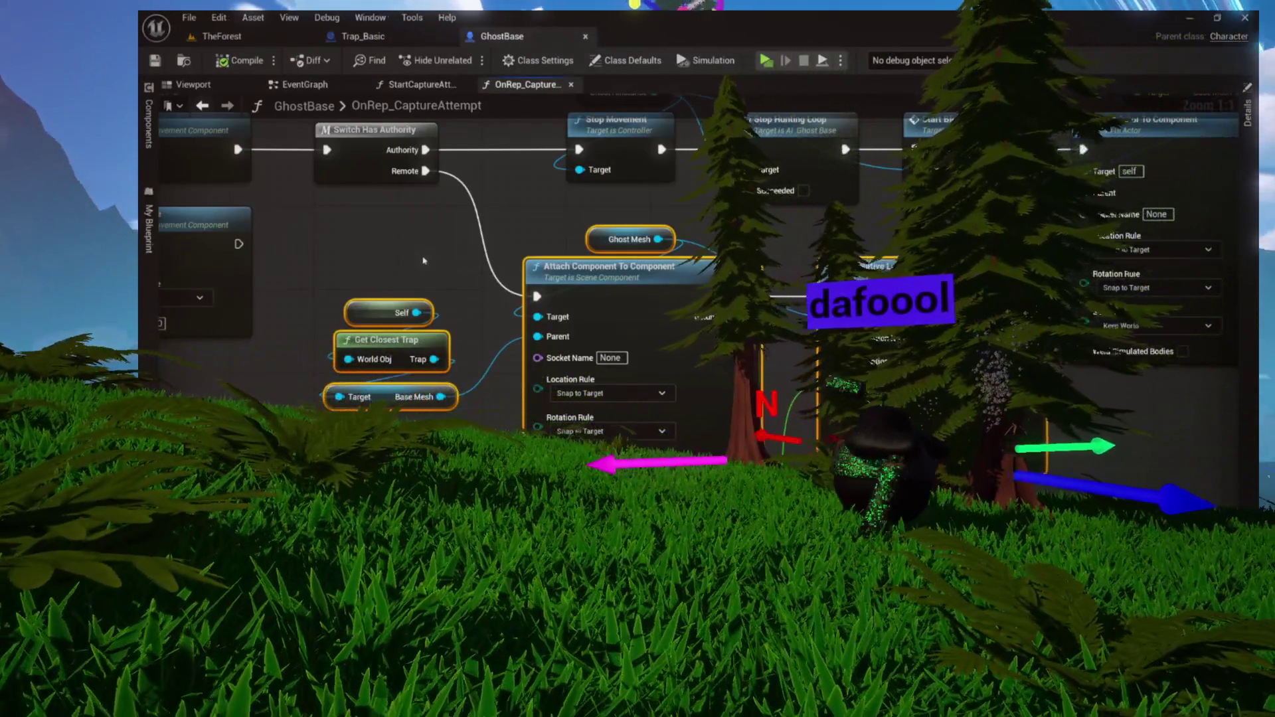
left_click_drag(496, 263, 568, 302)
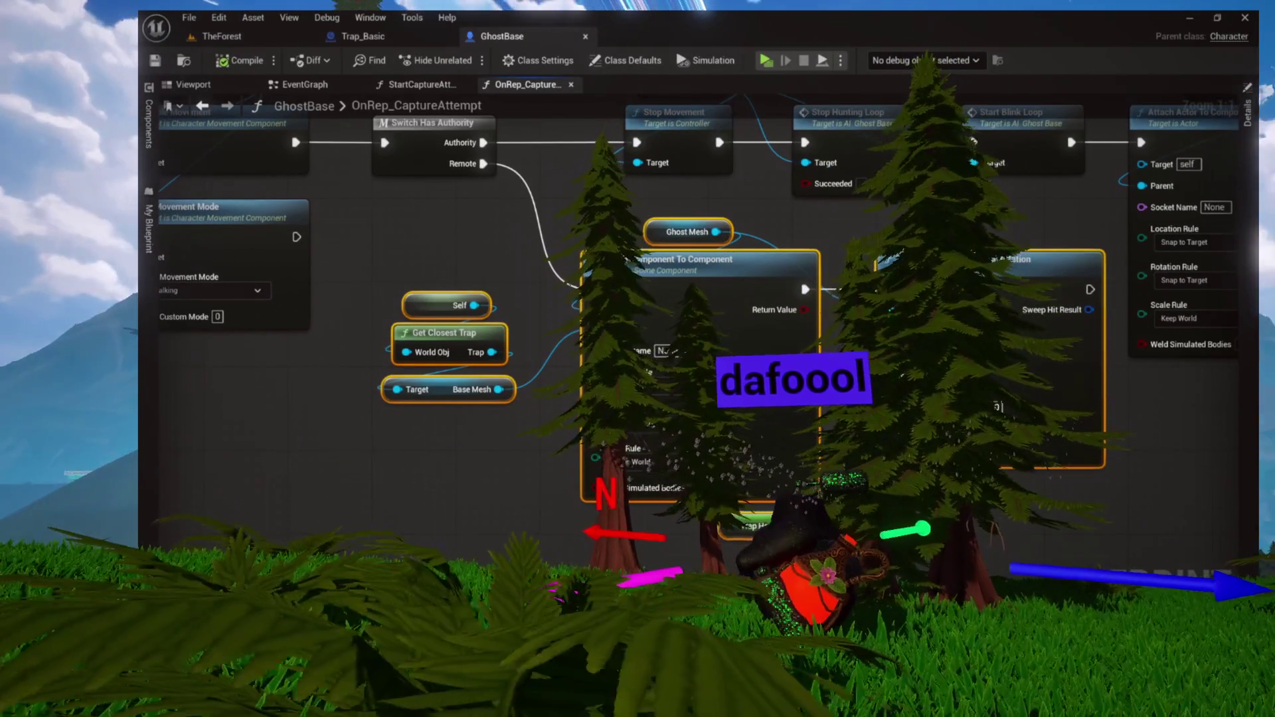
key("Delete")
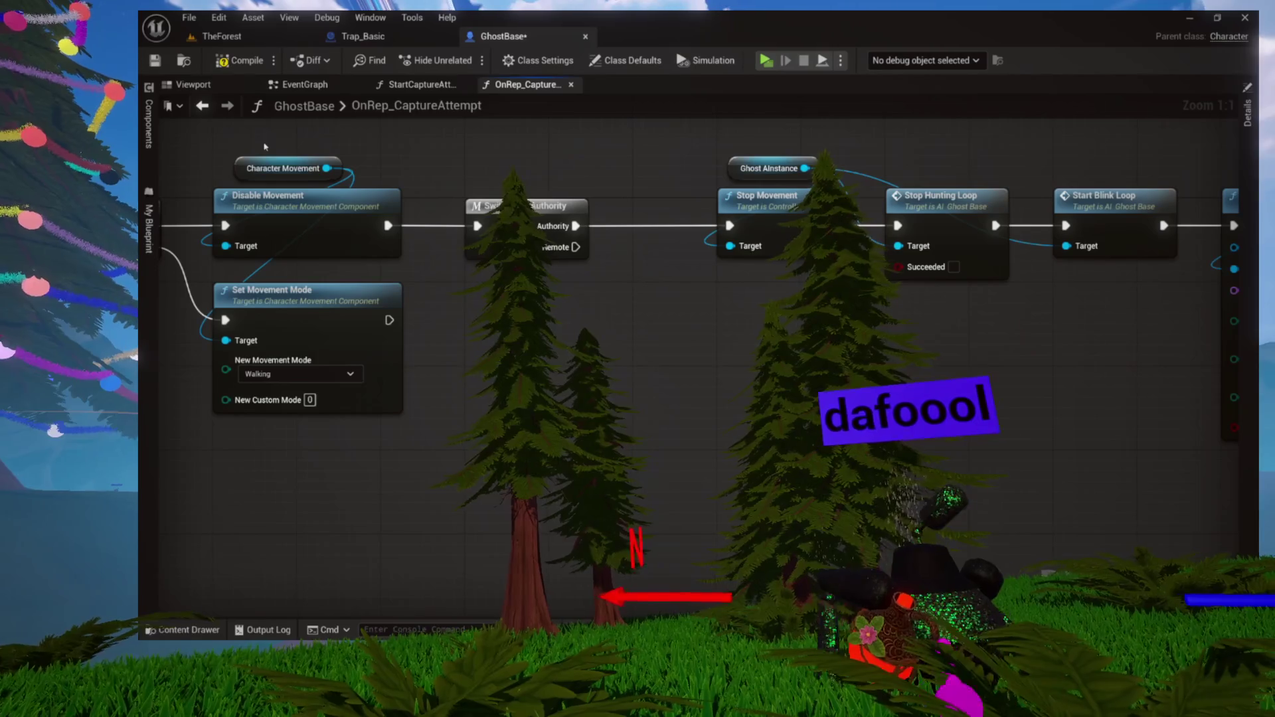
Expand Functions > Capture in My Blueprint and open the OnRep_Captured function graph
left_click(149, 227)
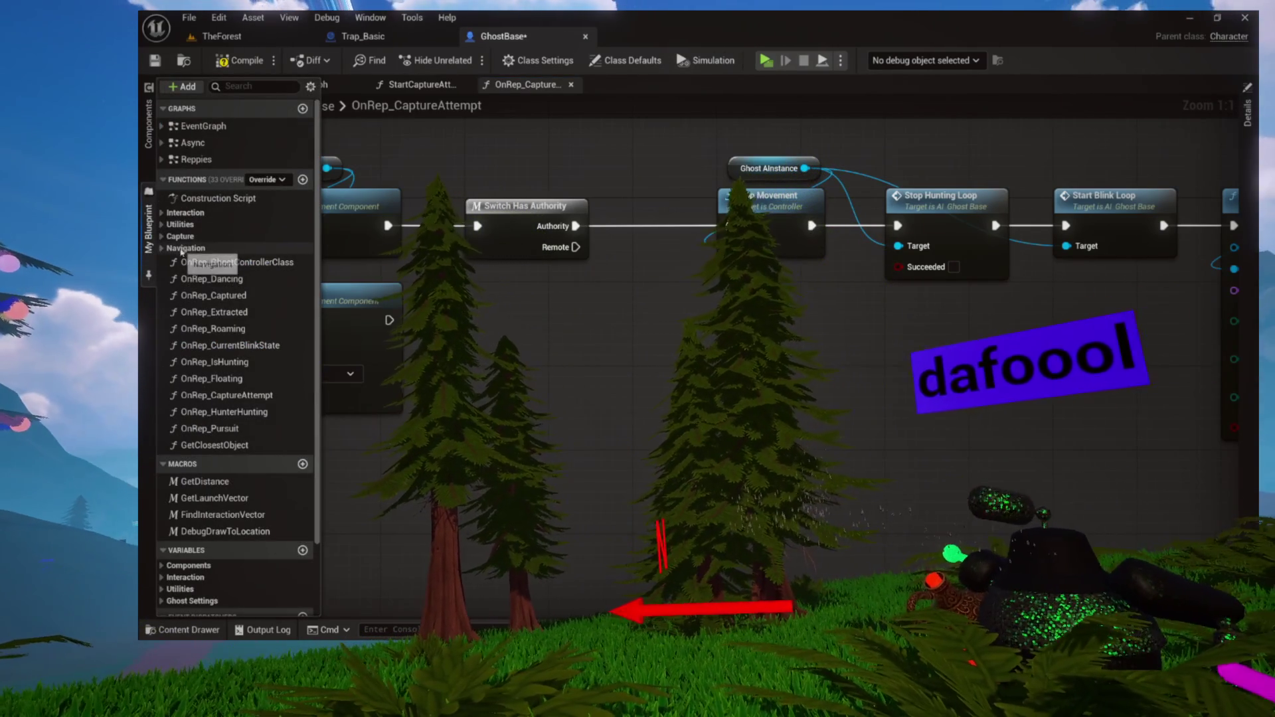
left_click(166, 238)
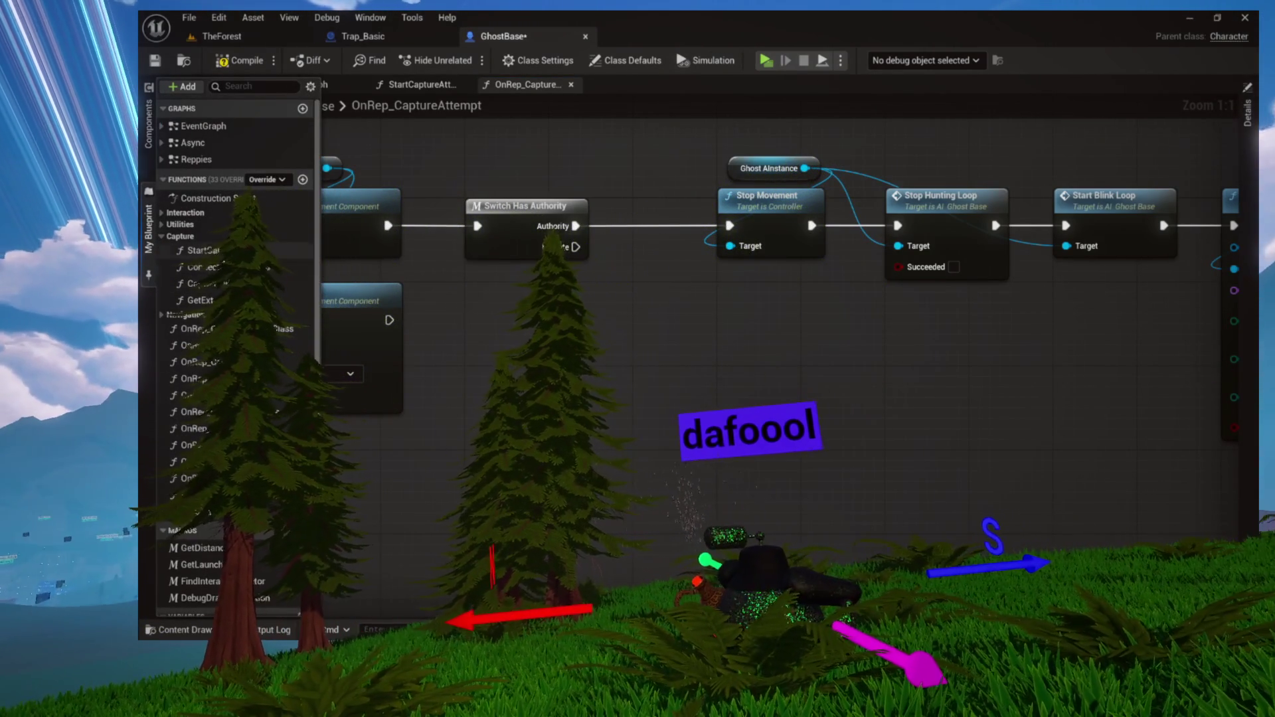
scroll(239, 325, "down", 2)
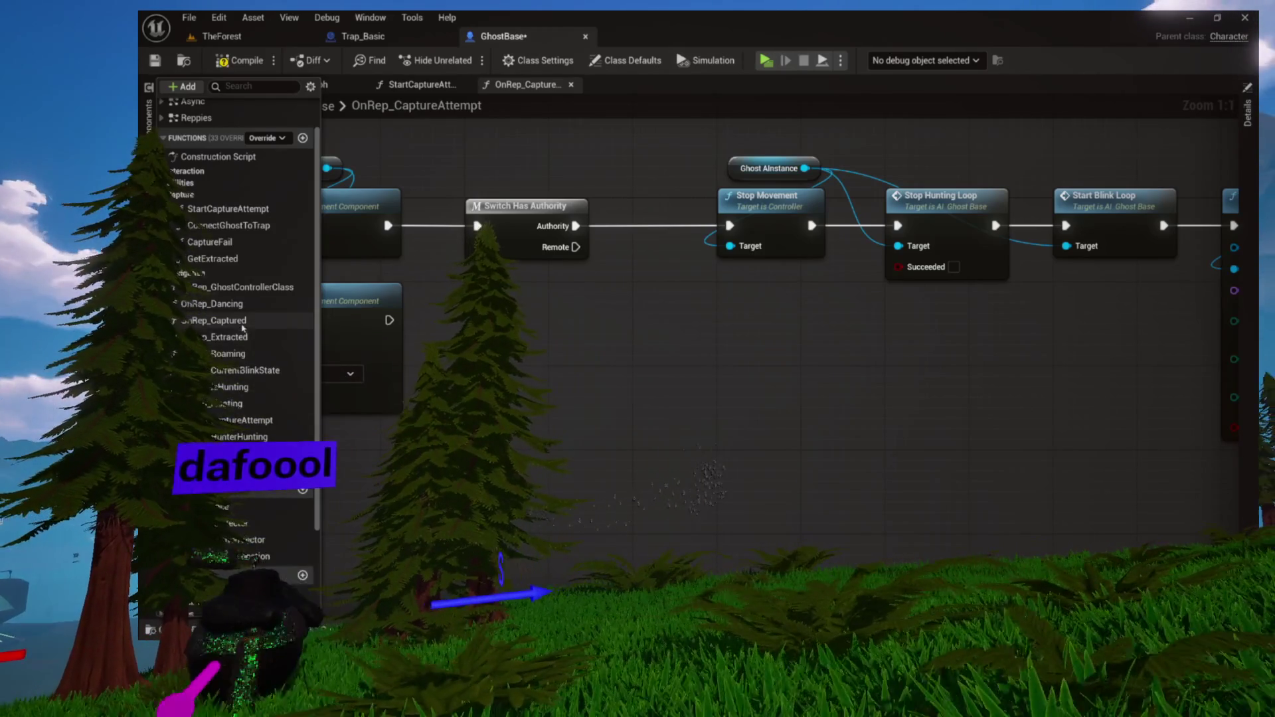
double_click(241, 322)
scroll(417, 288, "up", 3)
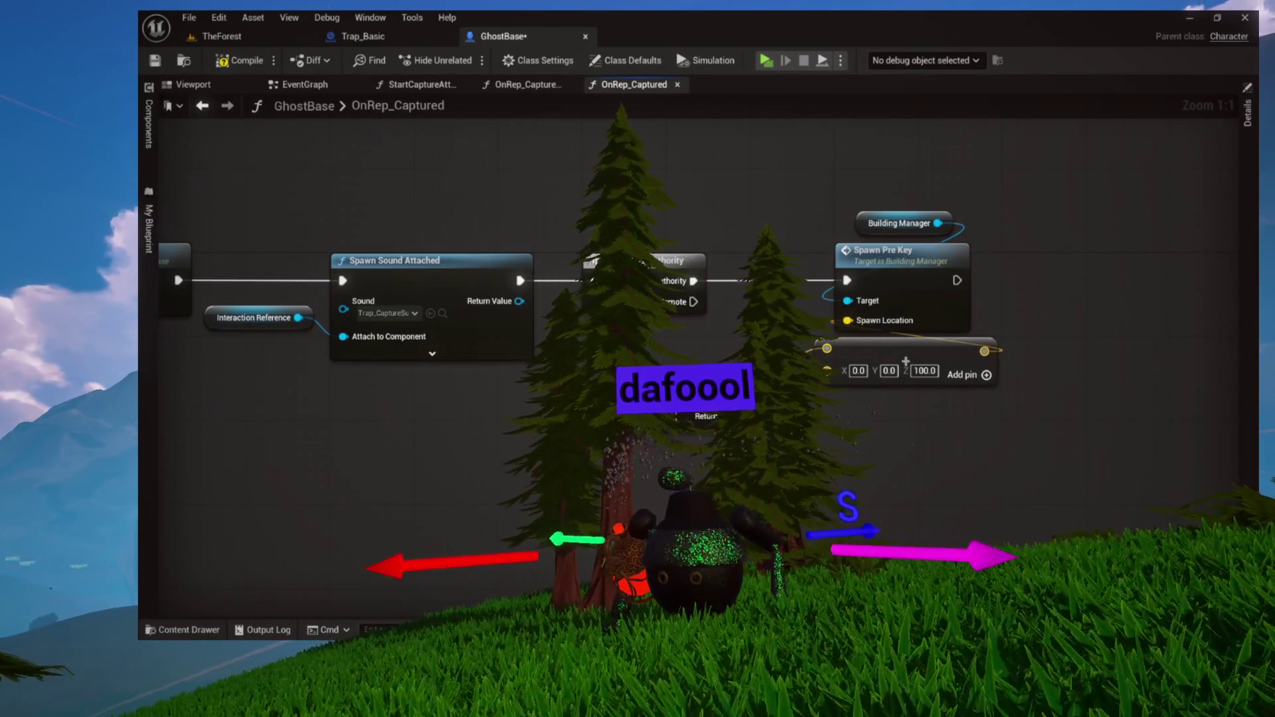
Paste the attach-to-trap nodes into OnRep_Captured beside Switch Has Authority, then return to TheForest
scroll(748, 373, "down", 2)
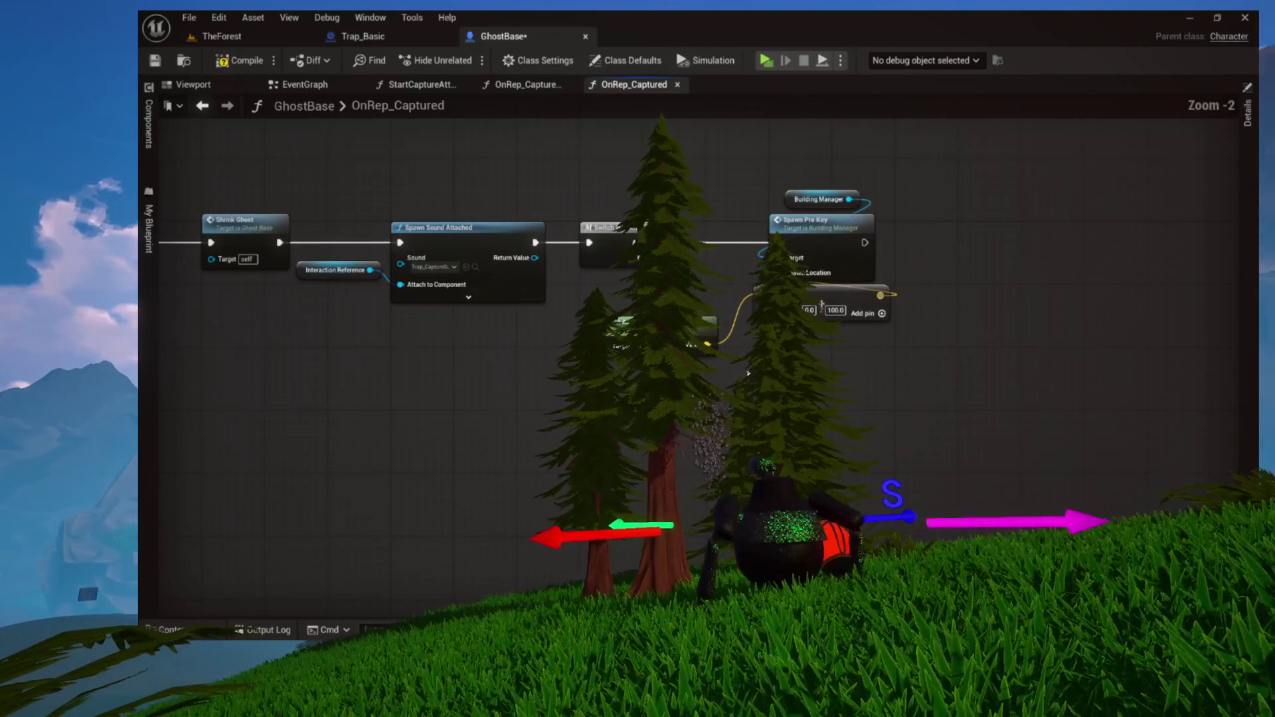
mouse_move(757, 248)
left_mouse_down()
mouse_move(725, 200)
mouse_move(717, 150)
left_mouse_up()
key("ctrl+v")
left_click_drag(748, 251, 795, 282)
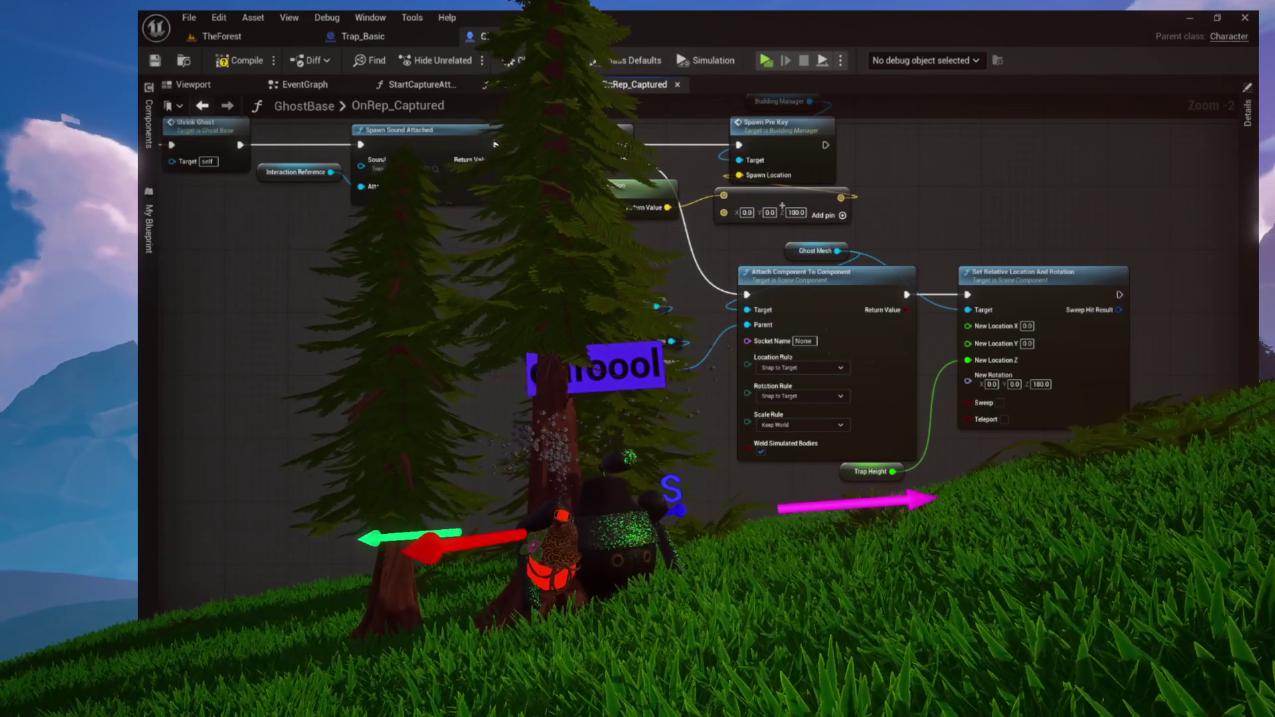
left_click_drag(783, 280, 775, 279)
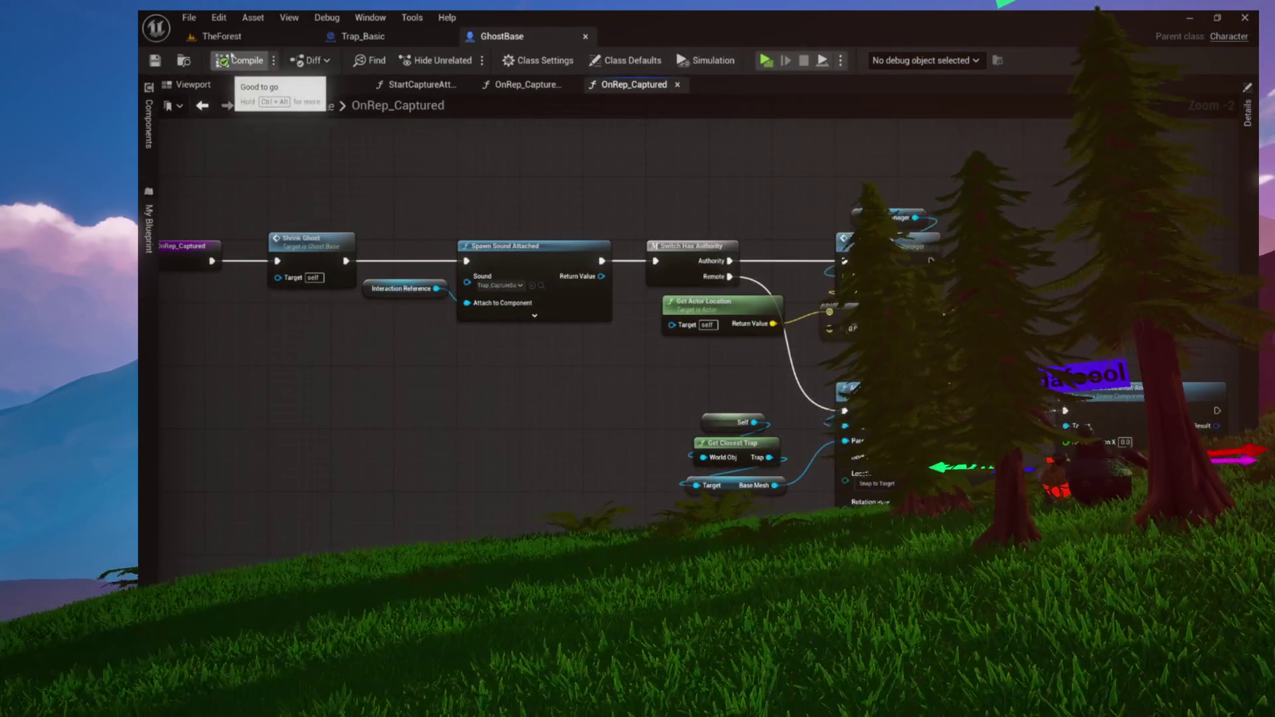
left_click(248, 38)
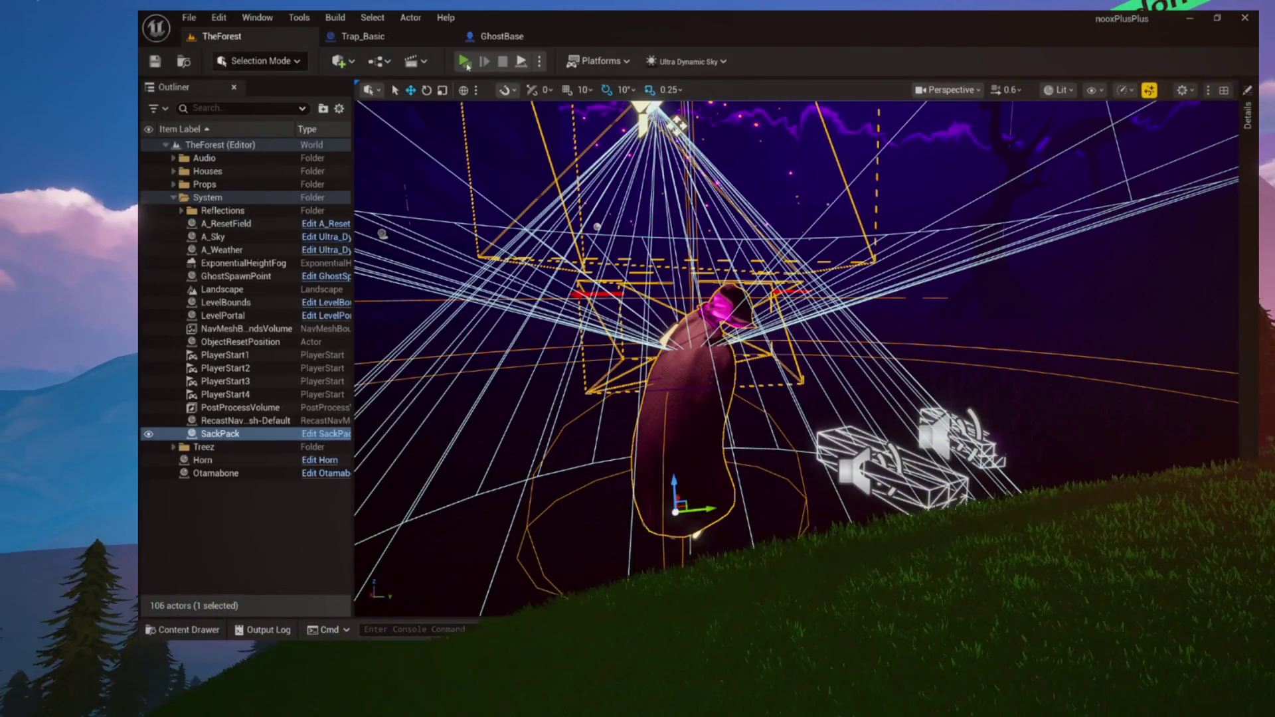
After a brief standalone test, launch a two-player Play As Listen Server session of TheForest
left_click(465, 62)
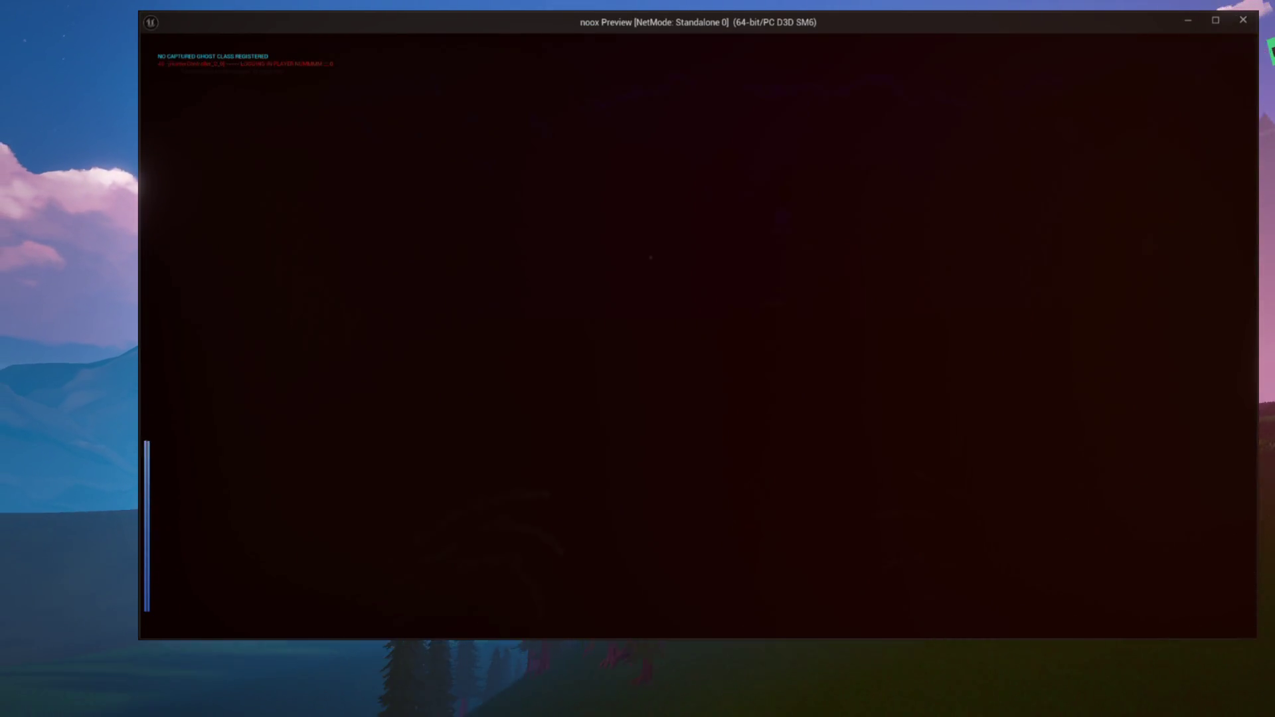
key("Escape")
left_click(540, 62)
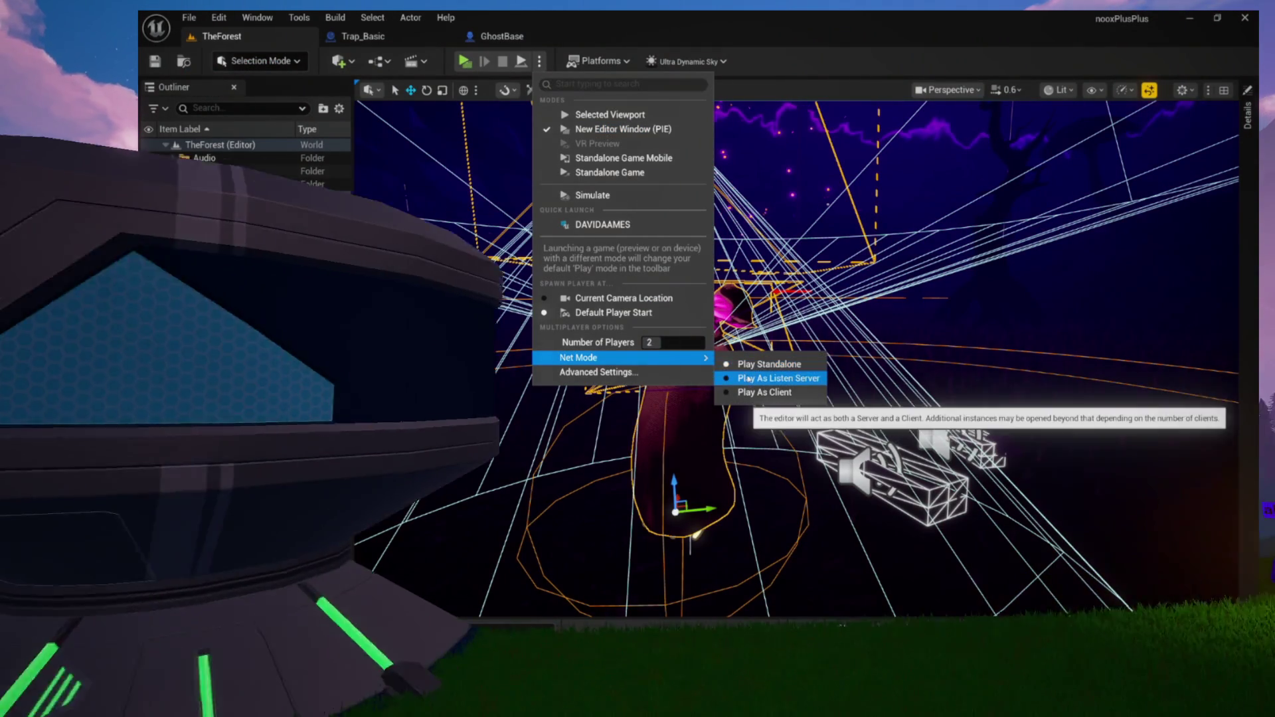
left_click(778, 377)
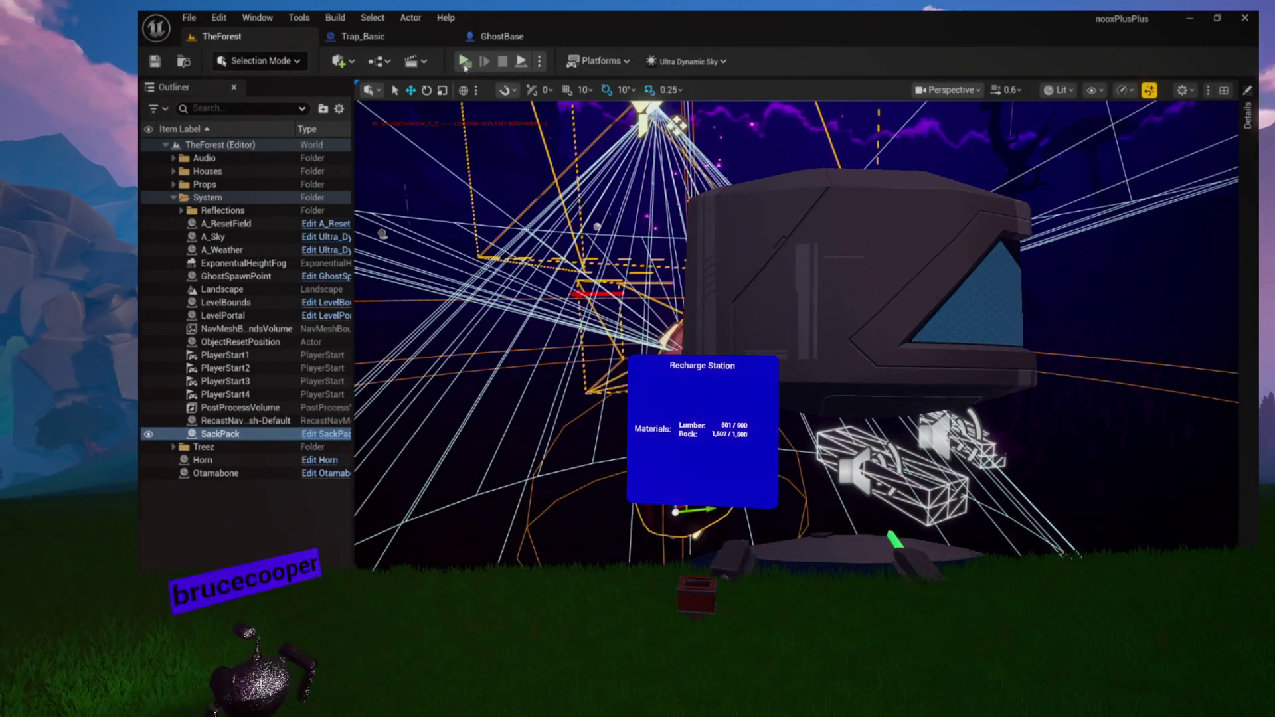
left_click(465, 62)
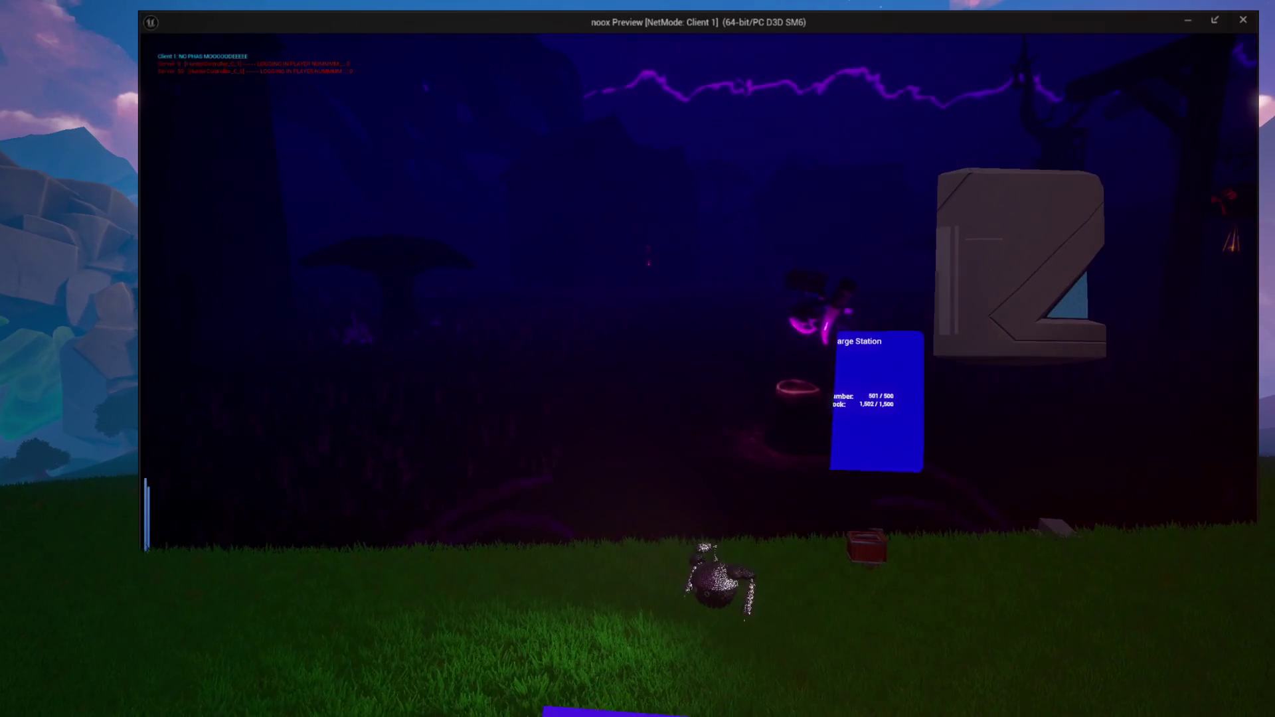
Check both the Server 0 and Client 1 preview windows, ending on the client
key("alt+Tab")
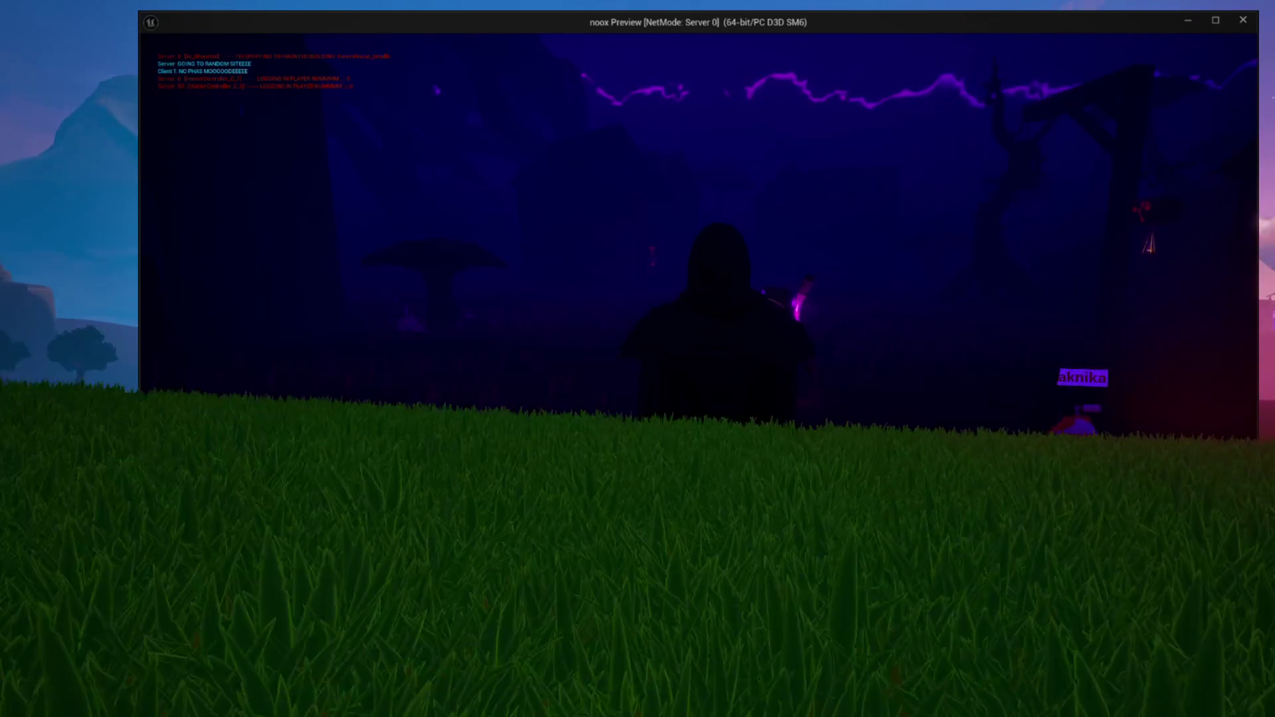
key("alt+Tab")
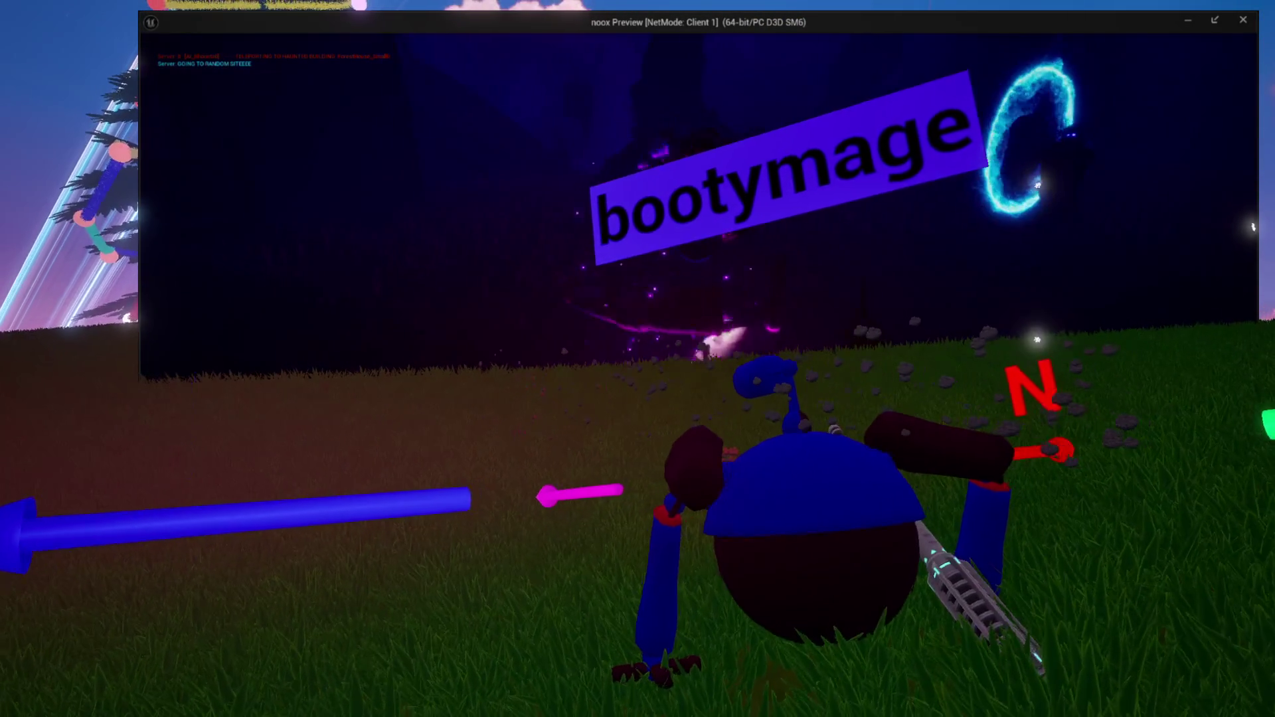
left_click(141, 343)
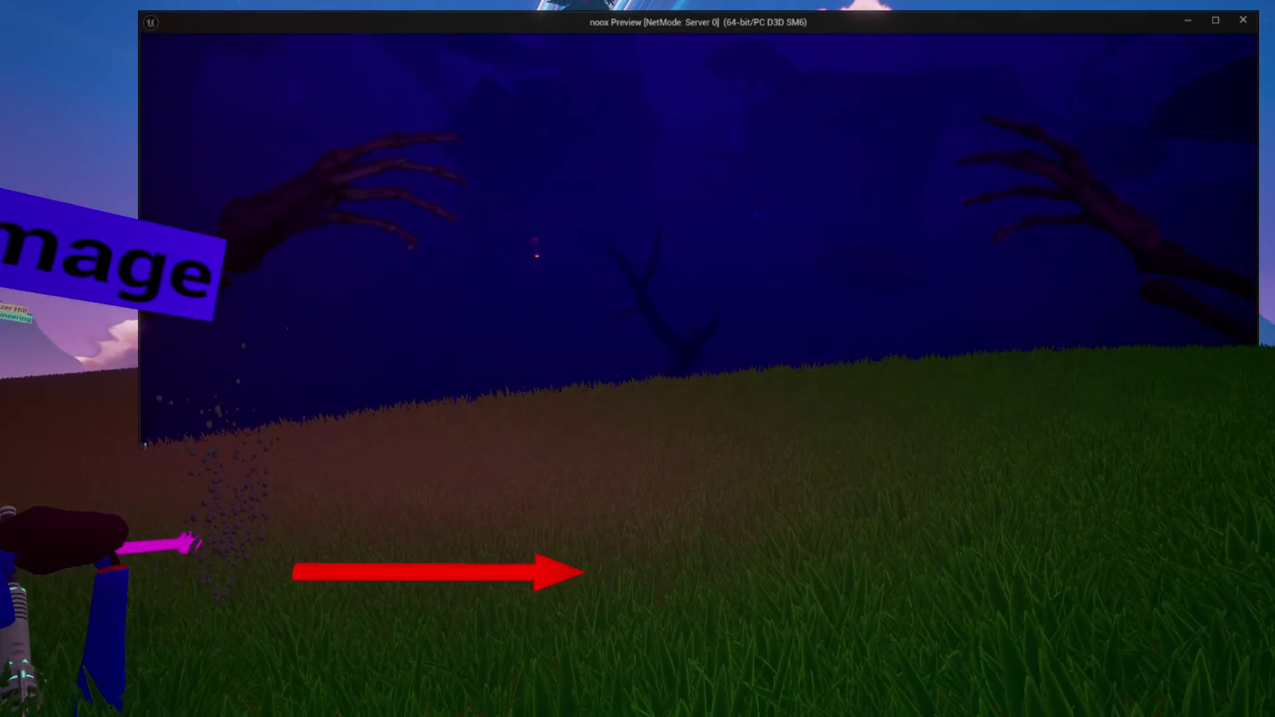
key("alt+Tab")
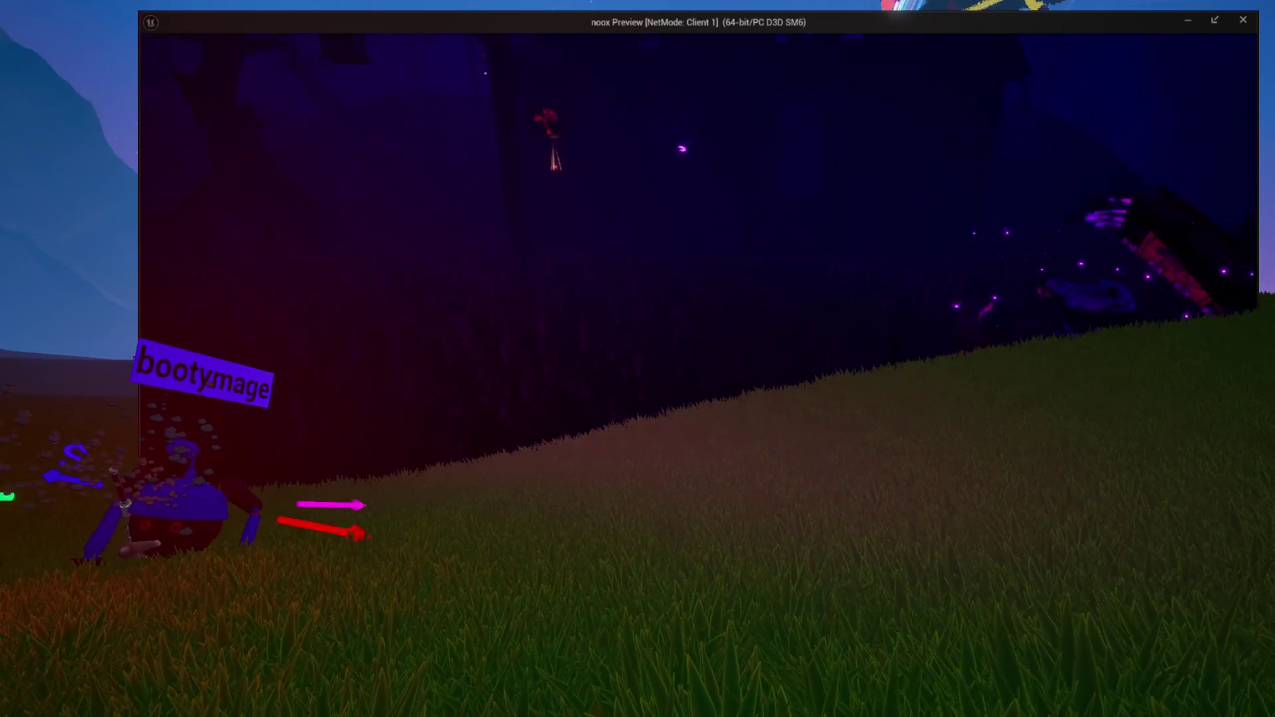
Walk the client character along the hillside, then move the server view toward the dark portal
key("d")
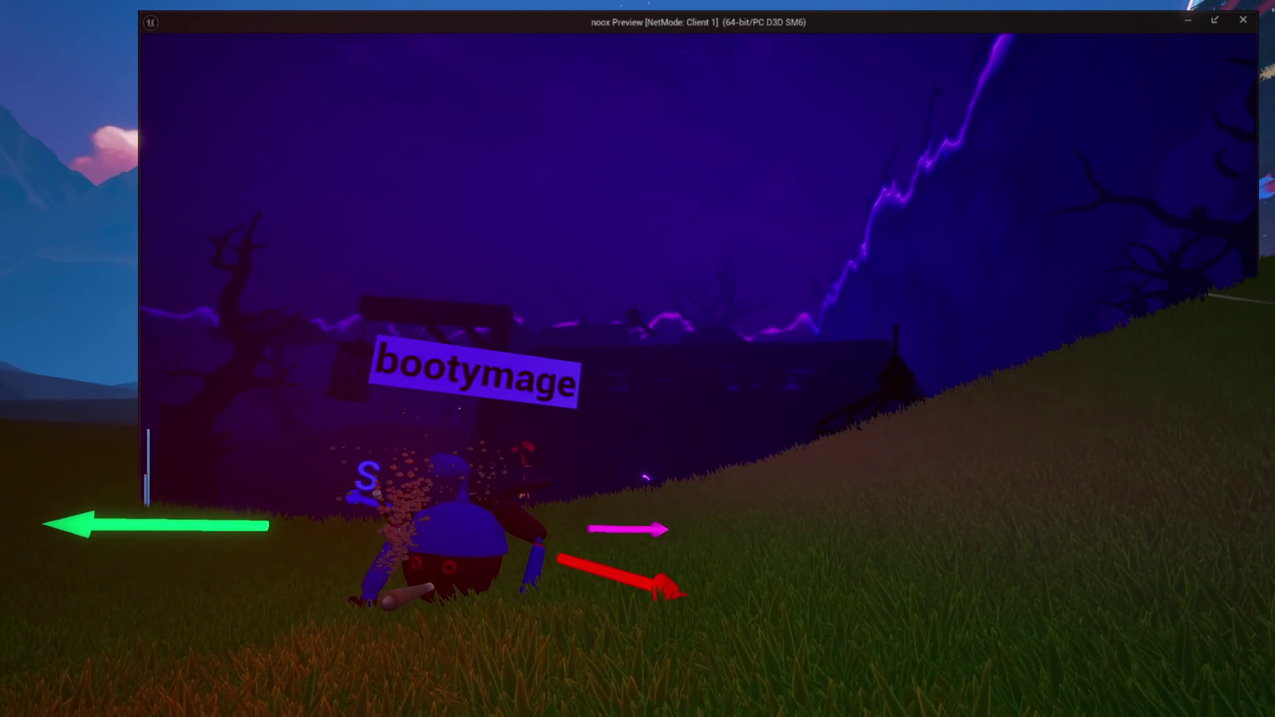
key("d")
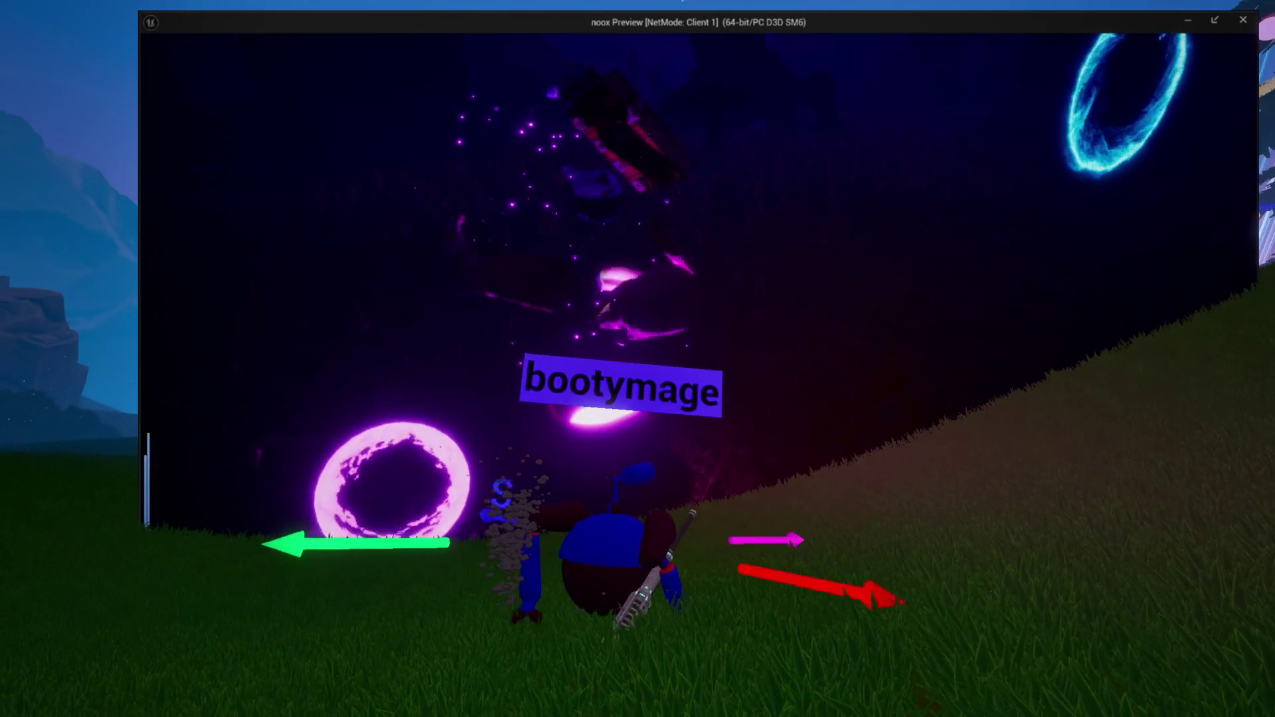
key("d")
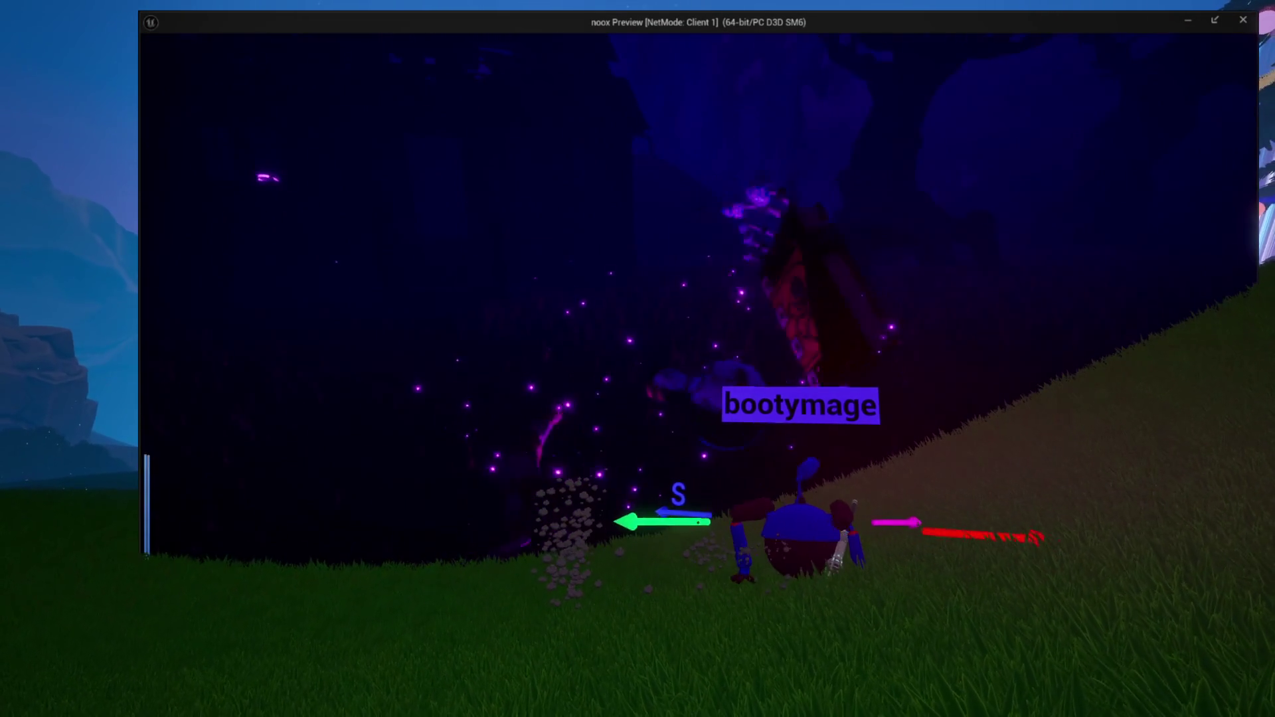
key("d")
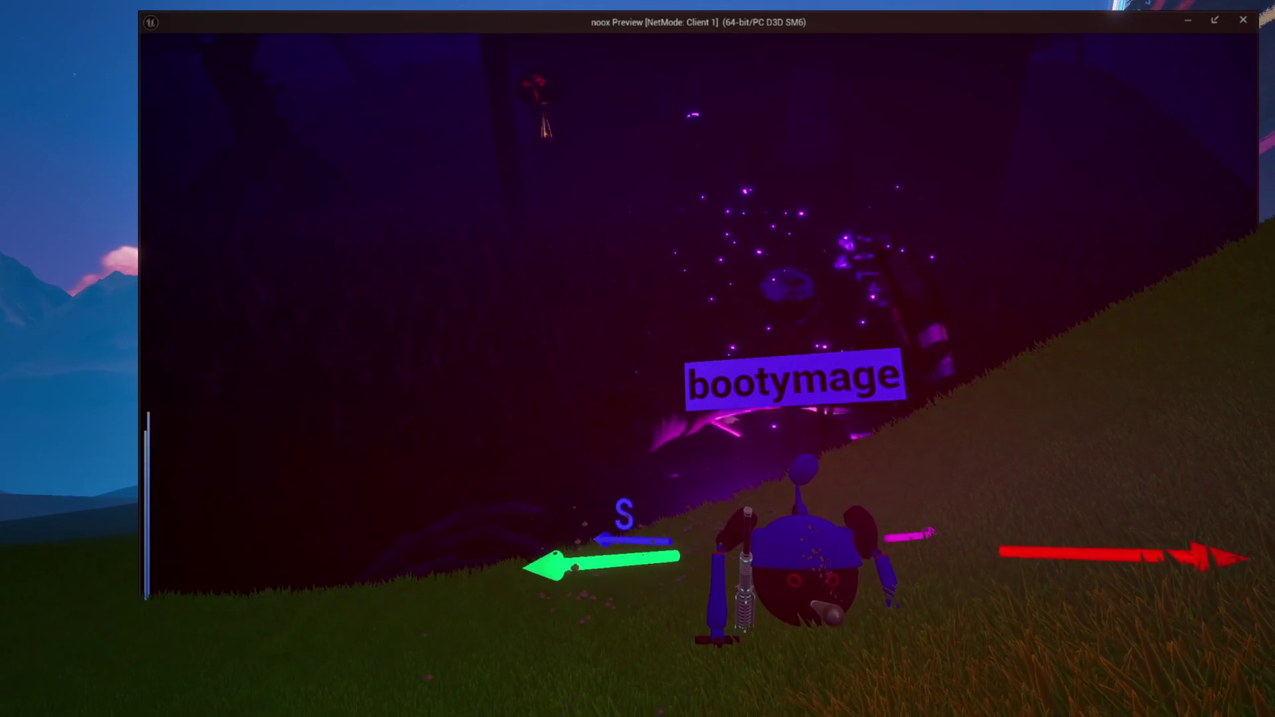
key("a")
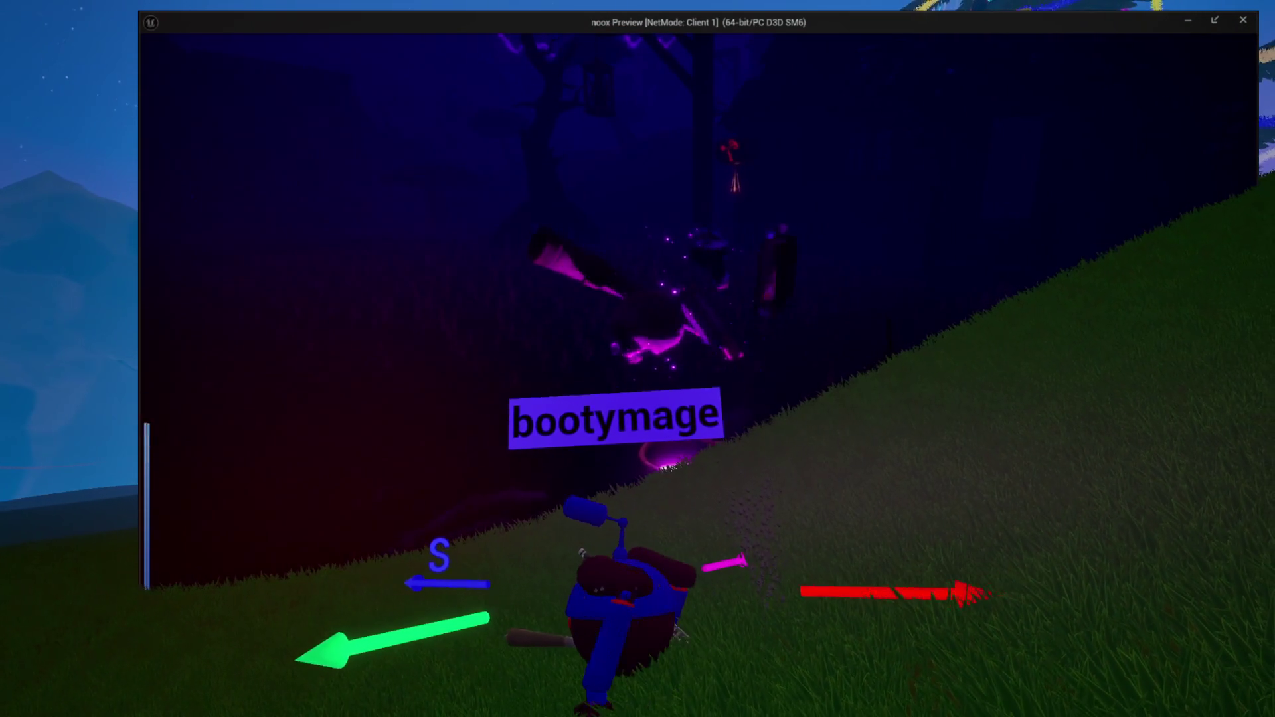
key("alt+Tab")
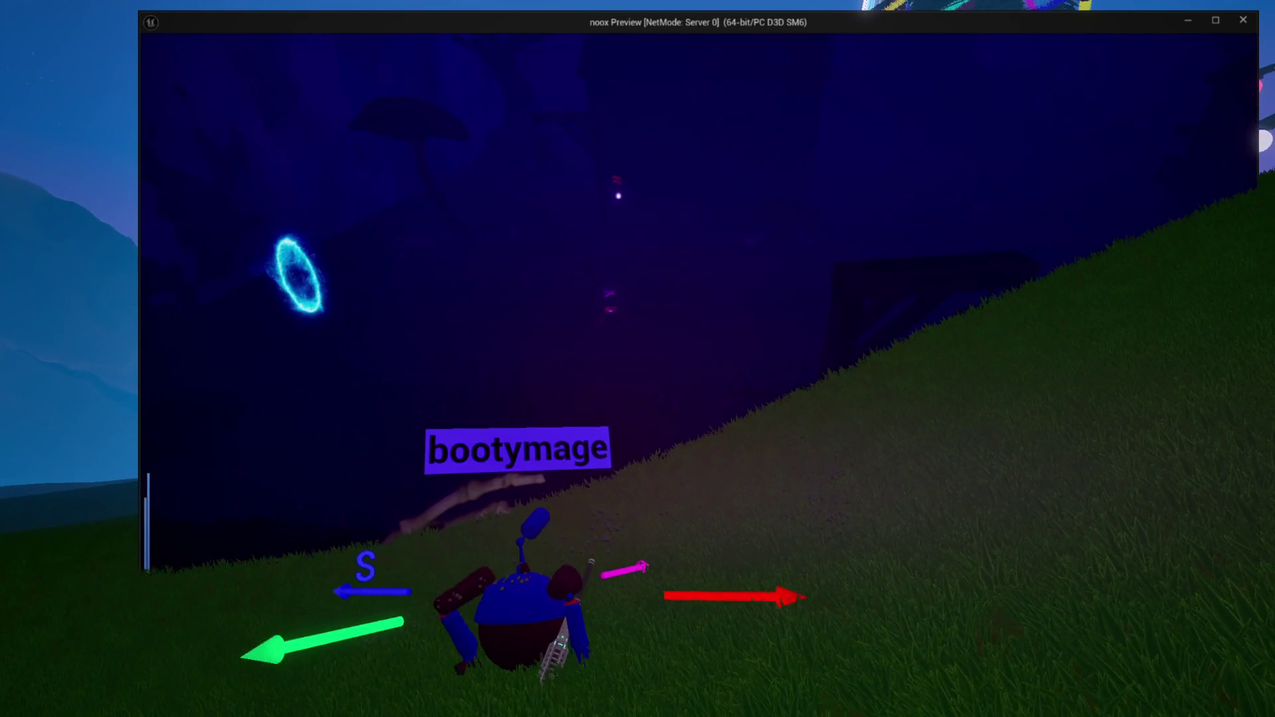
key("w")
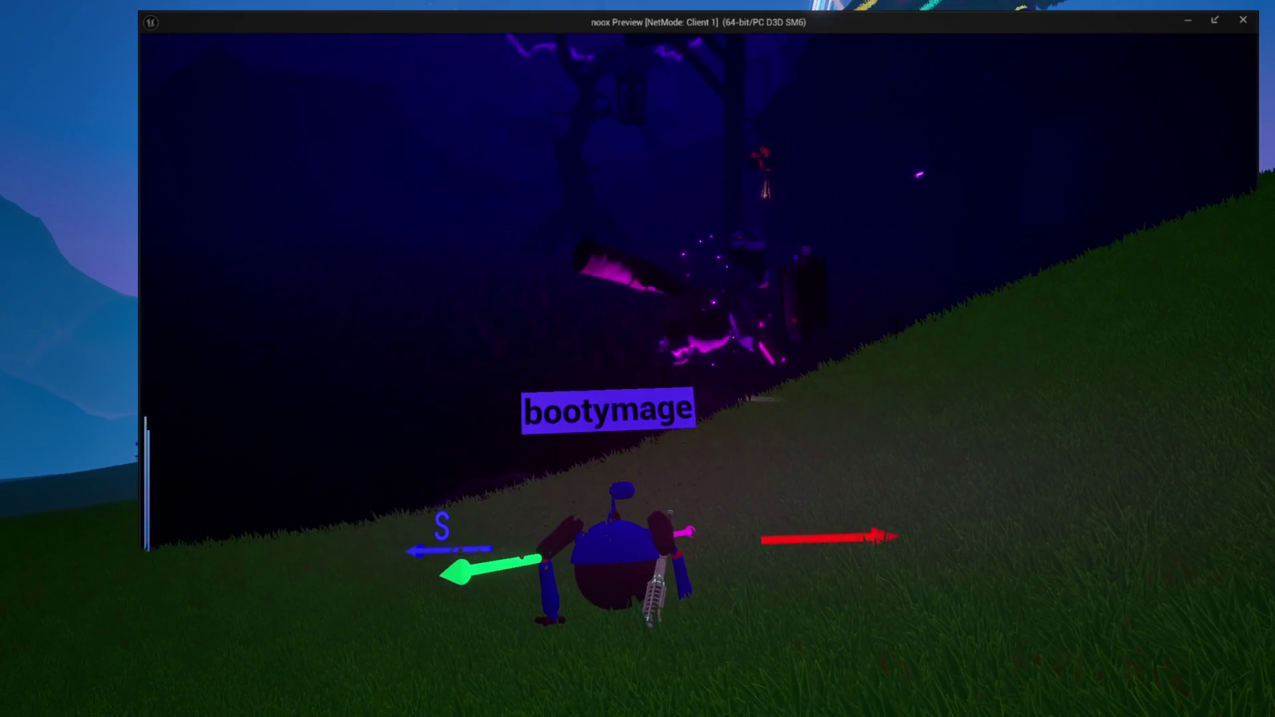
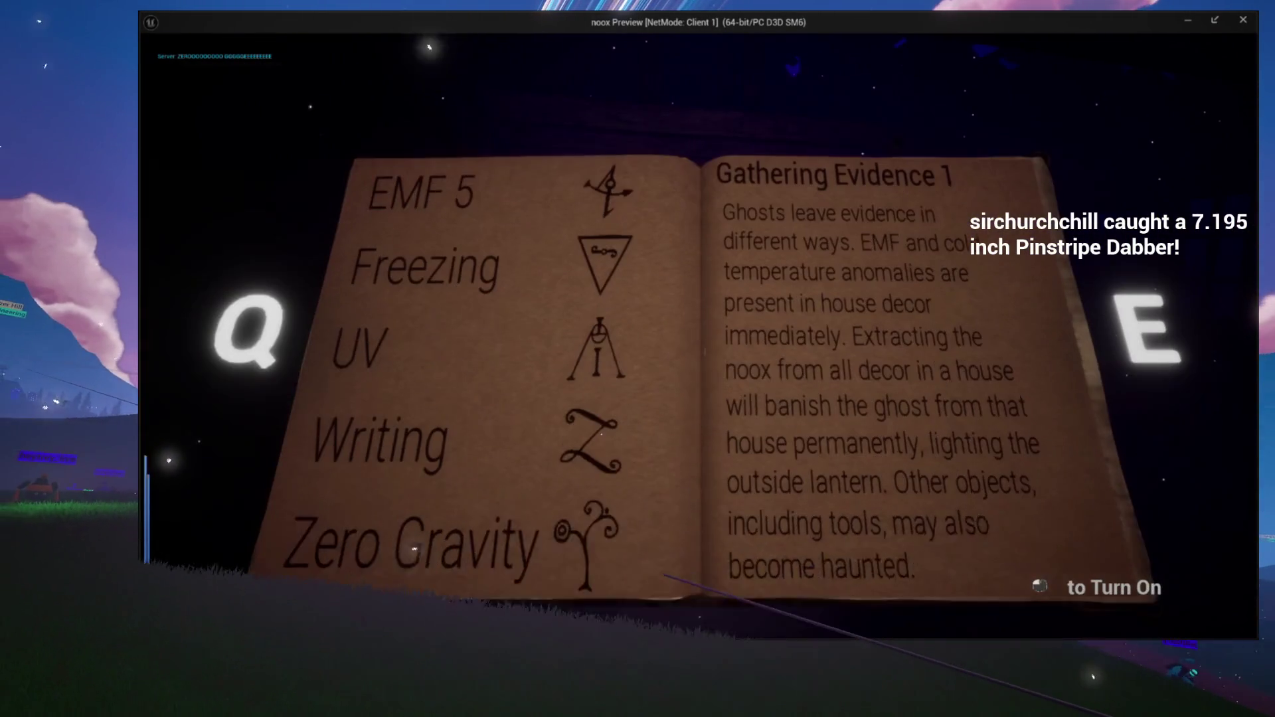
Flip through the ghost journal pages with E, then close it back to the third-person view
key("e")
key("e")
key("e")
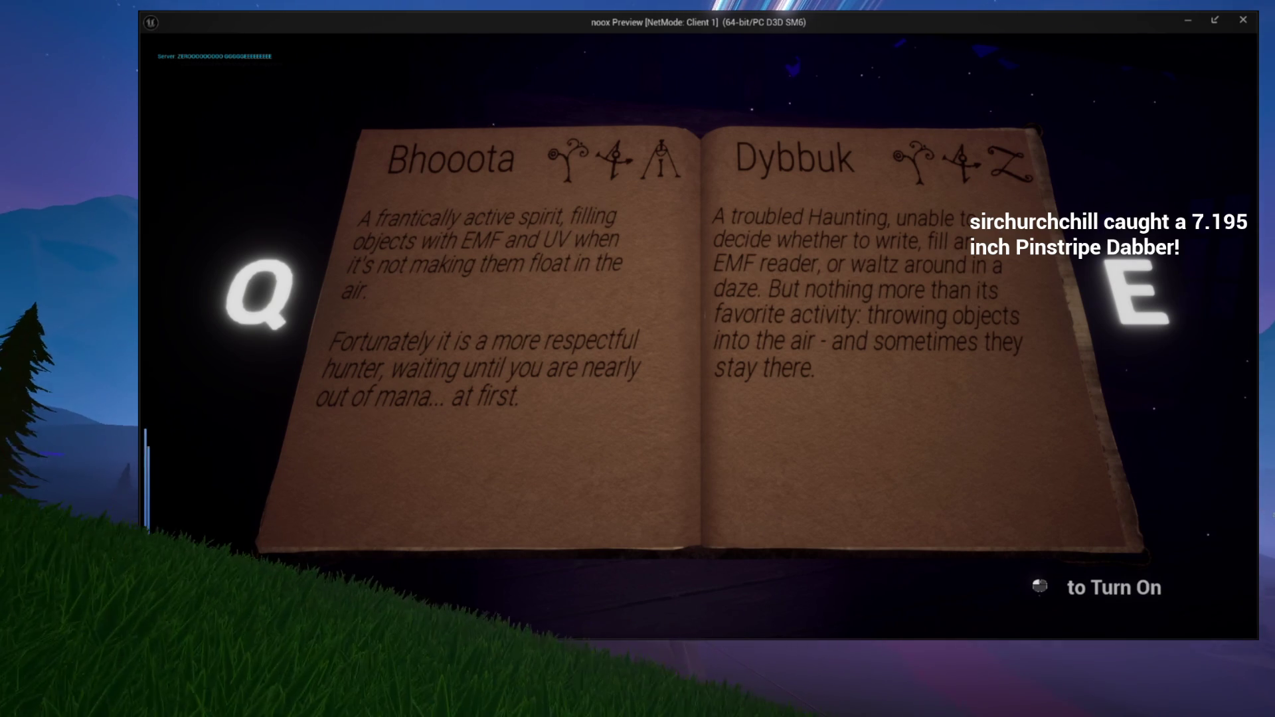
key("Escape")
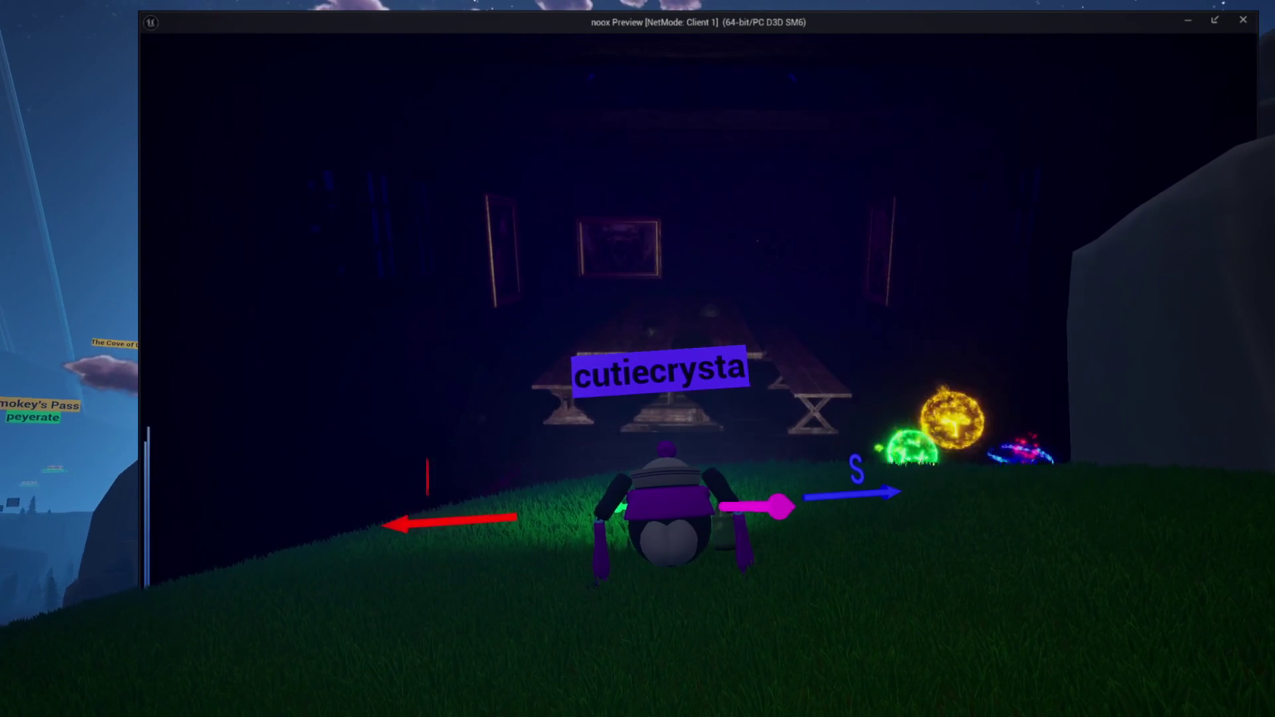
Pick up the captured glowing ghost with E, then stop the play session with Esc
key("alt+Tab")
key("alt+Tab")
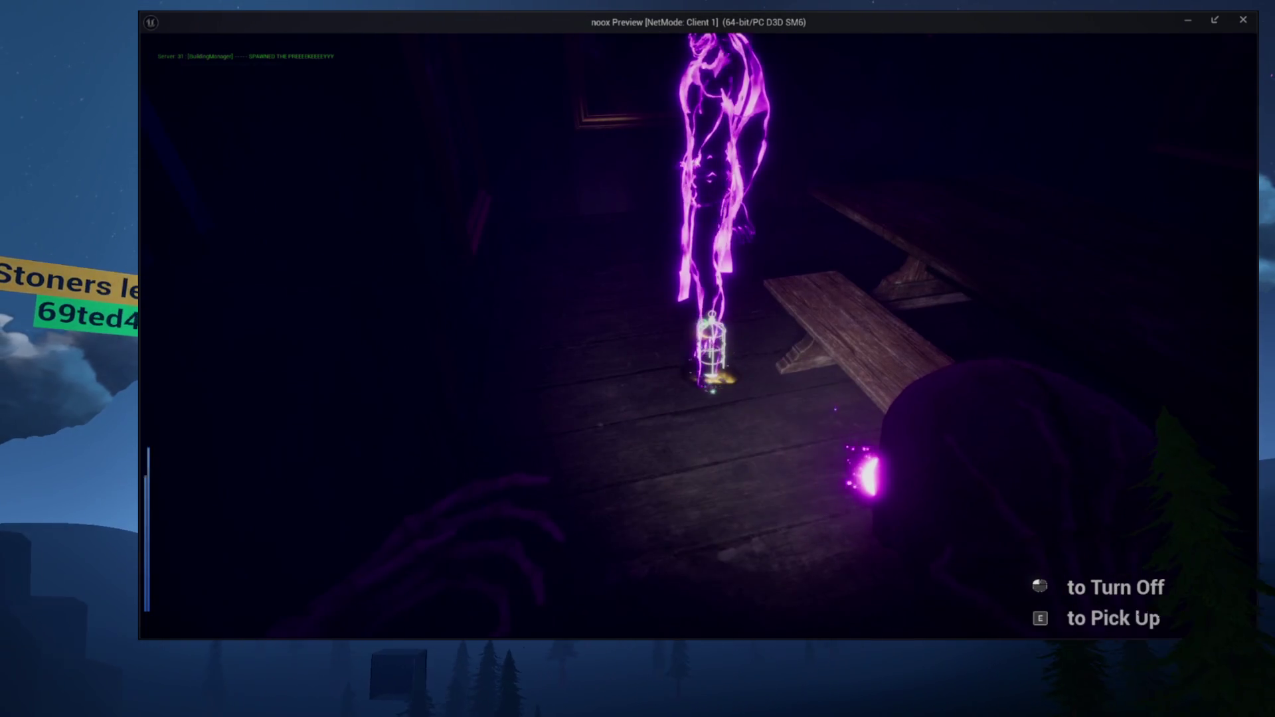
key("e")
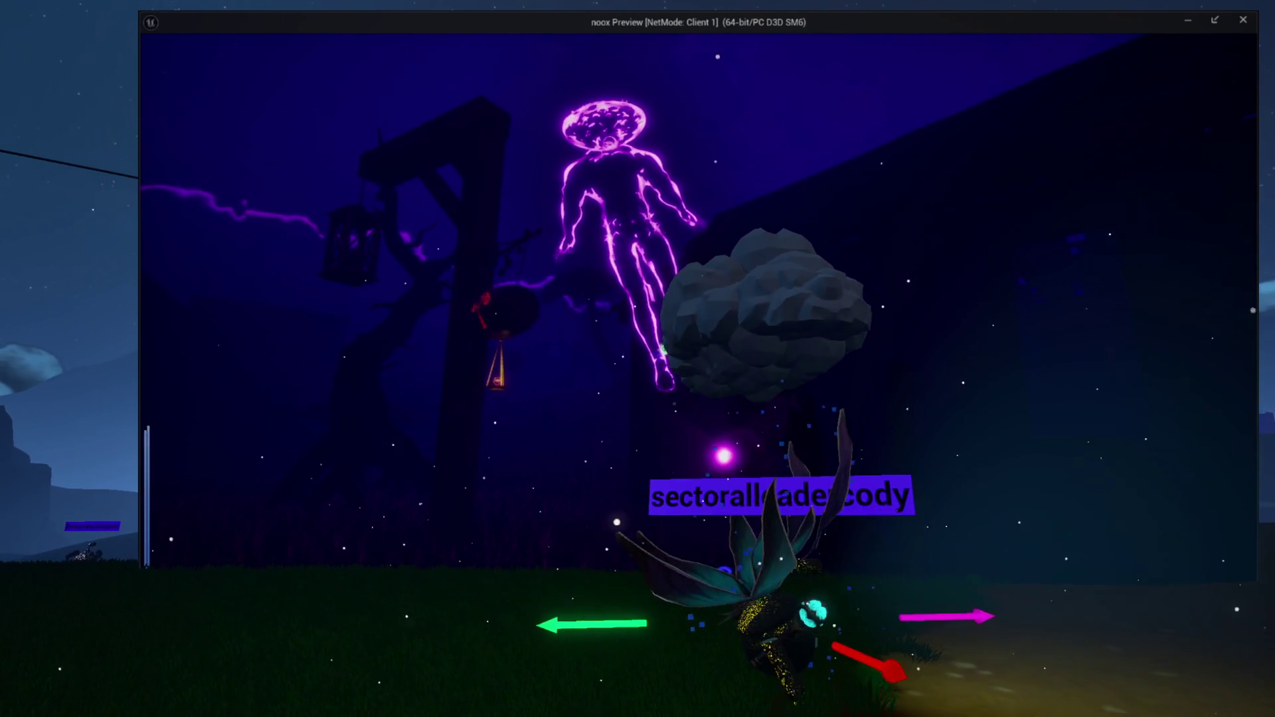
key("Escape")
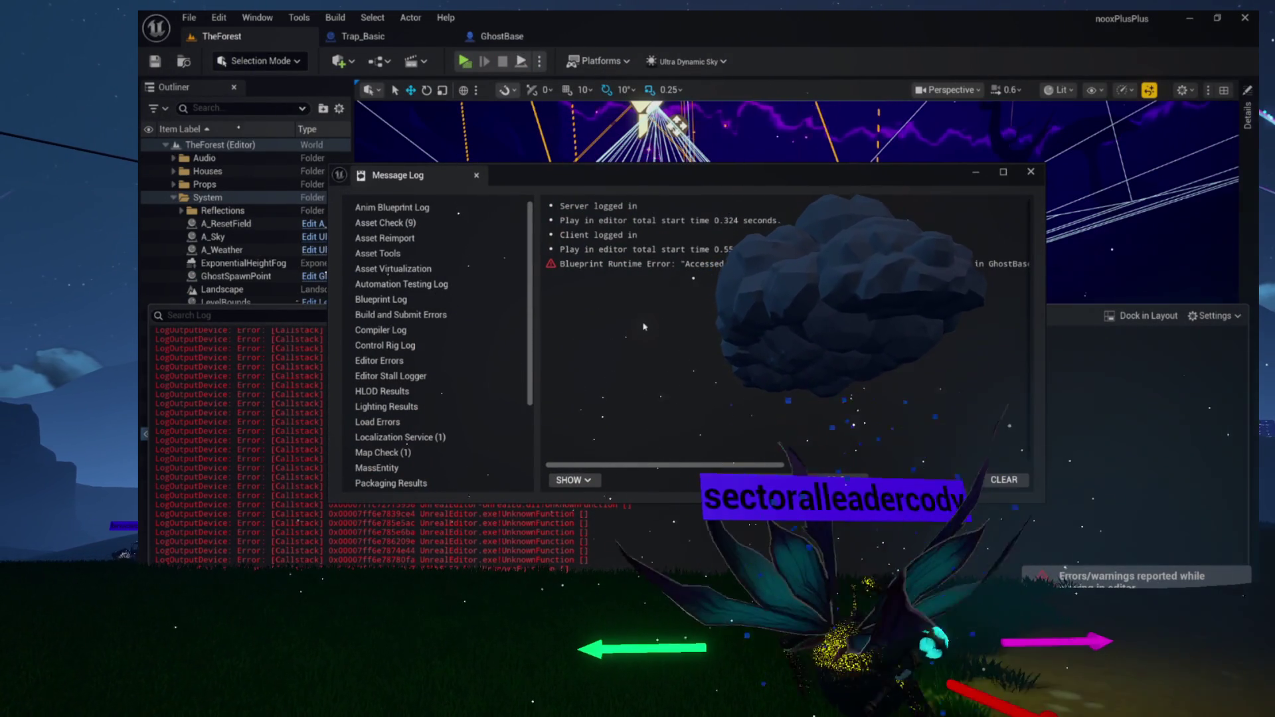
Follow the runtime error's link into DebugButtons, then close the Message Log and the DebugButtons tab
mouse_move(727, 468)
left_mouse_down()
mouse_move(857, 452)
mouse_move(826, 450)
left_mouse_up()
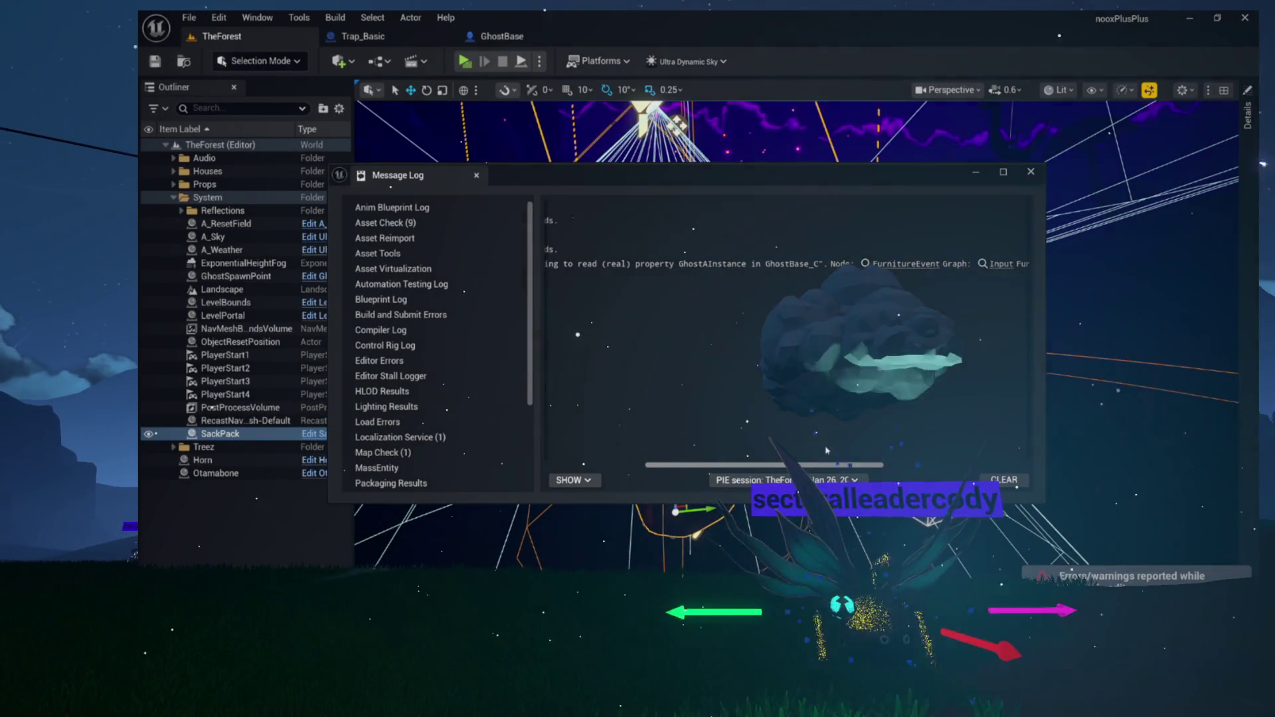
left_click(863, 263)
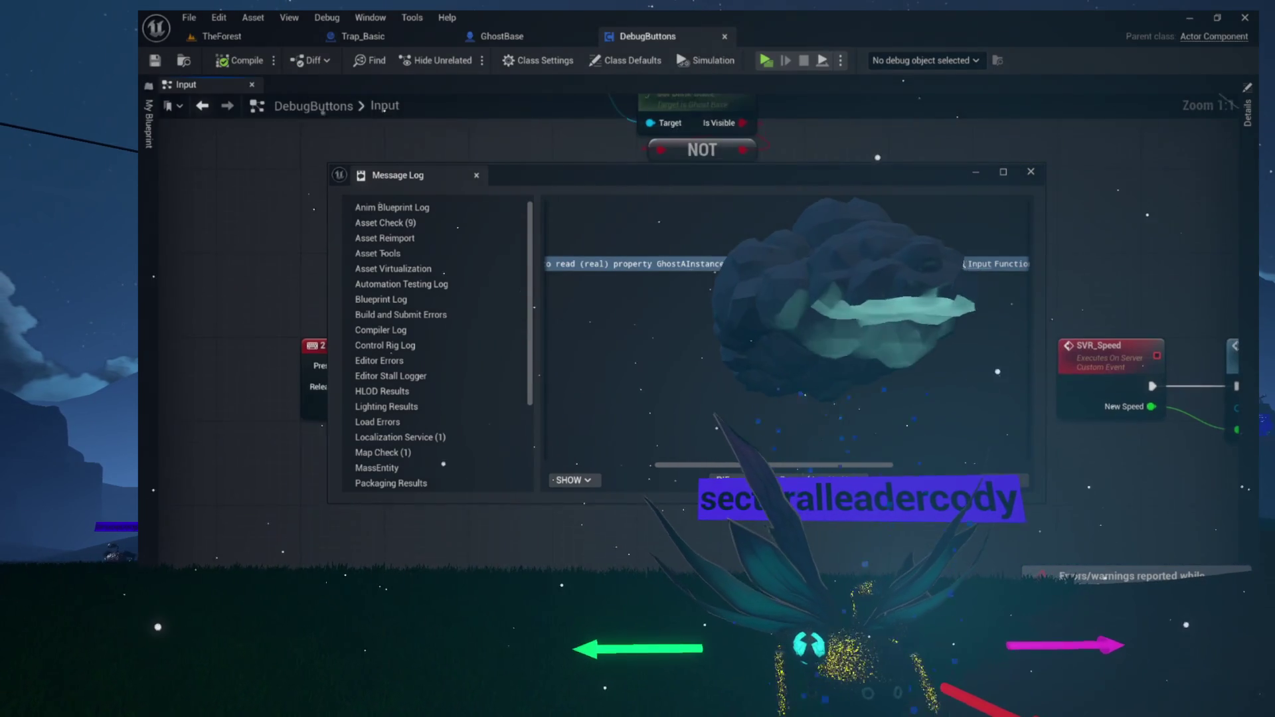
left_click_drag(852, 178, 825, 457)
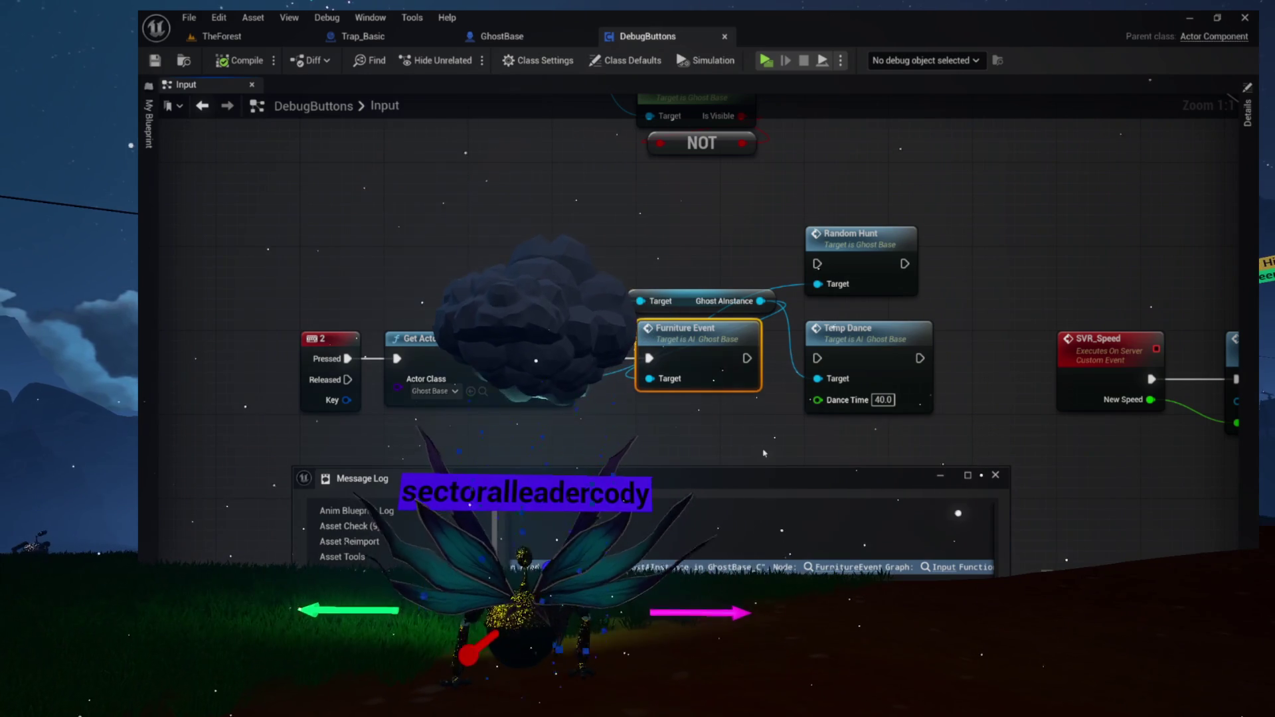
left_click_drag(866, 479, 909, 133)
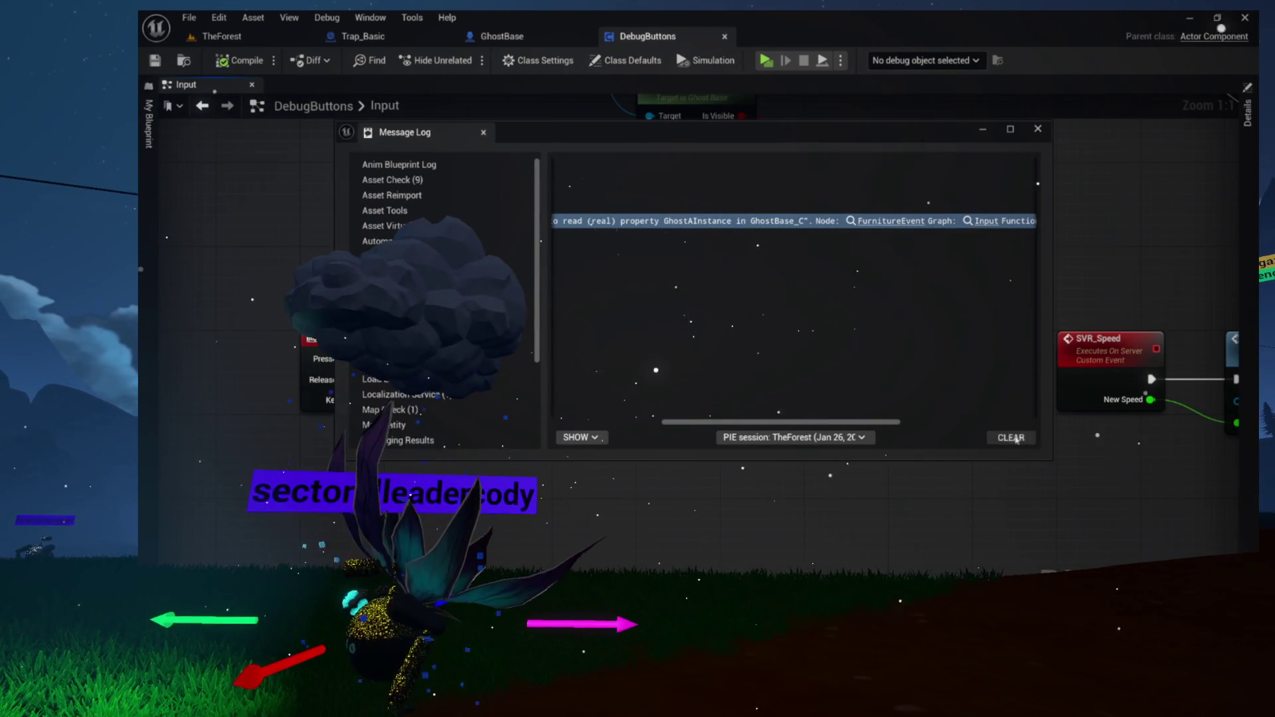
left_click(1038, 130)
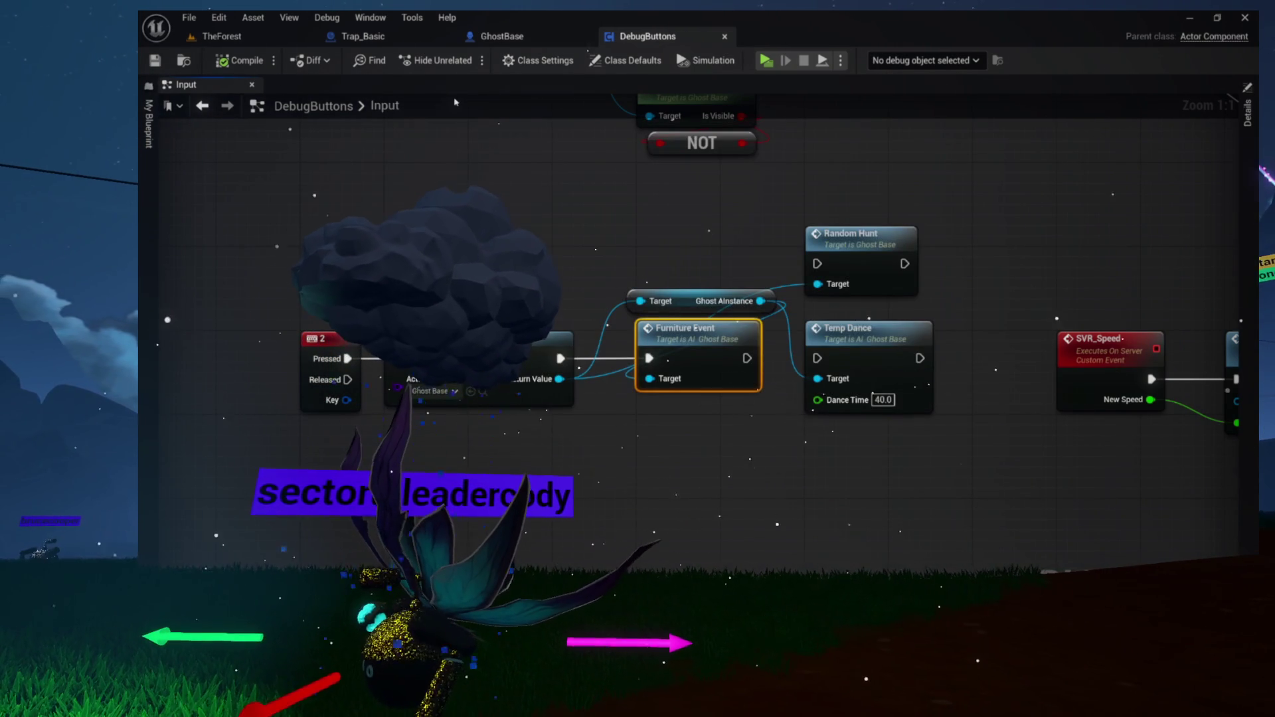
left_click(724, 36)
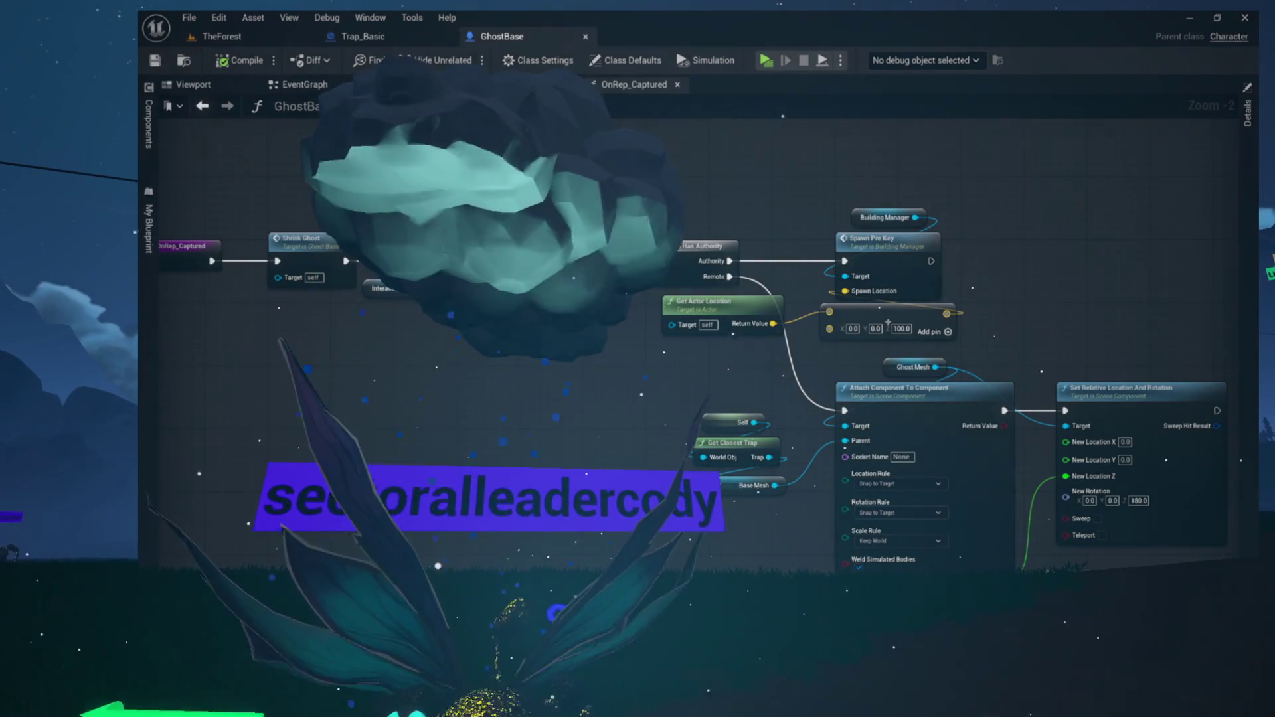
Go from OnRep_Captured into StartCaptureAttempt and open Delay Capture Result's Async graph
left_click_drag(722, 383, 559, 383)
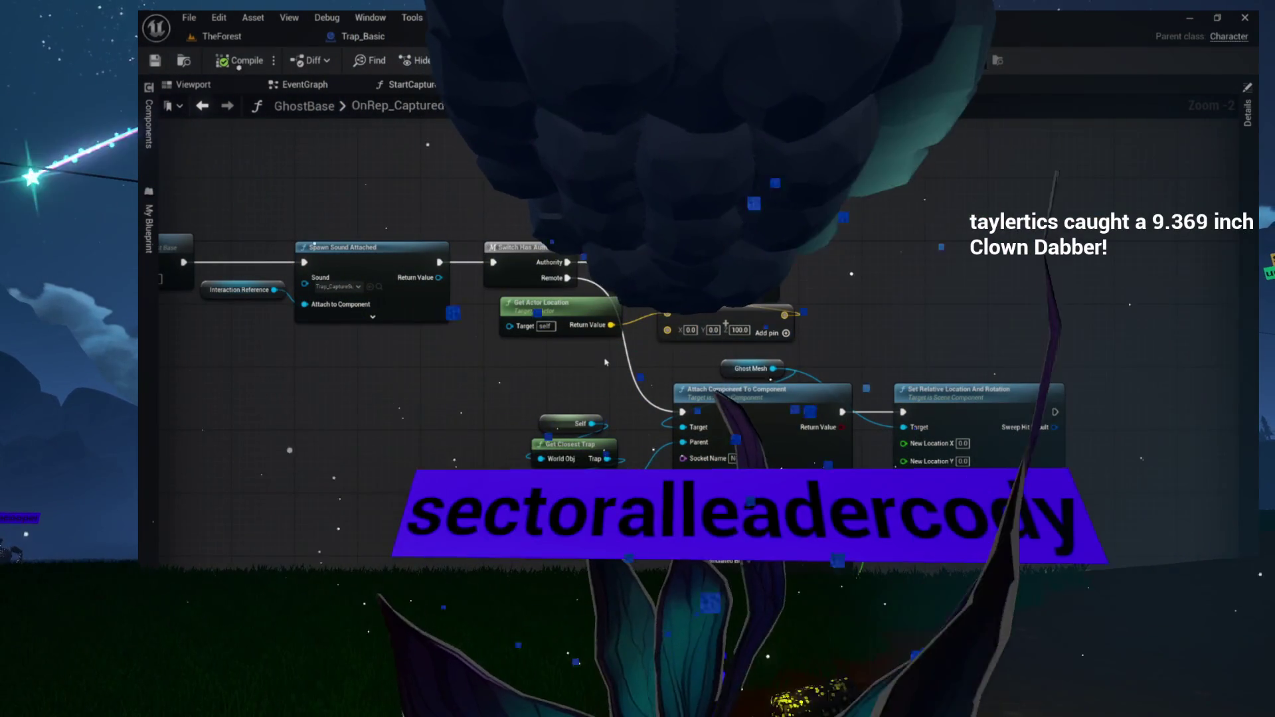
mouse_move(553, 247)
left_mouse_down()
mouse_move(577, 204)
mouse_move(579, 284)
left_mouse_up()
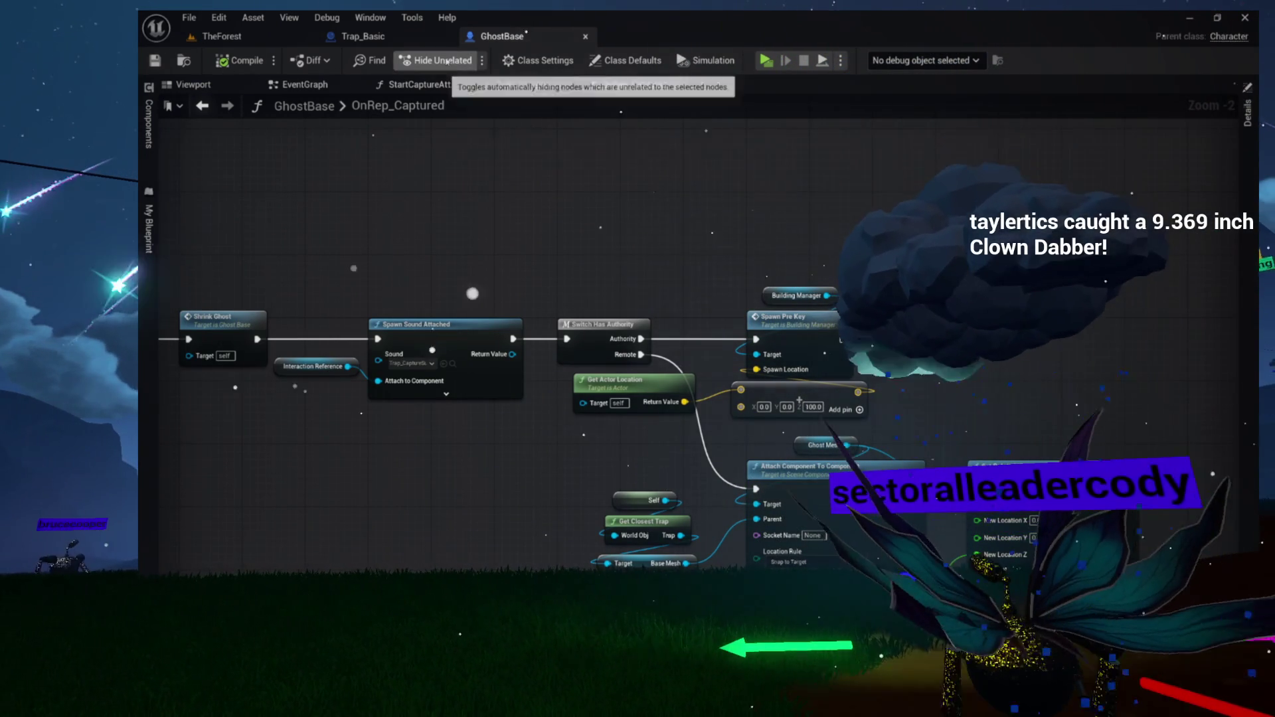
left_click(412, 84)
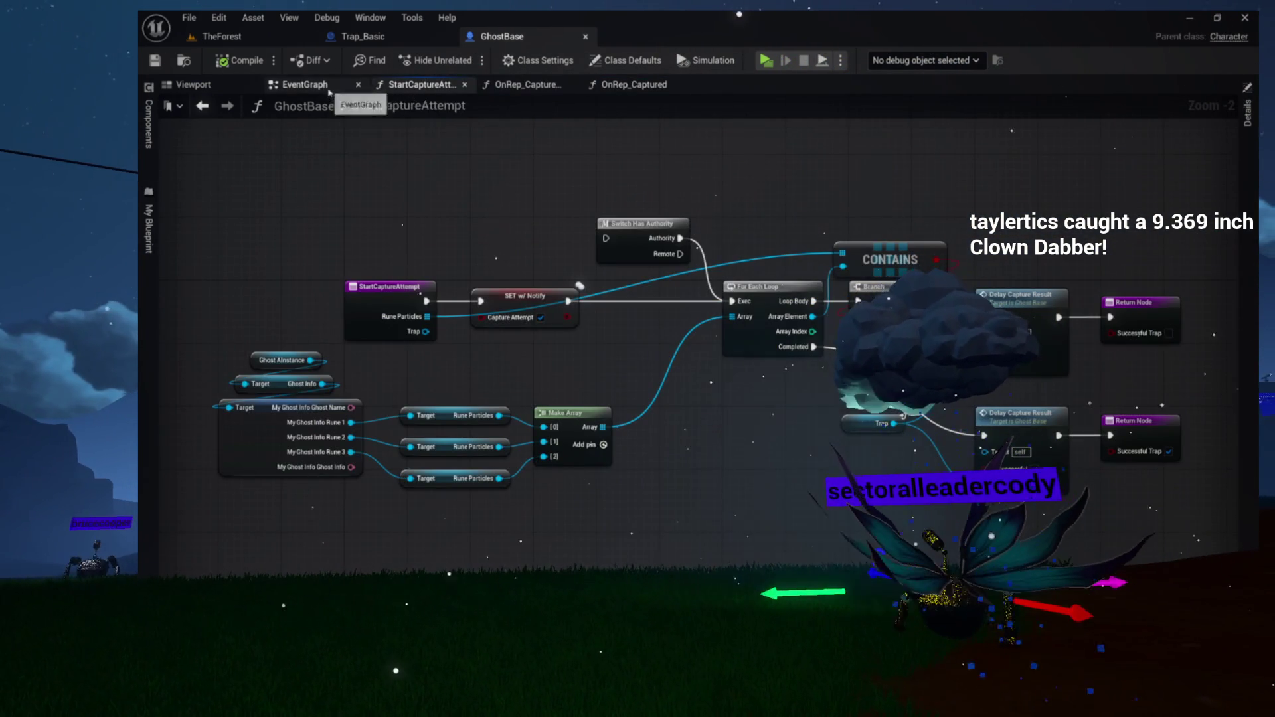
left_click_drag(691, 229, 616, 213)
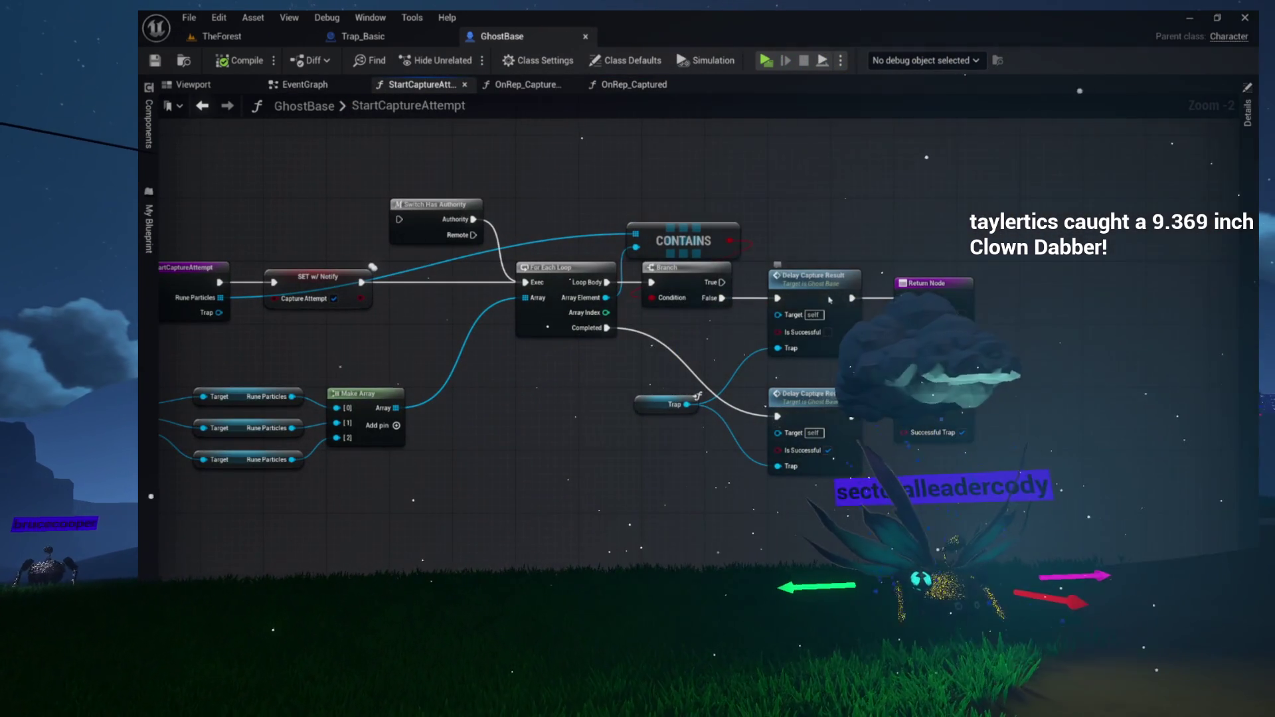
double_click(829, 300)
Pan across the Async graph to ShrinkGhost and box-select its ShrinkLerp node chain
left_click_drag(996, 332, 162, 338)
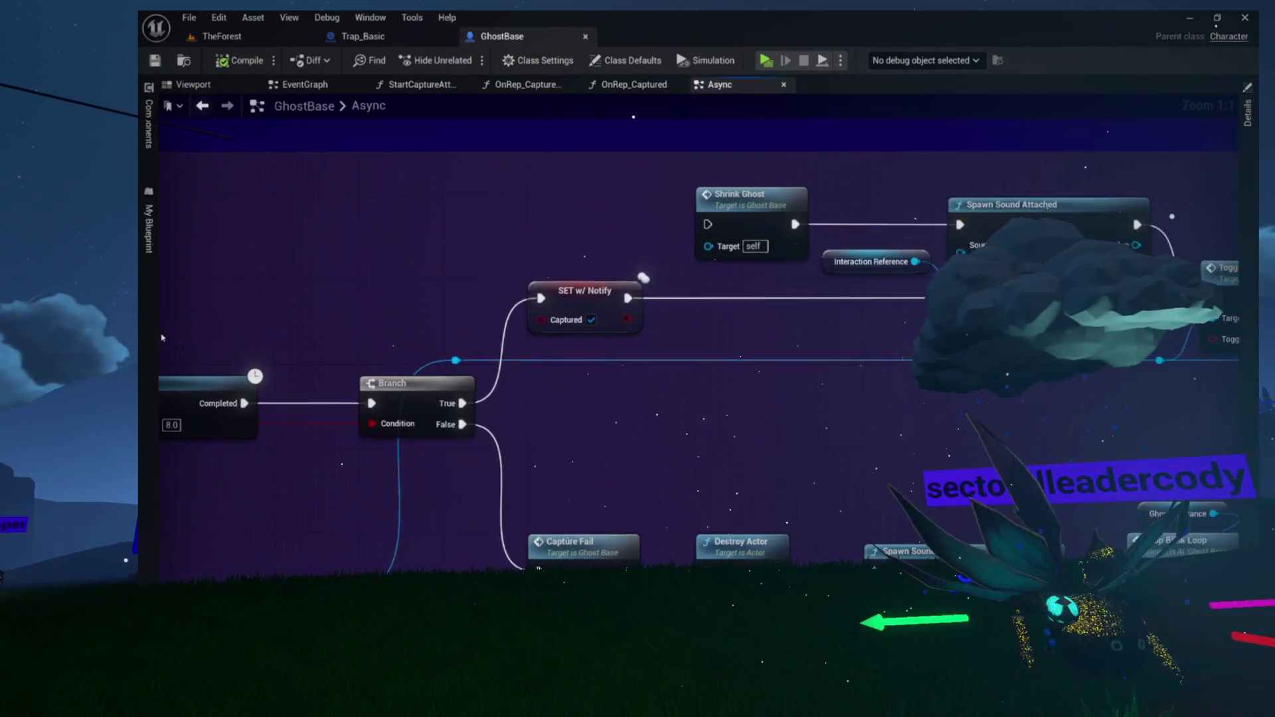
left_click_drag(496, 415, 199, 398)
left_click_drag(664, 399, 439, 394)
mouse_move(622, 399)
left_mouse_down()
mouse_move(370, 390)
mouse_move(533, 385)
mouse_move(941, 251)
mouse_move(1093, 238)
left_mouse_up()
mouse_move(405, 389)
left_mouse_down()
mouse_move(744, 362)
mouse_move(772, 202)
left_mouse_up()
mouse_move(596, 350)
left_mouse_down()
mouse_move(612, 222)
mouse_move(612, 338)
left_mouse_up()
left_click_drag(410, 291, 953, 577)
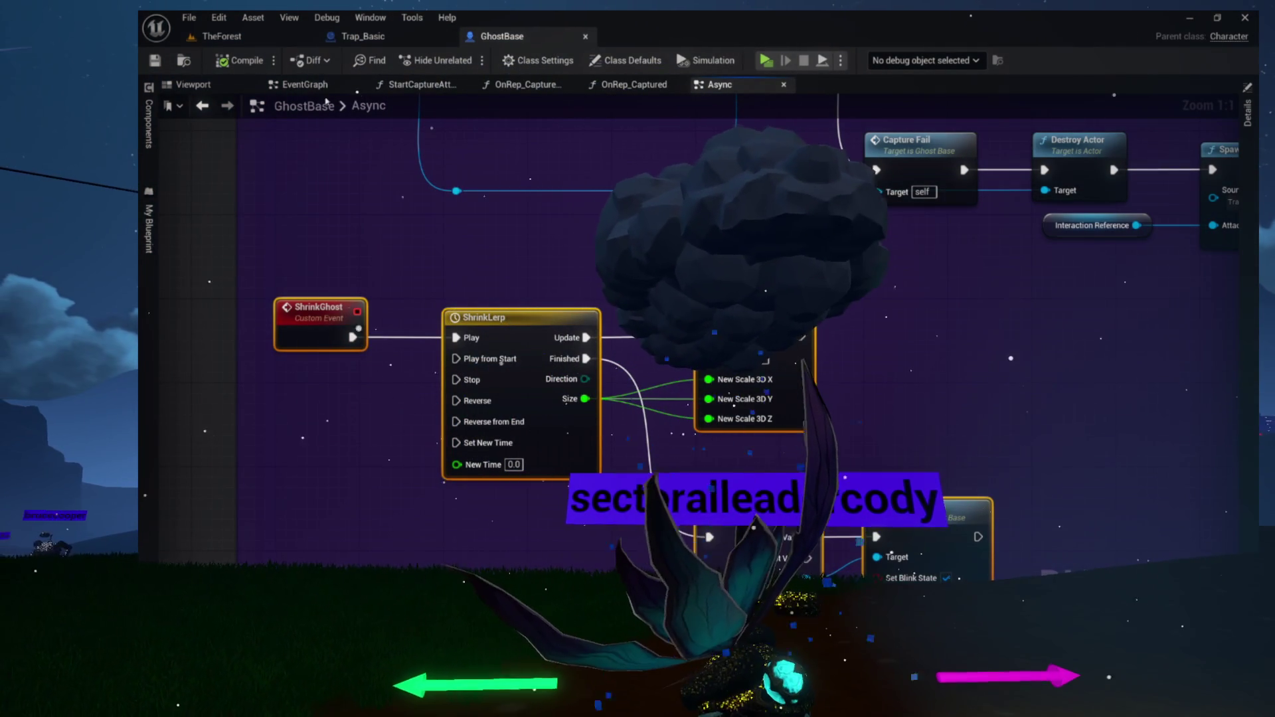
Place a Ghost Mesh reference in the Async graph with a Set World Scale 3D node beside it
left_click(152, 124)
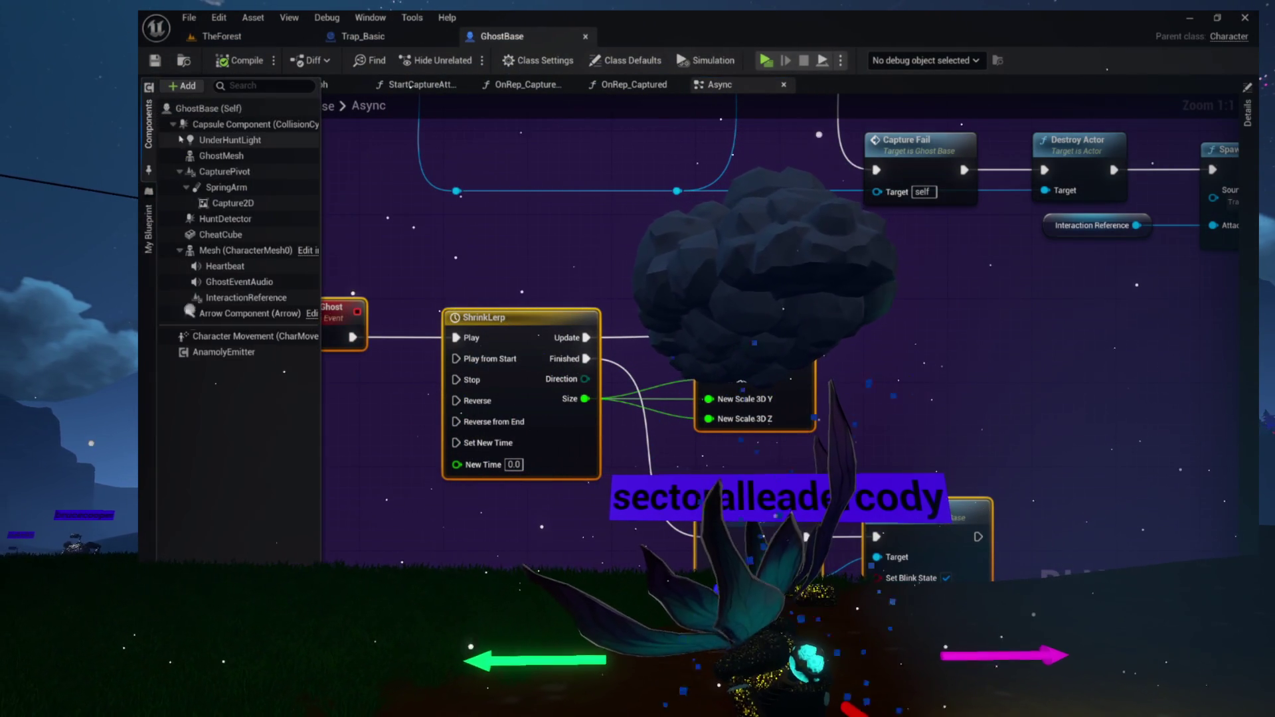
left_click(229, 158)
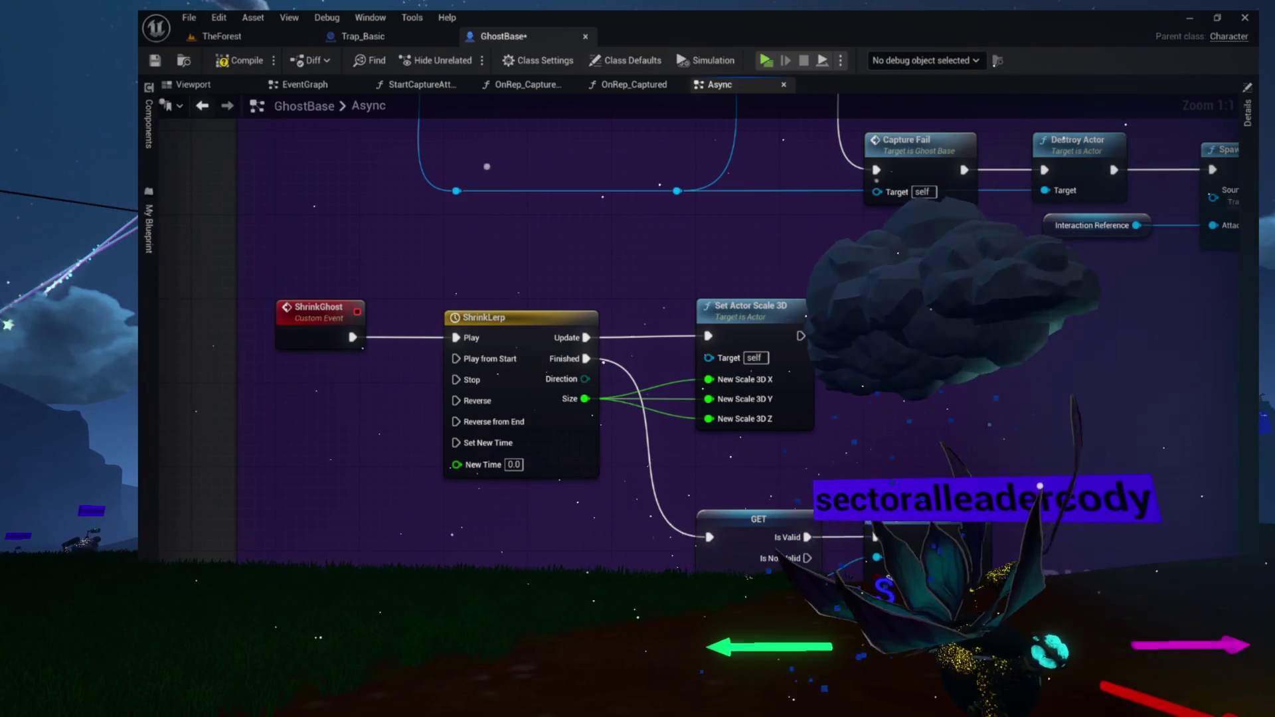
left_click_drag(805, 577, 956, 319)
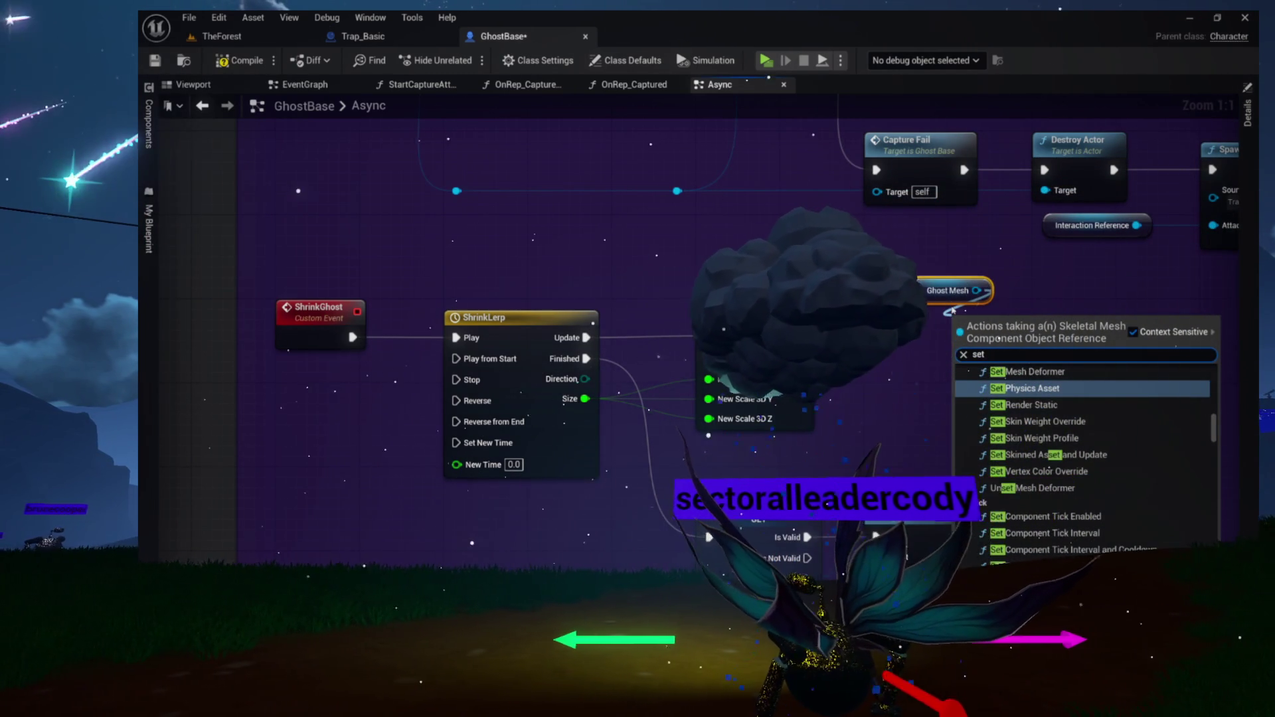
type(" scale")
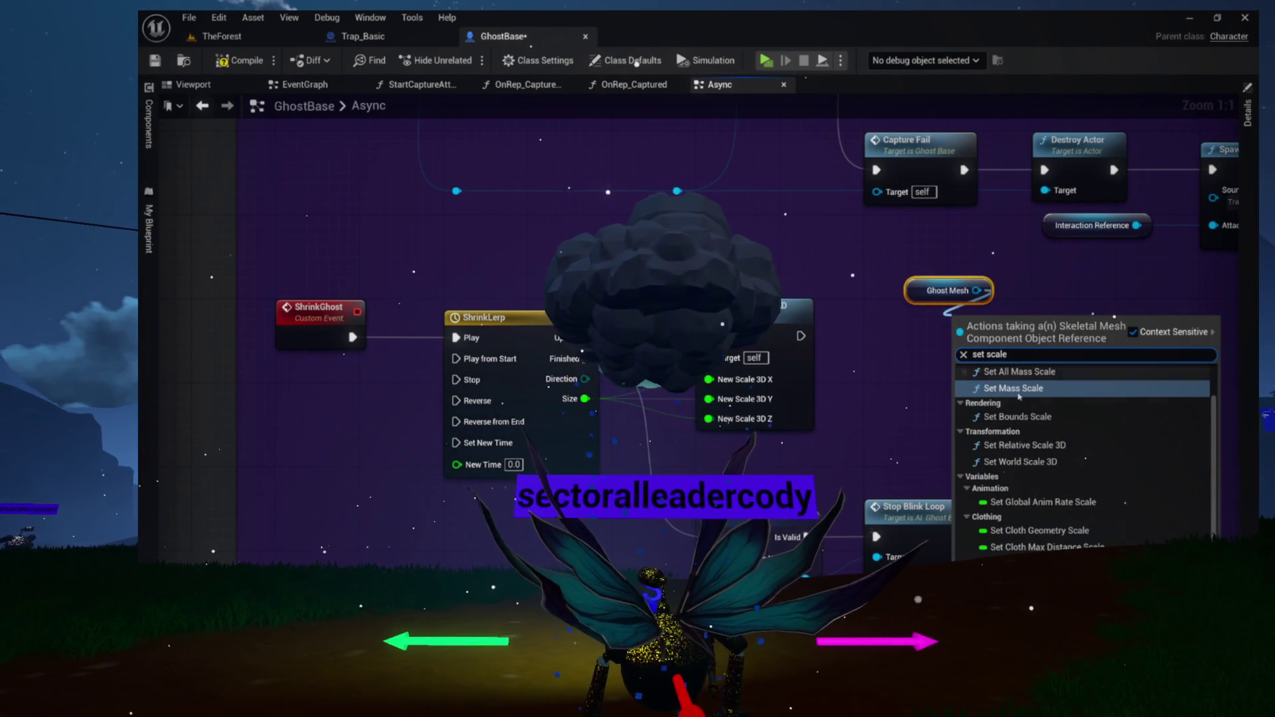
scroll(1023, 406, "up", 1)
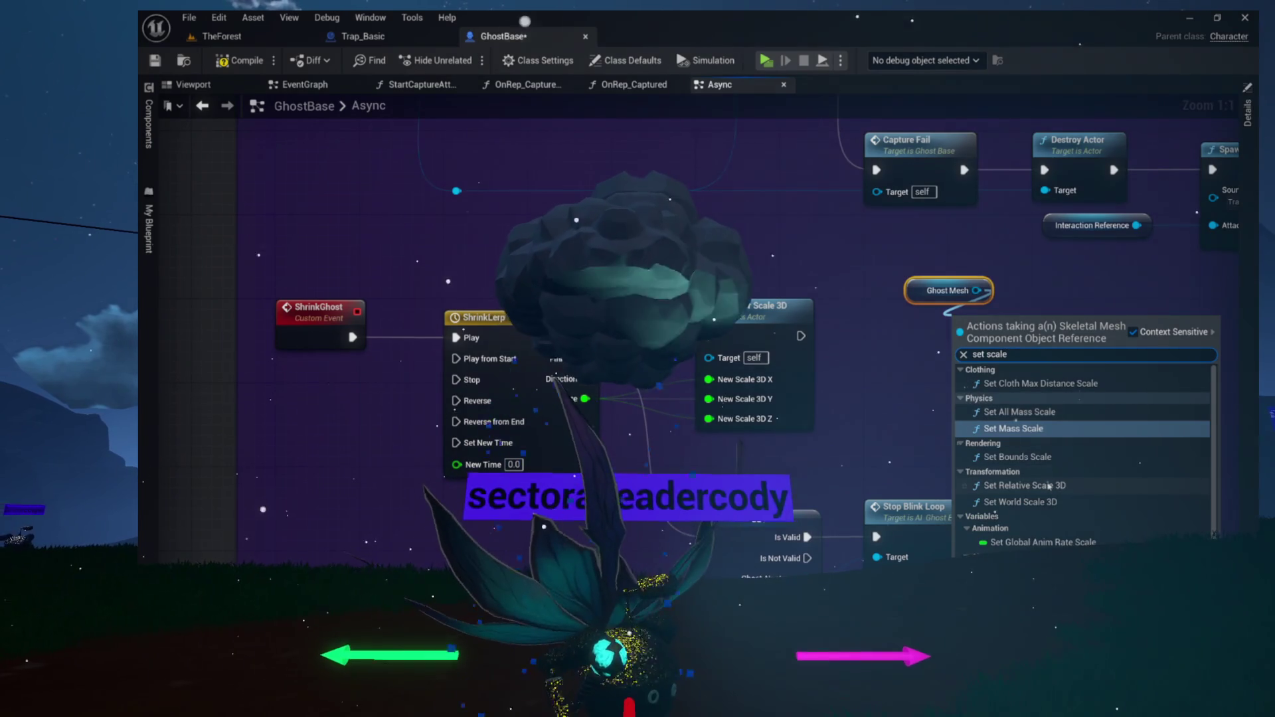
left_click(1023, 501)
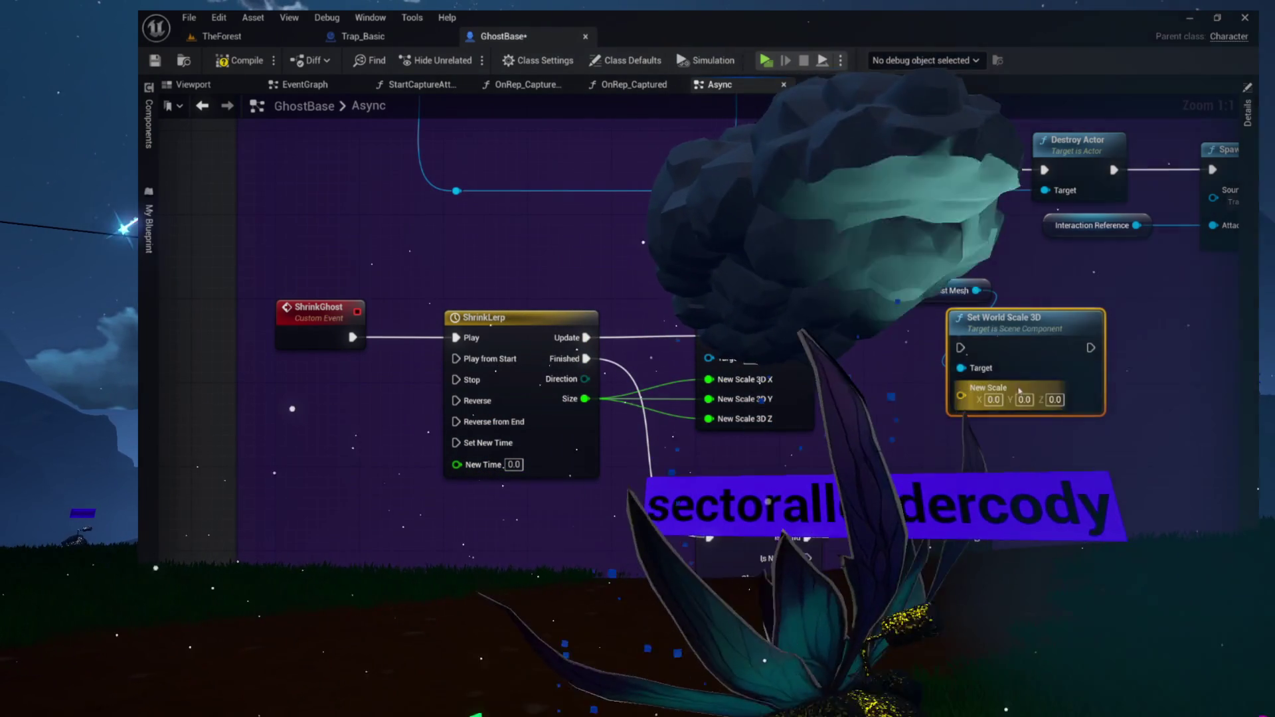
left_click_drag(986, 301, 903, 285)
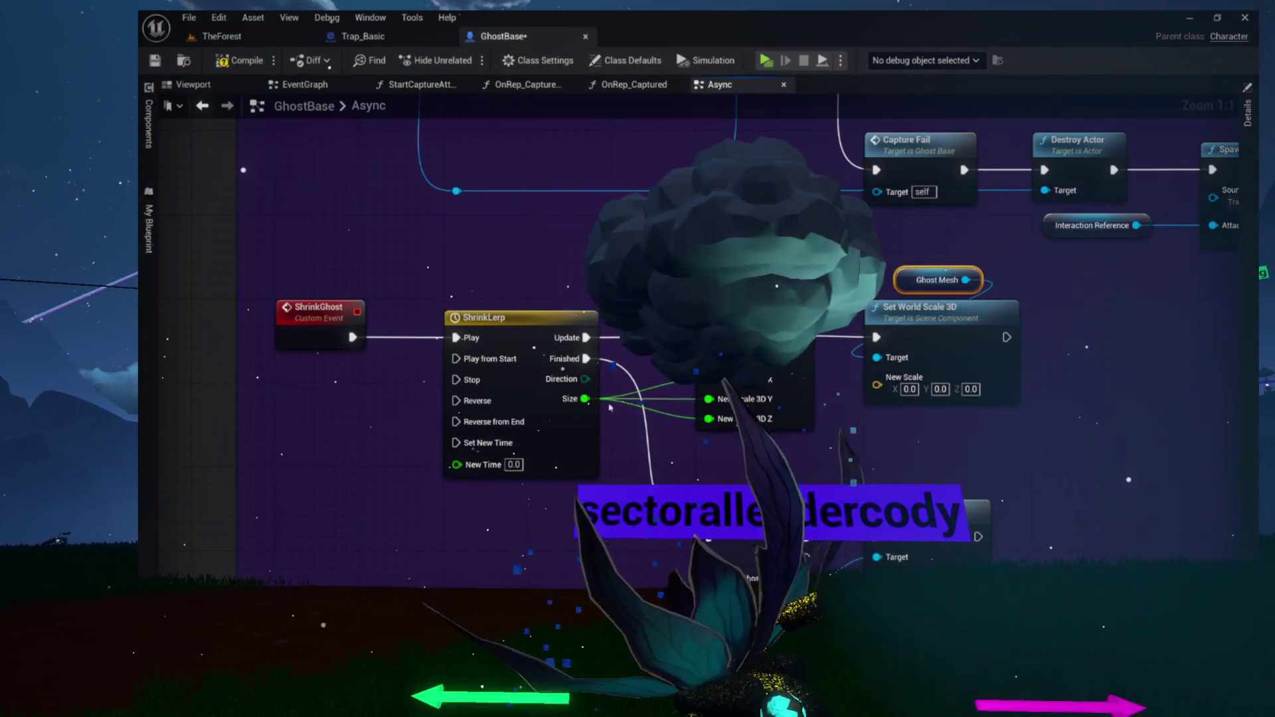
Wire ShrinkLerp's Size into New Scale, compile GhostBase, and return to TheForest level
left_click_drag(585, 399, 887, 380)
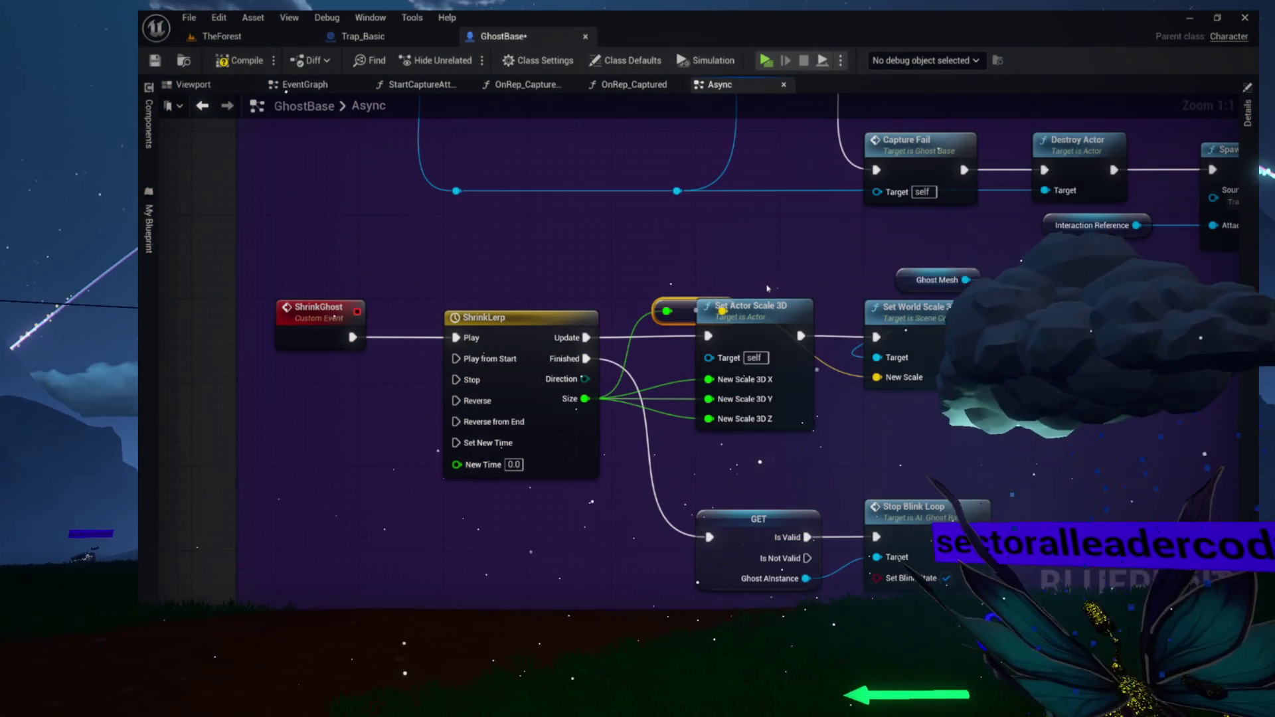
mouse_move(682, 309)
left_mouse_down()
mouse_move(724, 466)
mouse_move(739, 457)
left_mouse_up()
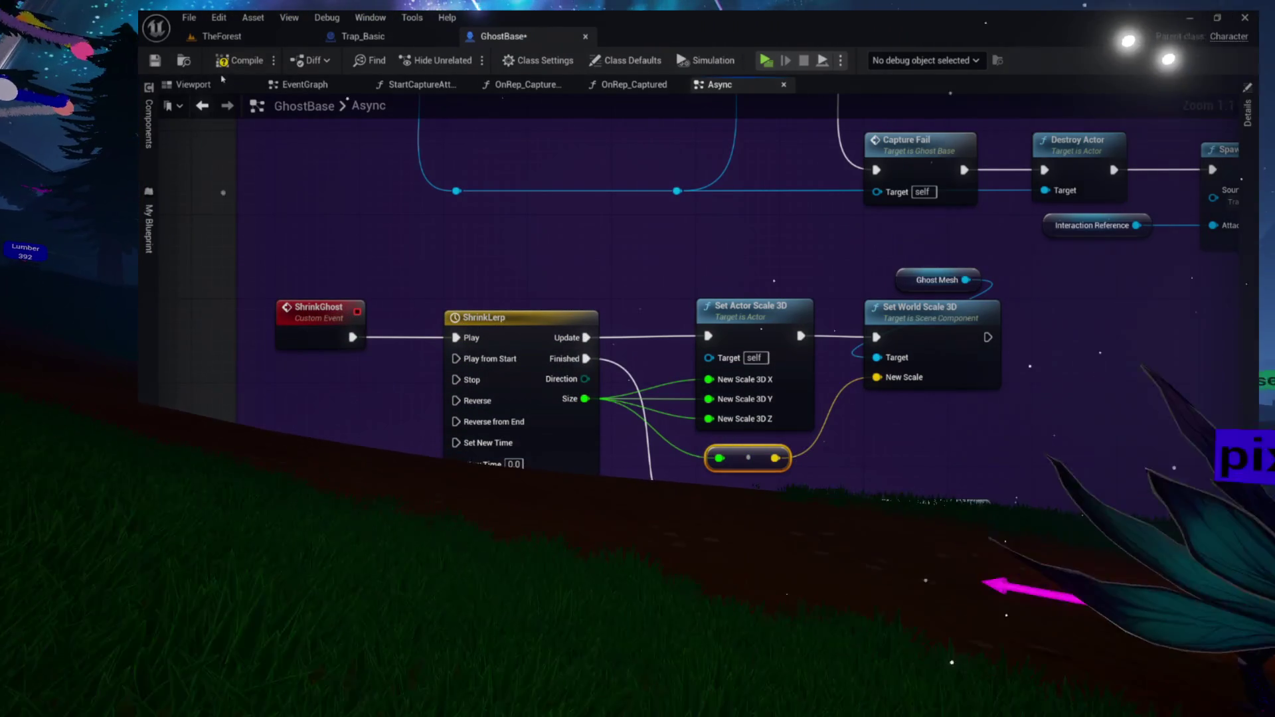
left_click(239, 61)
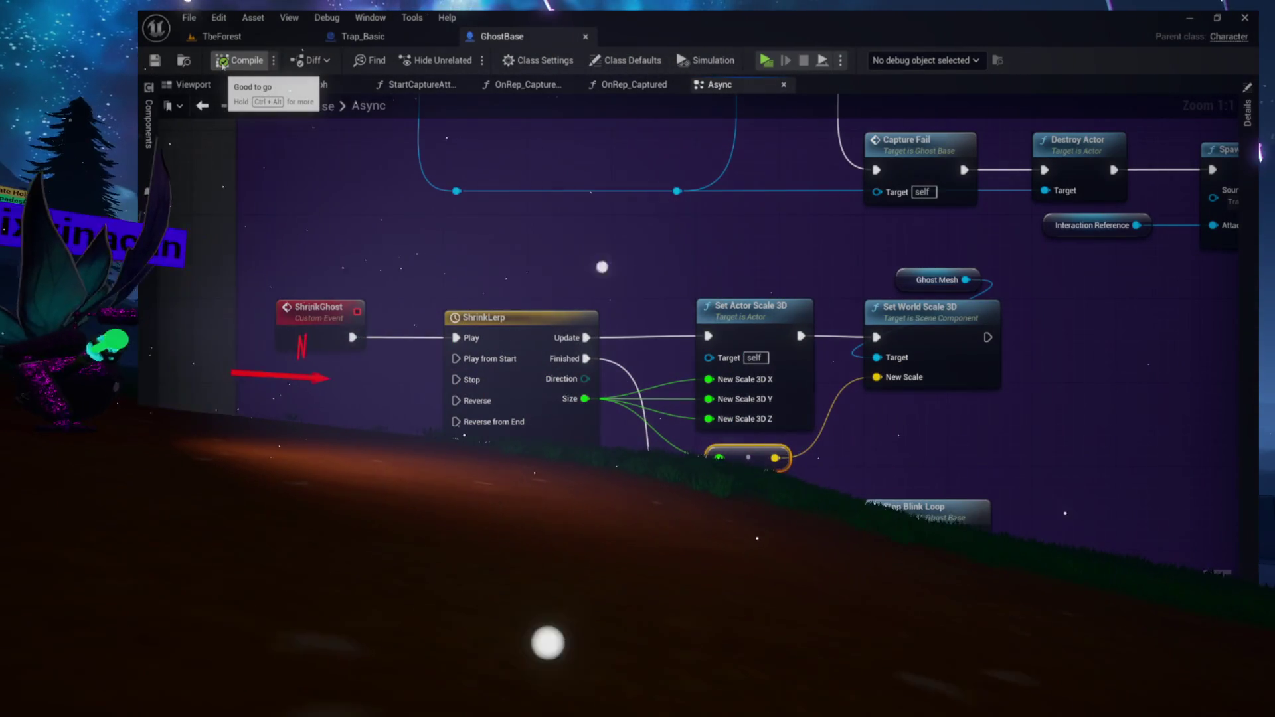
left_click(223, 35)
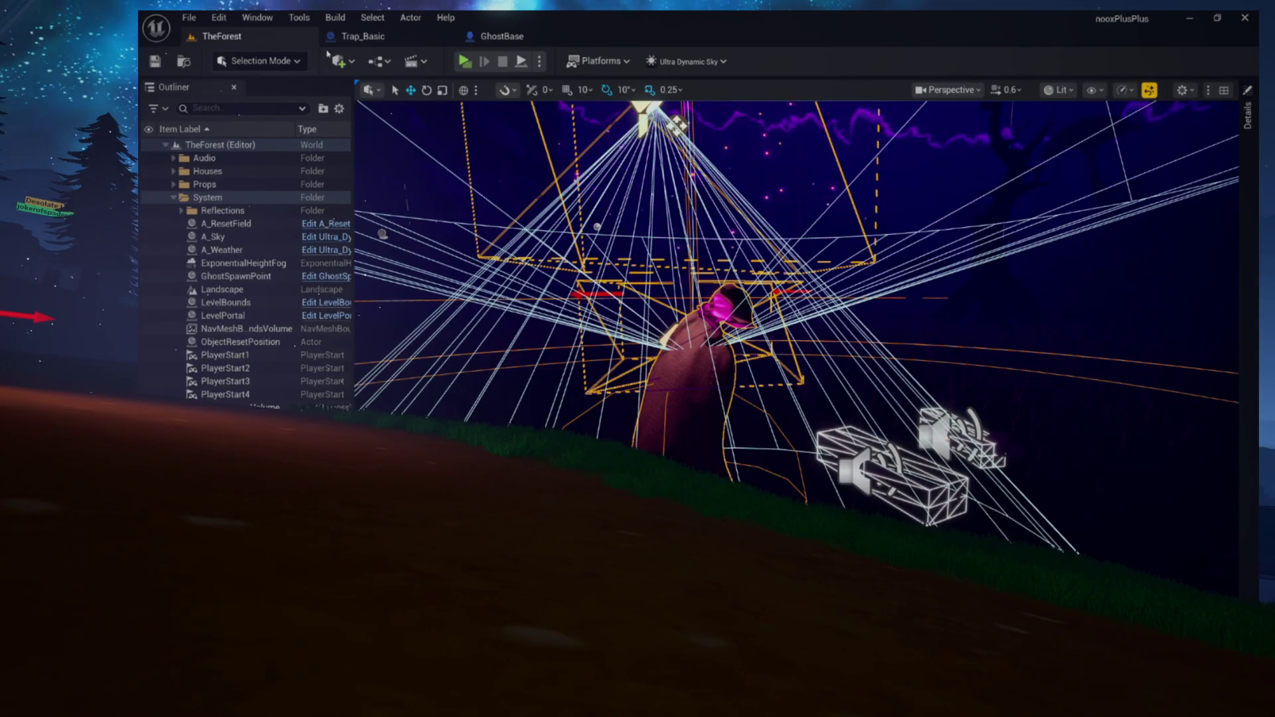
left_click(464, 61)
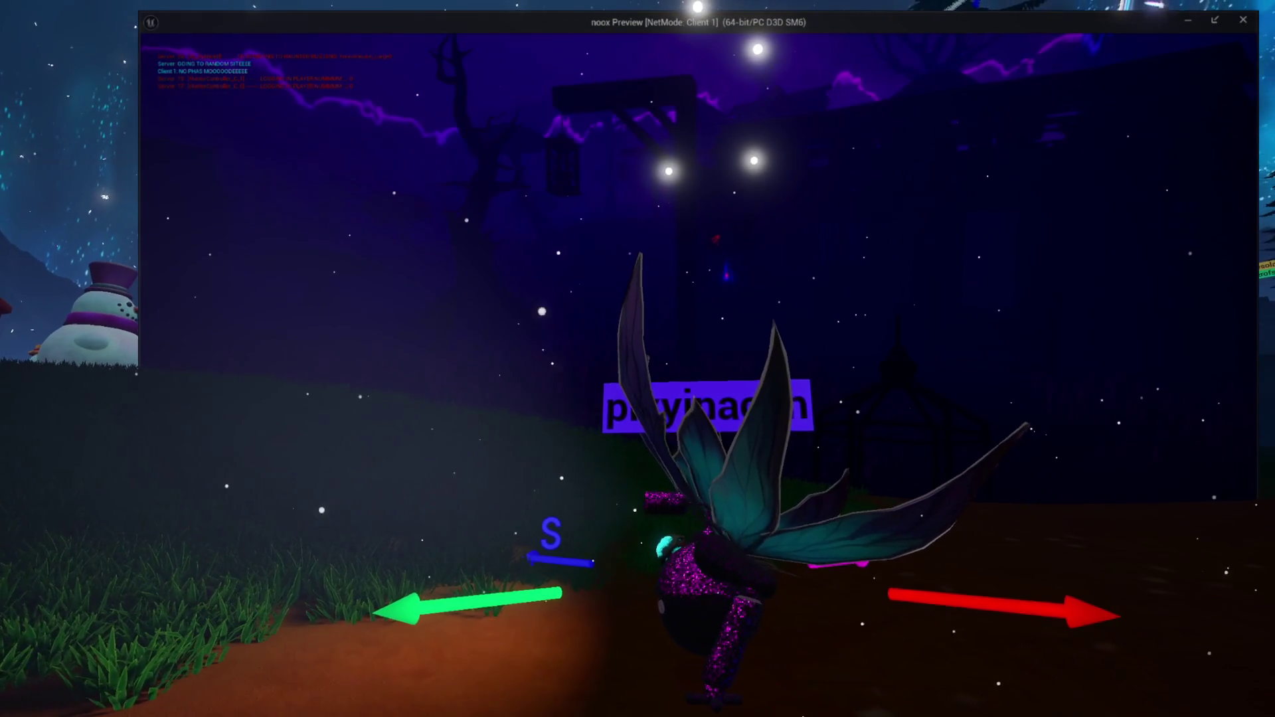
key("j")
key("e")
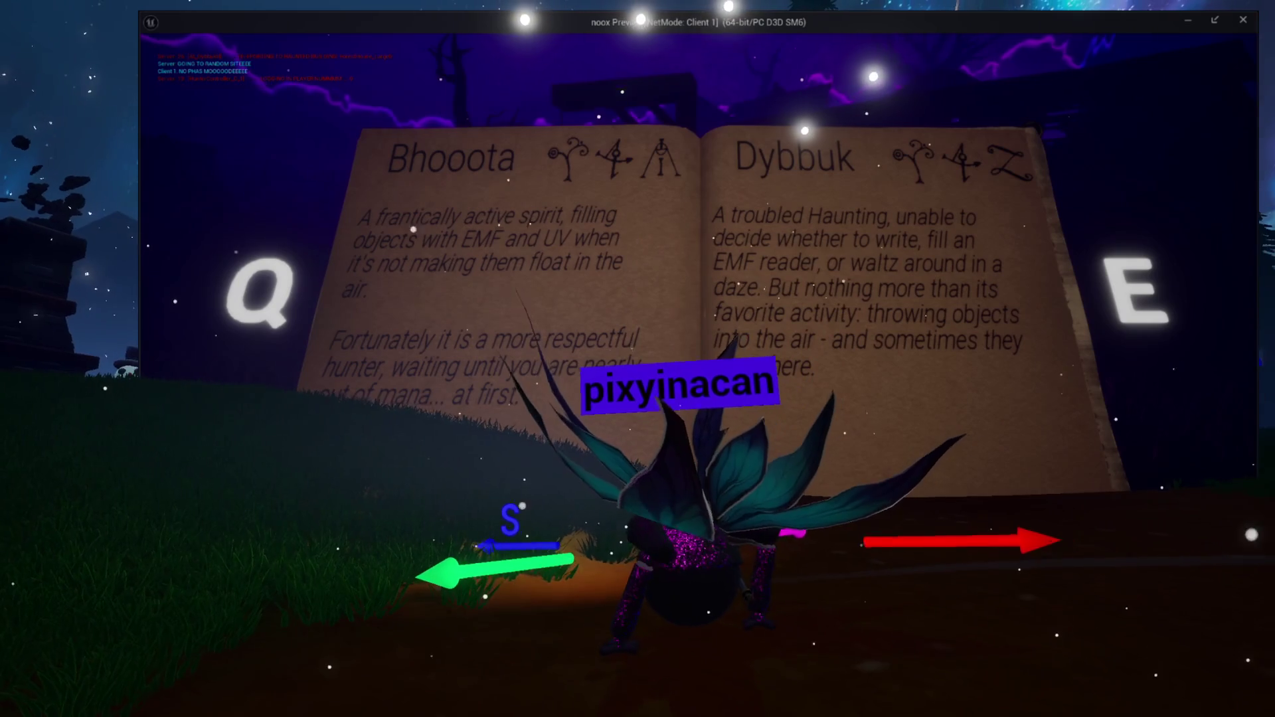
key("j")
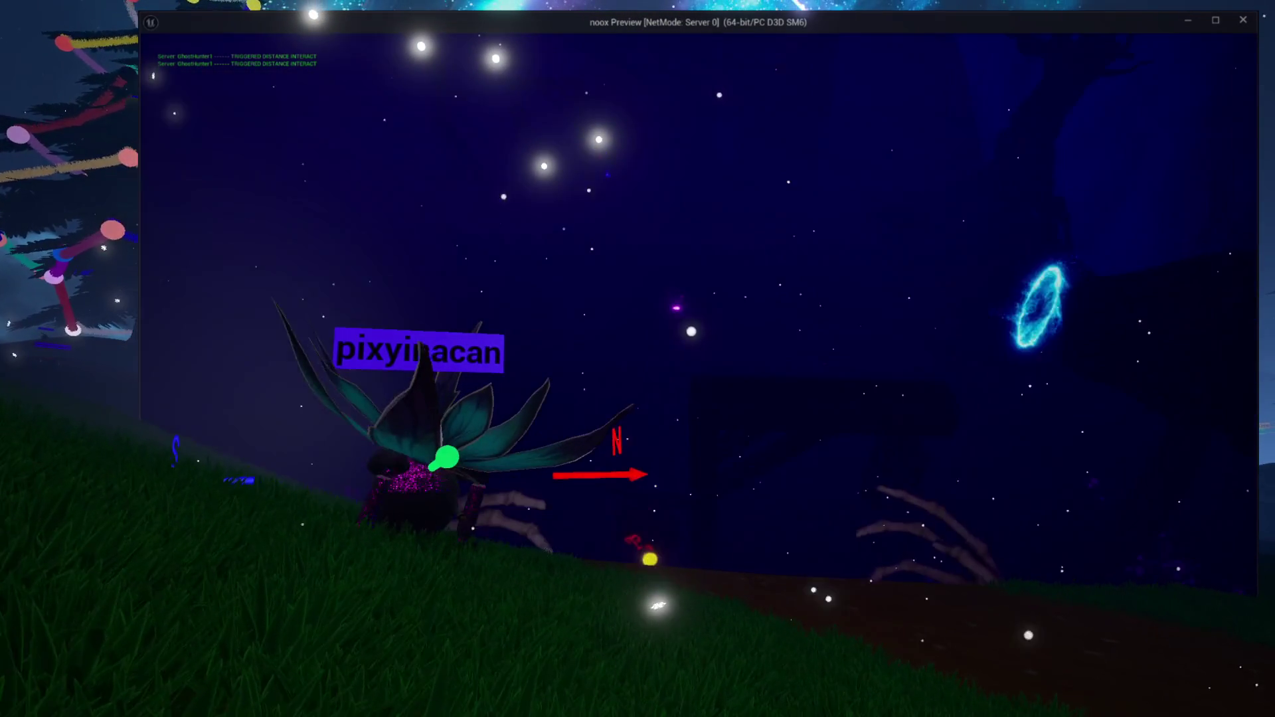
Compare the capture in the Server 0 and Client 1 preview windows, then reopen GhostBase
key("alt+Tab")
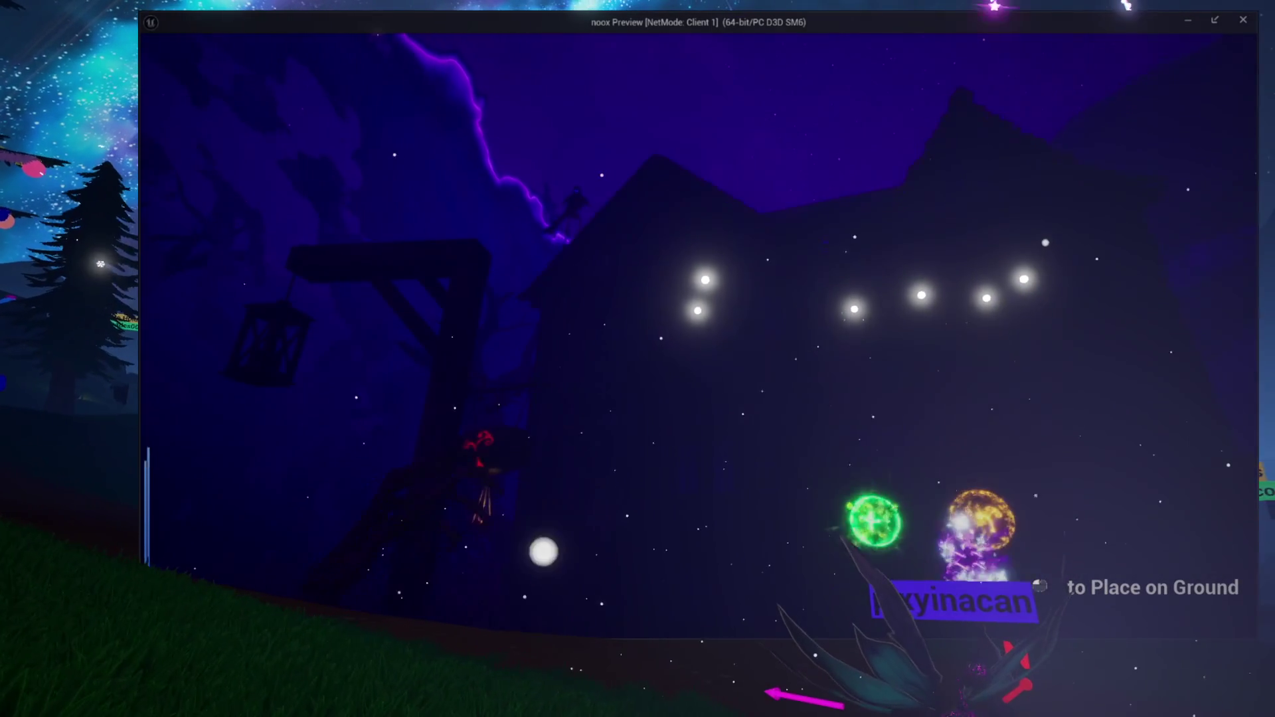
key("alt+Tab")
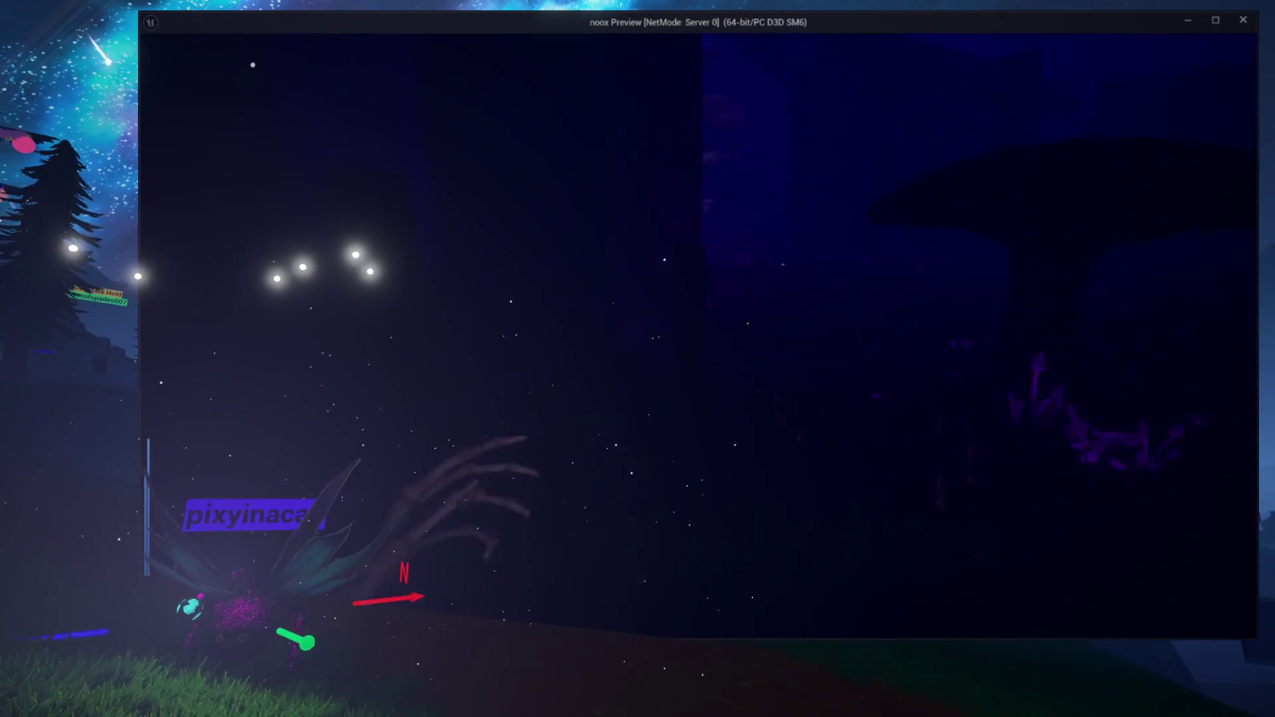
key("alt+Tab")
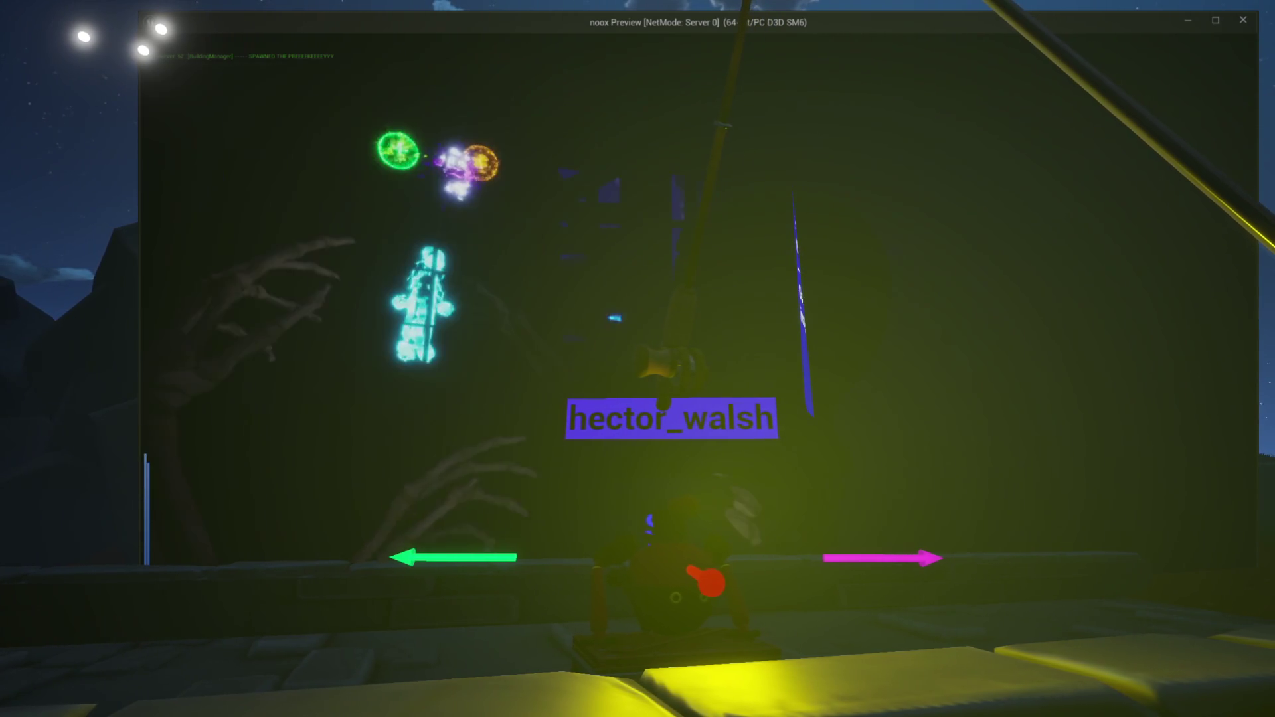
key("alt+Tab")
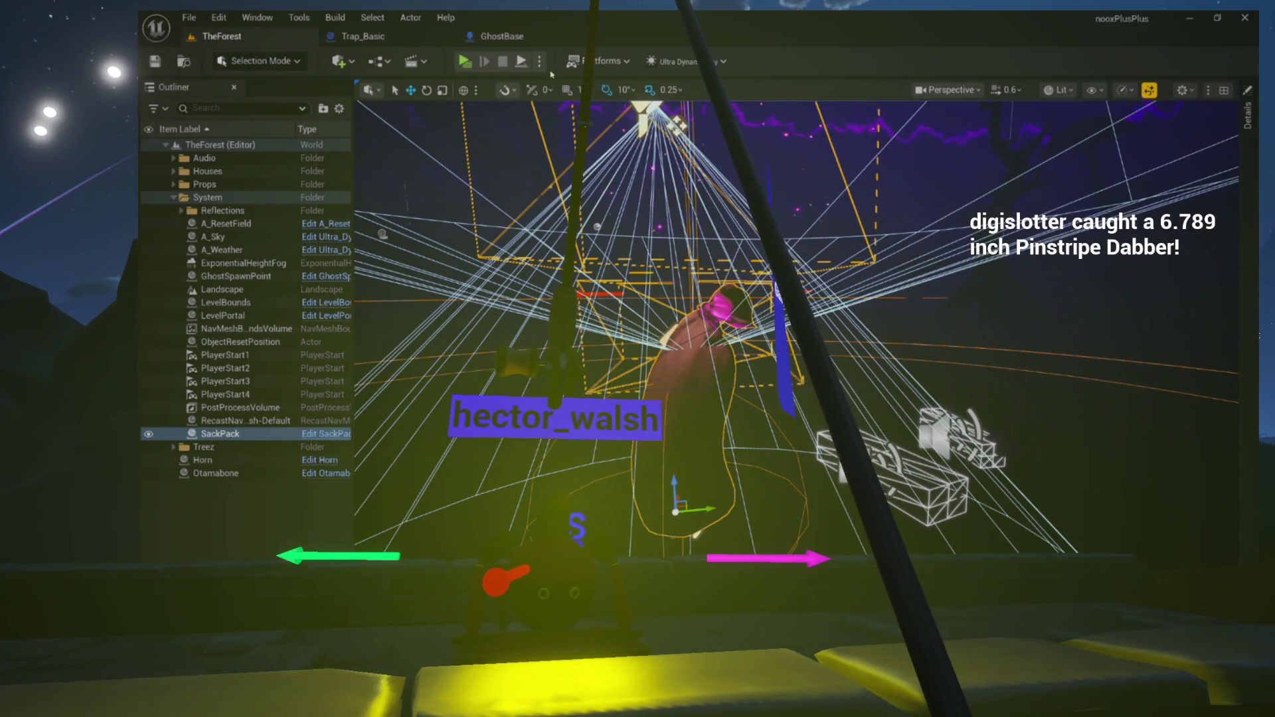
left_click(502, 37)
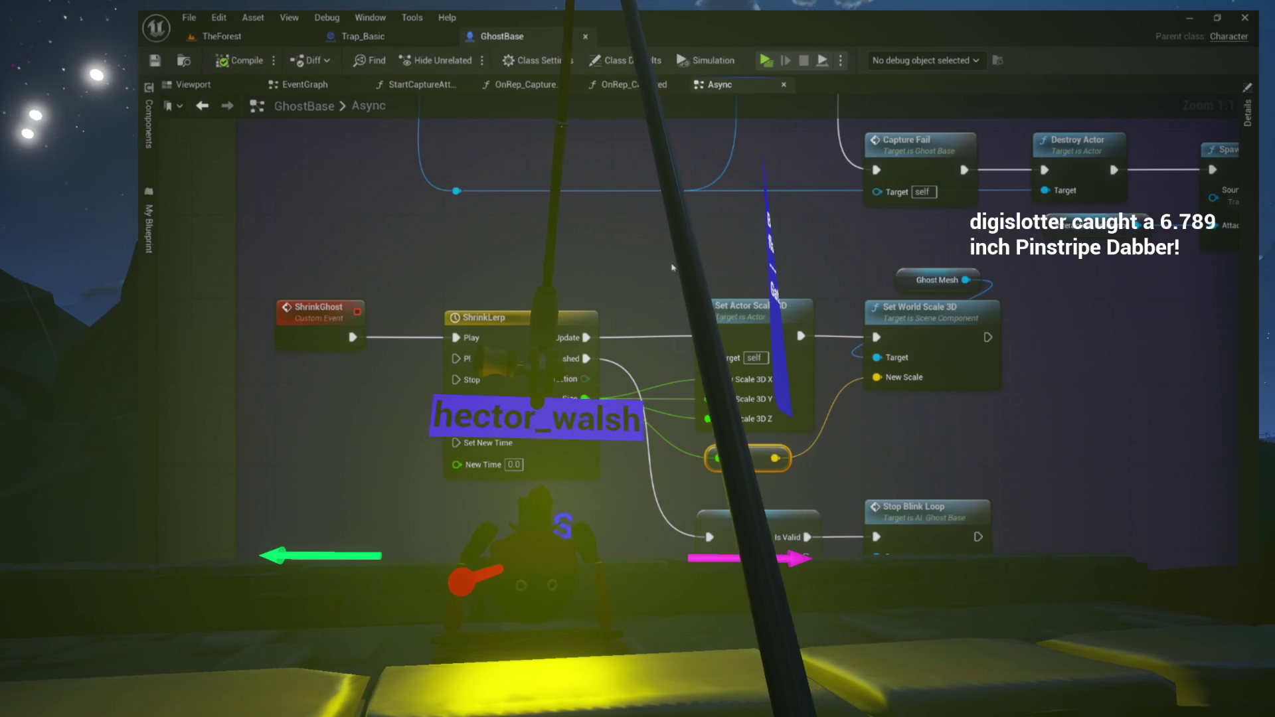
Set Set Relative Location And Rotation's New Rotation Z to -90, then compile and save GhostBase
left_click(638, 85)
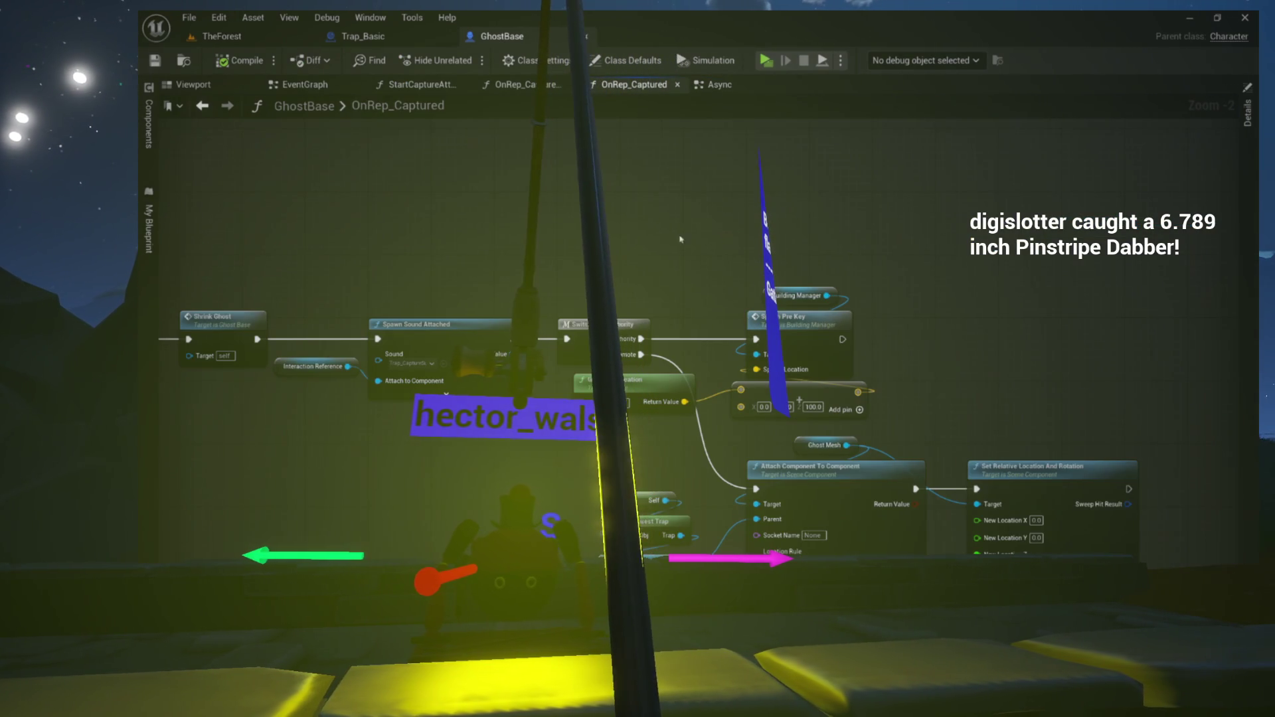
left_click_drag(617, 257, 601, 257)
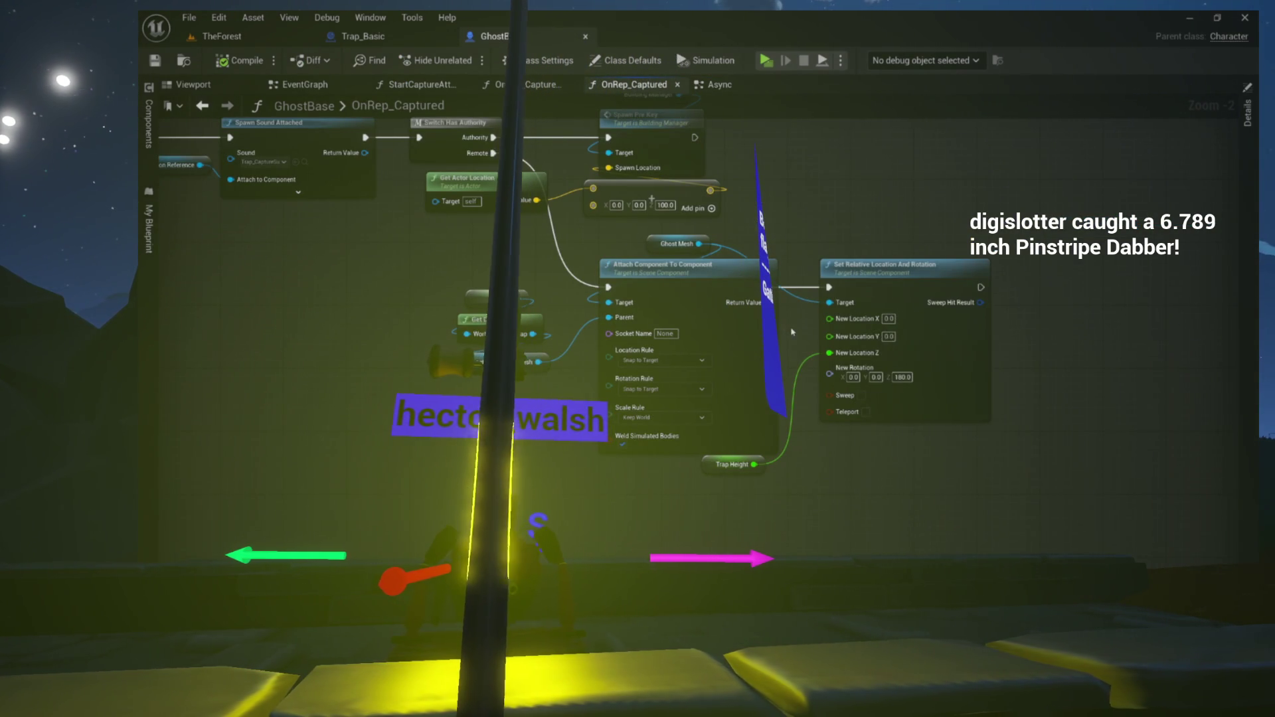
left_click(895, 377)
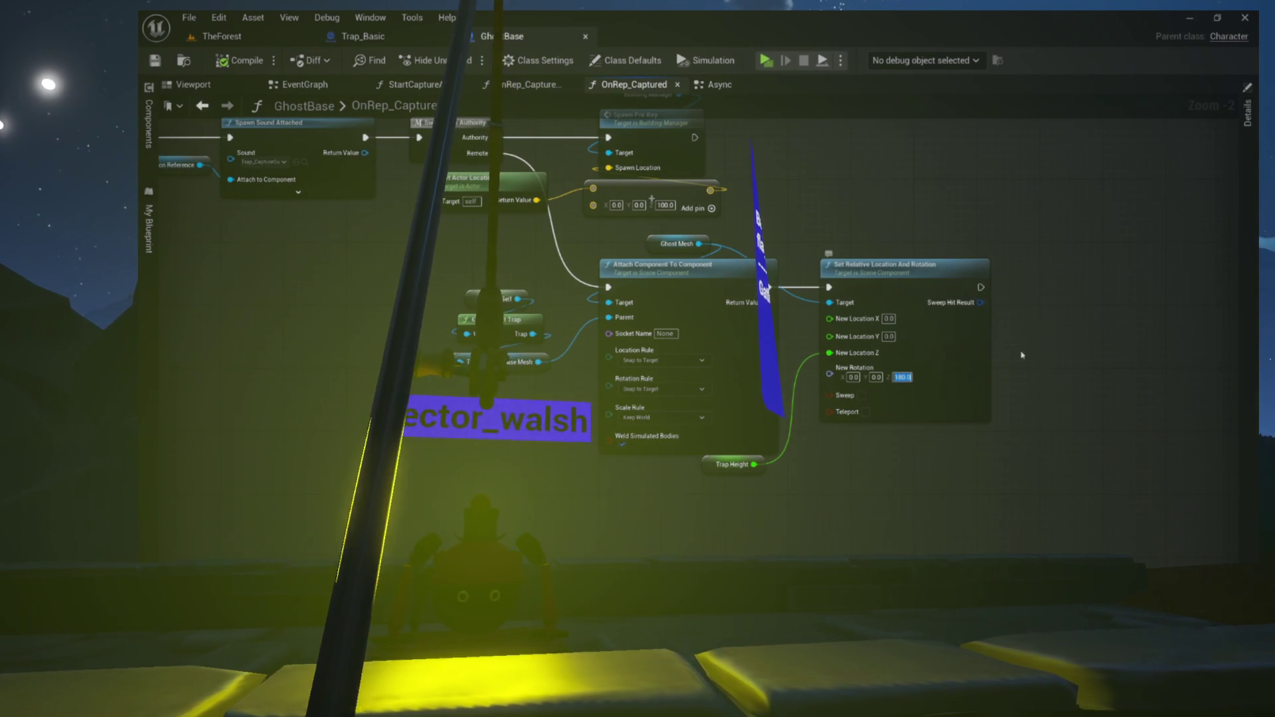
type("-90")
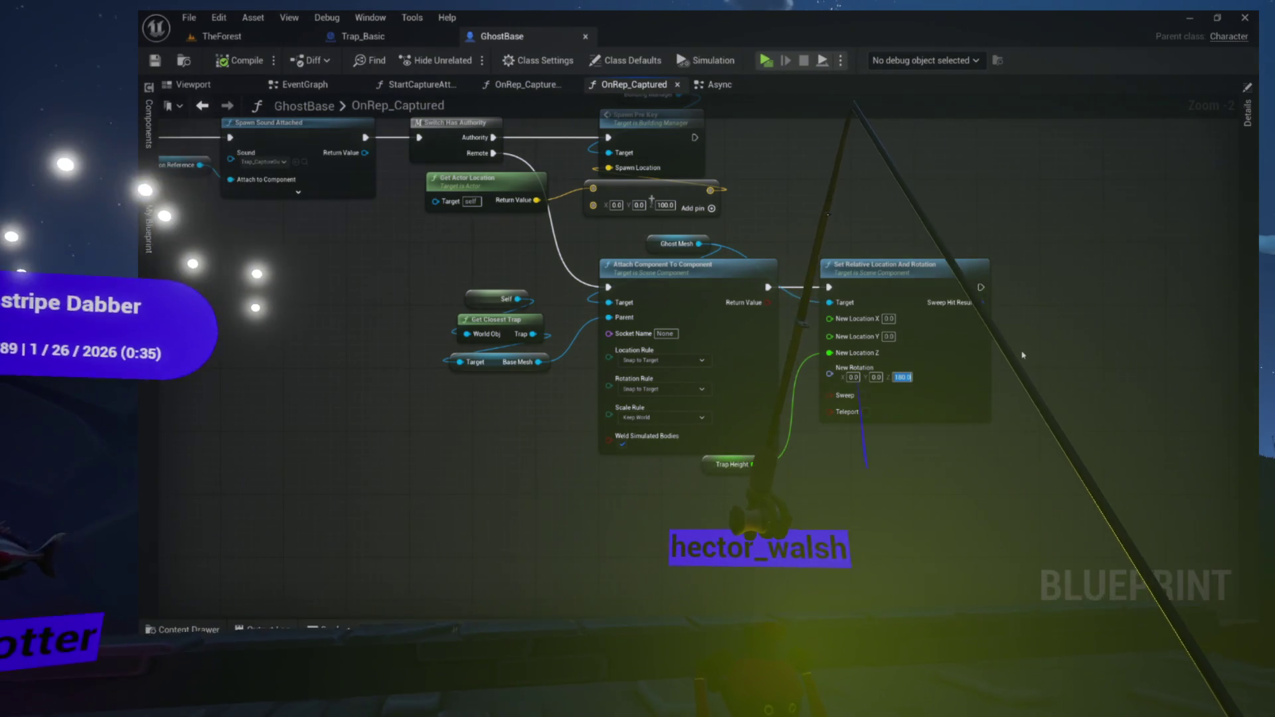
key("Return")
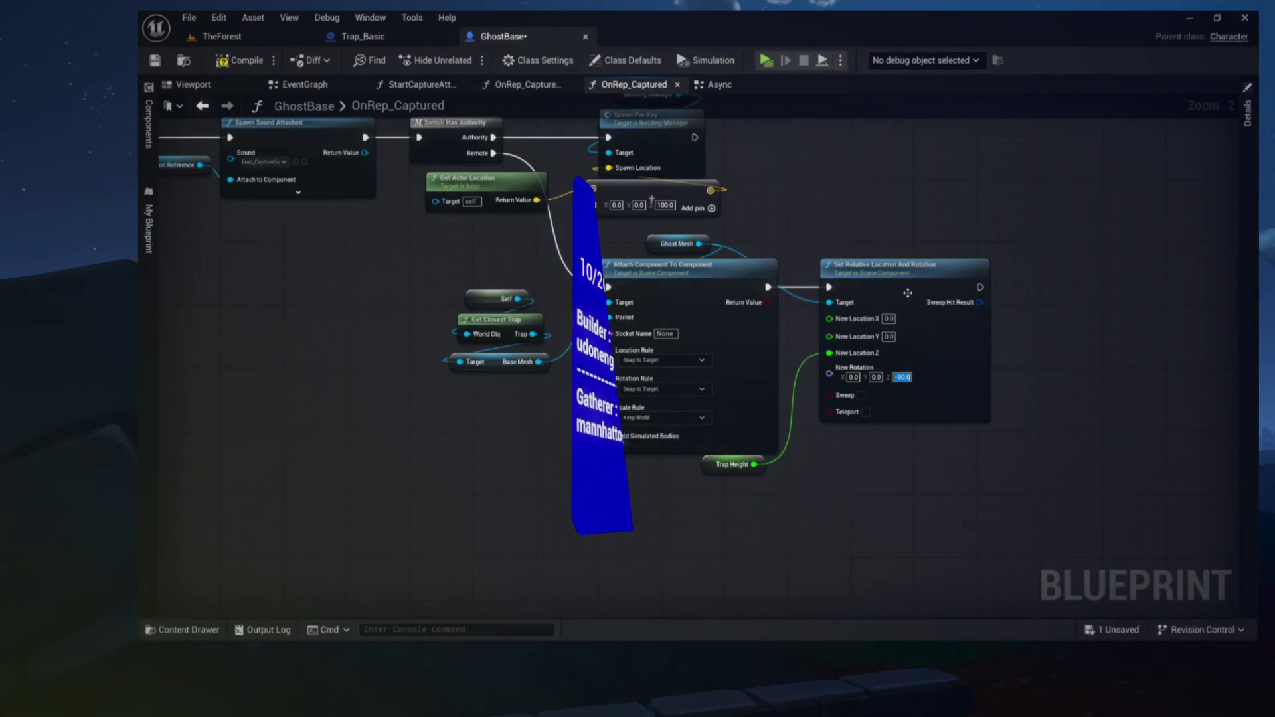
left_click(240, 60)
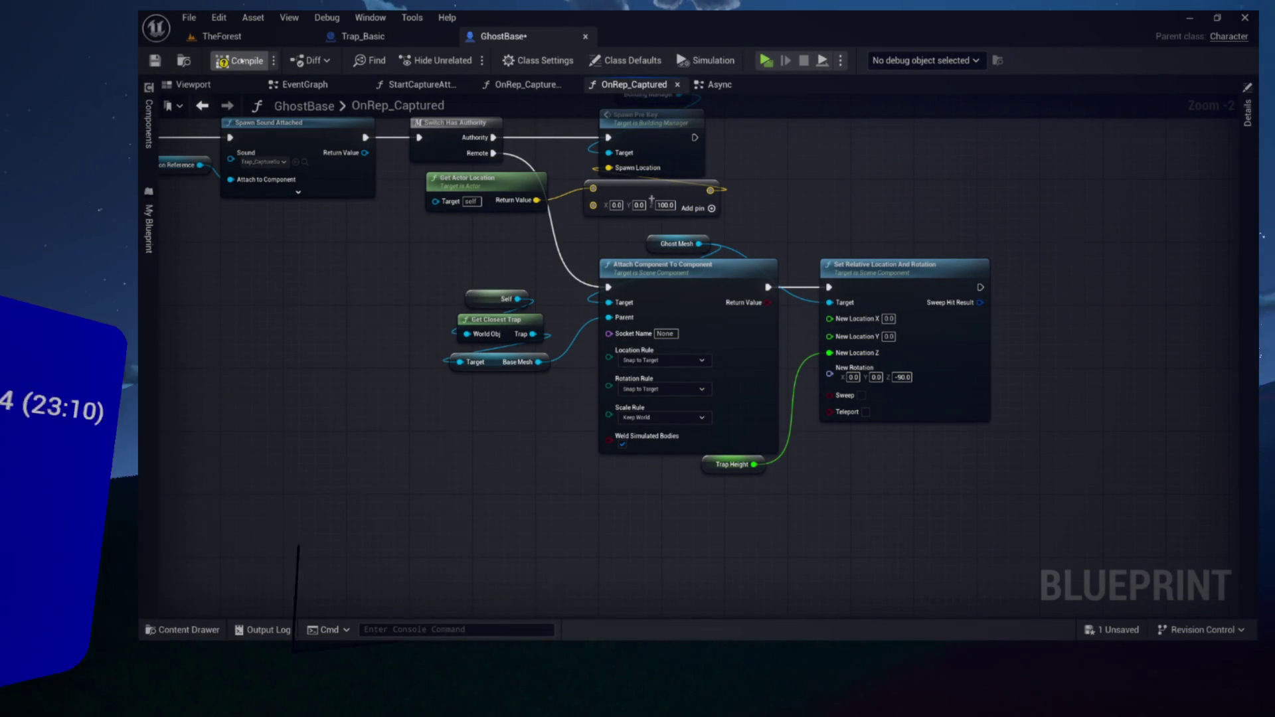
key("ctrl+s")
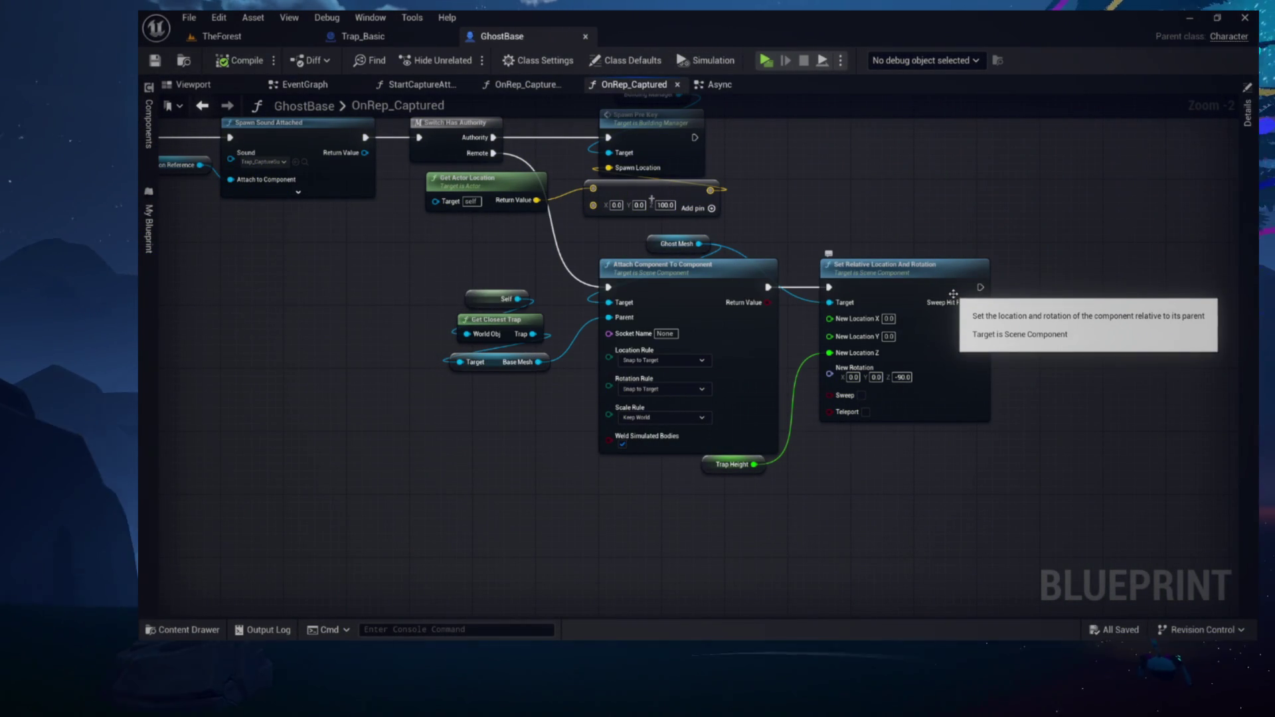
left_click_drag(917, 289, 941, 217)
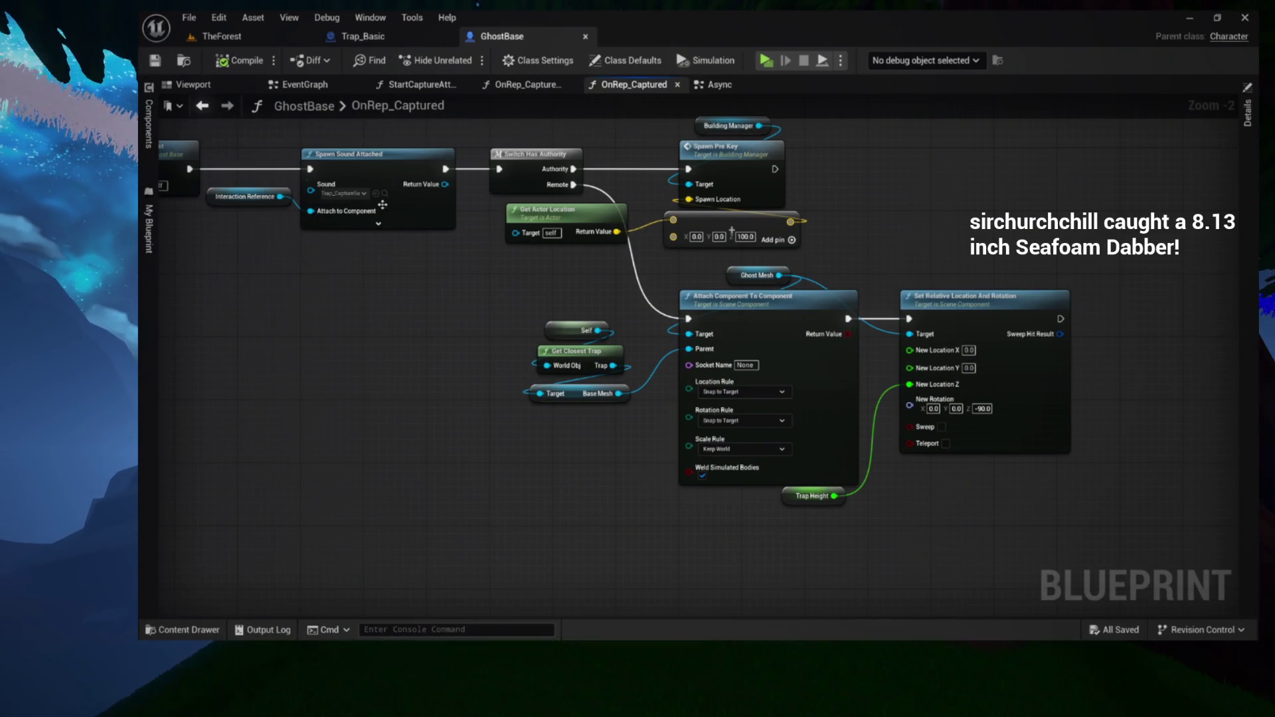
scroll(406, 283, "up", 1)
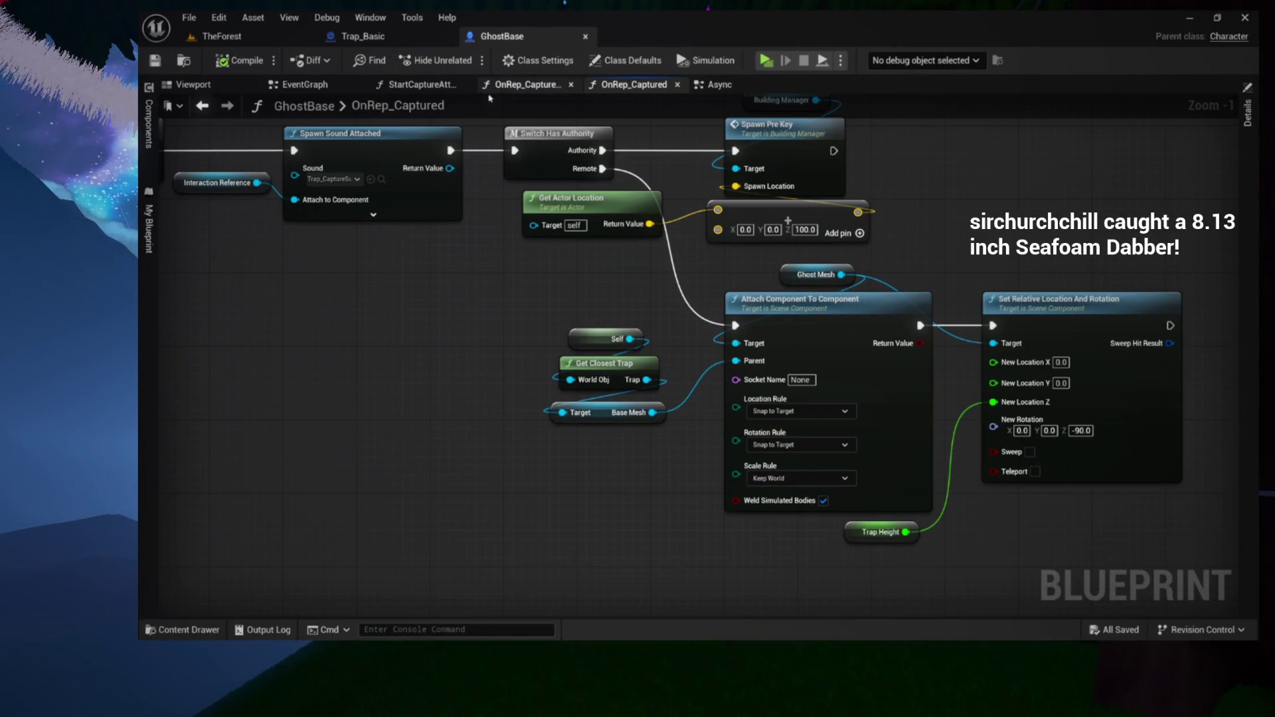
left_click(330, 85)
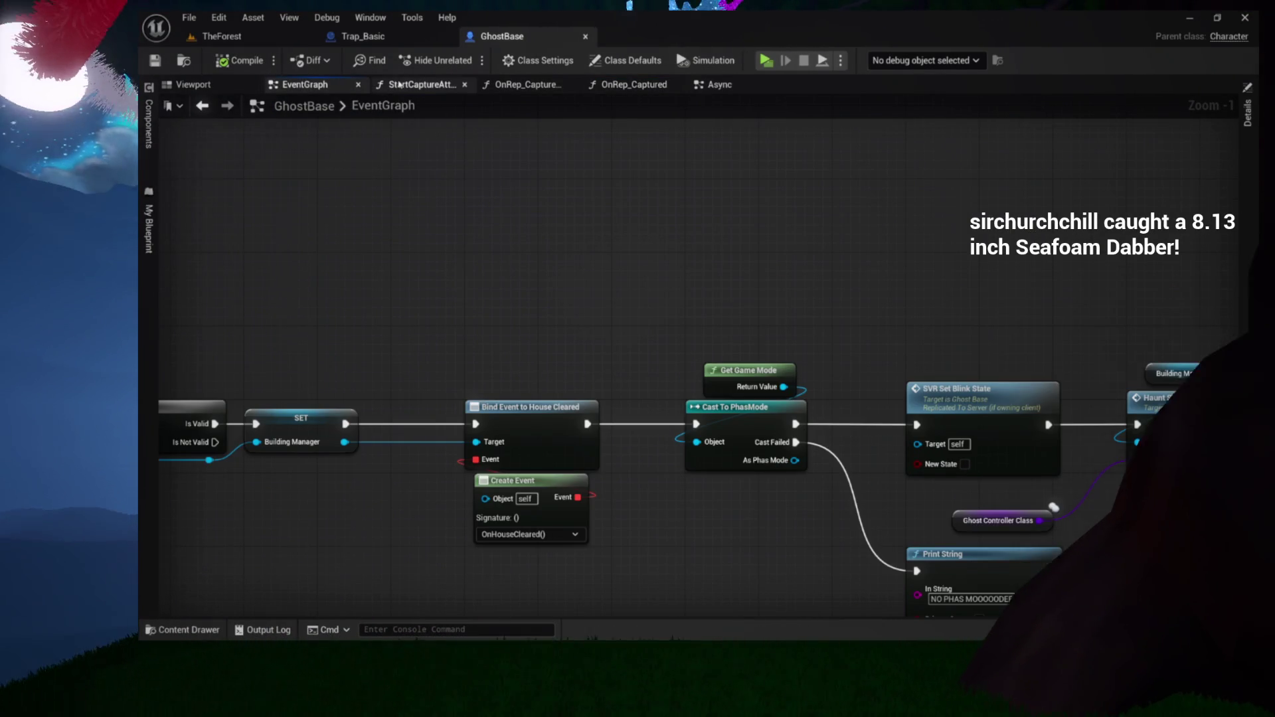
left_click(719, 85)
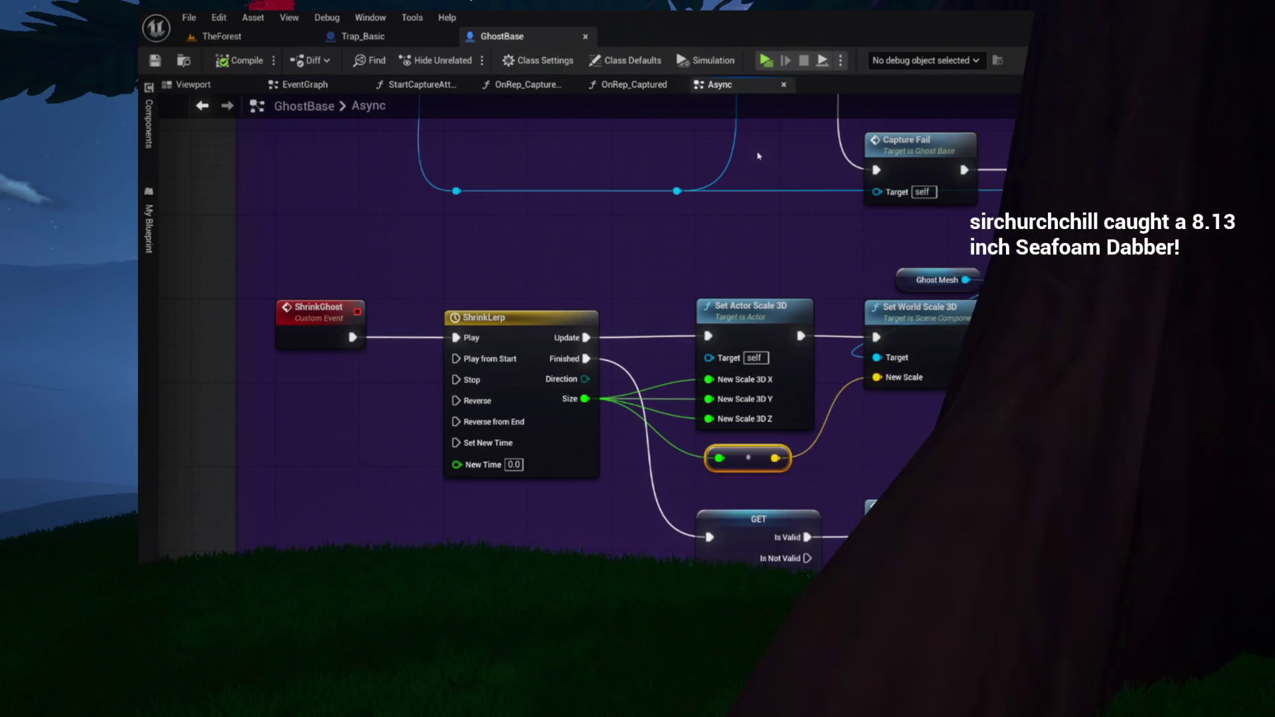
scroll(759, 156, "down", 2)
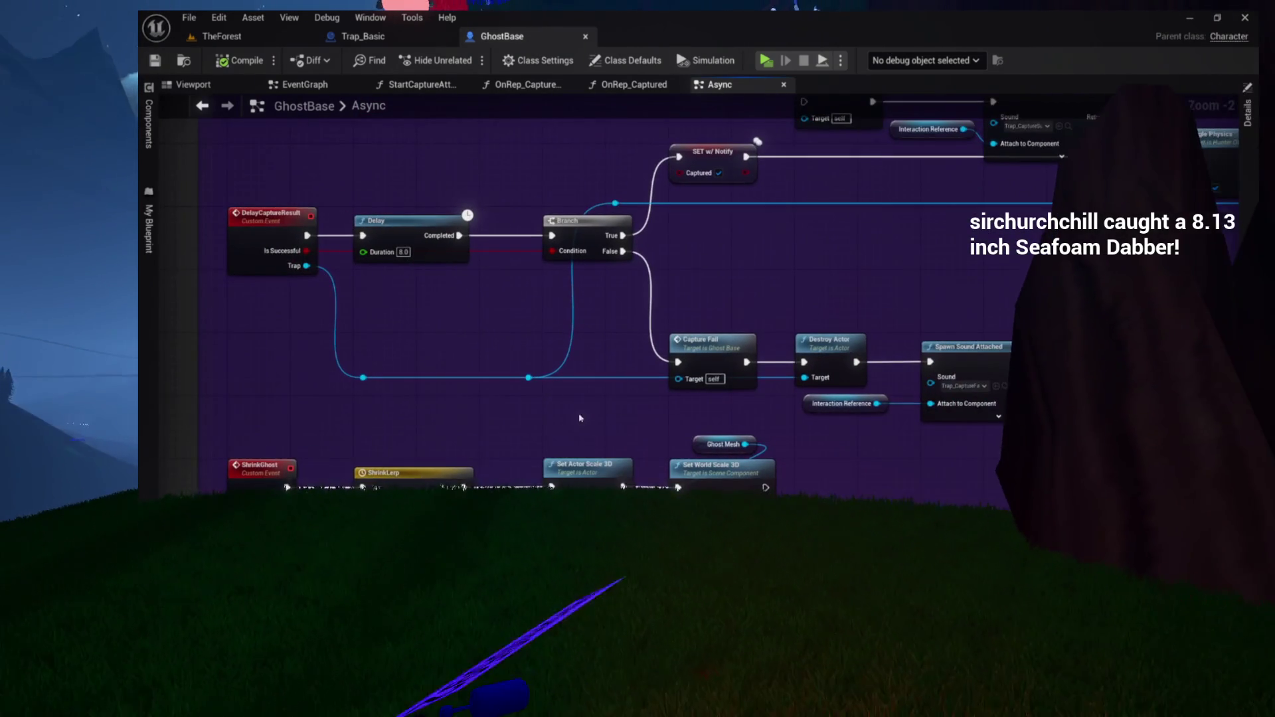
scroll(580, 418, "up", 2)
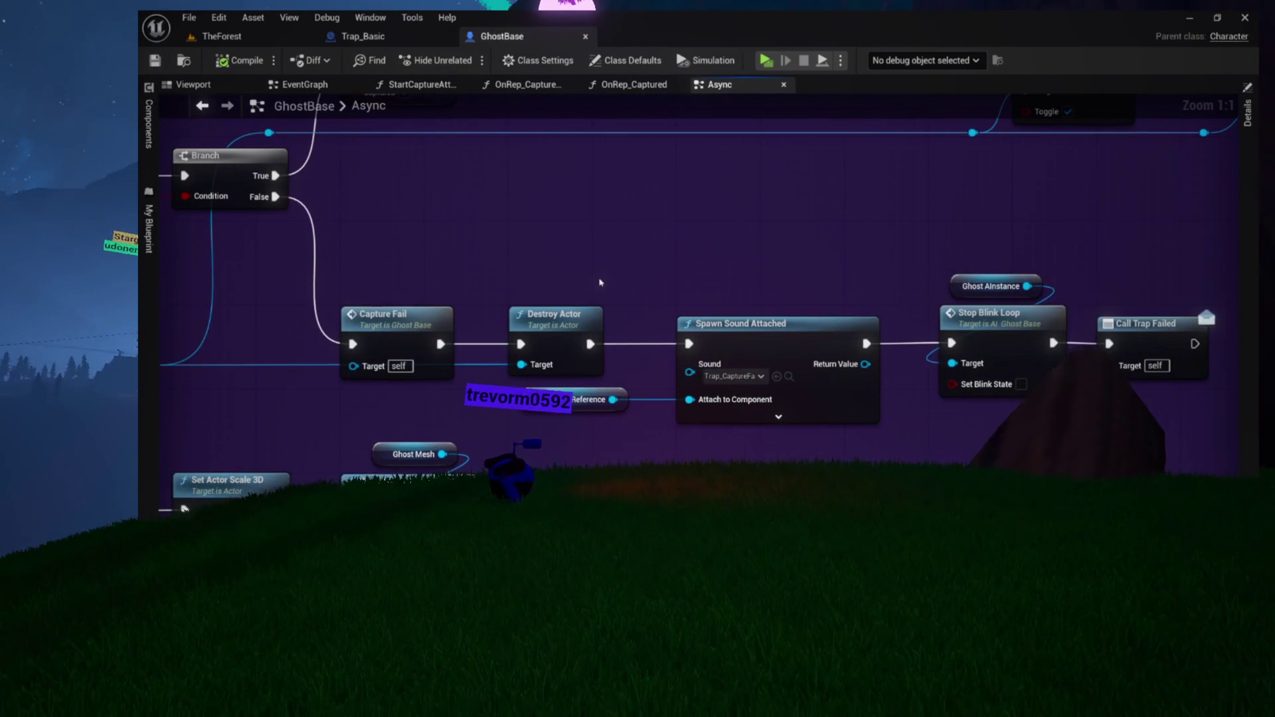
left_click_drag(656, 383, 774, 449)
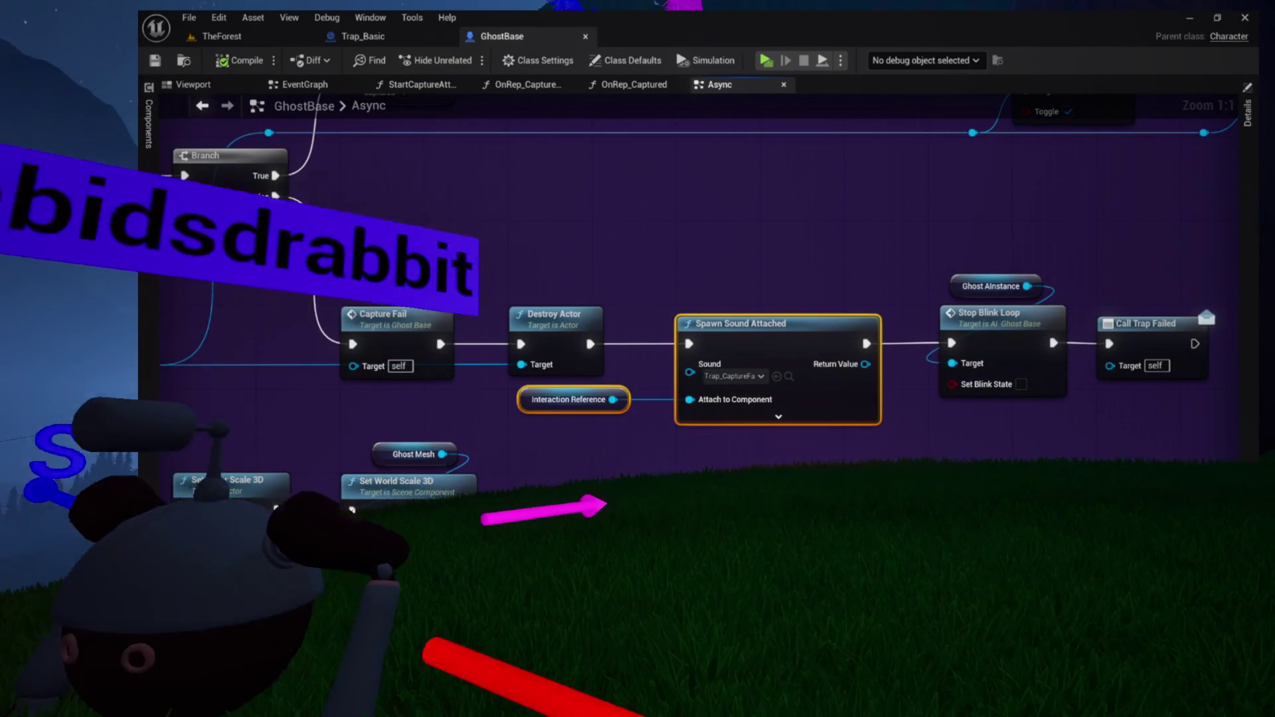
mouse_move(684, 337)
left_mouse_down()
mouse_move(775, 383)
mouse_move(754, 508)
mouse_move(685, 504)
mouse_move(858, 473)
mouse_move(1033, 397)
mouse_move(987, 375)
left_mouse_up()
left_click_drag(955, 514, 973, 330)
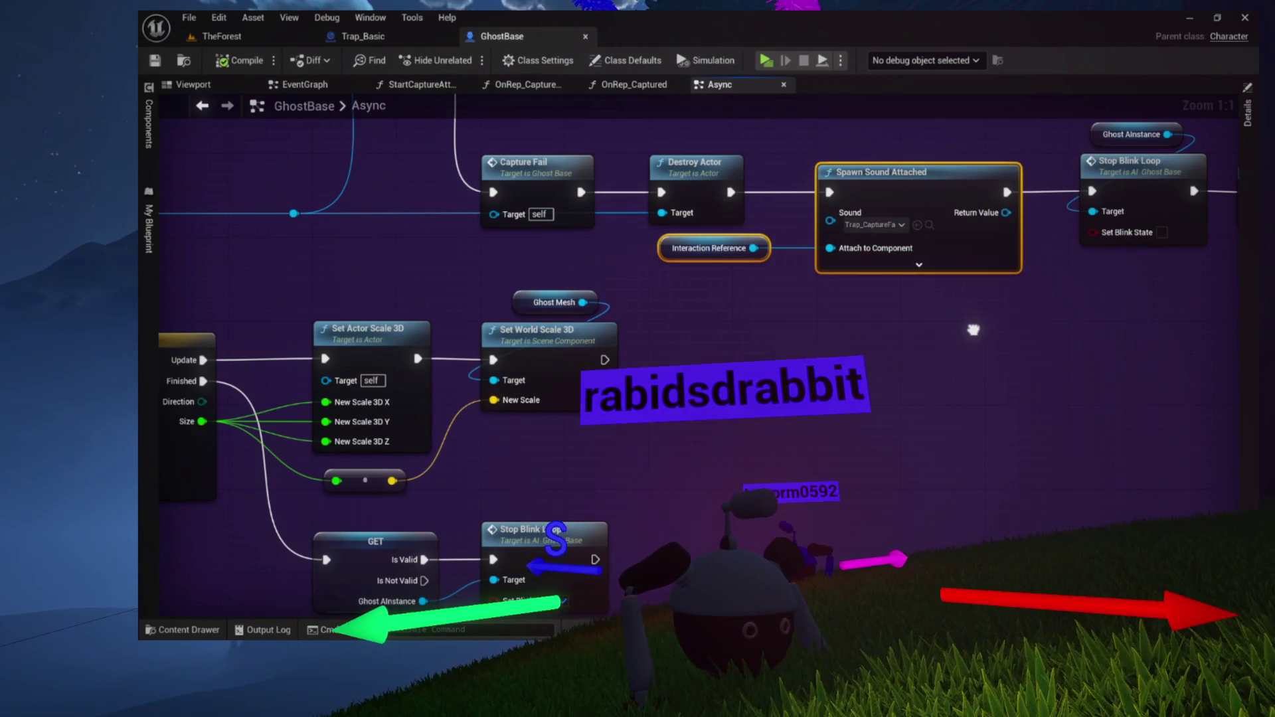
scroll(968, 282, "down", 5)
scroll(934, 389, "up", 3)
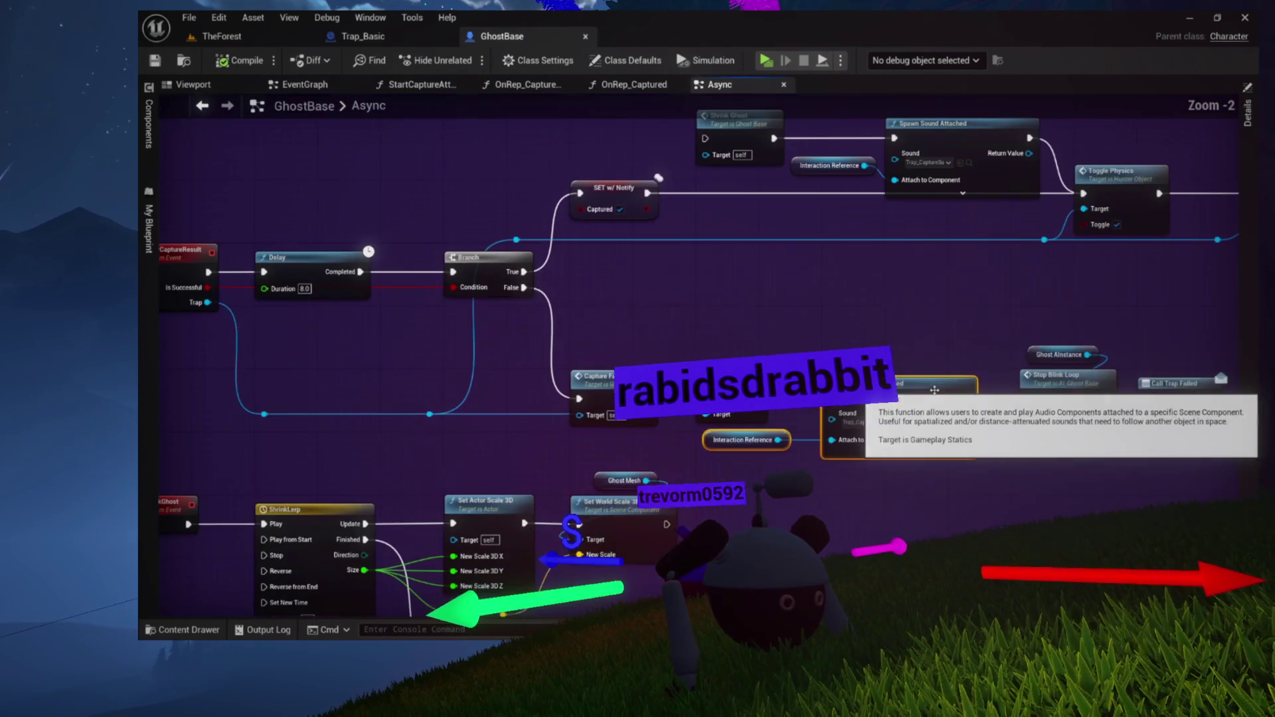
left_click_drag(785, 218, 552, 267)
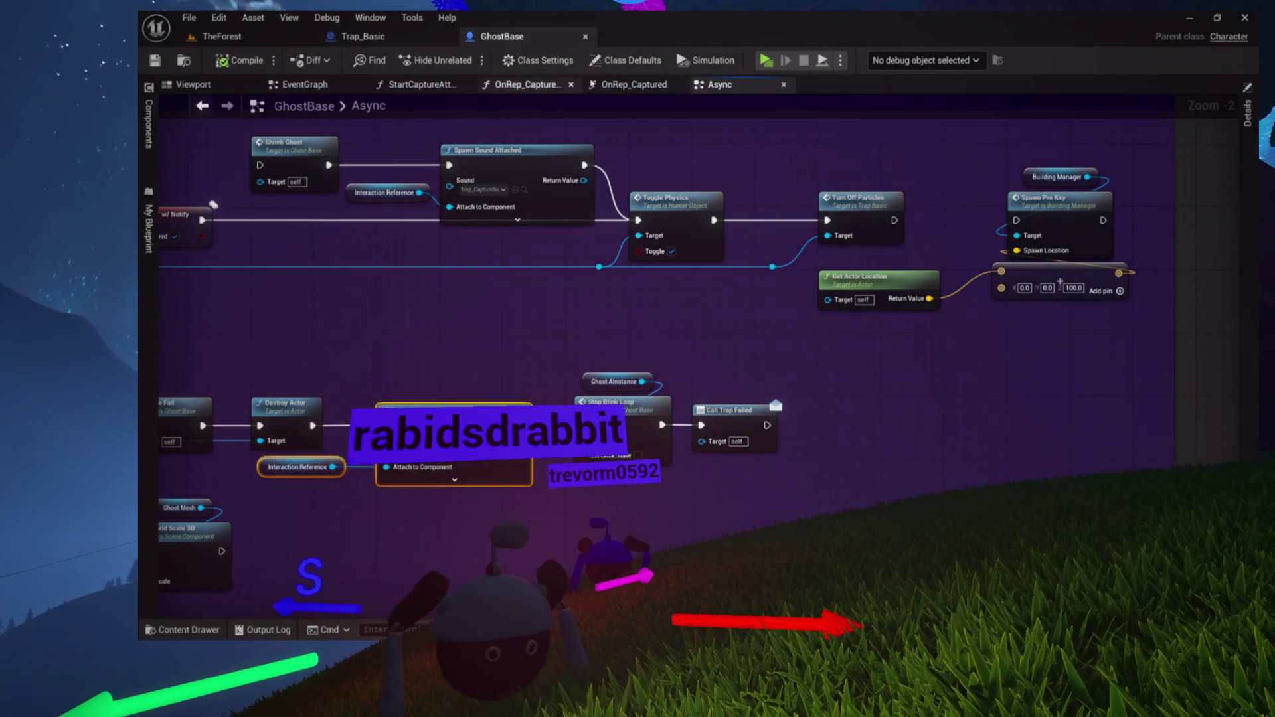
left_click(631, 87)
left_click_drag(505, 269, 652, 345)
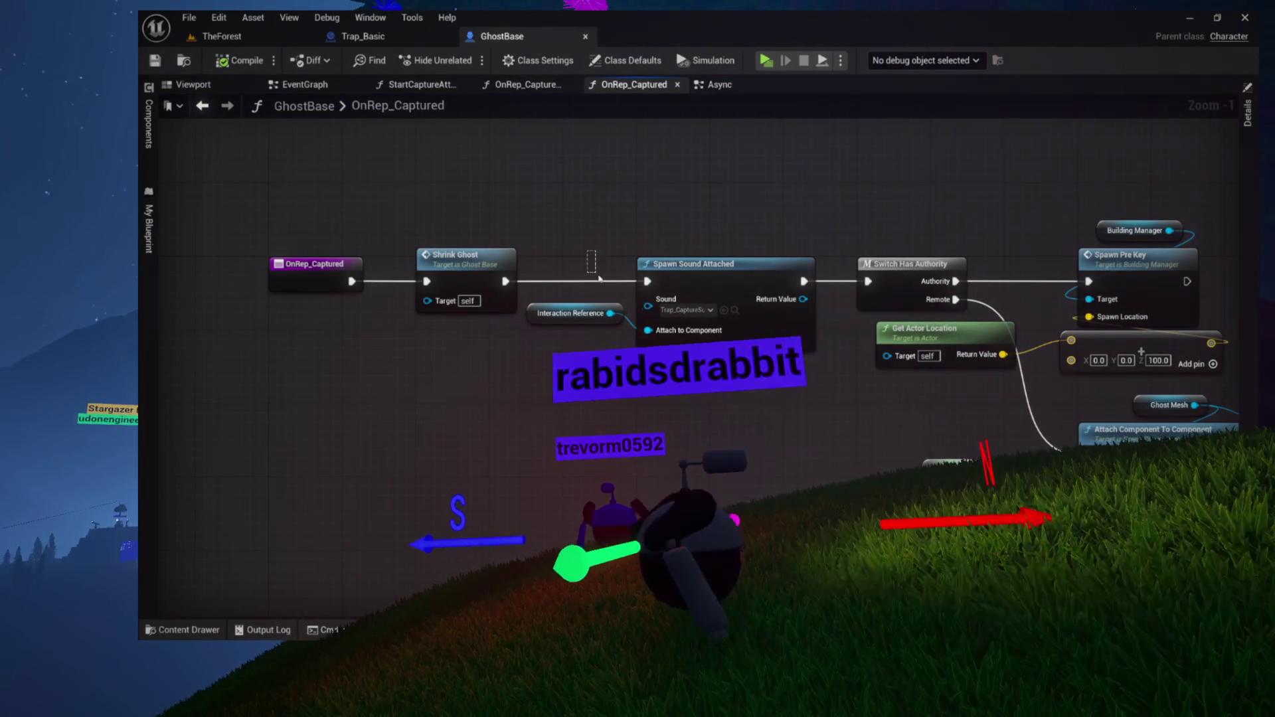
left_click_drag(824, 411, 499, 352)
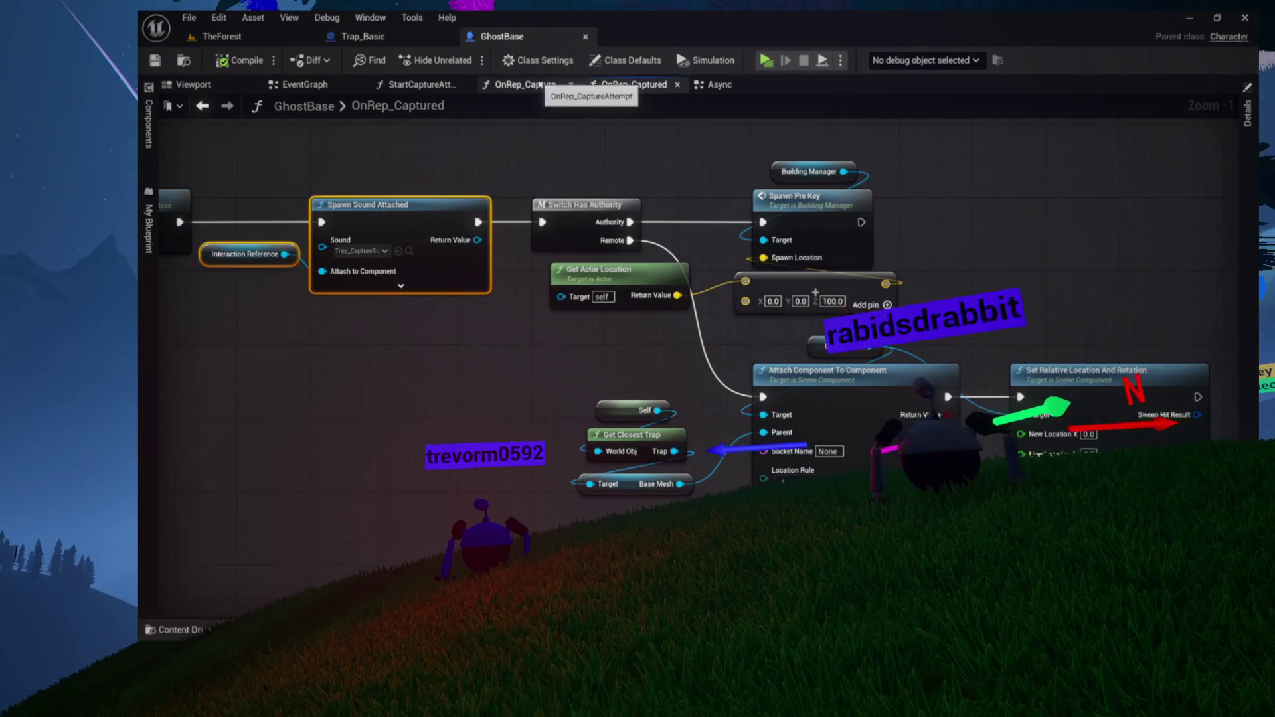
Look over the OnRep_CaptureAttempt, OnRep_Captured and Async graphs of GhostBase
left_click(539, 84)
left_click_drag(593, 172, 595, 228)
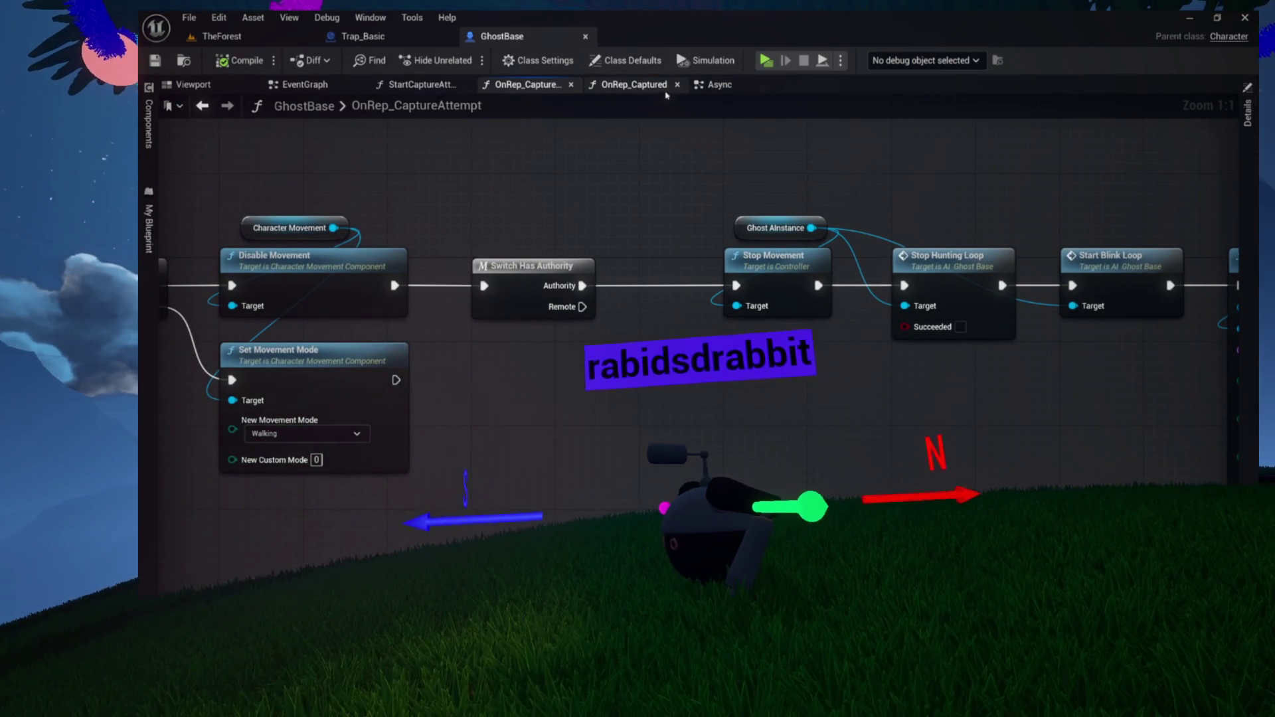
left_click(644, 87)
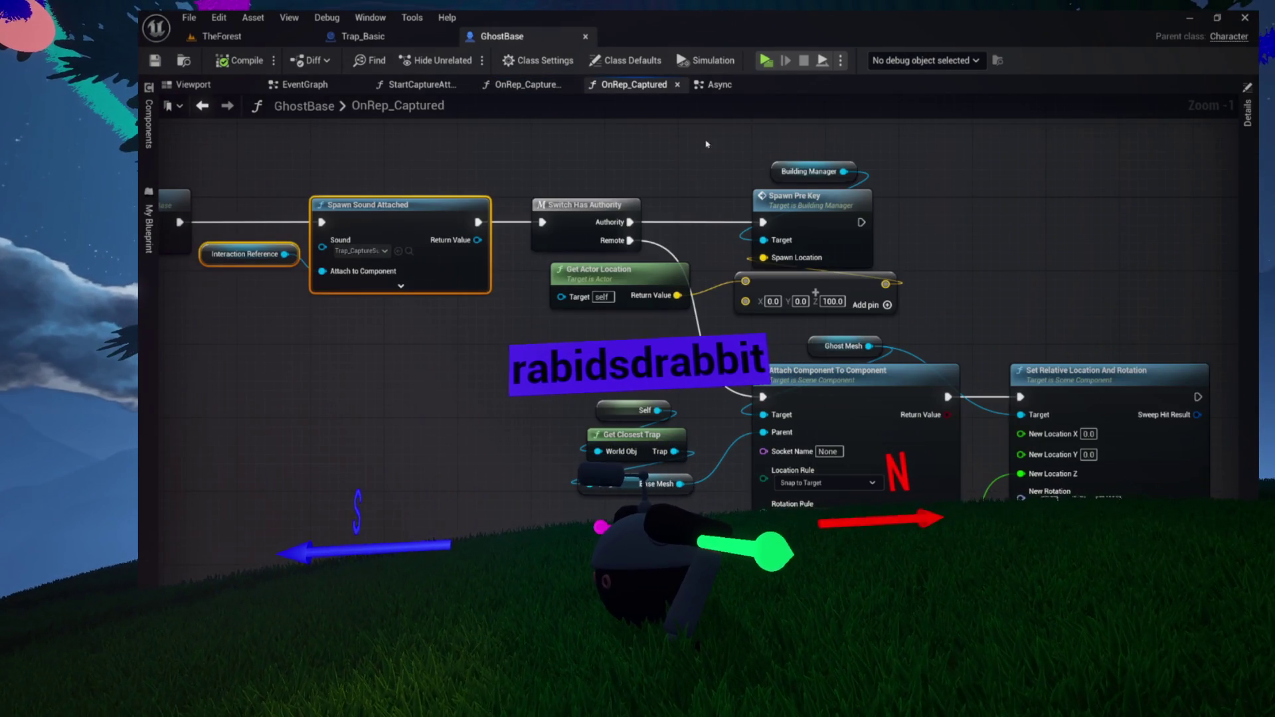
left_click(715, 87)
mouse_move(730, 166)
left_mouse_down()
mouse_move(746, 259)
mouse_move(1024, 204)
mouse_move(809, 211)
left_mouse_up()
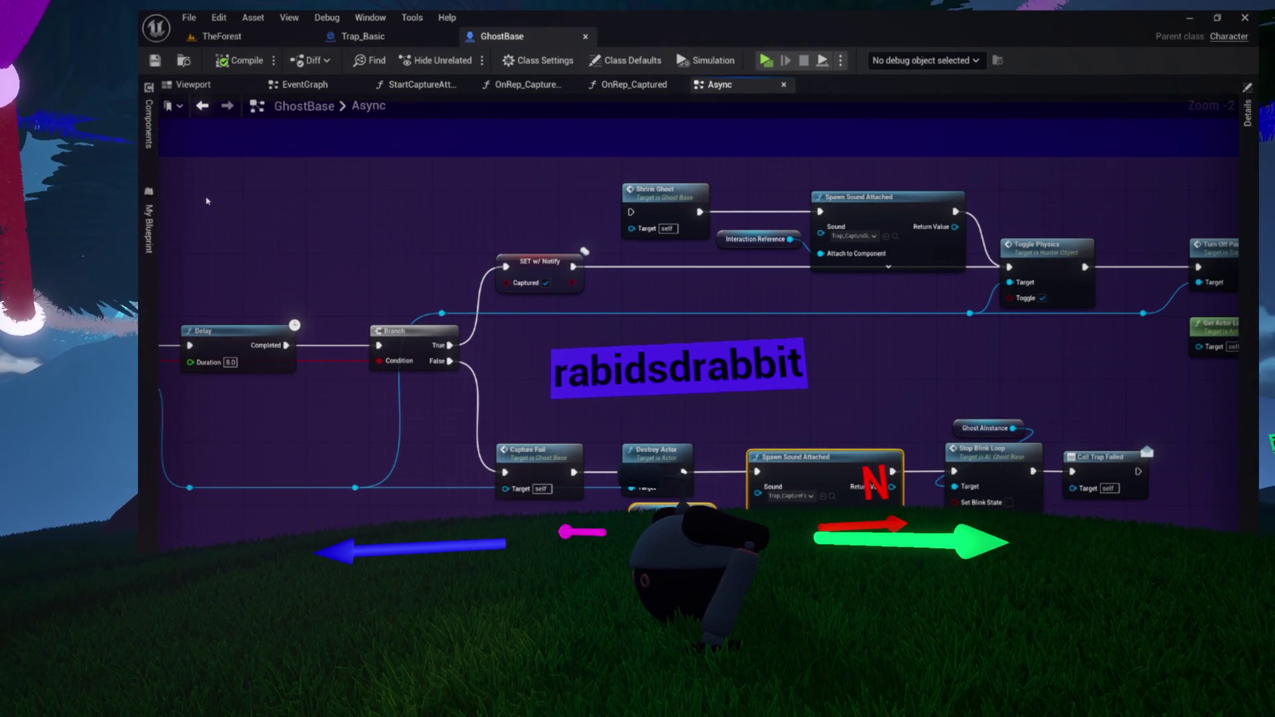
Open the Shrink Ghost event's definition from OnRep_Captured and pan across the capture-fail branch
left_click(150, 232)
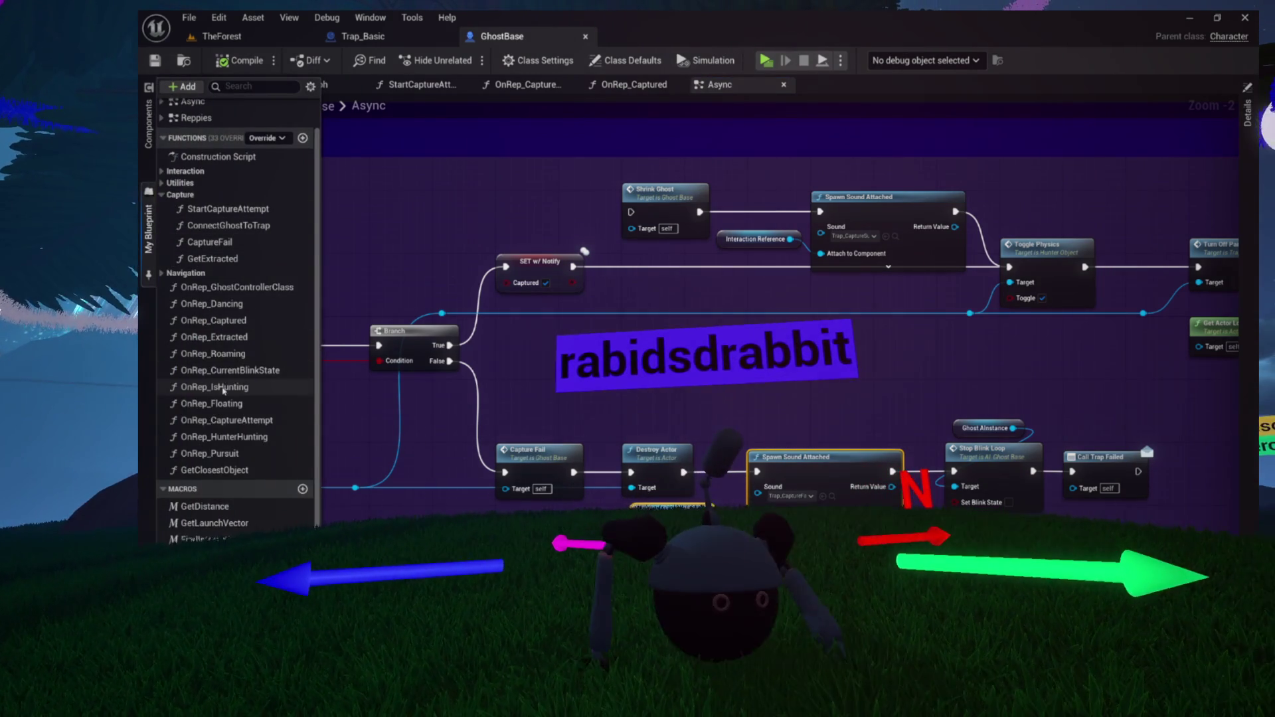
left_click(634, 86)
left_click_drag(633, 150, 834, 178)
double_click(372, 211)
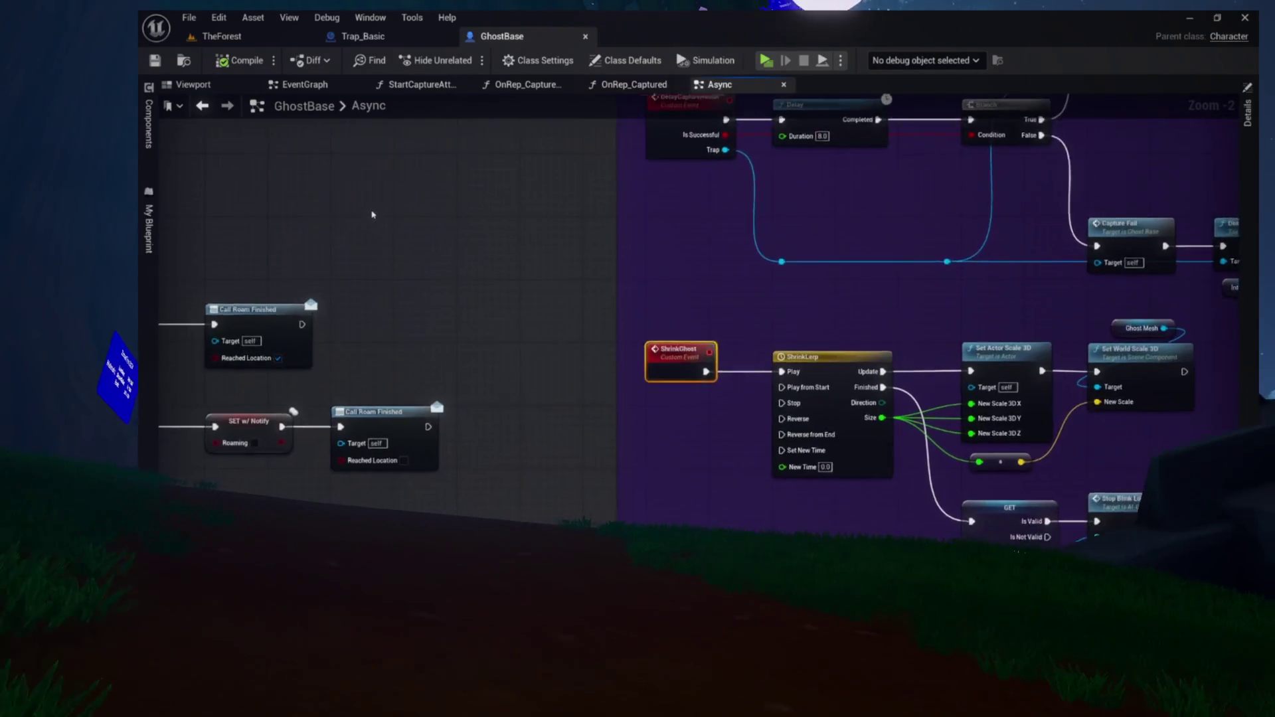
left_click_drag(823, 285, 589, 278)
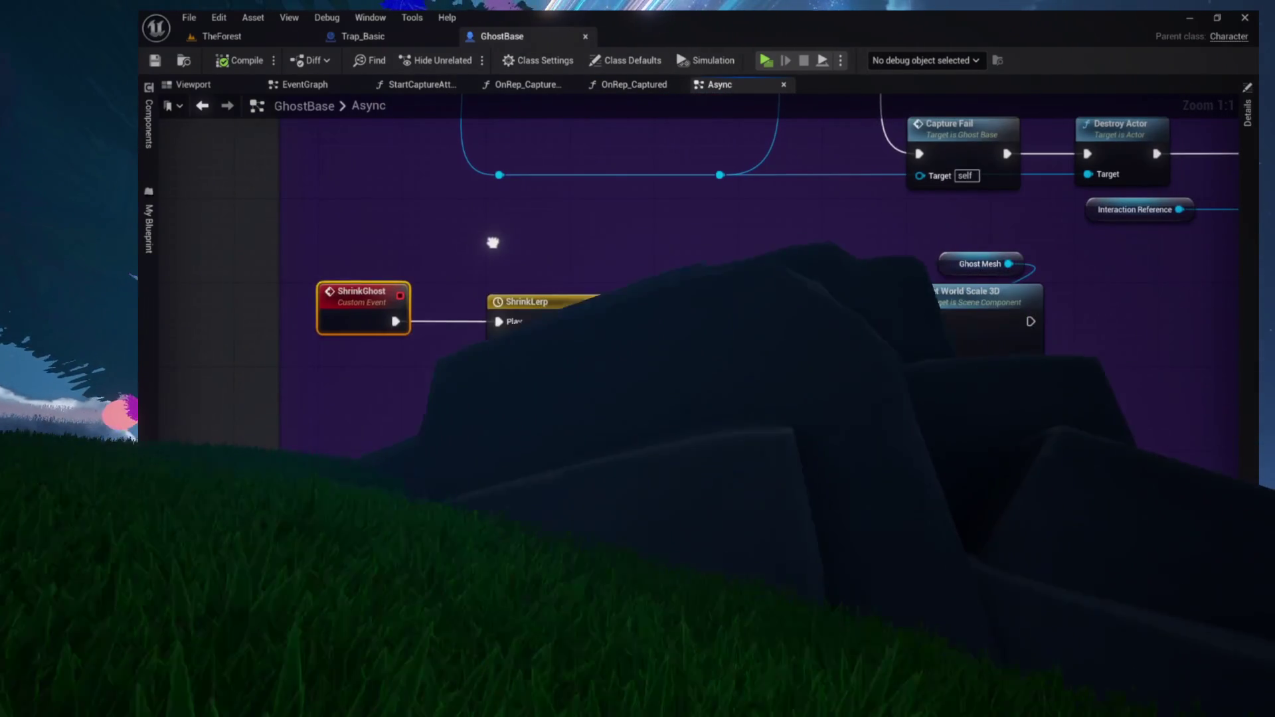
left_click_drag(456, 244, 291, 324)
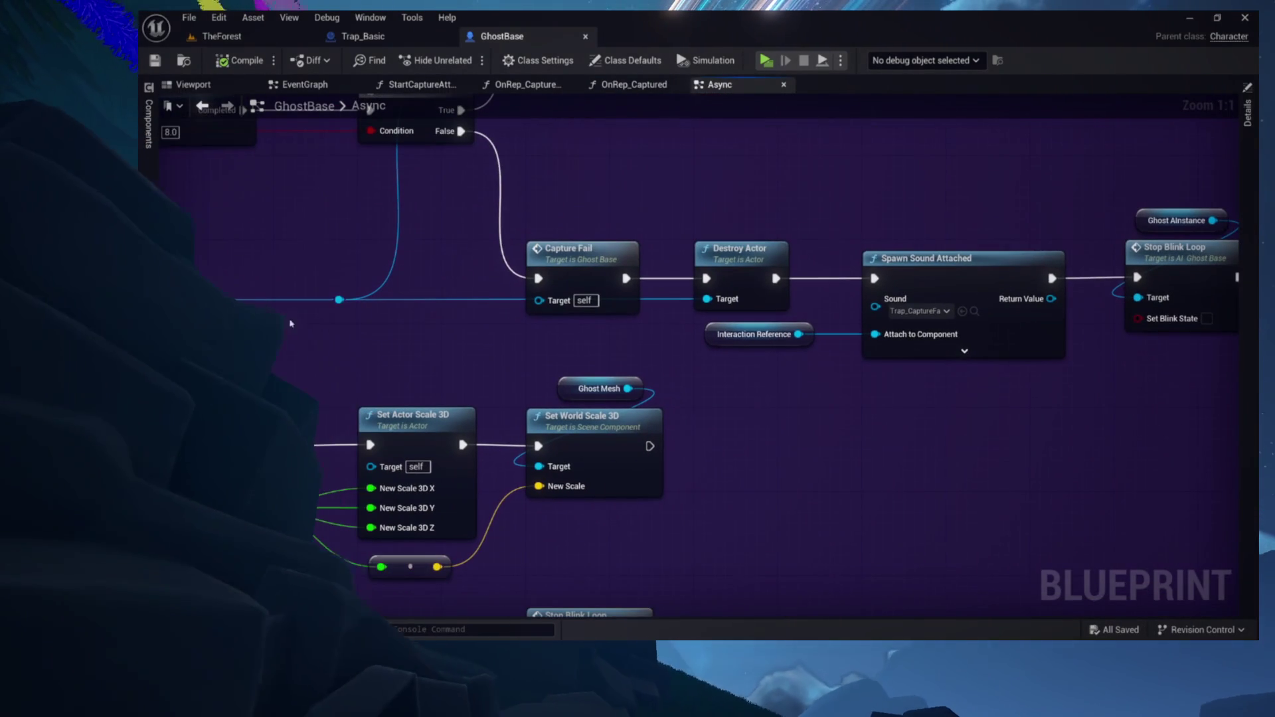
mouse_move(545, 261)
left_mouse_down()
mouse_move(513, 328)
mouse_move(453, 347)
left_mouse_up()
mouse_move(737, 261)
left_mouse_down()
mouse_move(432, 262)
mouse_move(452, 471)
mouse_move(624, 463)
mouse_move(399, 414)
mouse_move(1149, 392)
left_mouse_up()
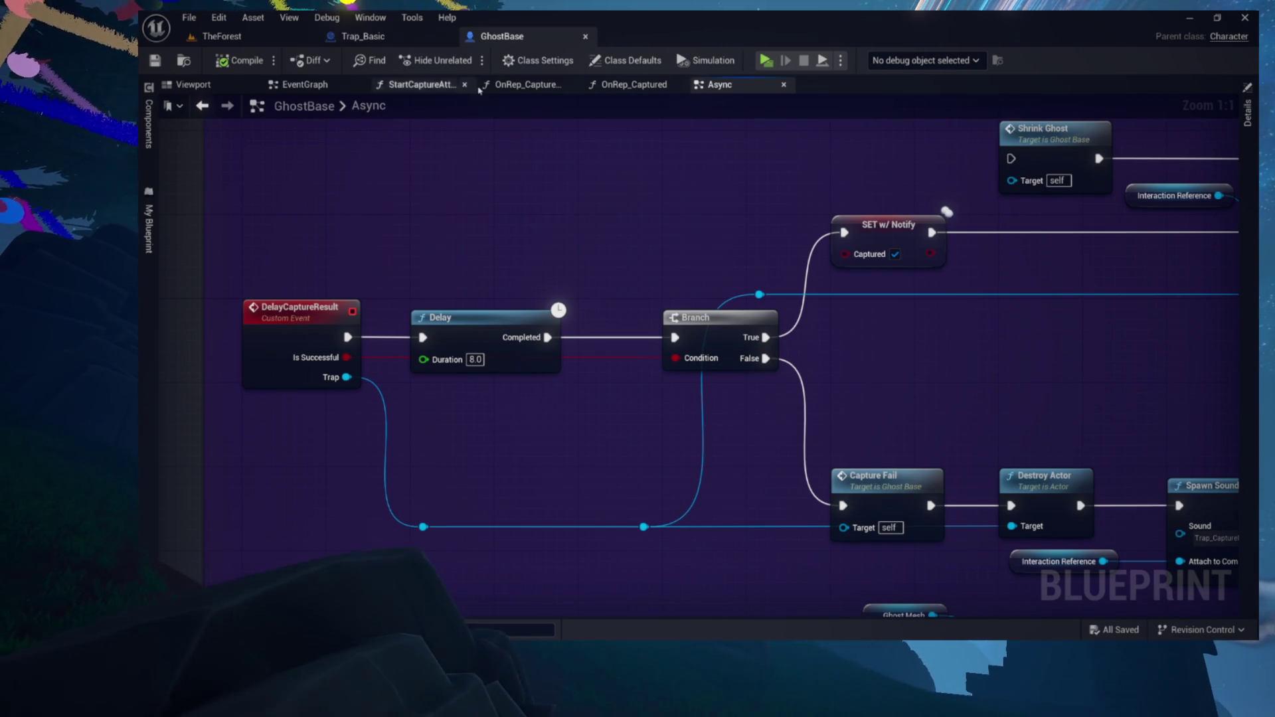
Review the OnRep_CaptureAttempt and StartCaptureAttempt nodes, ending on OnRep_Captured
left_click(526, 87)
mouse_move(498, 208)
left_mouse_down()
mouse_move(133, 246)
mouse_move(56, 272)
mouse_move(823, 313)
mouse_move(961, 282)
left_mouse_up()
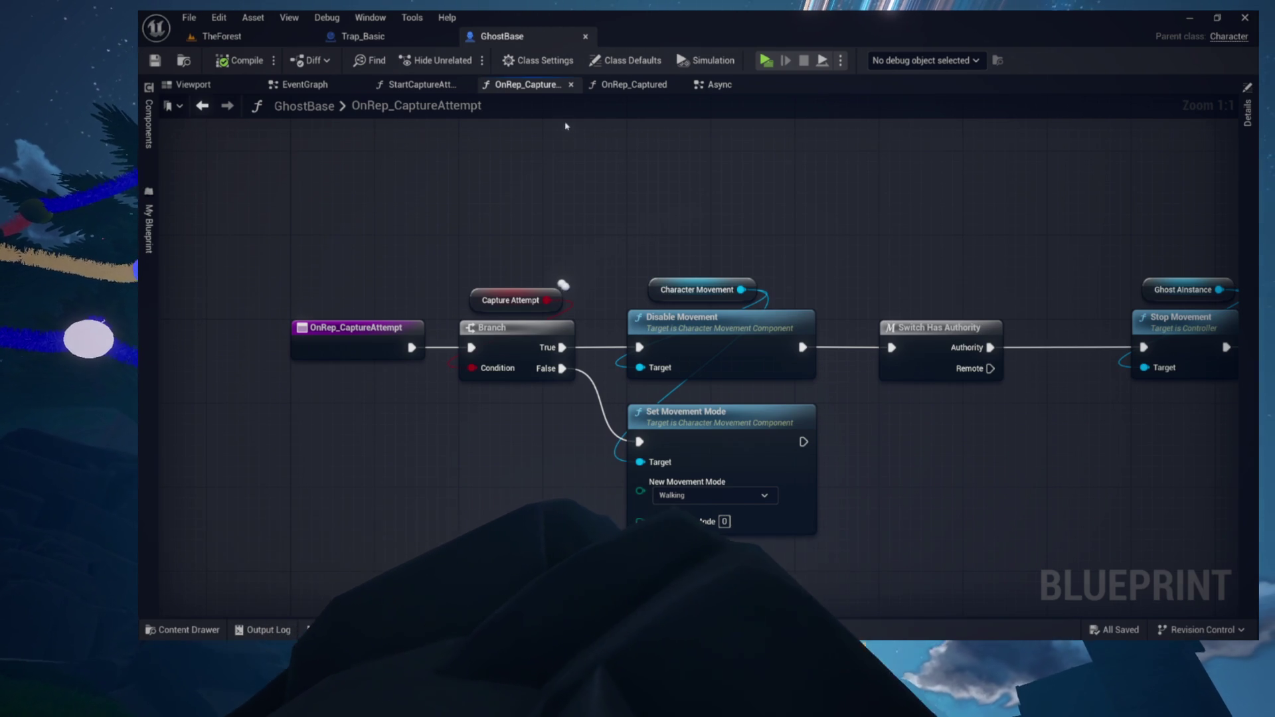
left_click(416, 85)
left_click_drag(498, 176, 639, 179)
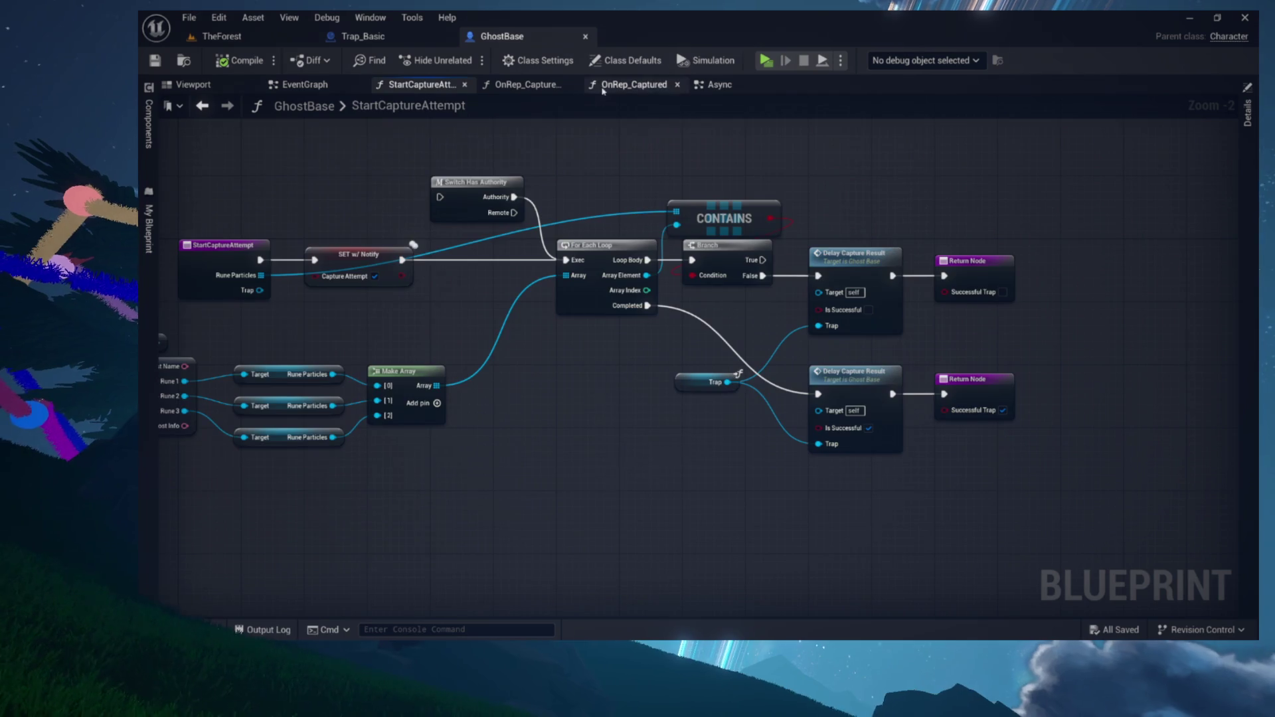
left_click(634, 84)
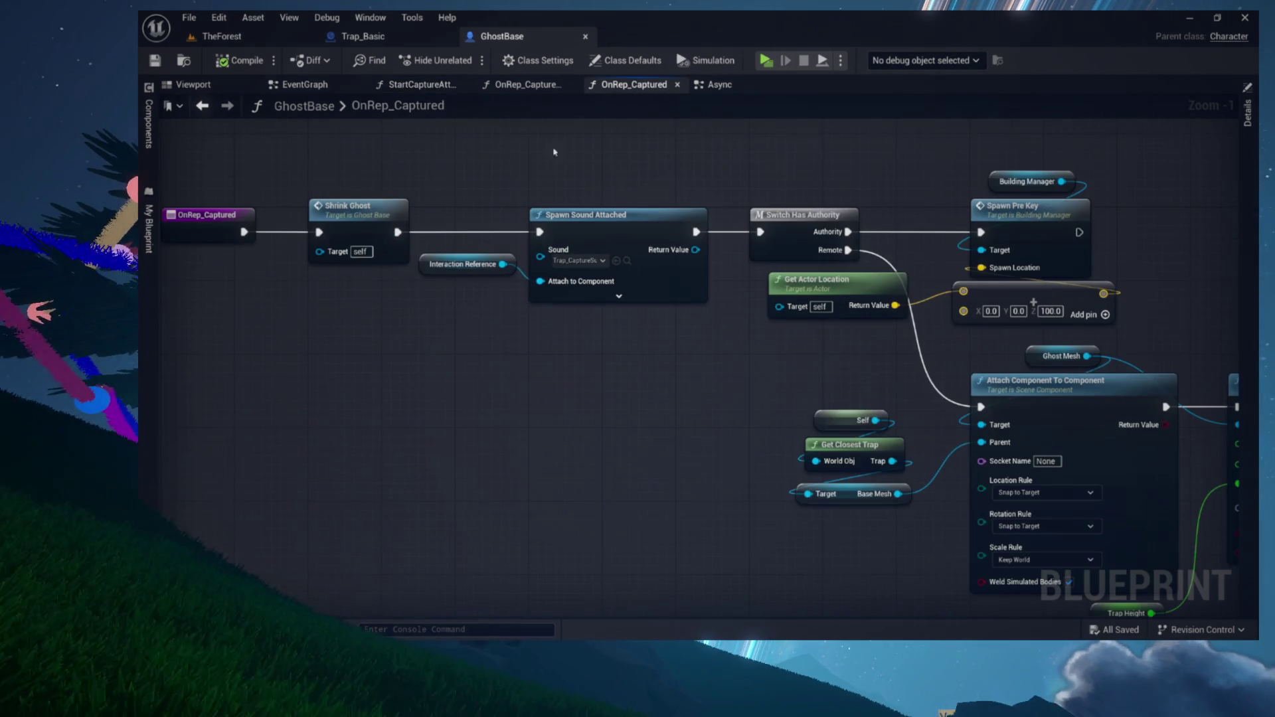
Wire a Spawn System at Location node, found via 'spawn system at location', after Set Relative Location And Rotation
left_click_drag(269, 314, 338, 357)
mouse_move(285, 206)
left_mouse_down()
mouse_move(509, 332)
mouse_move(684, 398)
mouse_move(1129, 408)
left_mouse_up()
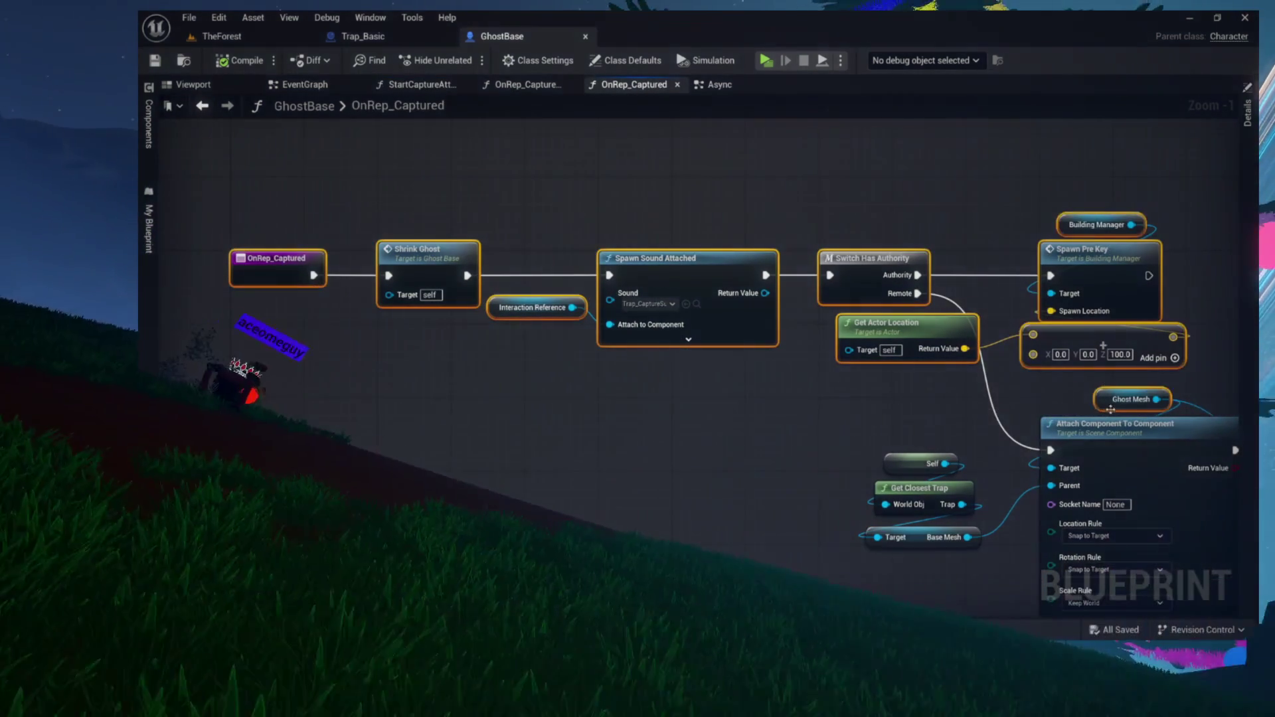
left_click(952, 394)
left_click_drag(952, 393, 728, 334)
left_click_drag(1004, 327, 608, 334)
left_click_drag(832, 394, 704, 392)
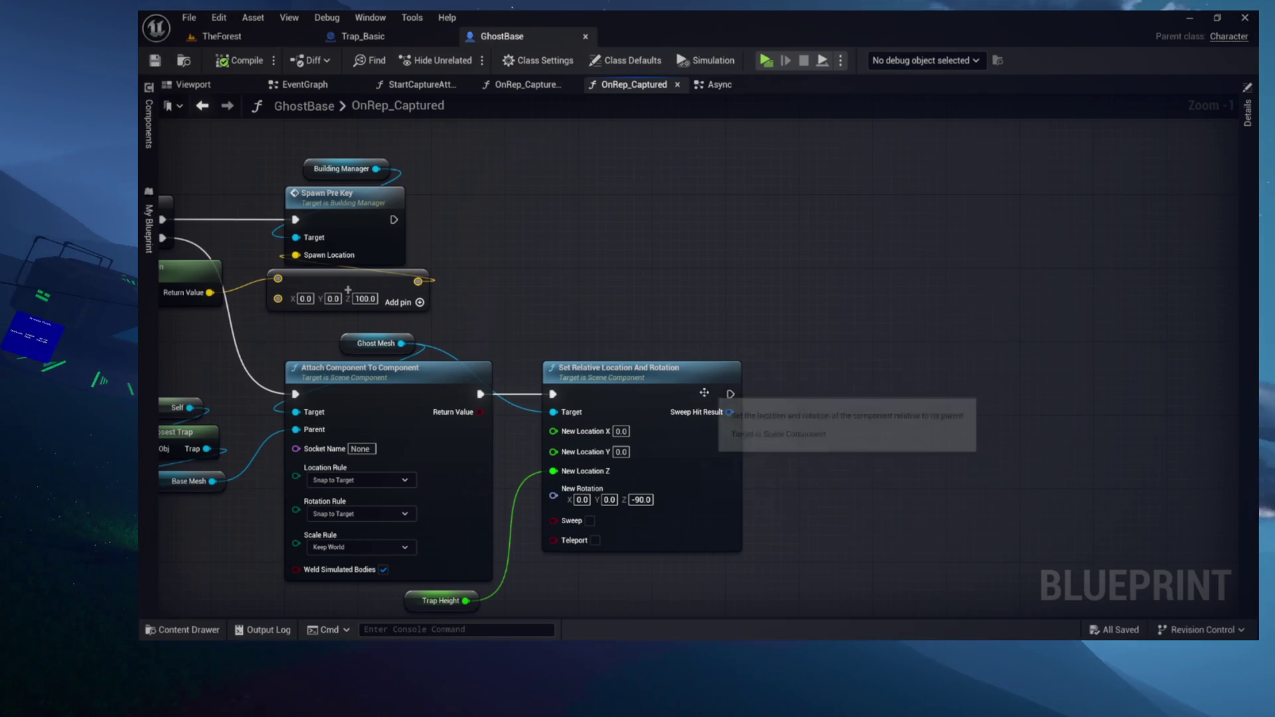
left_click_drag(838, 396, 838, 396)
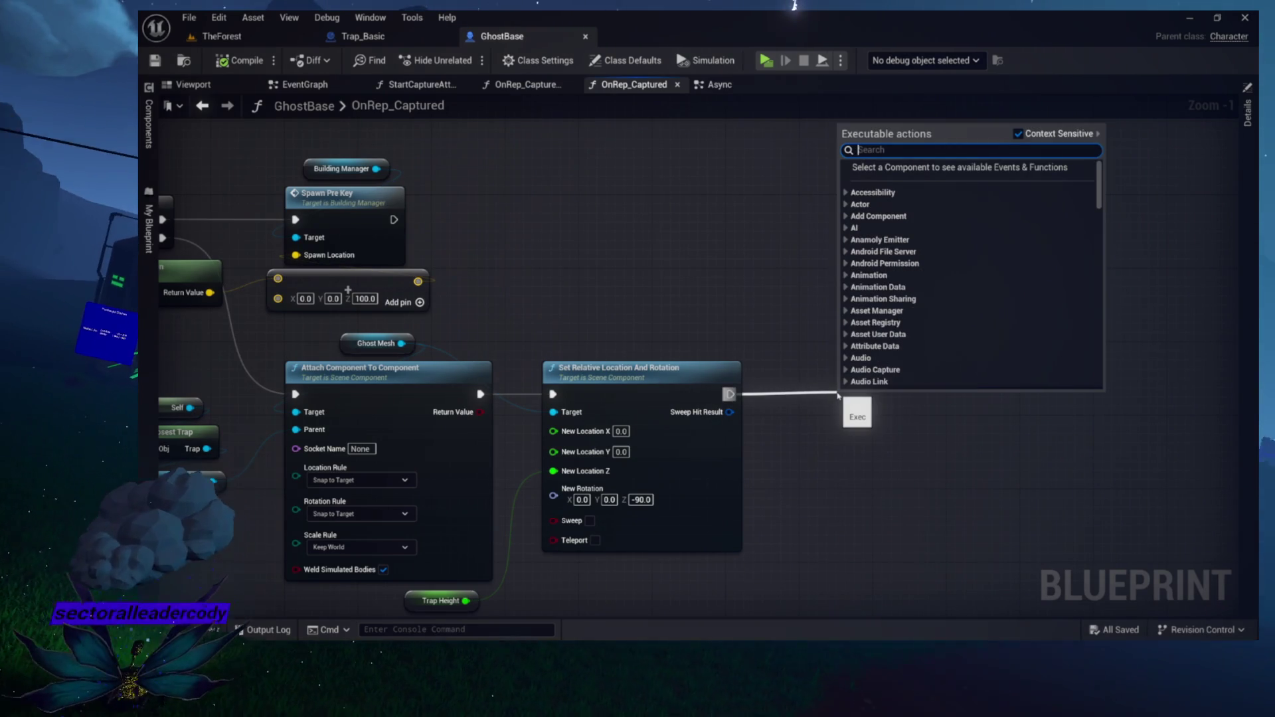
type("spawn system at location")
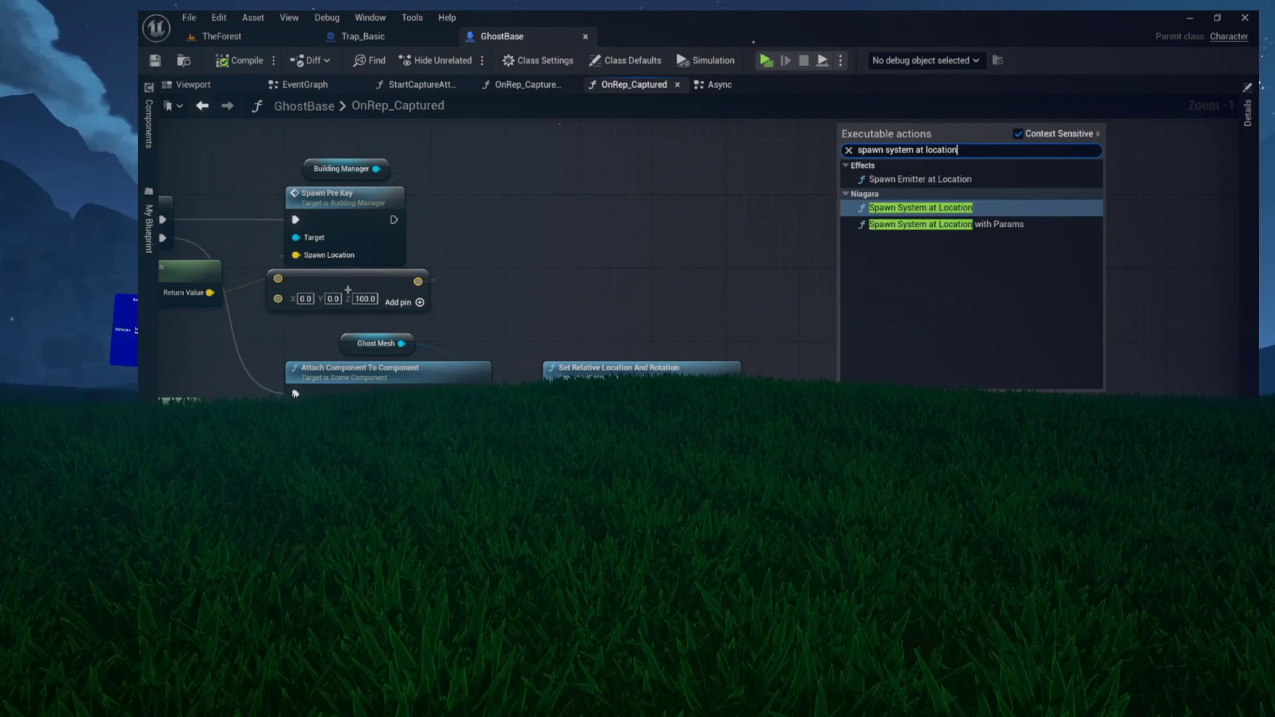
key("Return")
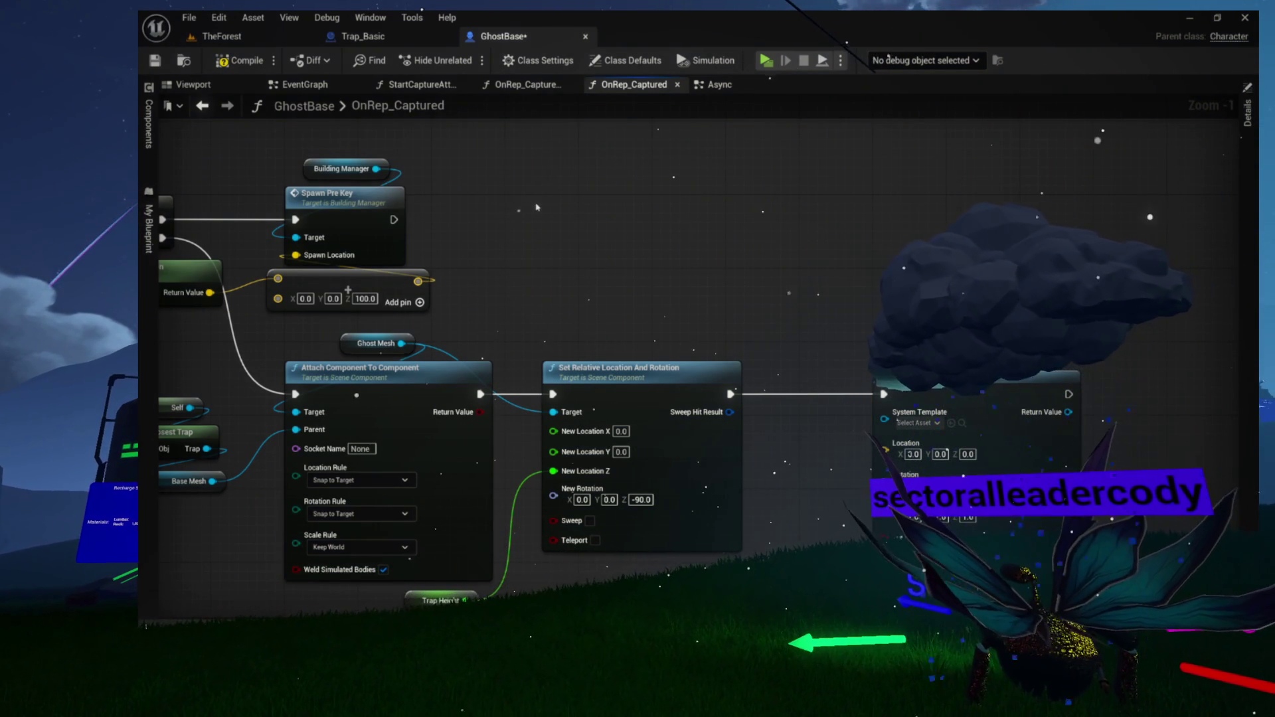
key("ctrl+space")
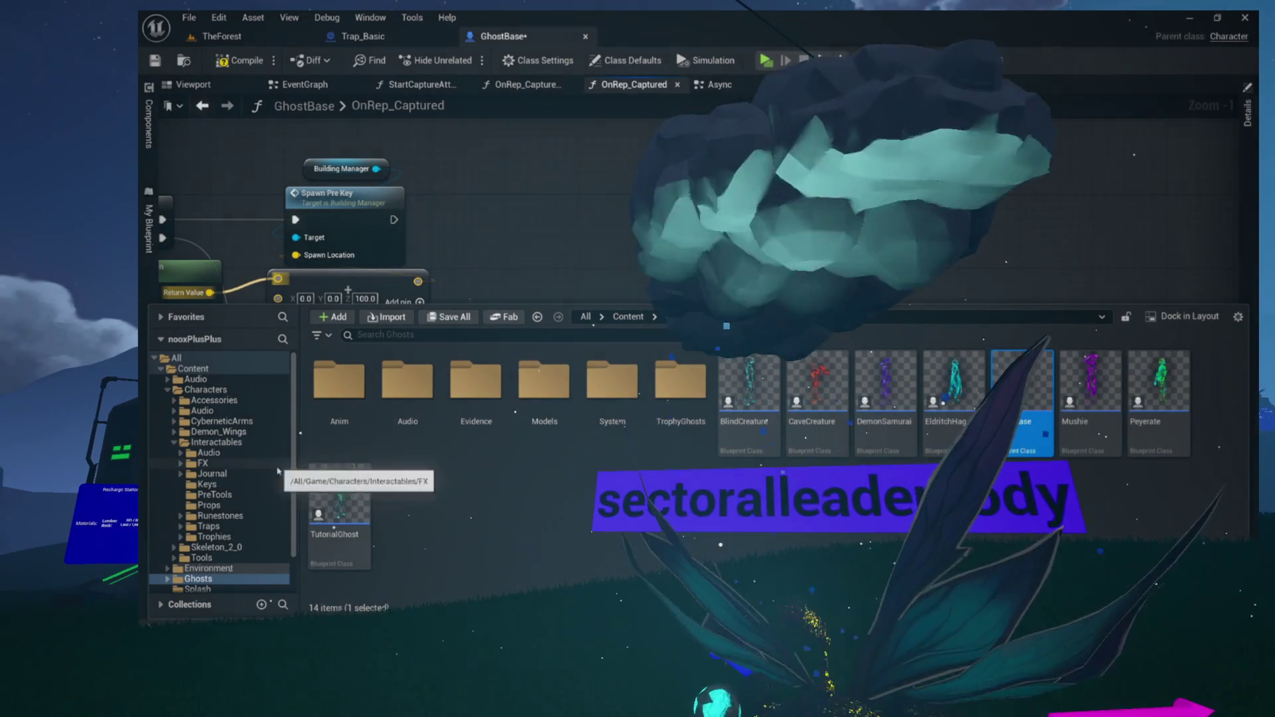
Browse to Interactables > FX > Particles > Wind and open the NS_WindAttack Niagara systems
left_click(202, 463)
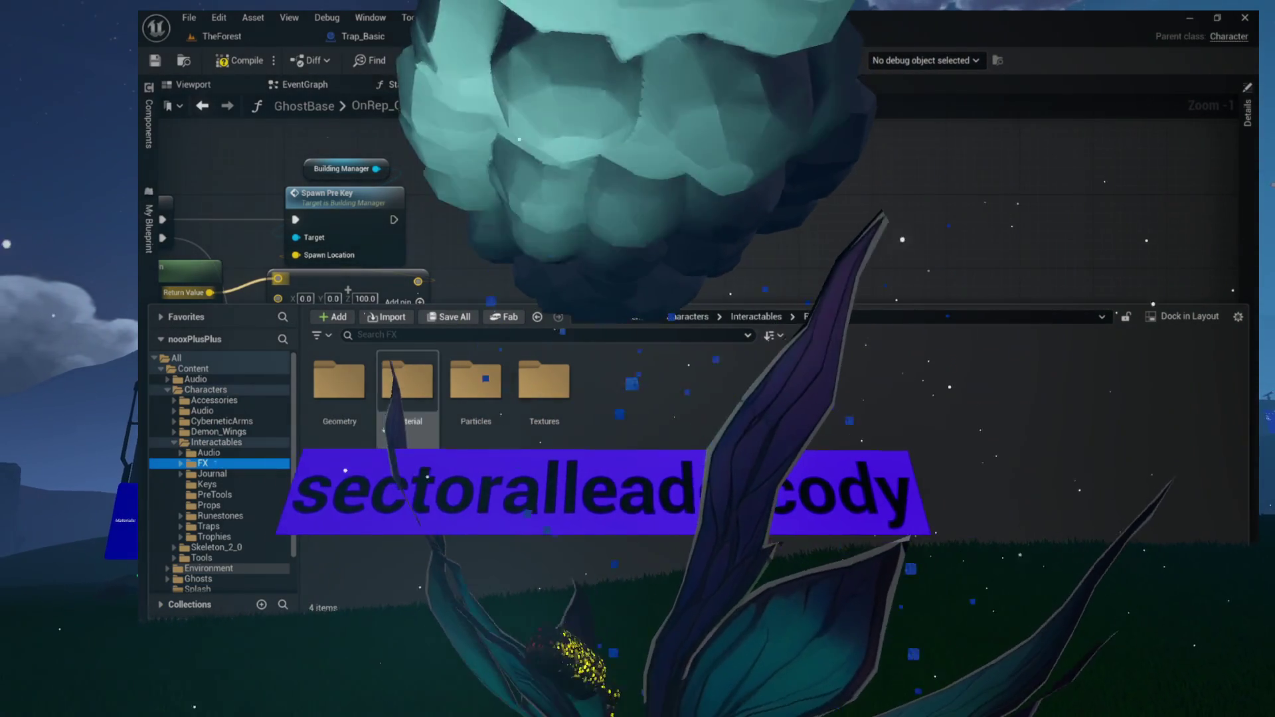
double_click(475, 380)
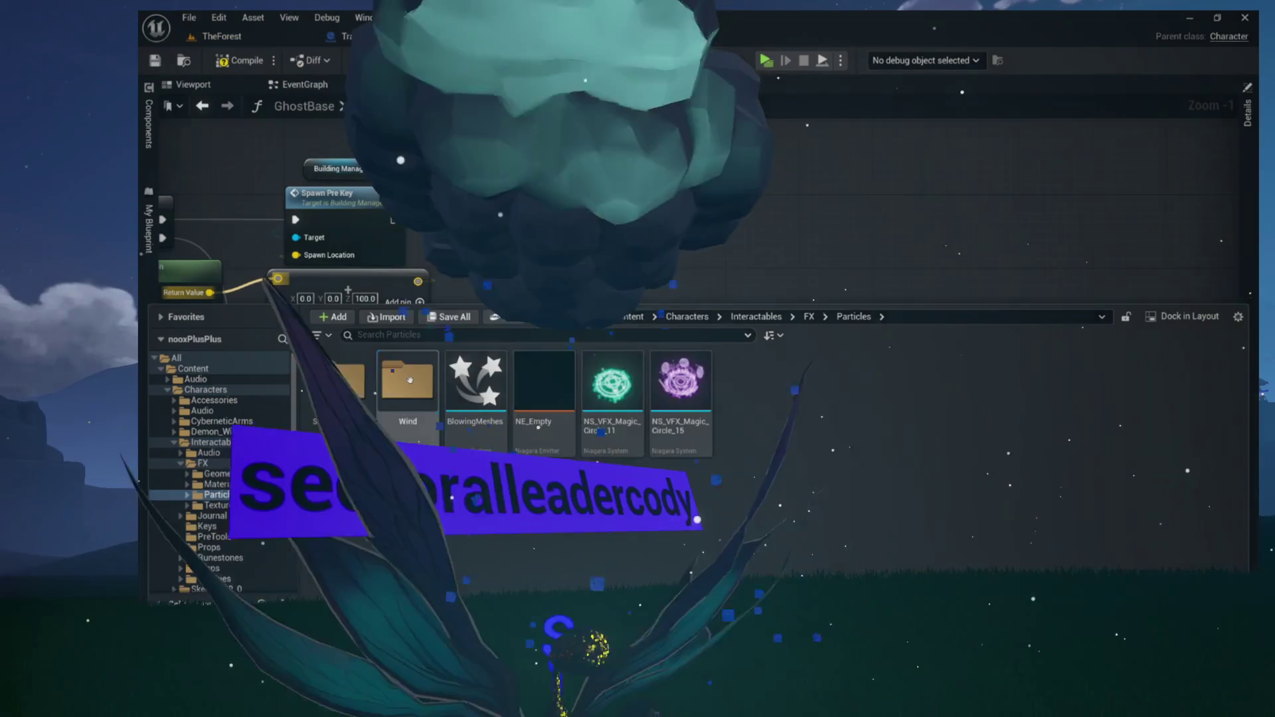
double_click(410, 380)
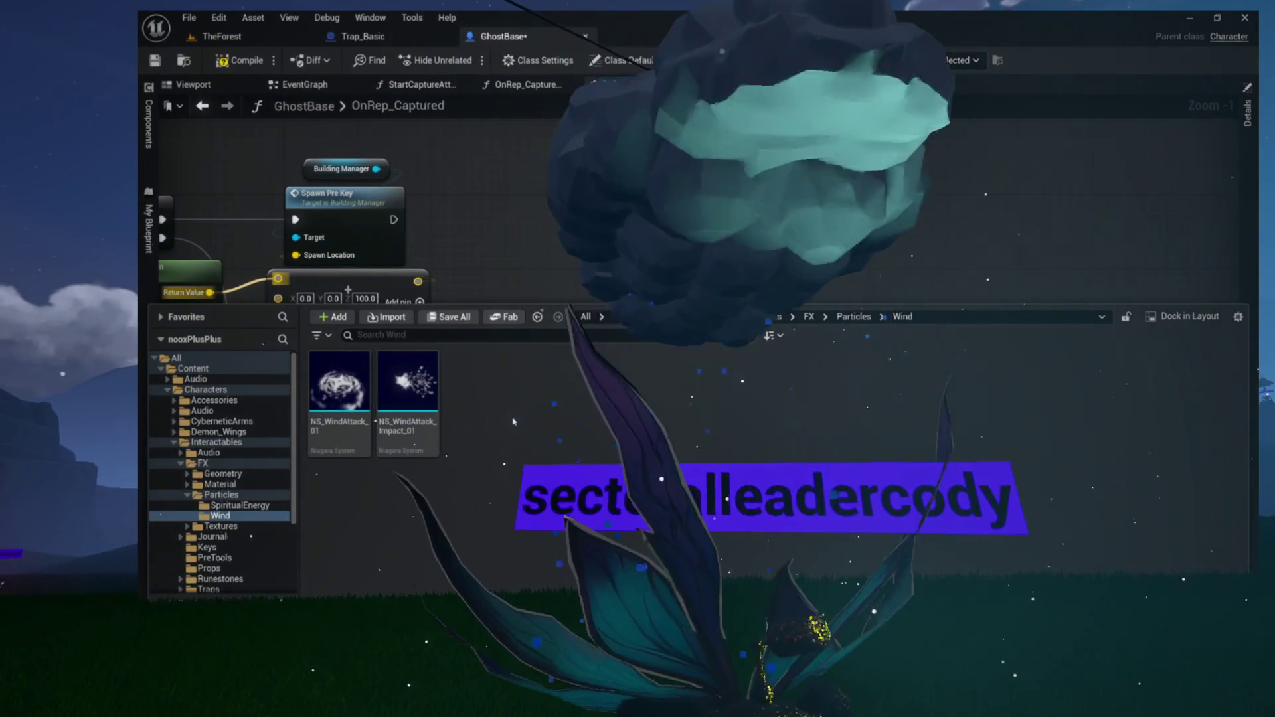
mouse_move(425, 406)
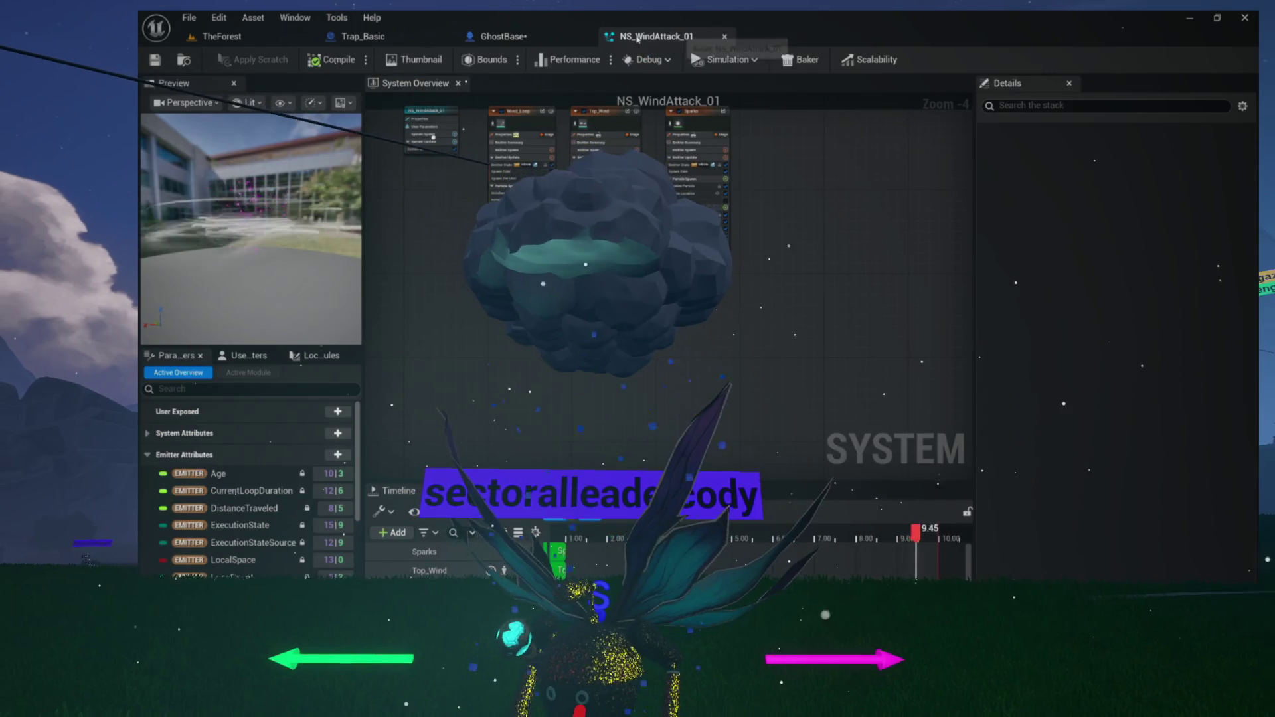
left_click(185, 62)
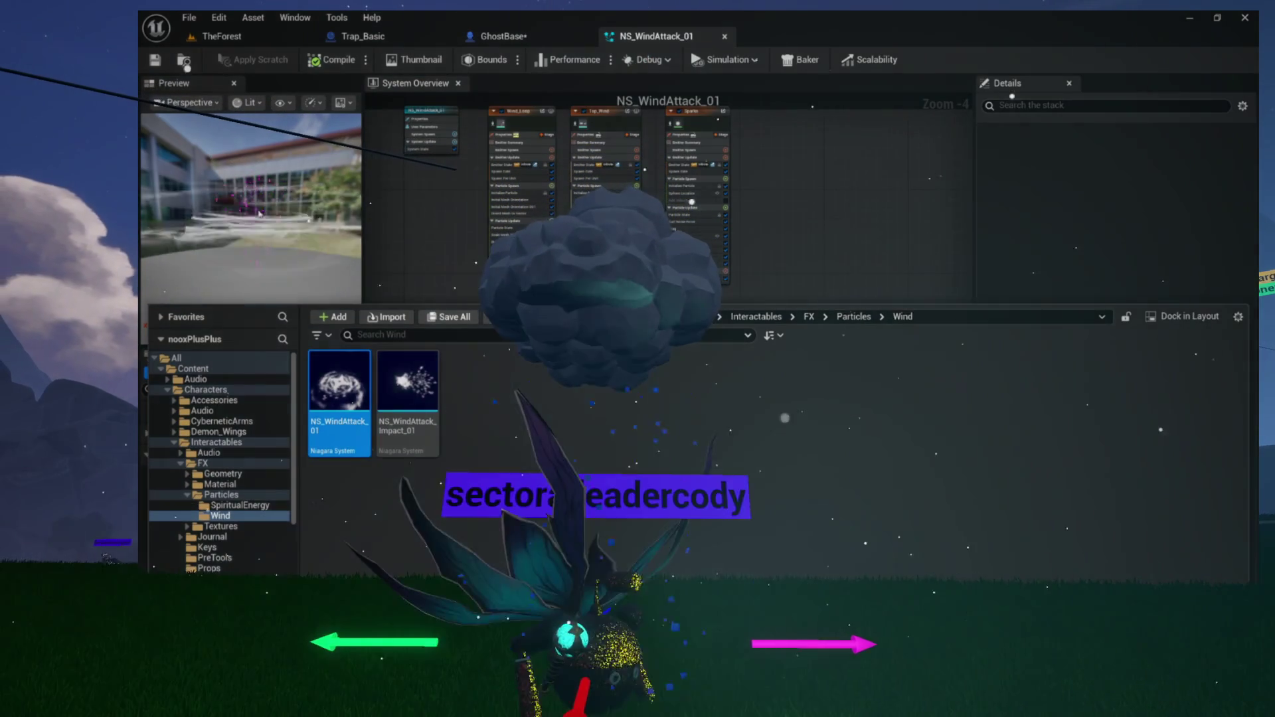
double_click(428, 403)
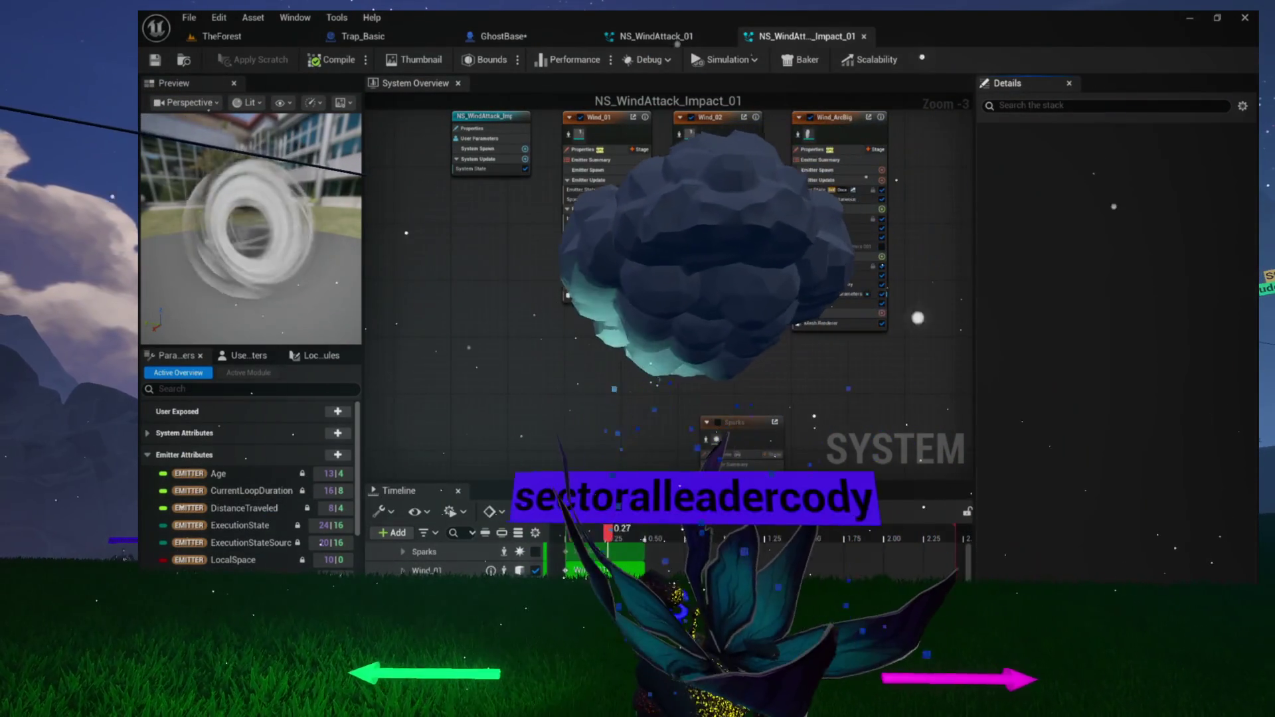
Compare the NS_WindAttack_01 and NS_WindAttack_Impact_01 previews, then go back to GhostBase's OnRep_Captured graph
key("ctrl+space")
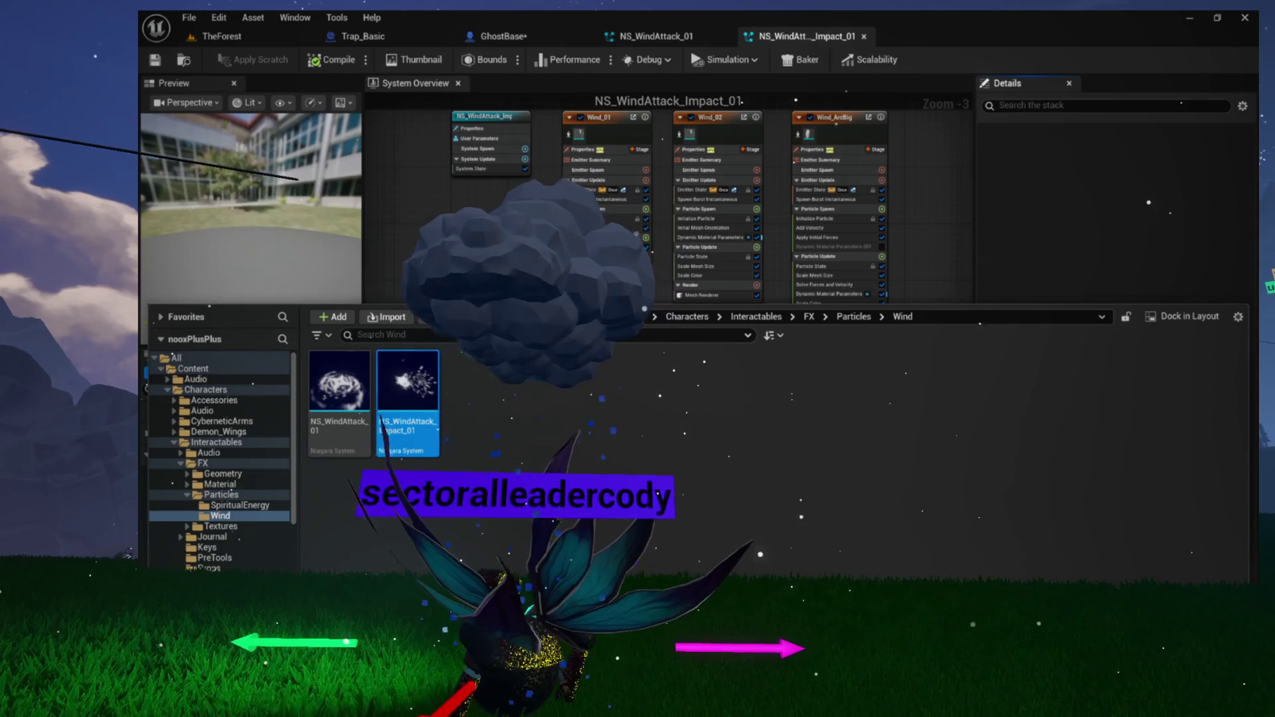
left_click(664, 38)
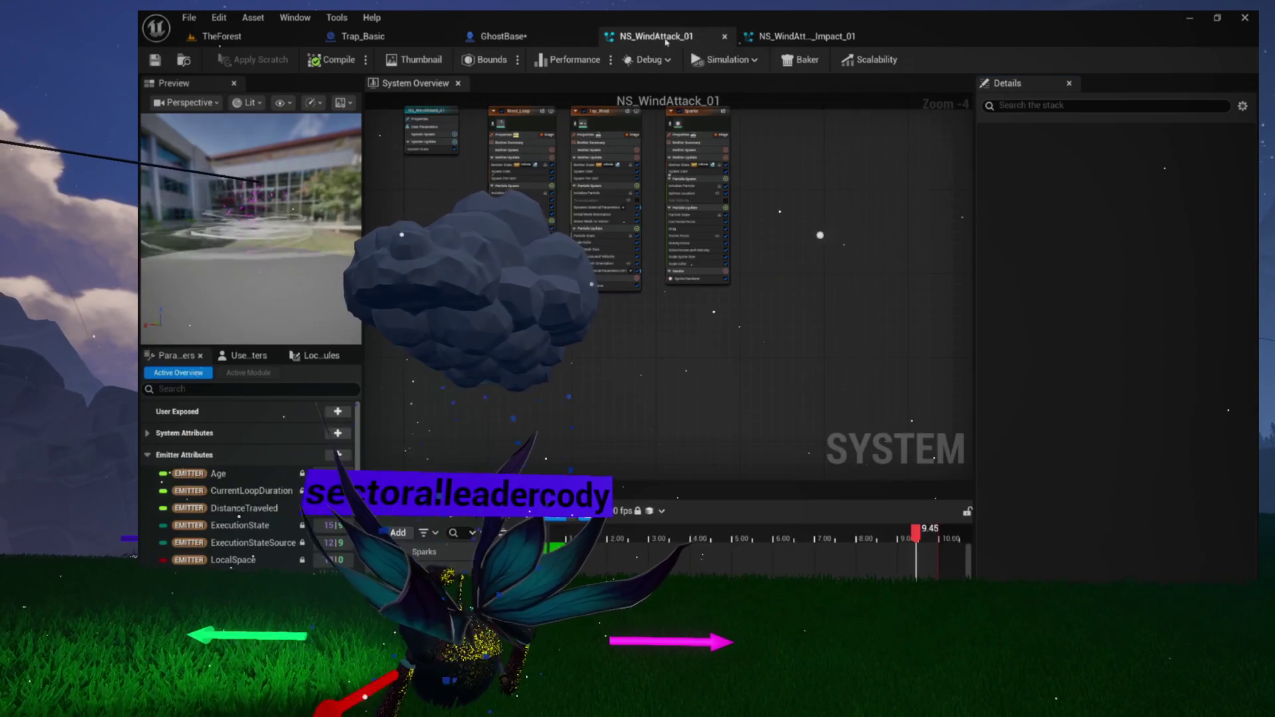
left_click(804, 37)
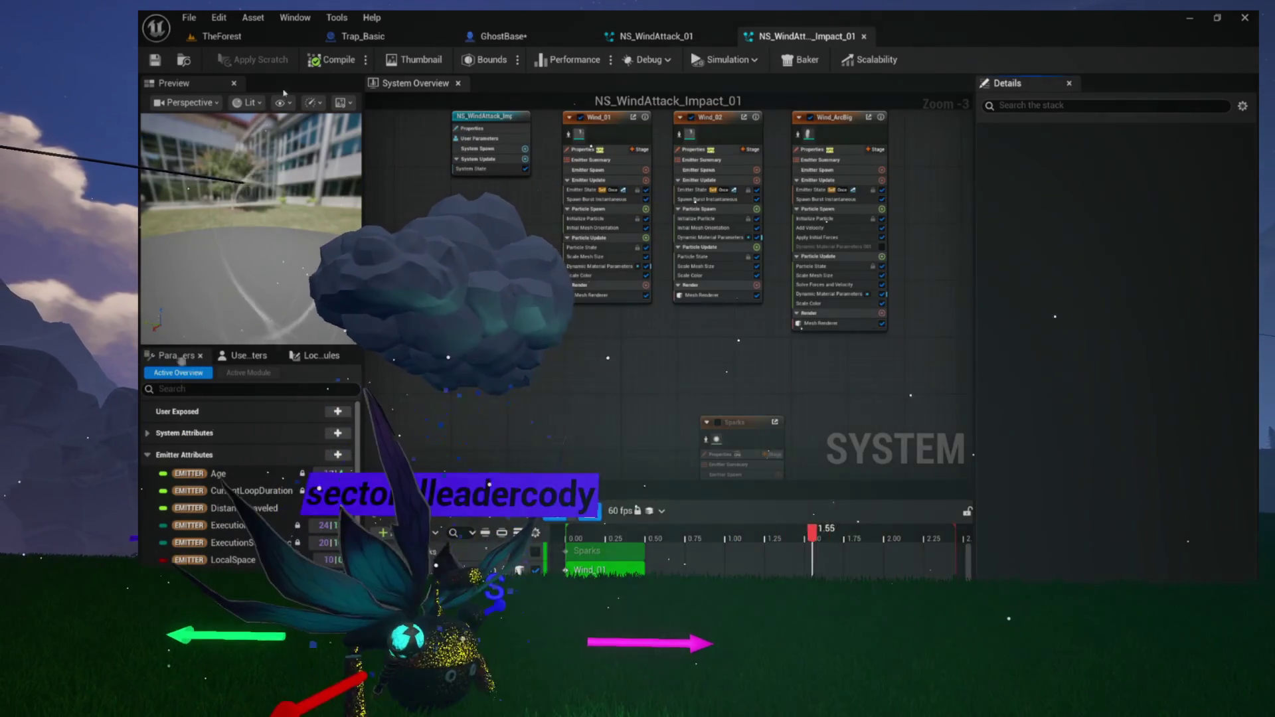
key("ctrl+space")
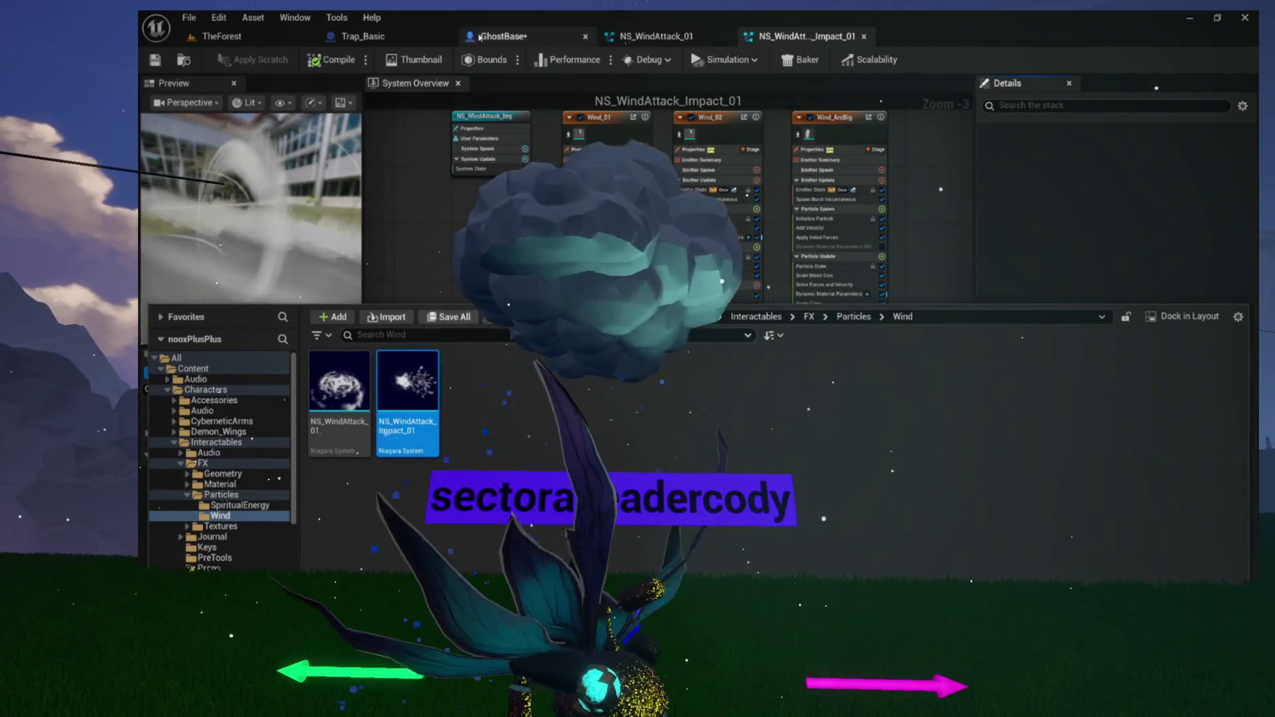
left_click(480, 37)
scroll(881, 237, "down", 3)
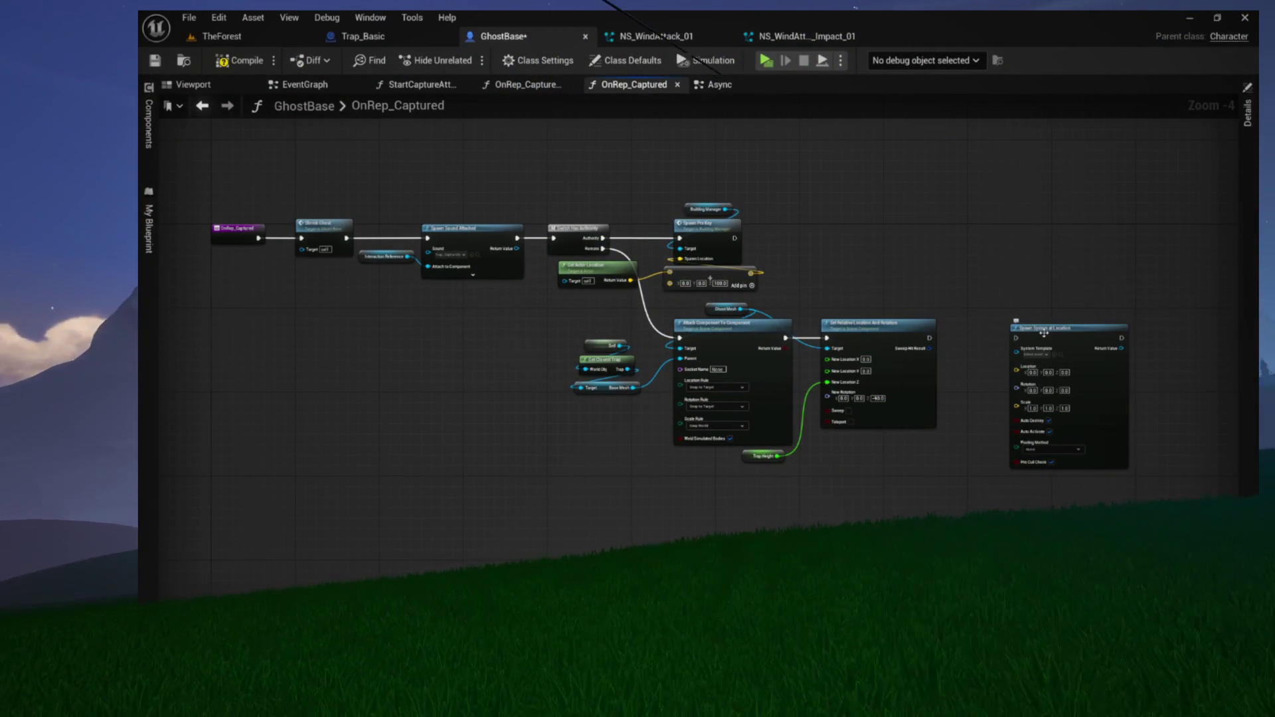
Move Spawn System at Location toward the chain's start and shift the Switch Has Authority nodes right
left_click_drag(1044, 334, 731, 387)
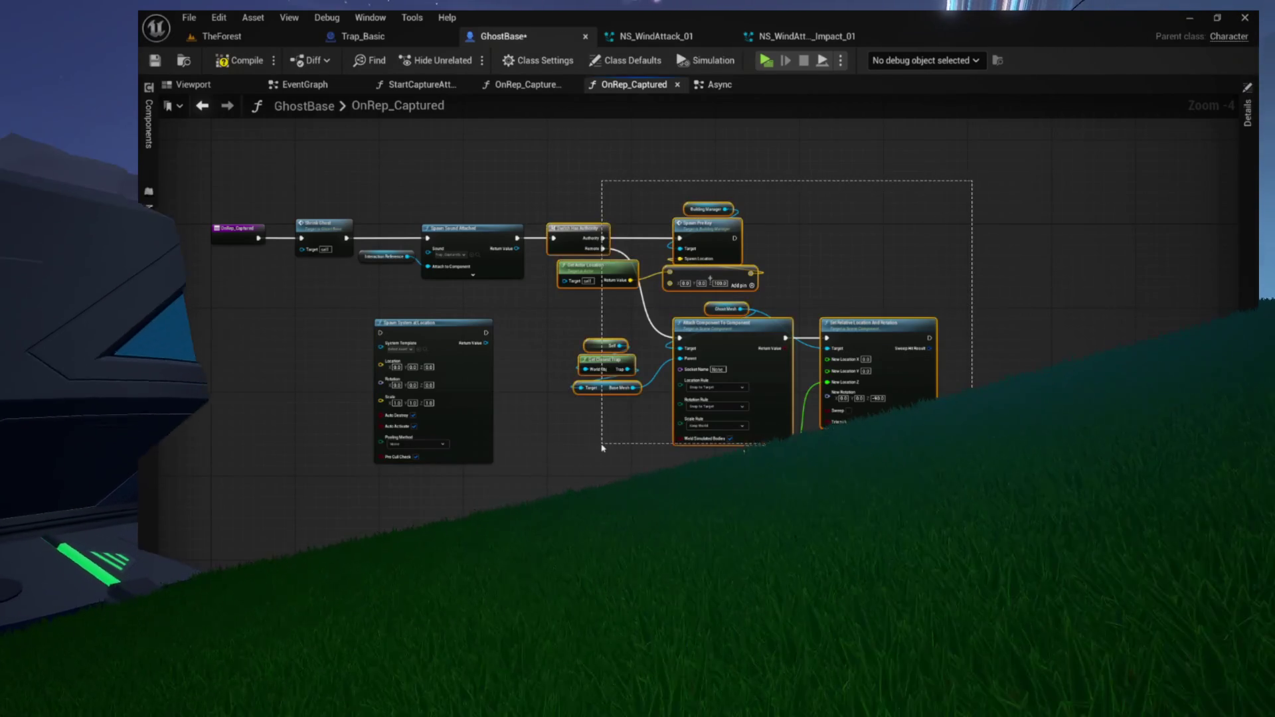
scroll(599, 403, "up", 4)
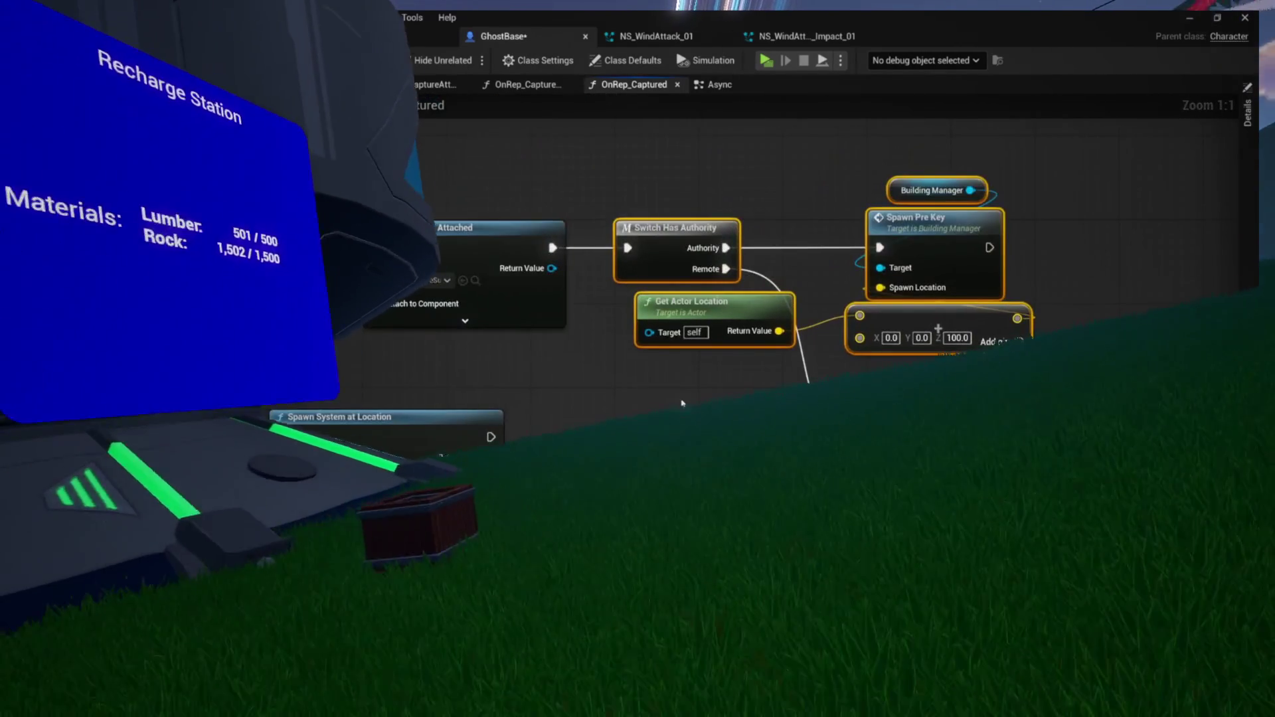
left_click_drag(676, 247, 1019, 243)
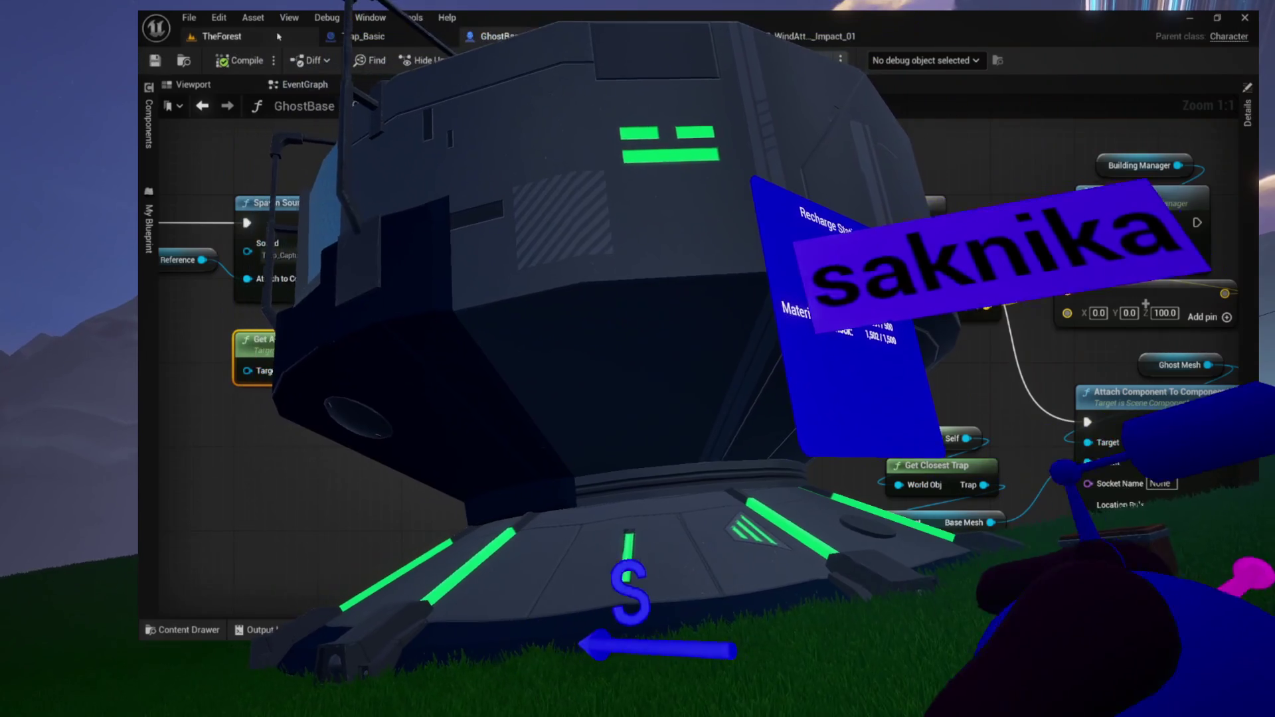
left_click(257, 36)
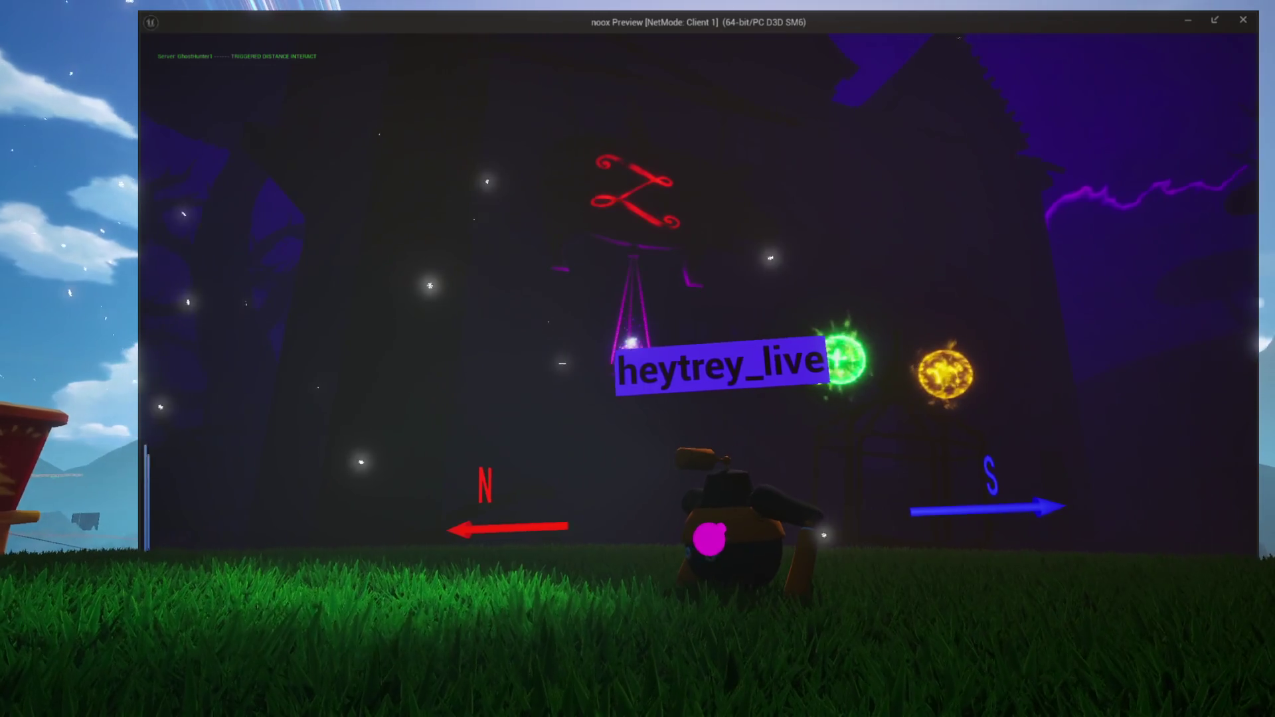
Read the Apparition and Amadlozi pages of the ghost journal, then close it and resume play
key("j")
key("j")
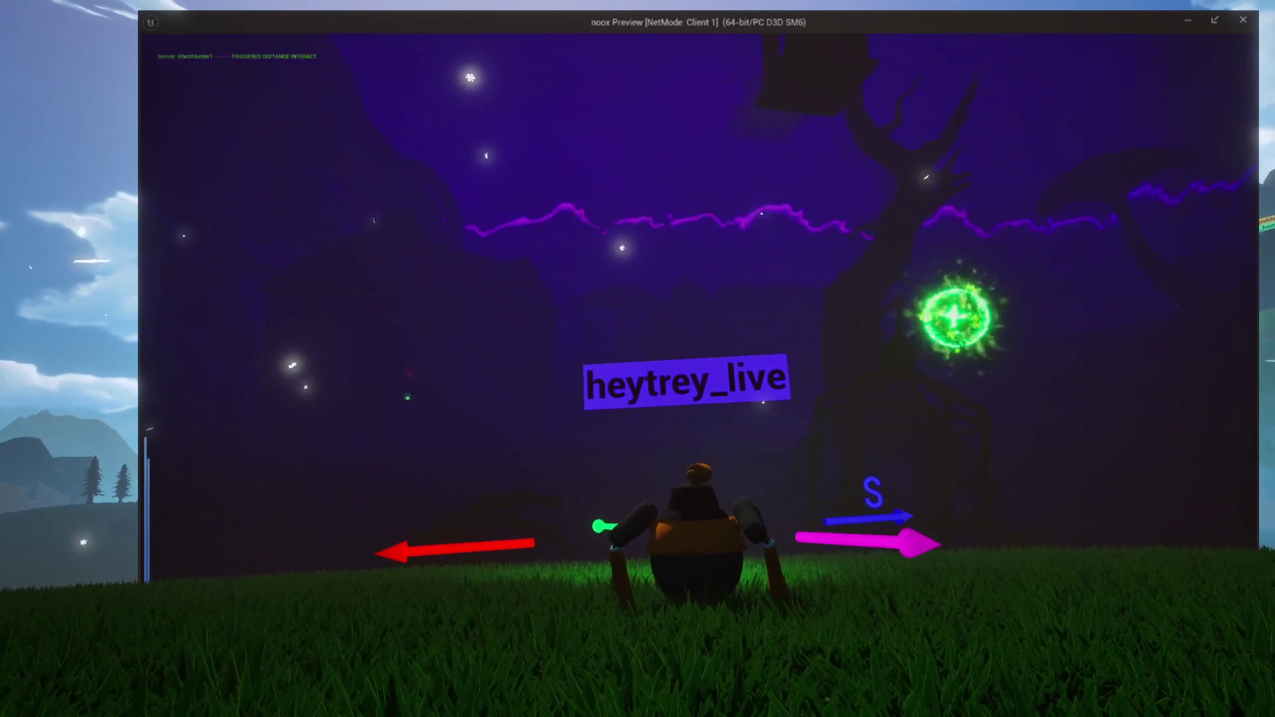
key("Tab")
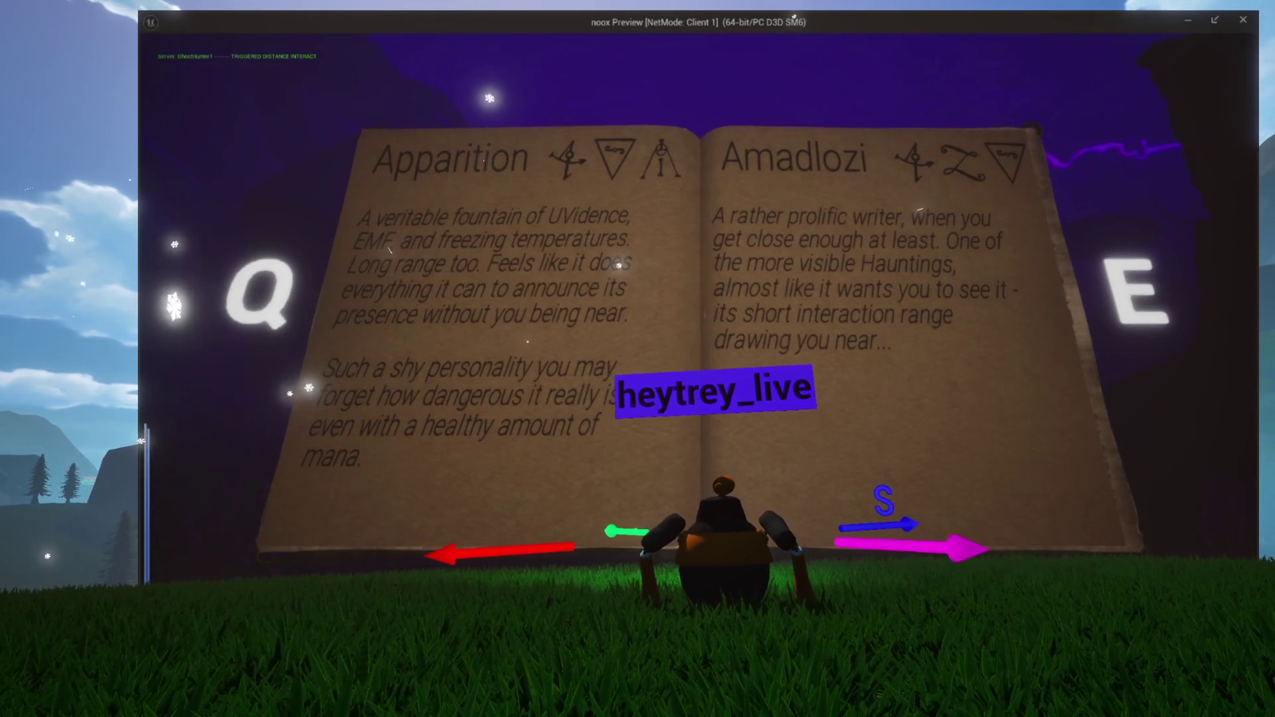
key("Tab")
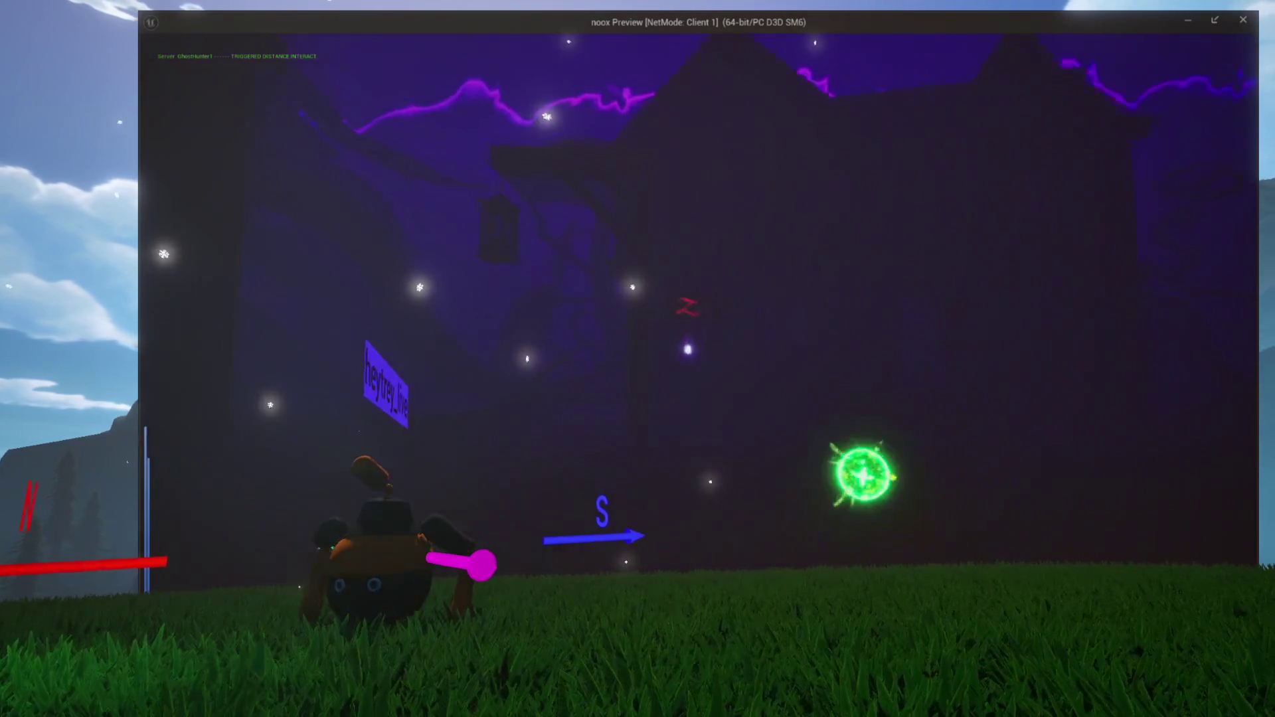
Walk the character around the haunted house, toward the large tree and portal and back
key("w")
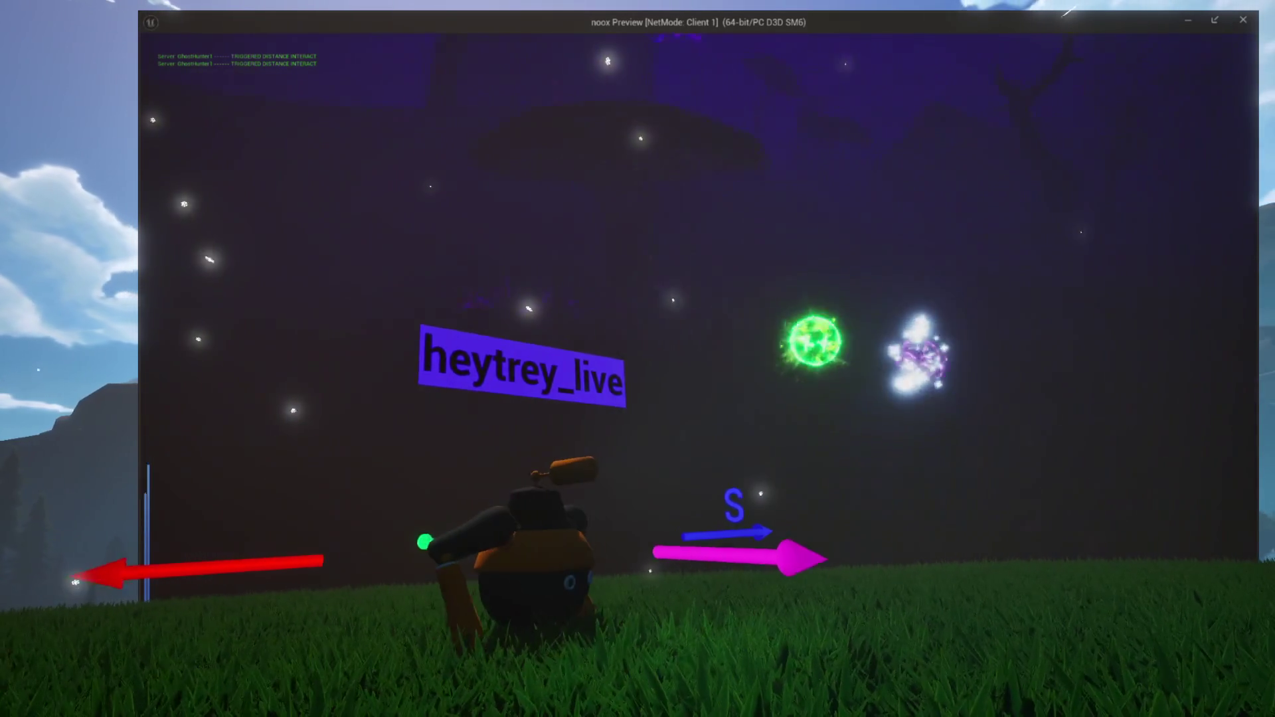
key("w")
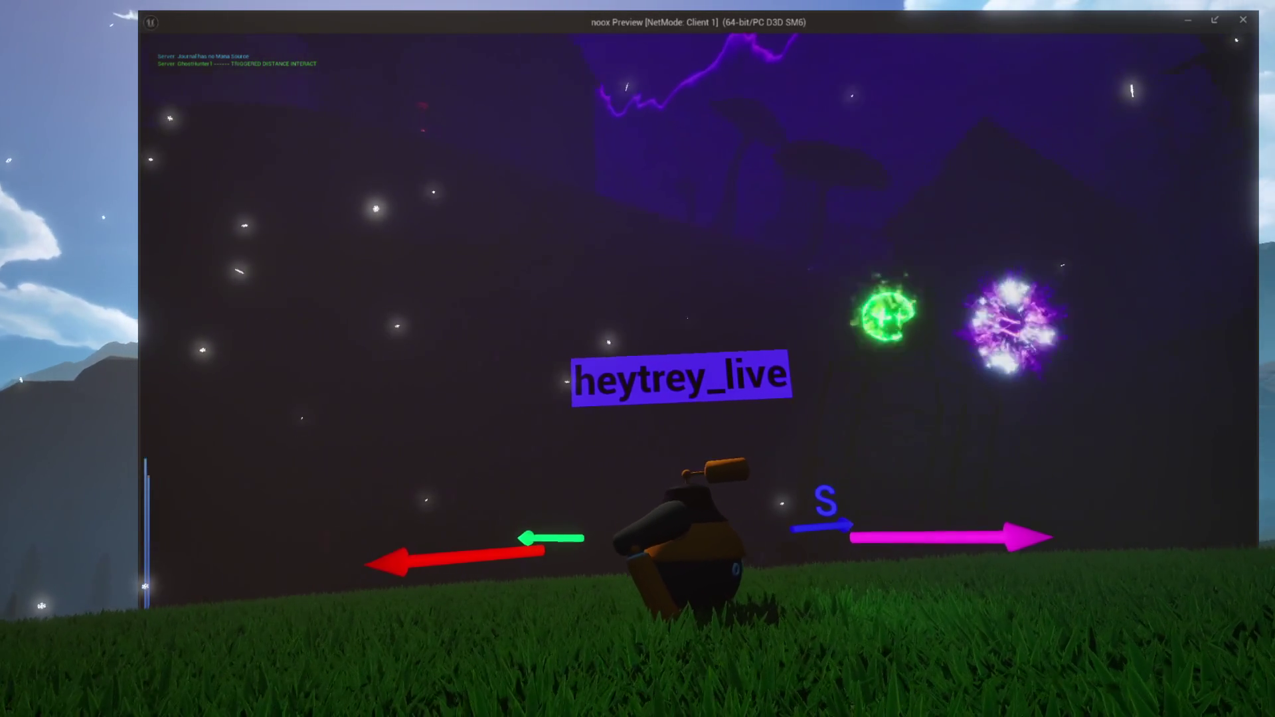
key("w")
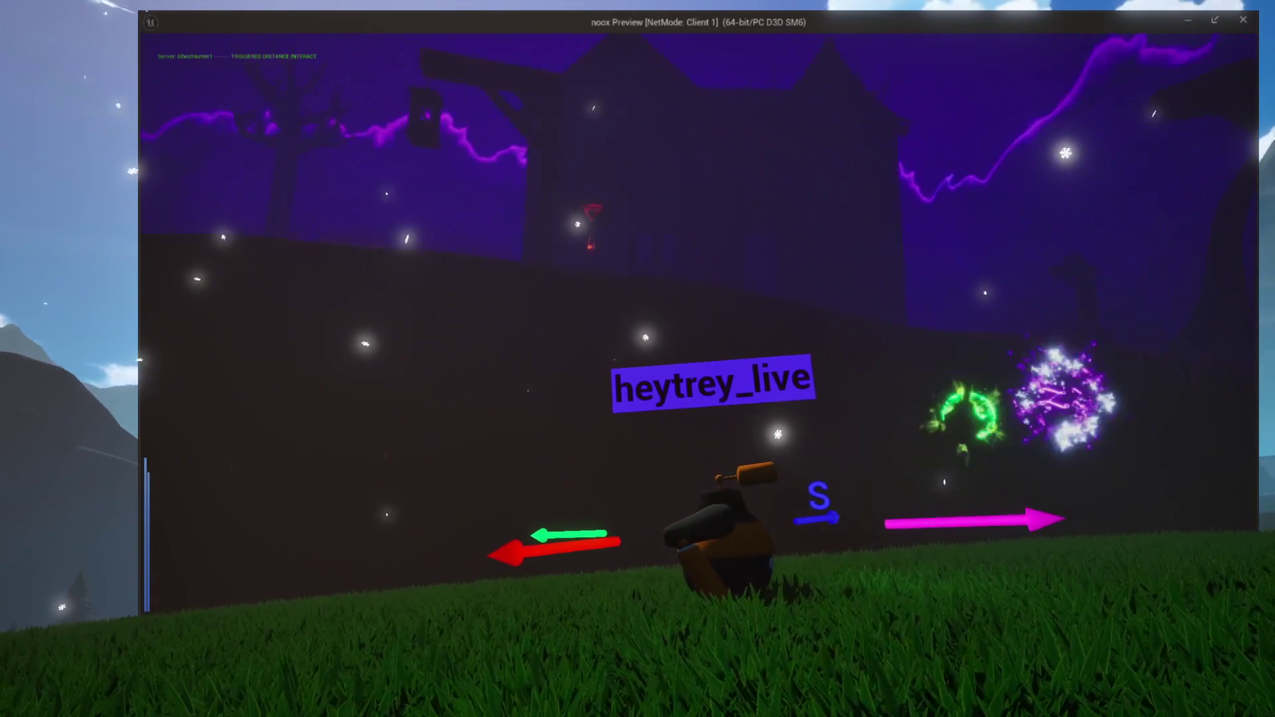
key("w")
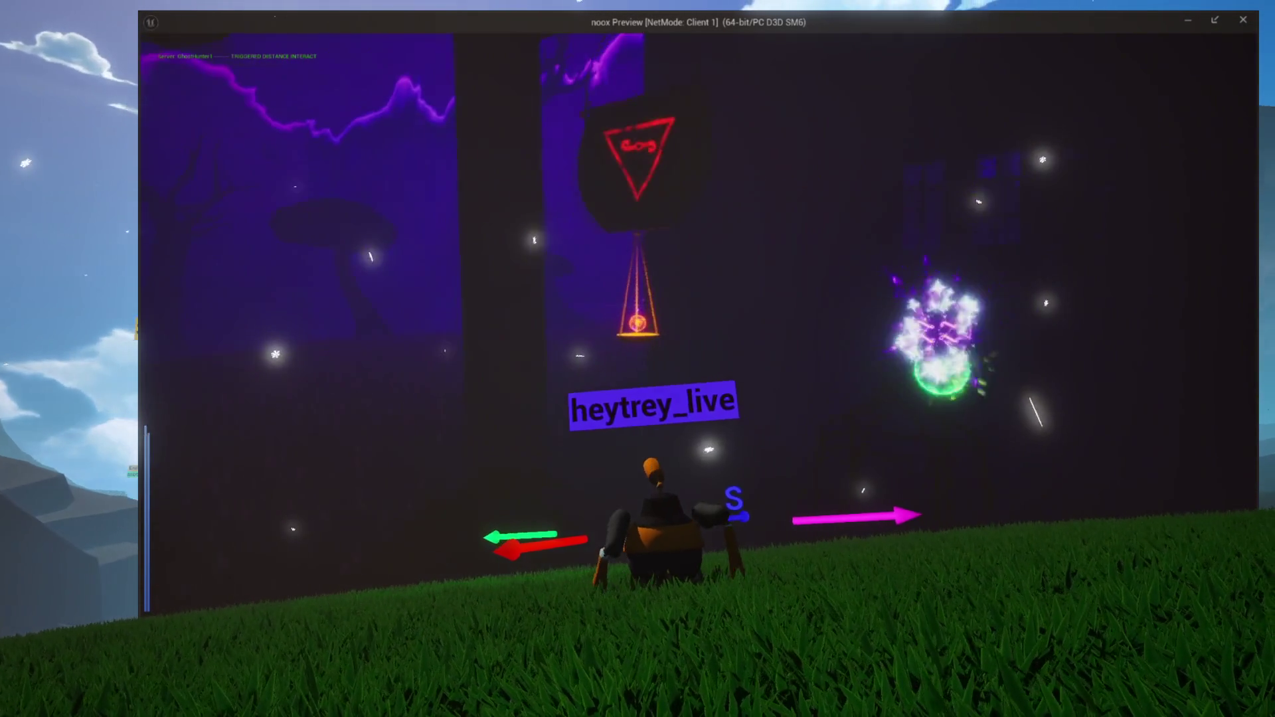
key("w")
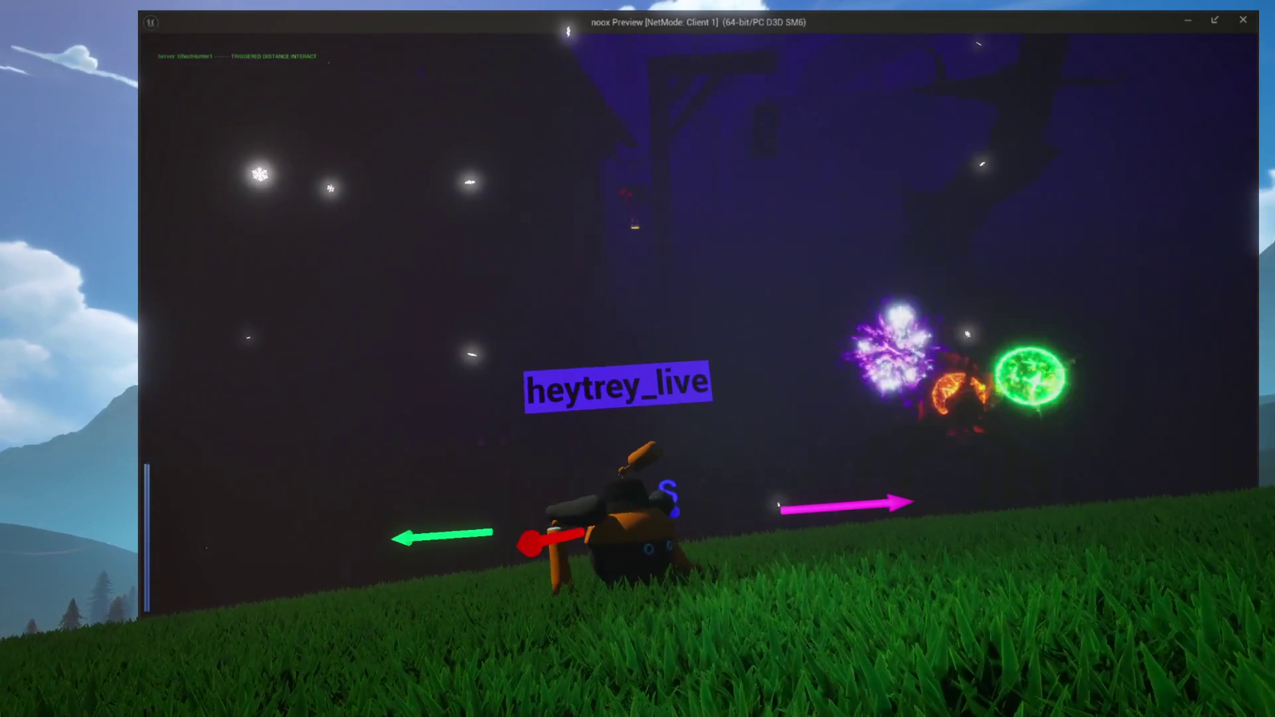
key("w")
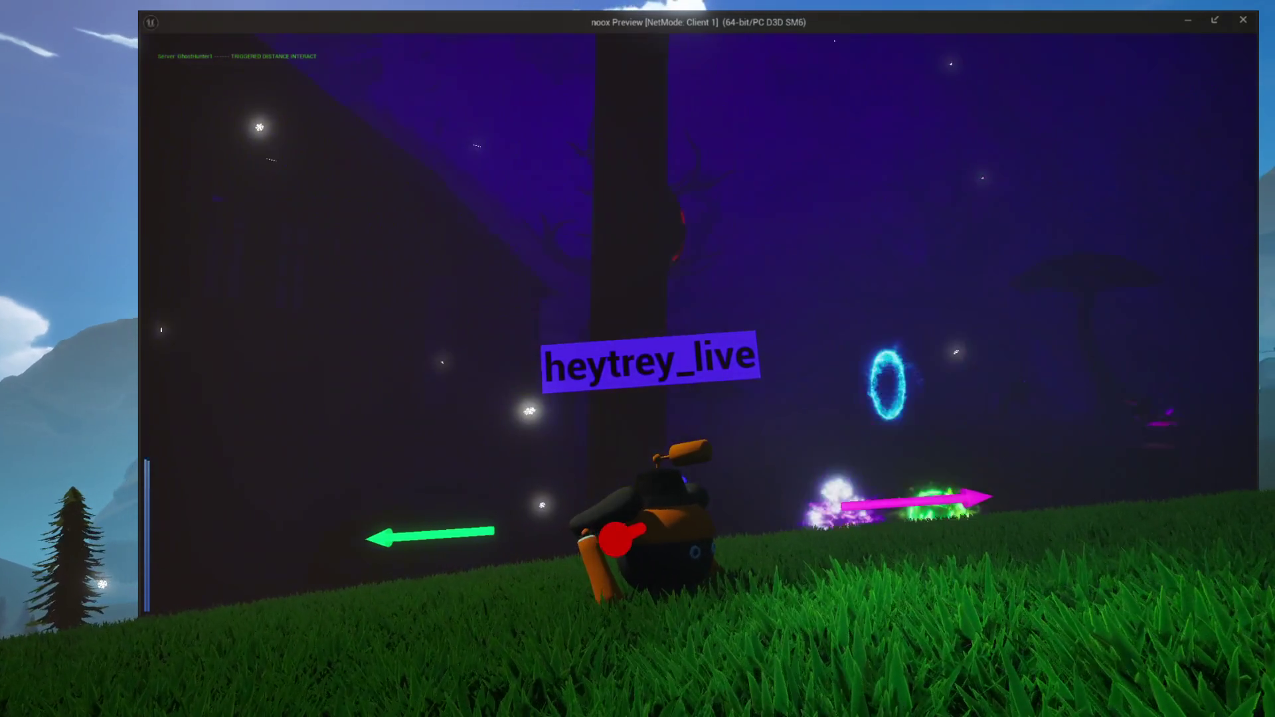
key("w")
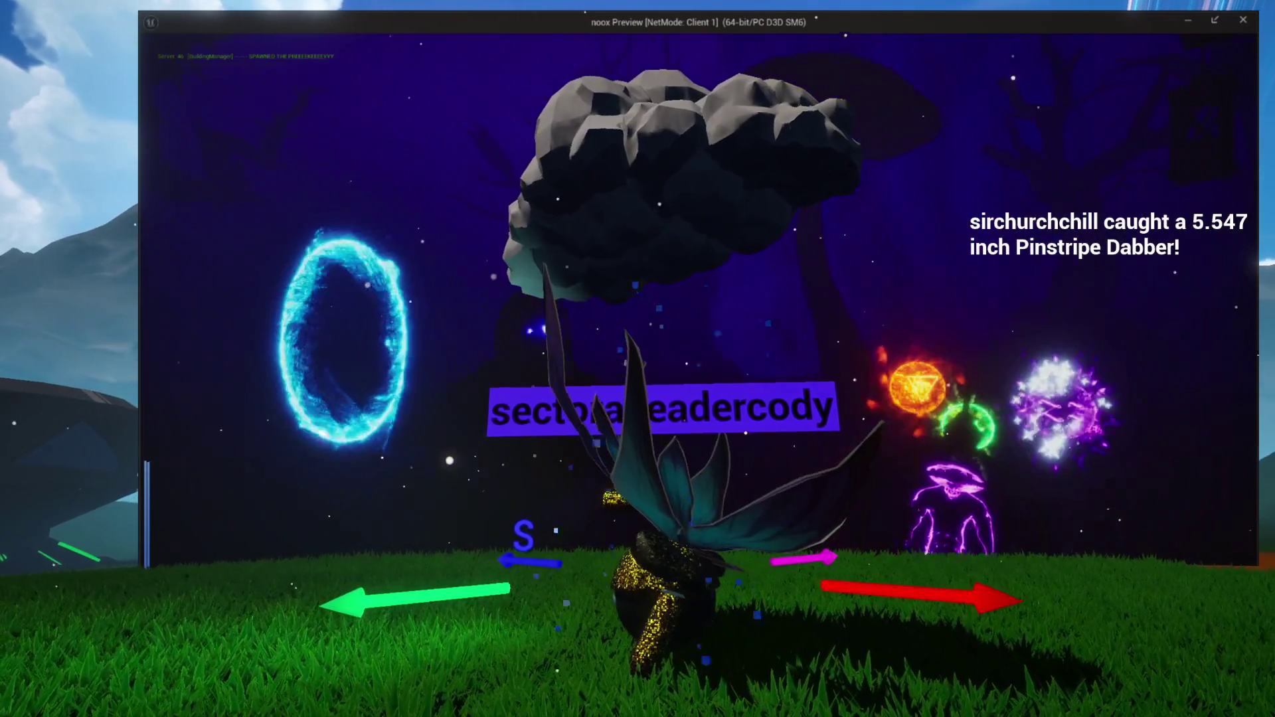
In the Server 0 preview, strafe the character left past the portal and orbs
key("alt+Tab")
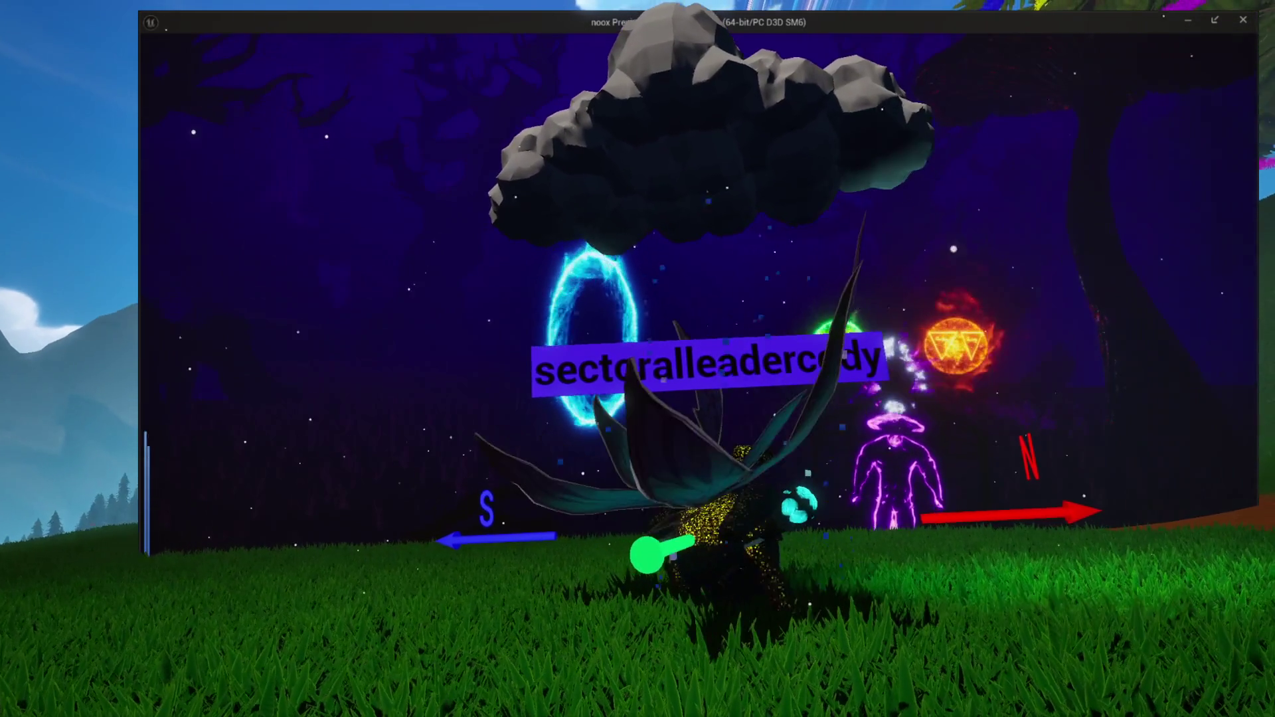
key("d")
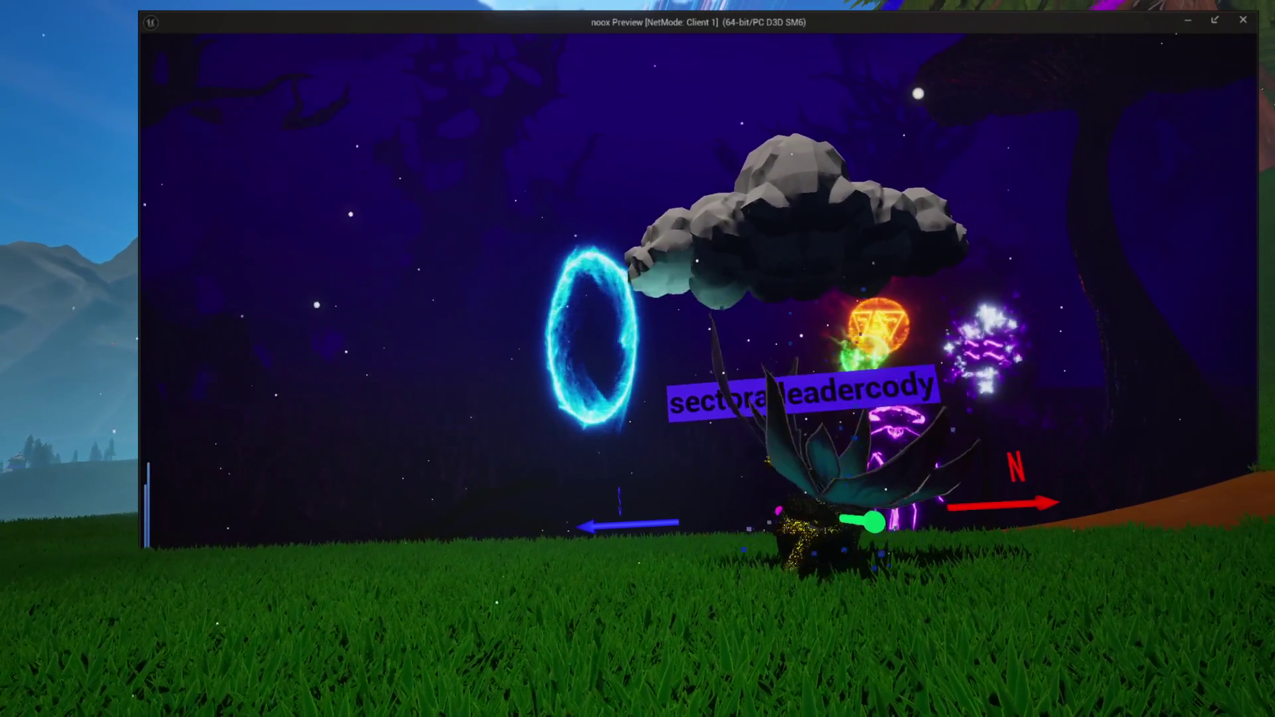
key("a")
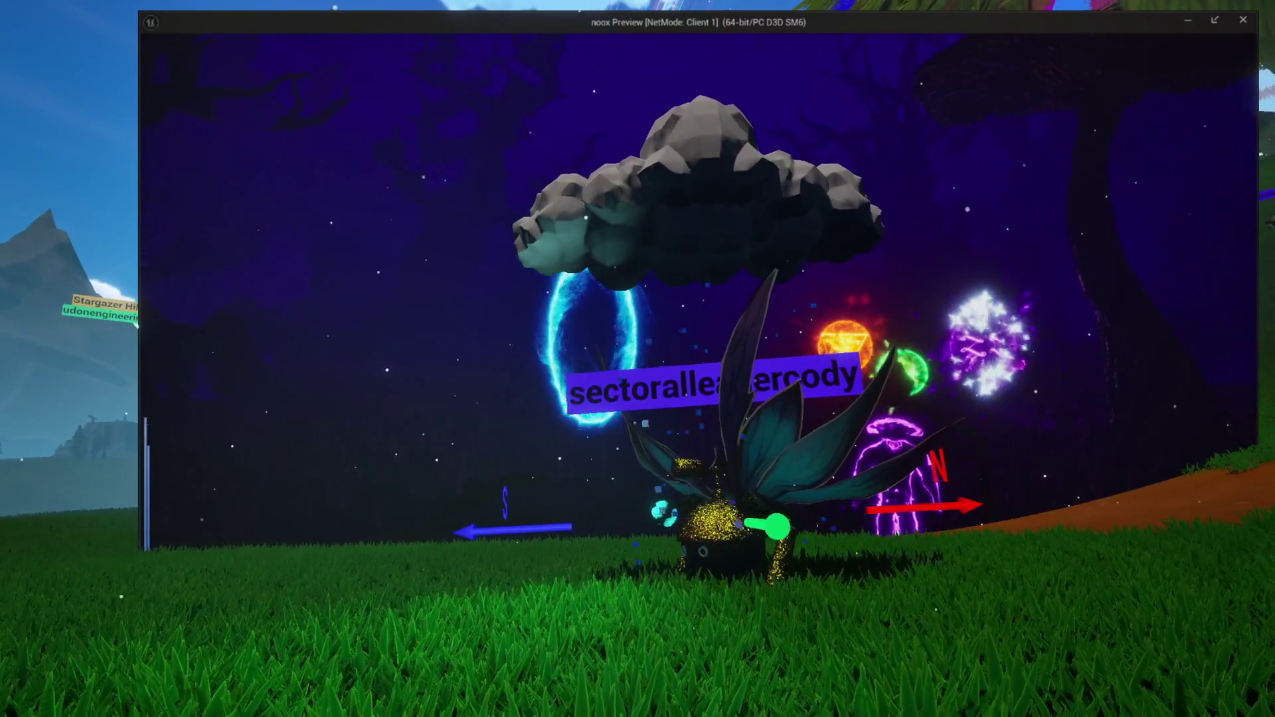
key("a")
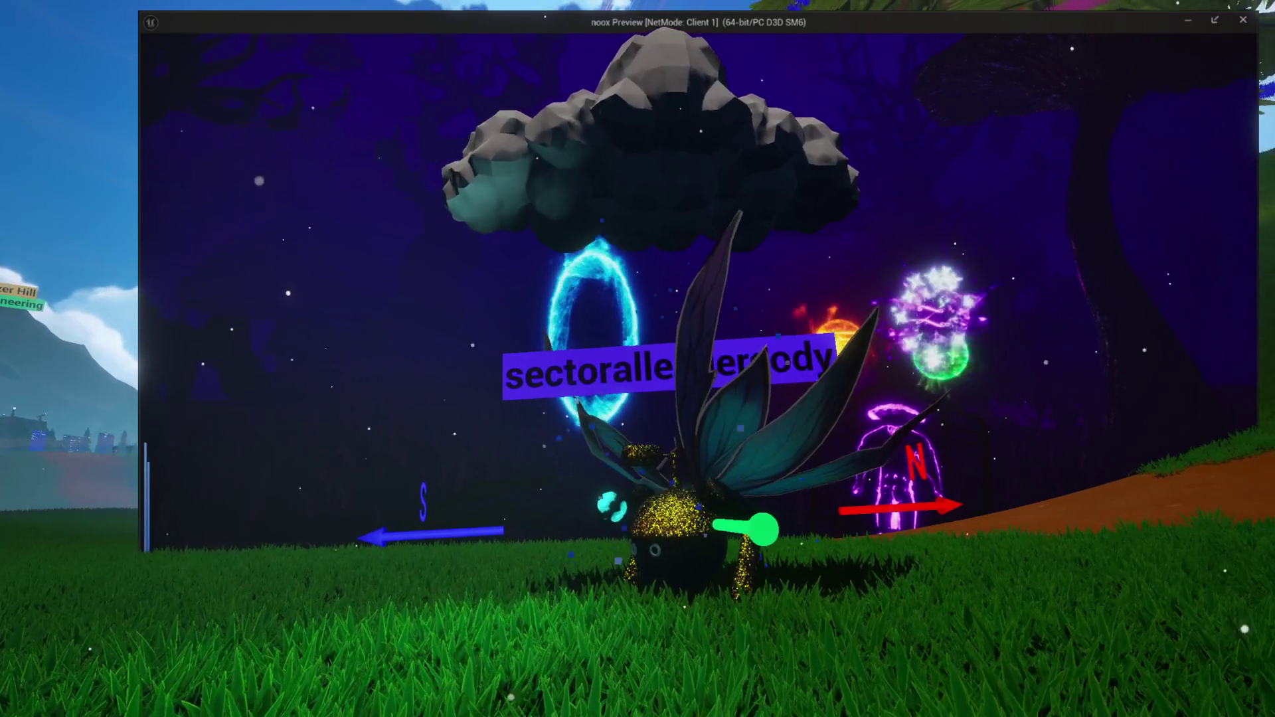
key("a")
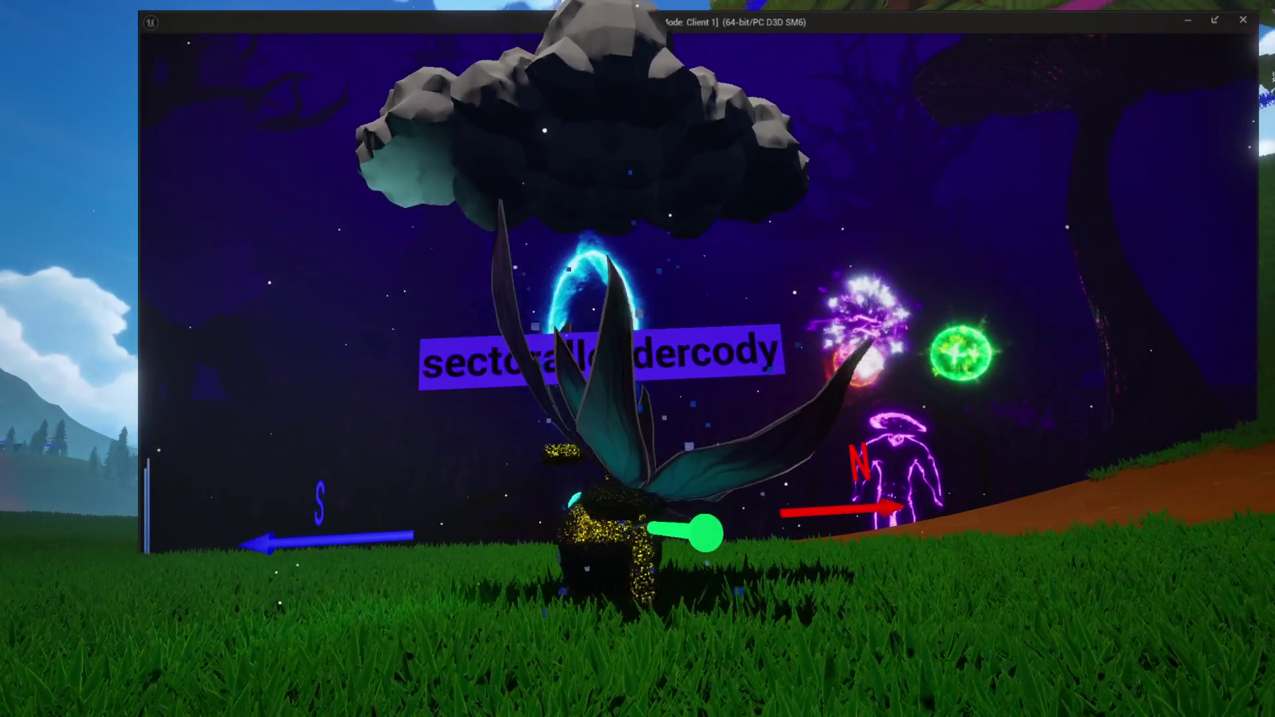
key("a")
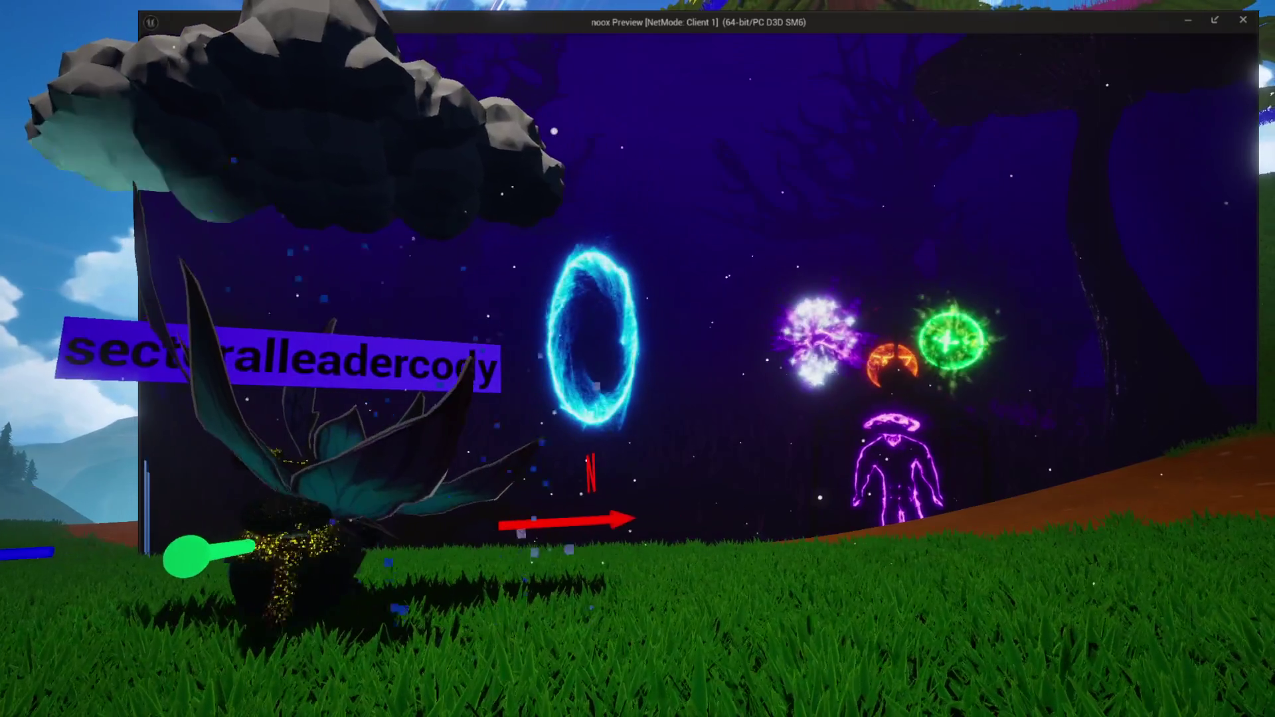
Strafe back right past the portal and walk up to the pickup item near the ghost
key("d")
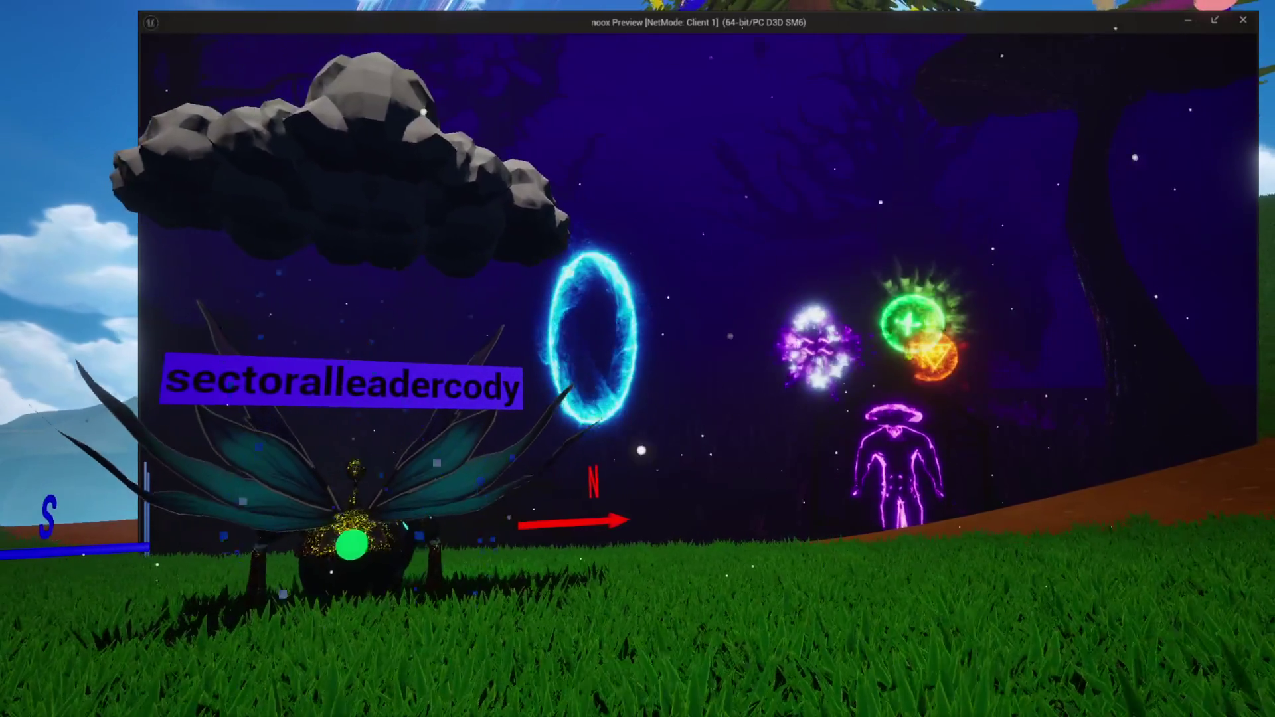
key("d")
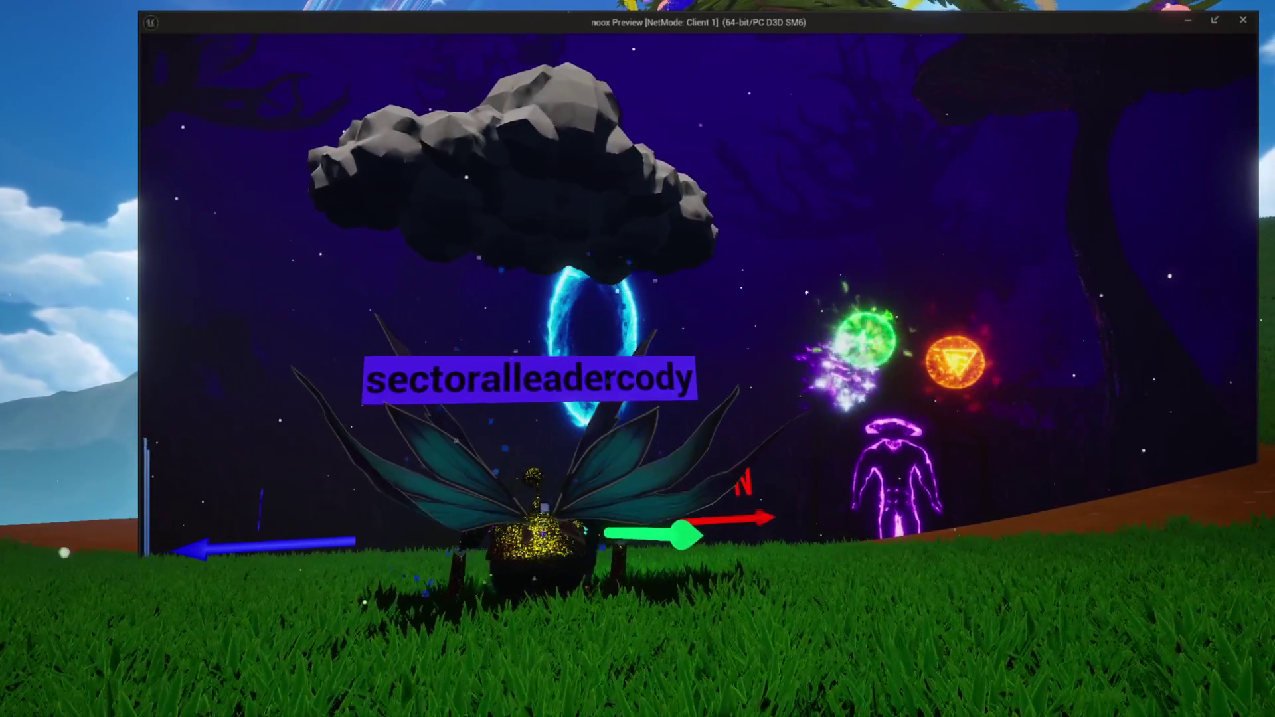
key("d")
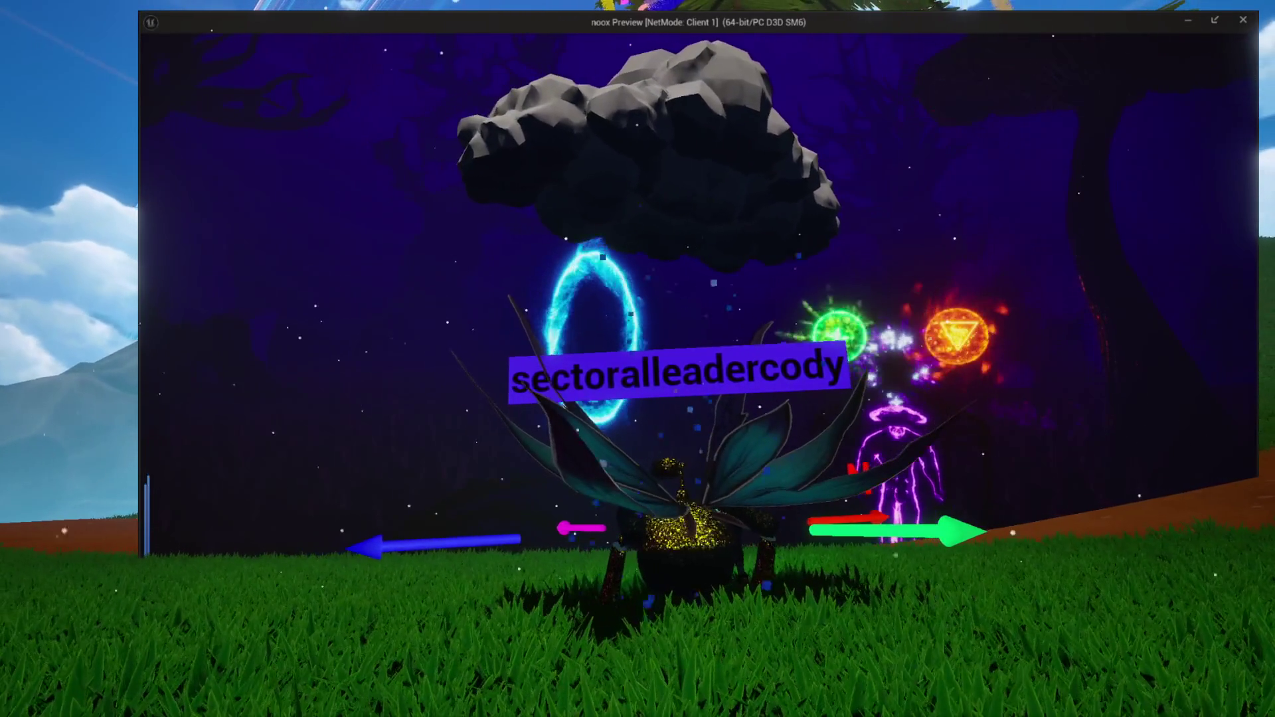
key("d")
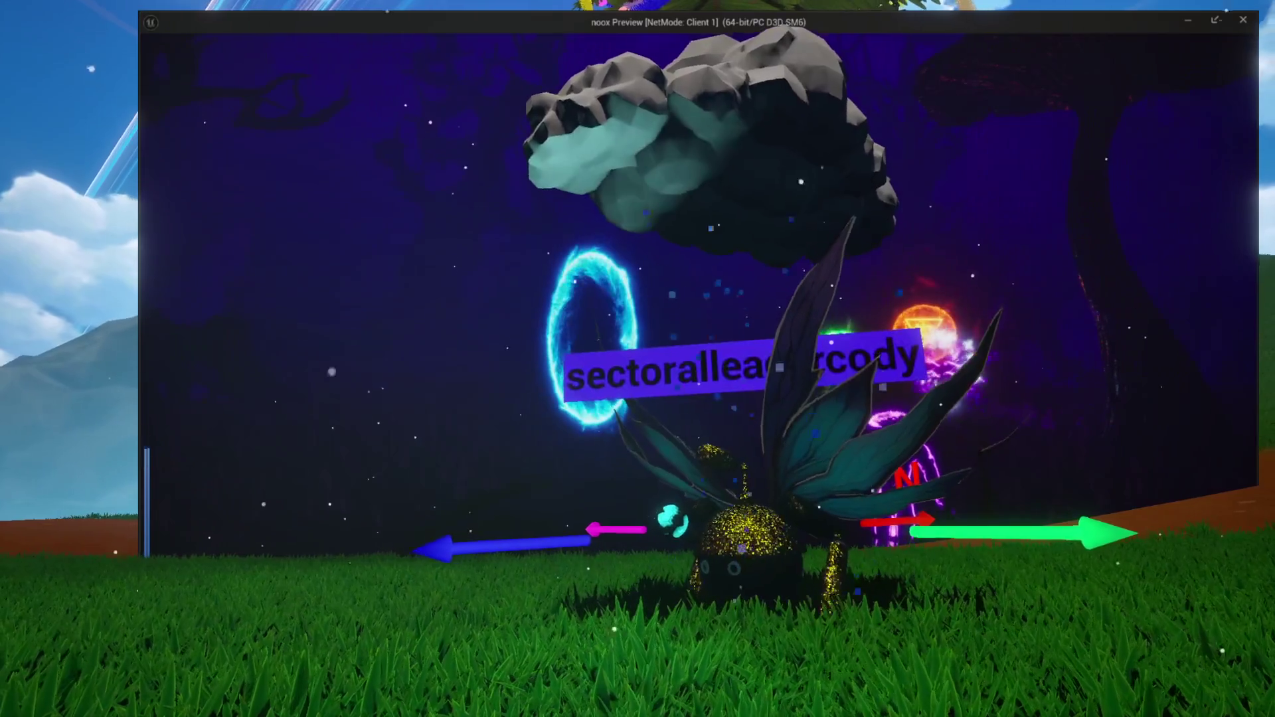
key("a")
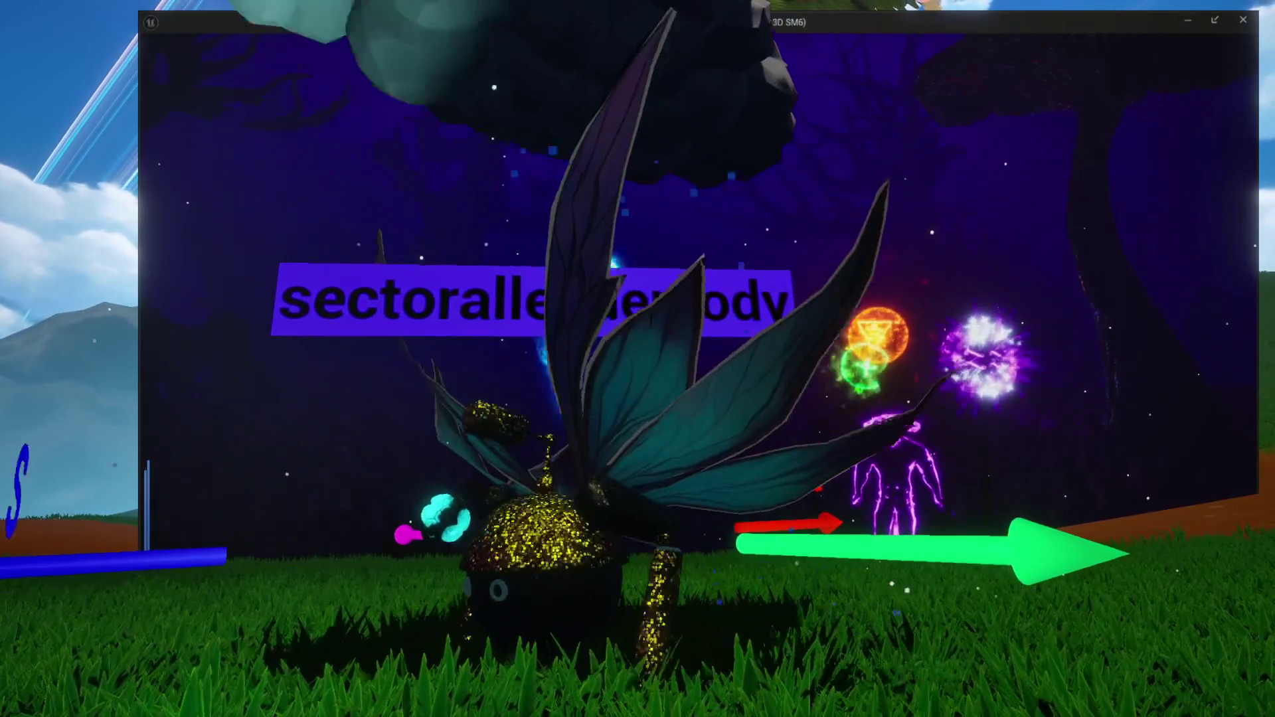
key("w")
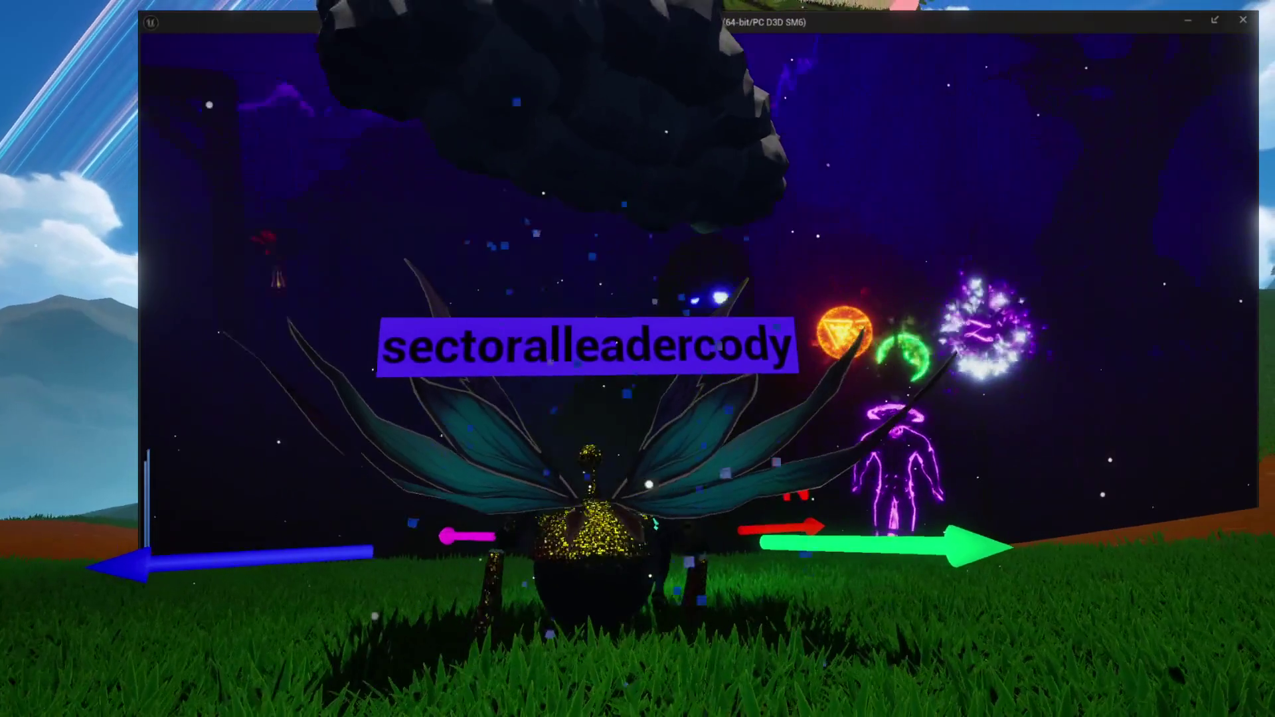
key("d")
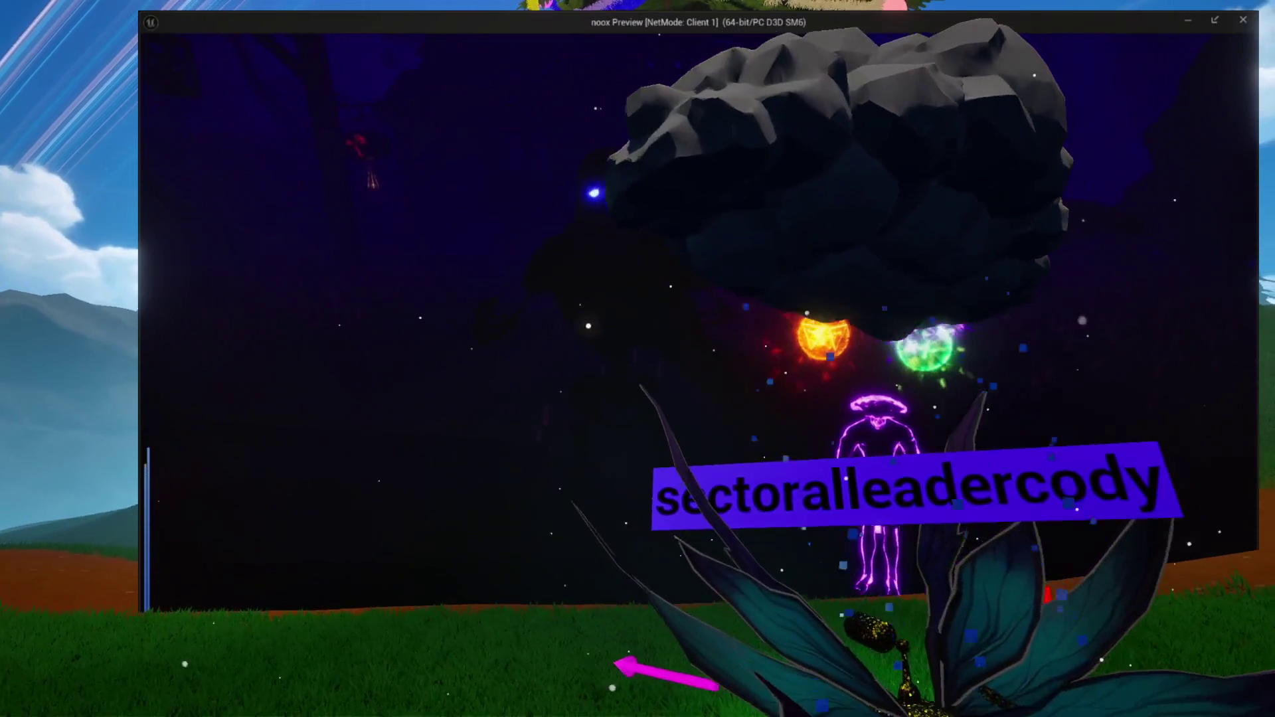
key("d")
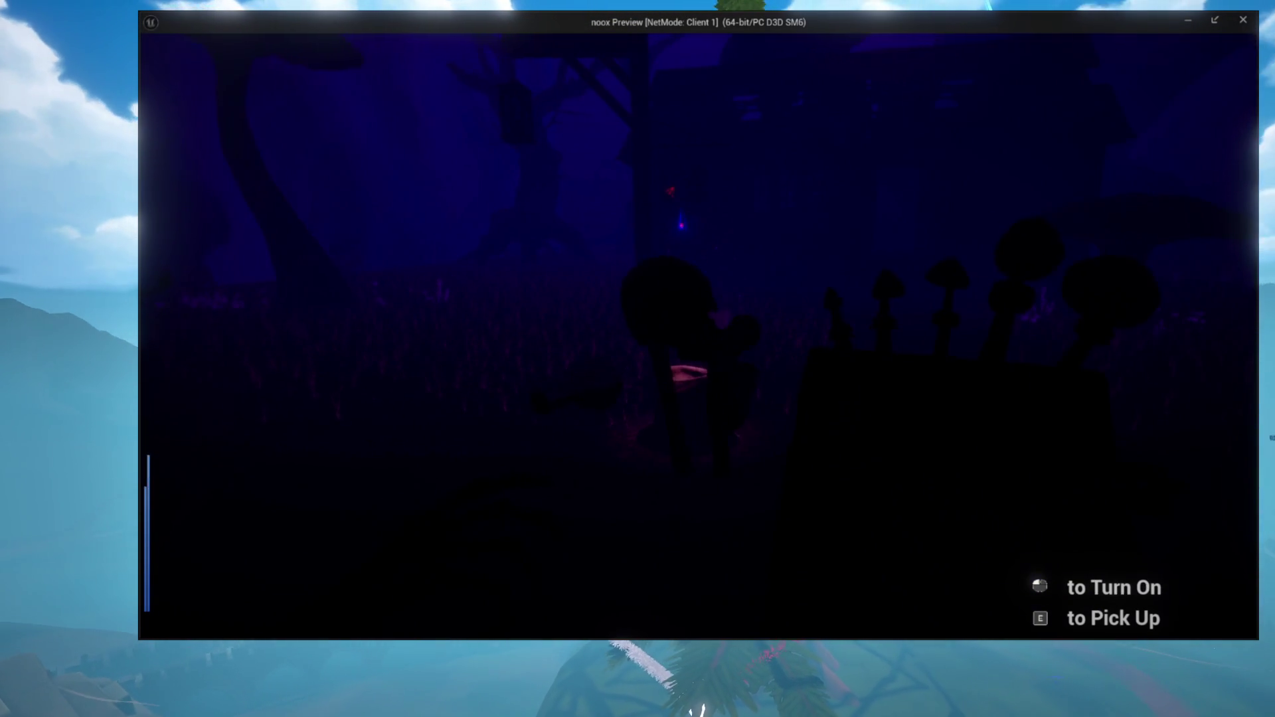
Turn the held flashlight on, then end the play session and return to the editor viewport
left_click(698, 336)
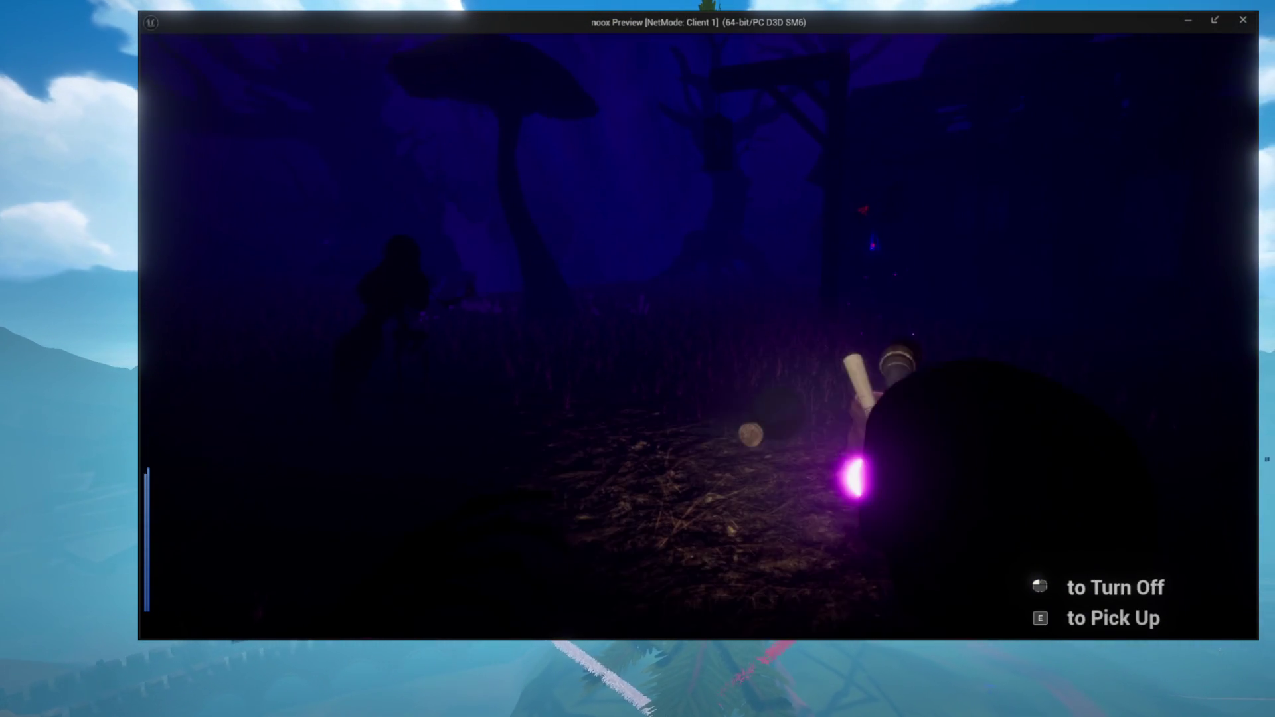
left_click(697, 336)
left_click(698, 336)
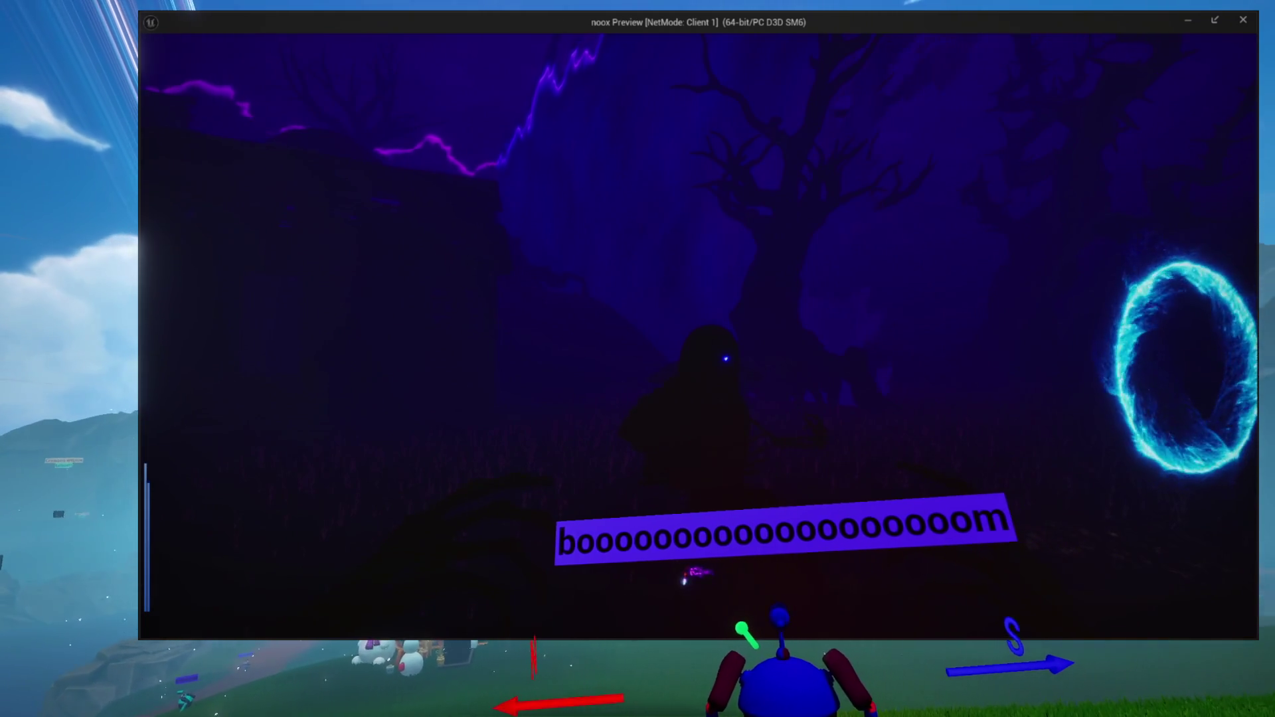
key("Escape")
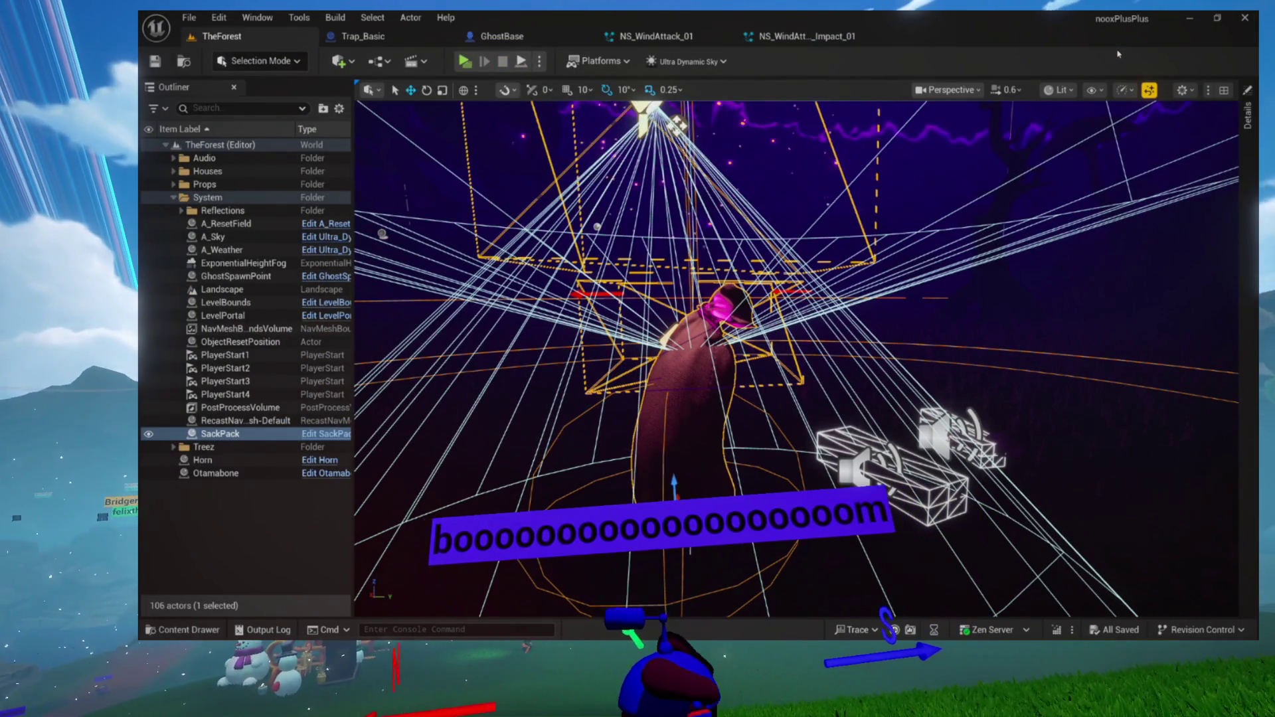